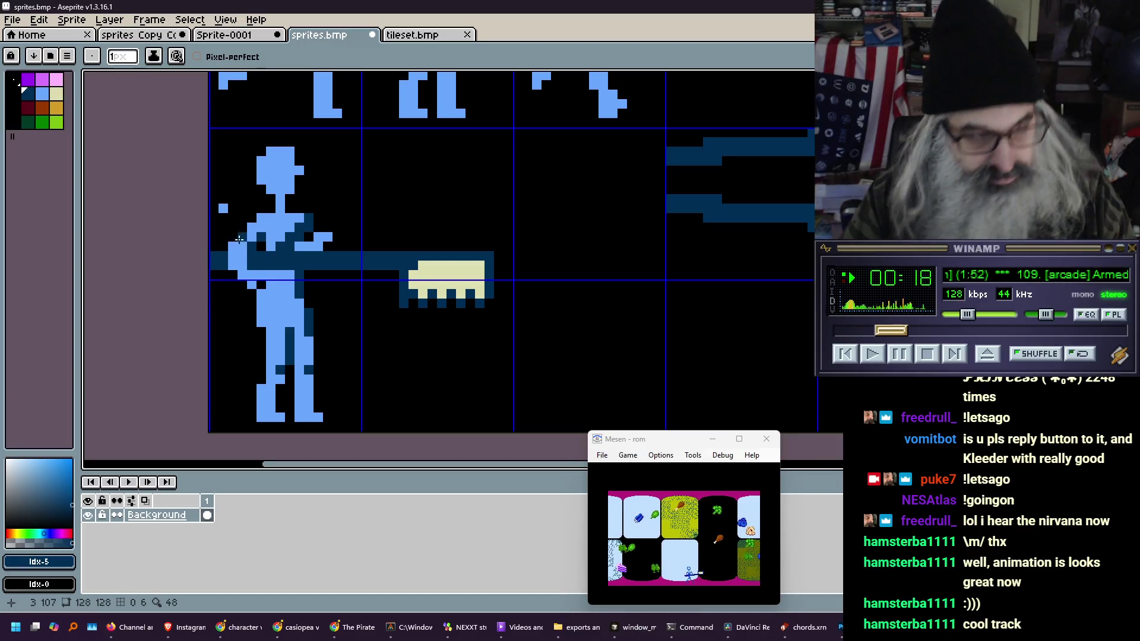
# Undo the stray dark-blue line and draw a straight light-blue arm segment
pyautogui.press('shift')
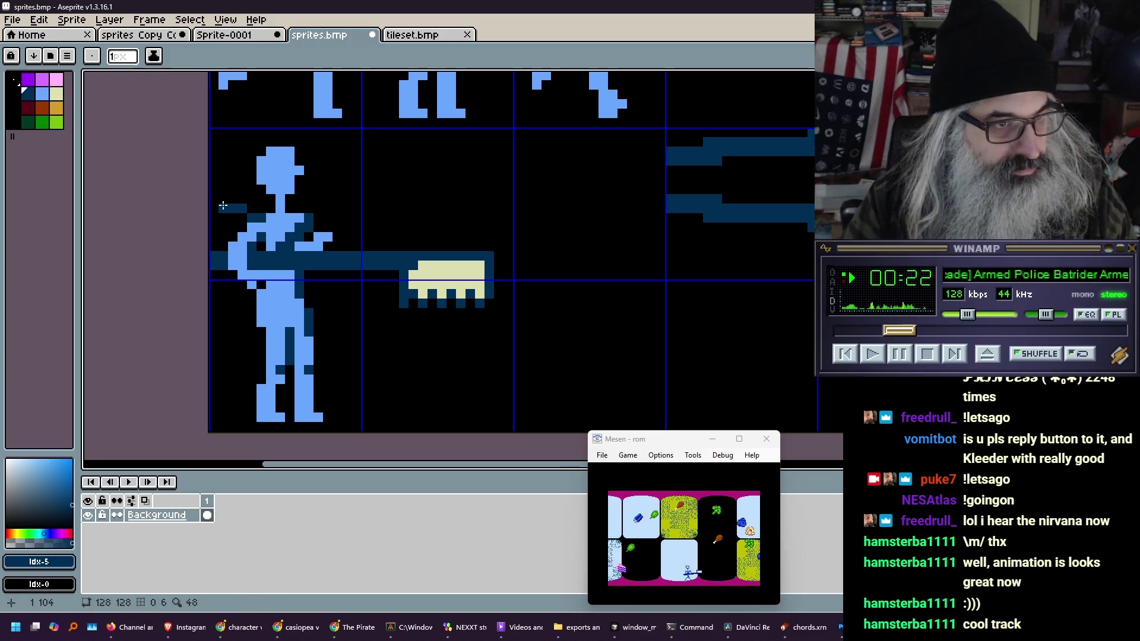
pyautogui.hotkey('ctrl', 'z')
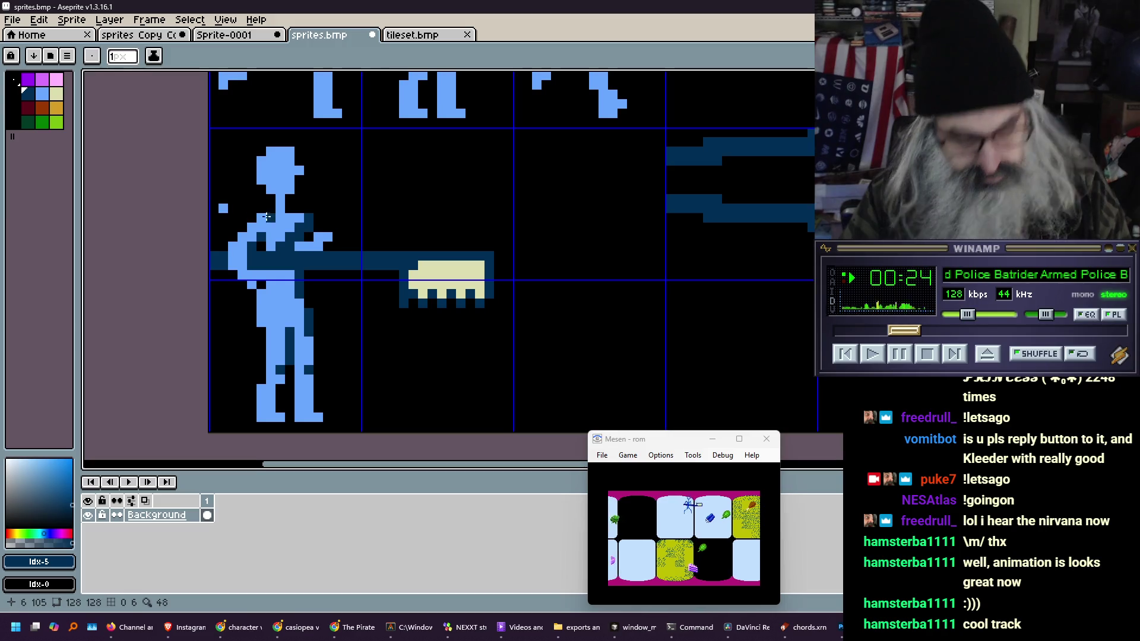
pyautogui.press('i')
pyautogui.click(278, 215)
pyautogui.press('b')
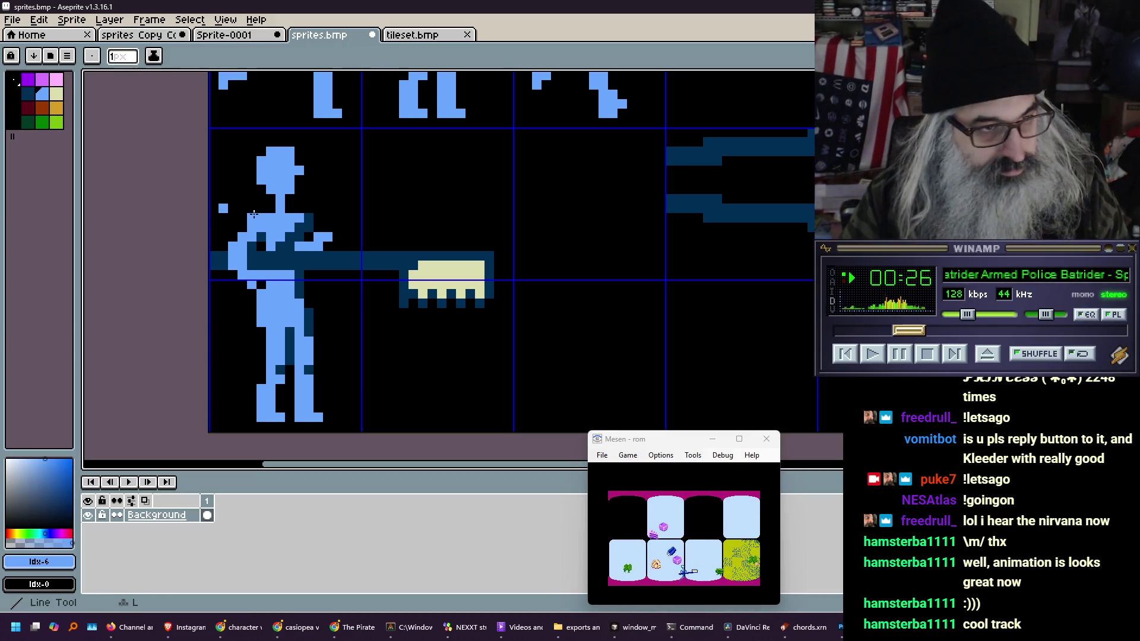
pyautogui.press('shift')
pyautogui.keyDown('shift'); pyautogui.click(224, 209); pyautogui.keyUp('shift')
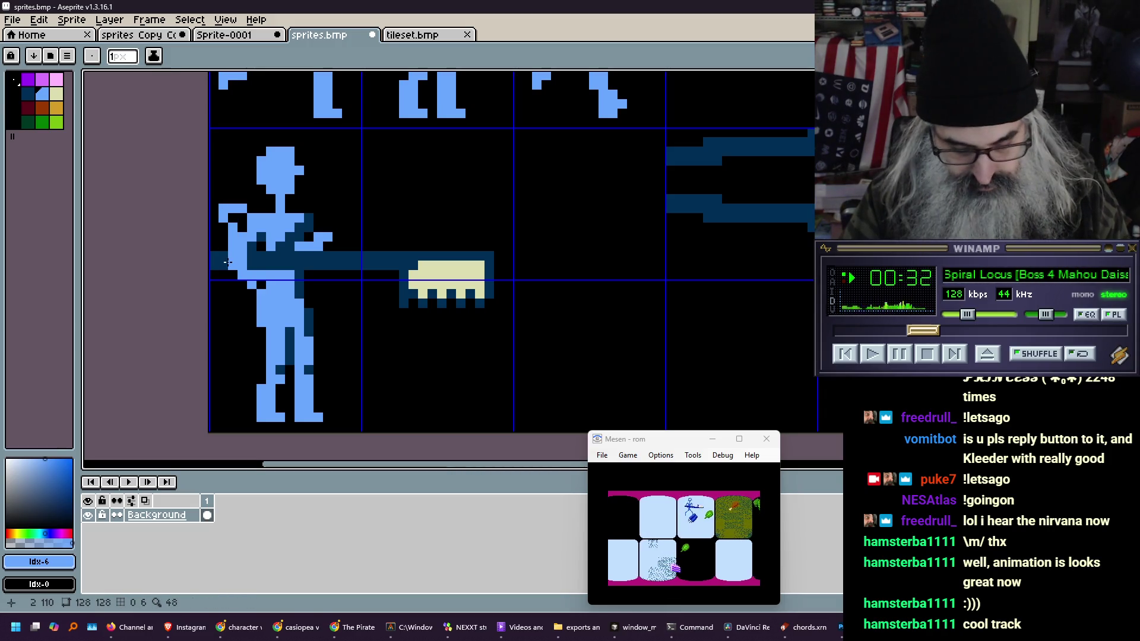
# Paint a black touch-up pixel on the arm, then reselect the figure's light blue
pyautogui.keyDown('alt'); pyautogui.click(235, 288); pyautogui.keyUp('alt')
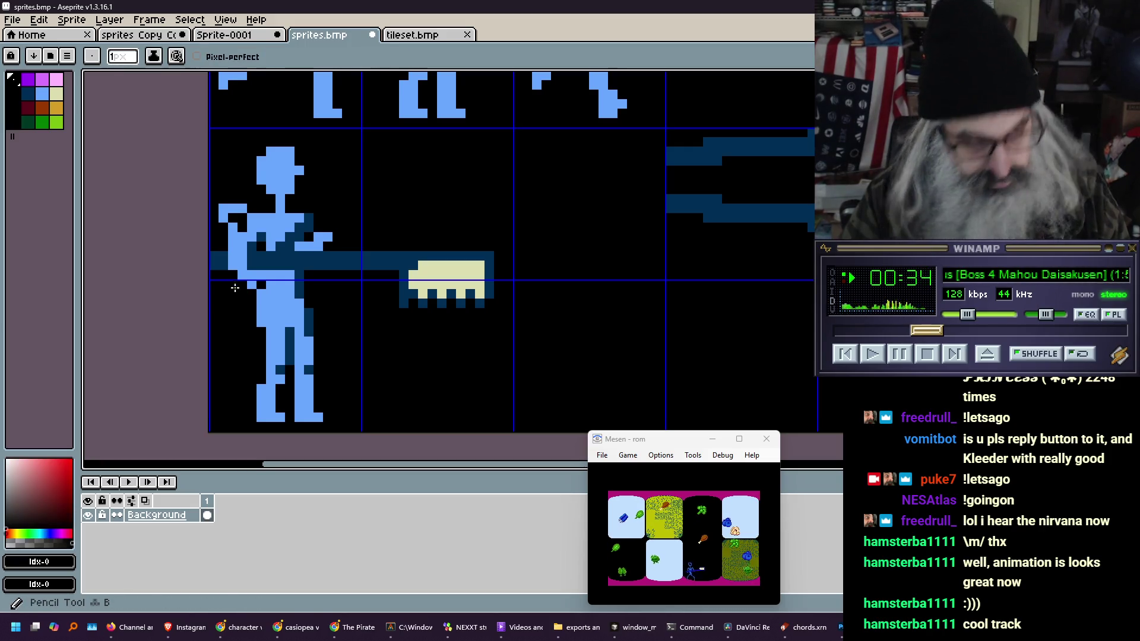
pyautogui.click(259, 237)
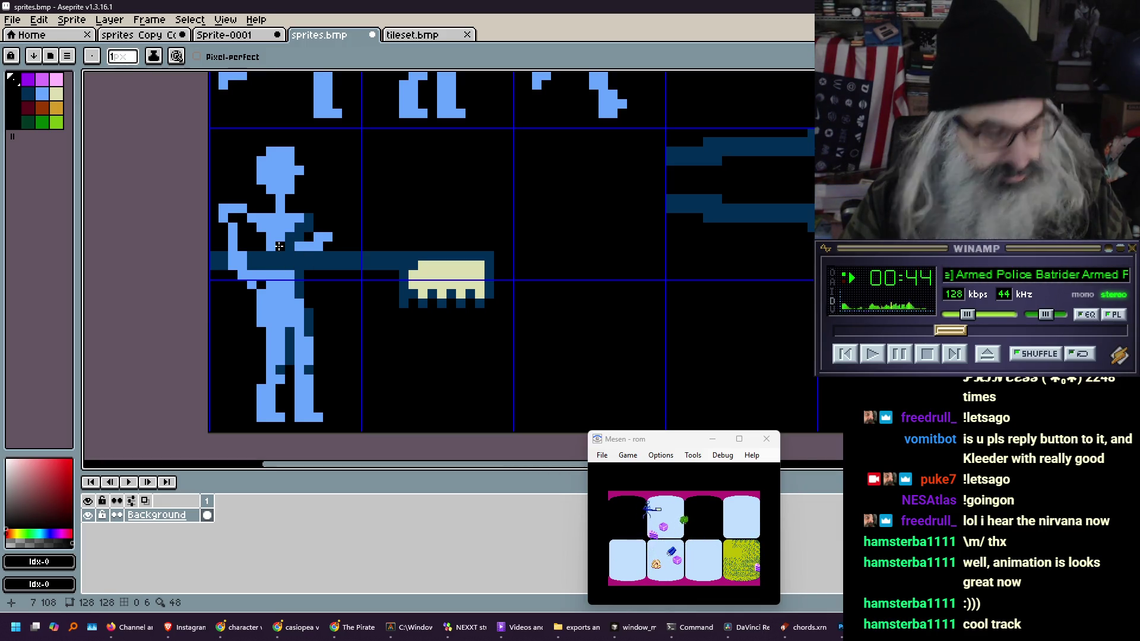
pyautogui.keyDown('alt'); pyautogui.click(279, 246); pyautogui.keyUp('alt')
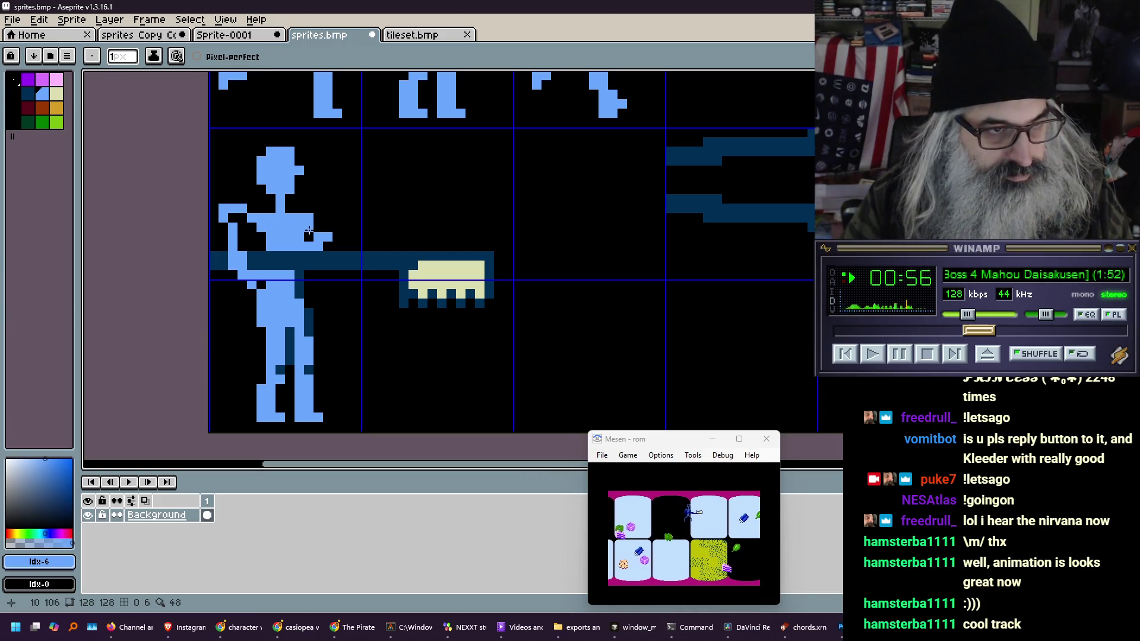
# Paint black over the front hand beside the torso and one arm pixel
pyautogui.press('i')
pyautogui.click(309, 235)
pyautogui.press('b')
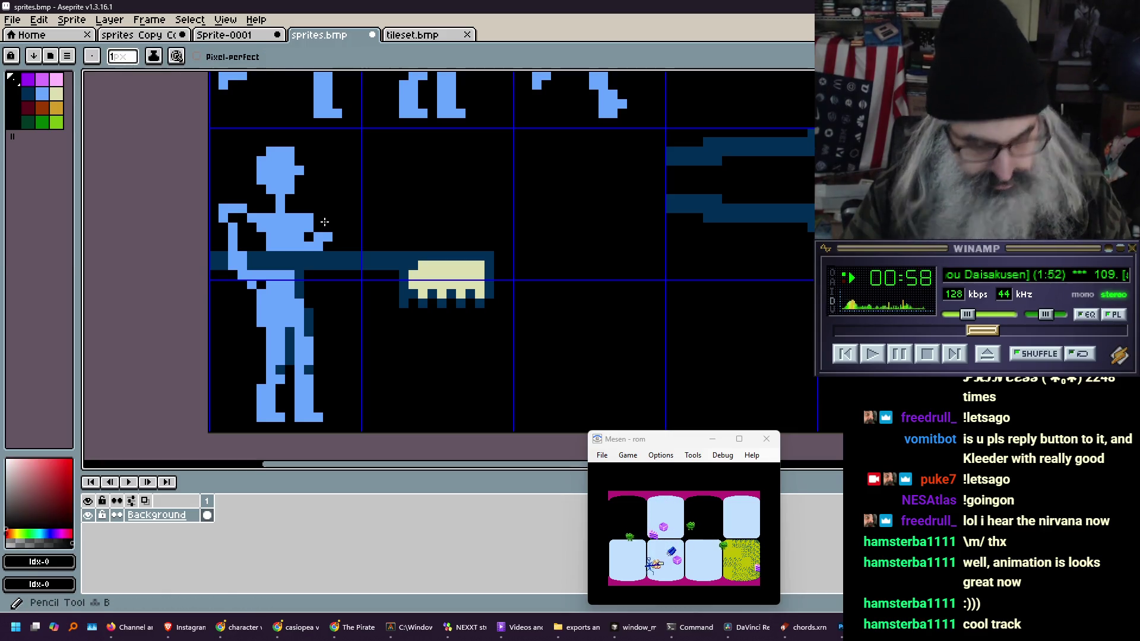
pyautogui.moveTo(310, 240); pyautogui.dragTo(329, 236)
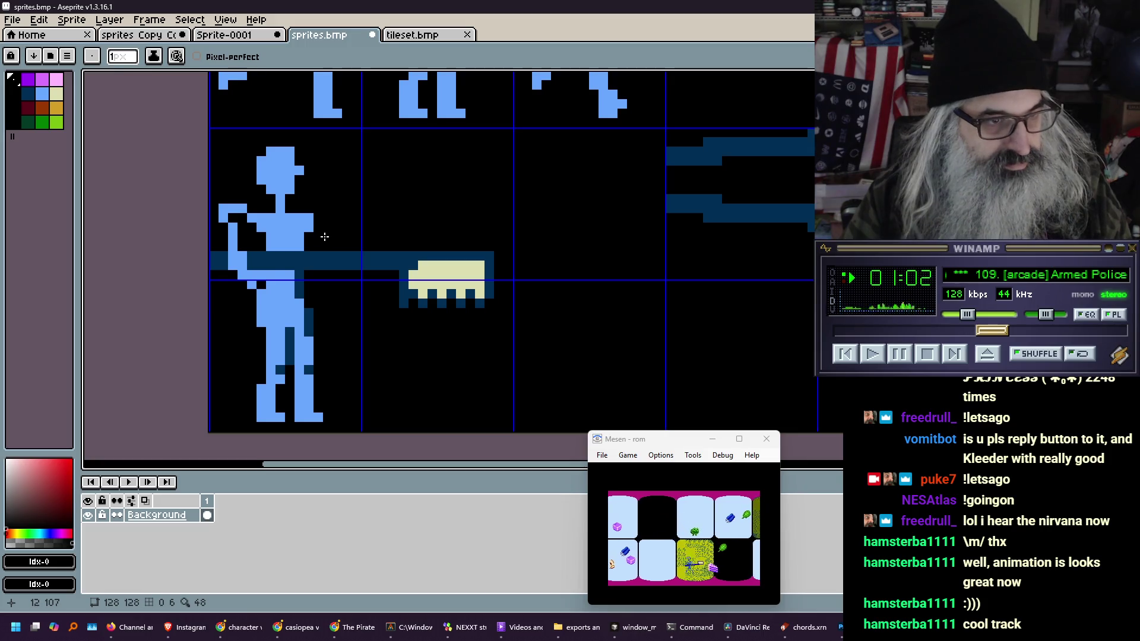
pyautogui.click(251, 277)
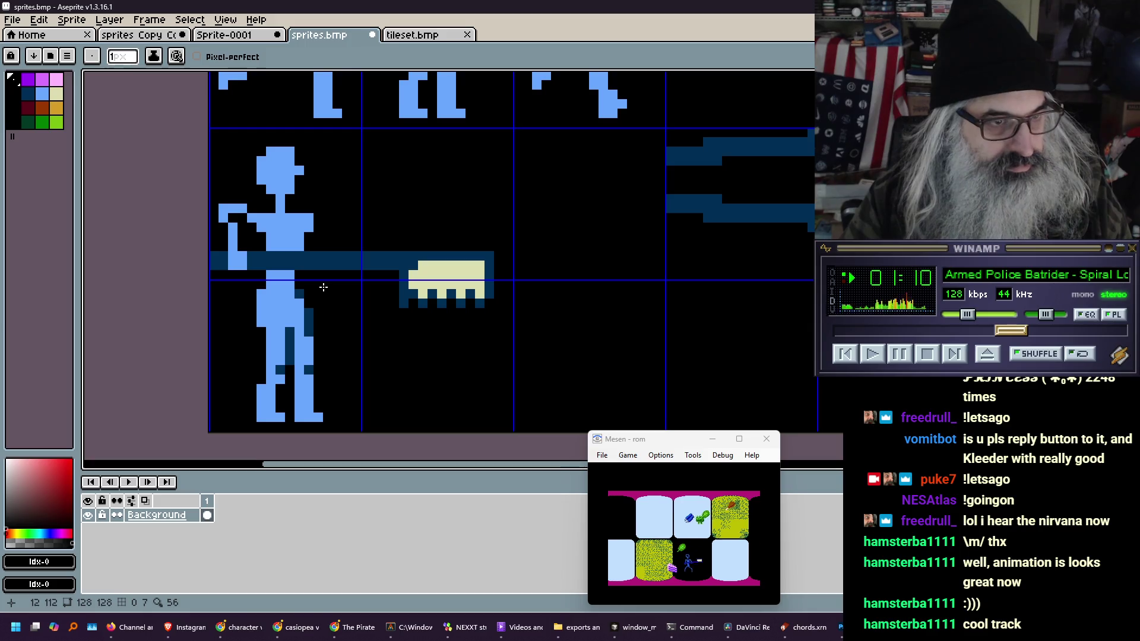
# Thicken the raised arm with a run of light-blue pixels
pyautogui.press('i')
pyautogui.click(302, 238)
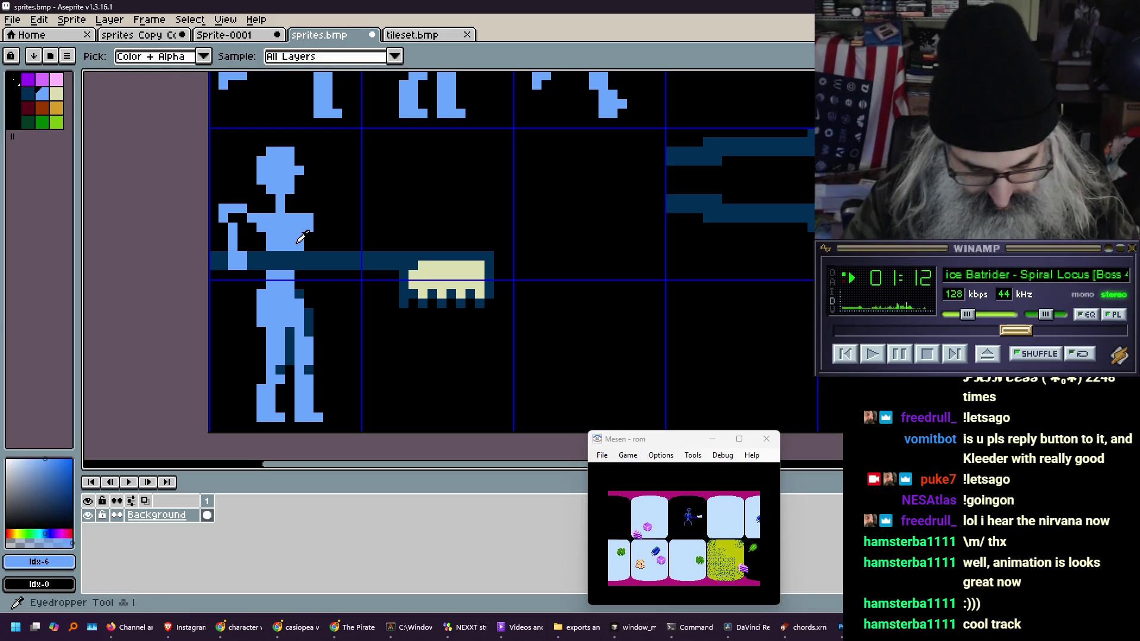
pyautogui.press('b')
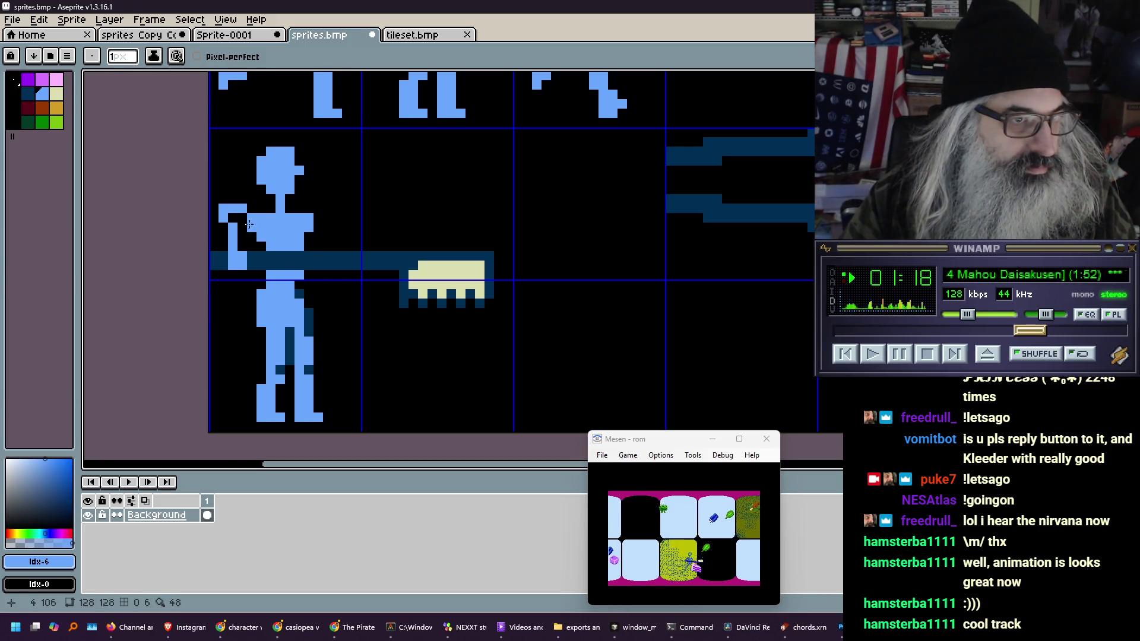
pyautogui.moveTo(223, 227); pyautogui.dragTo(223, 237)
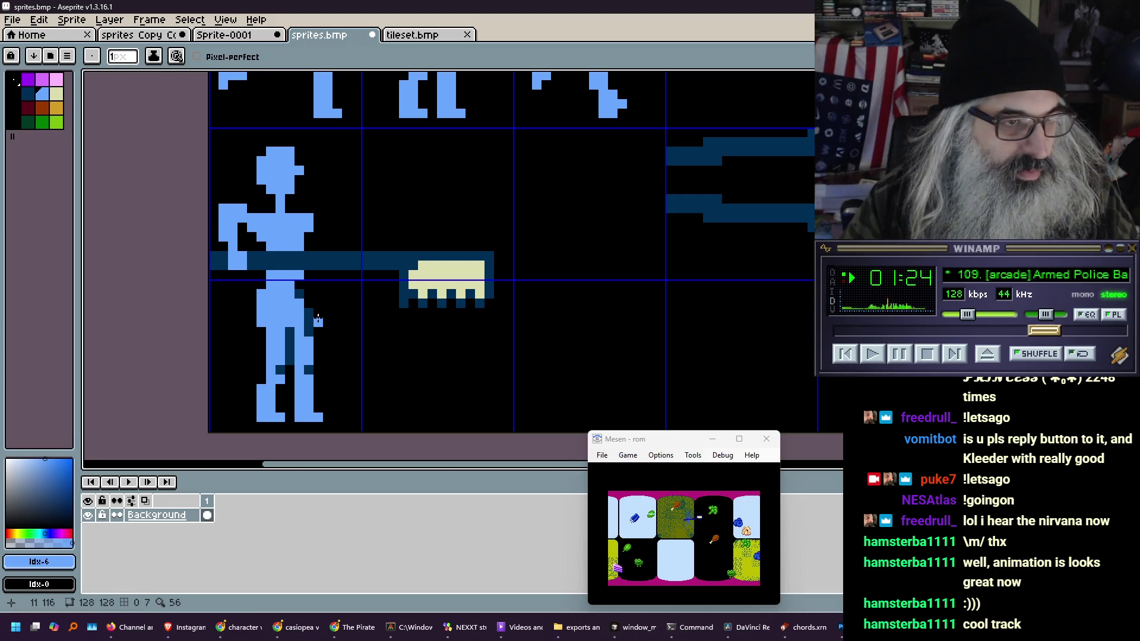
pyautogui.moveTo(380, 169)
pyautogui.mouseDown()
pyautogui.moveTo(357, 408)
pyautogui.moveTo(375, 301)
pyautogui.moveTo(373, 362)
pyautogui.mouseUp()
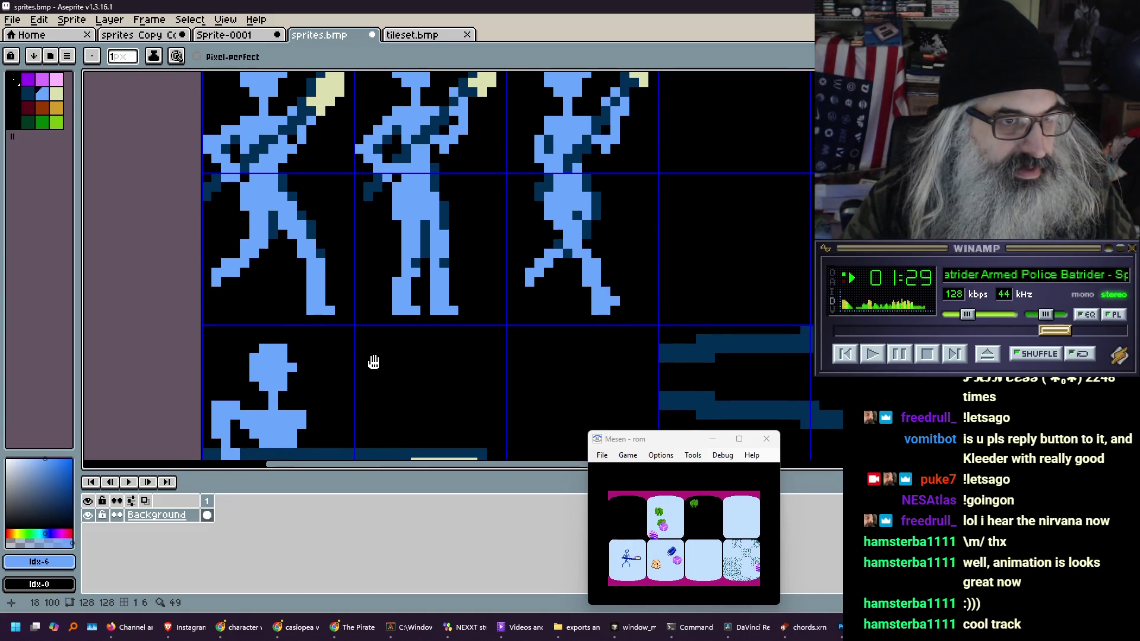
# Back on the thrust frame, paint two raised-arm pixels black and touch up the arm
pyautogui.moveTo(373, 362)
pyautogui.mouseDown()
pyautogui.moveTo(389, 305)
pyautogui.moveTo(384, 267)
pyautogui.mouseUp()
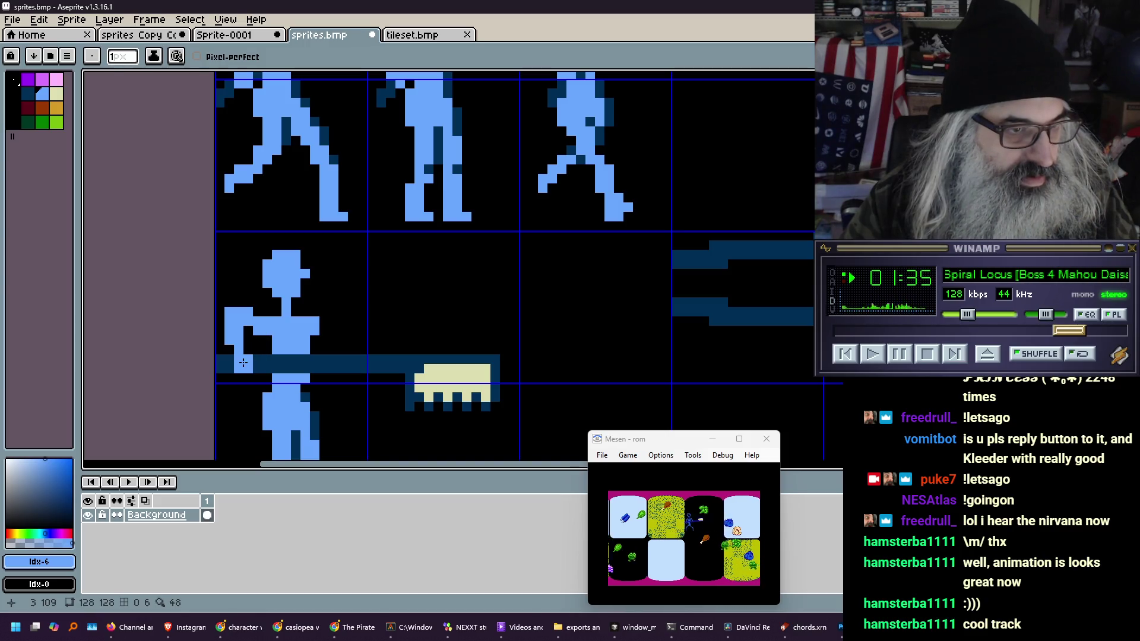
pyautogui.rightClick(248, 311)
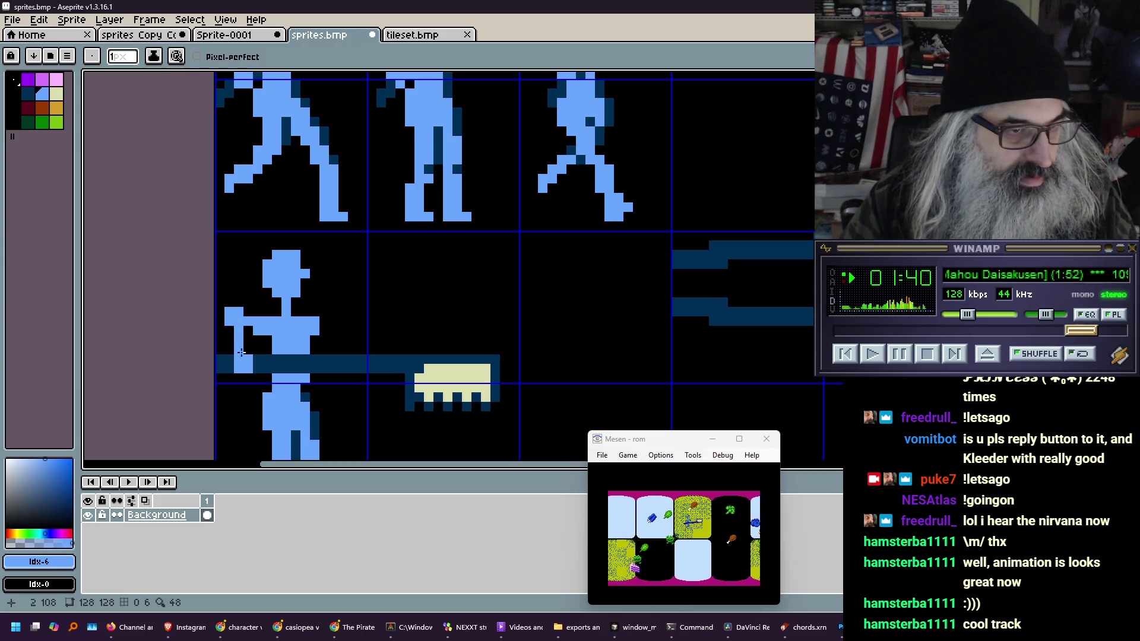
pyautogui.rightClick(248, 330)
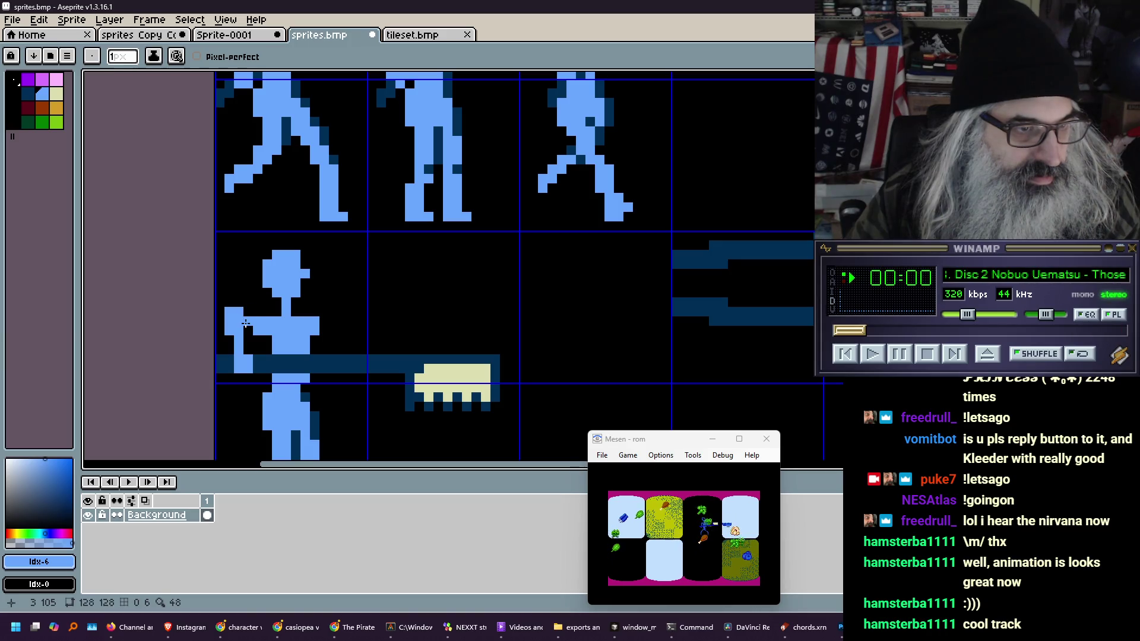
pyautogui.click(258, 312)
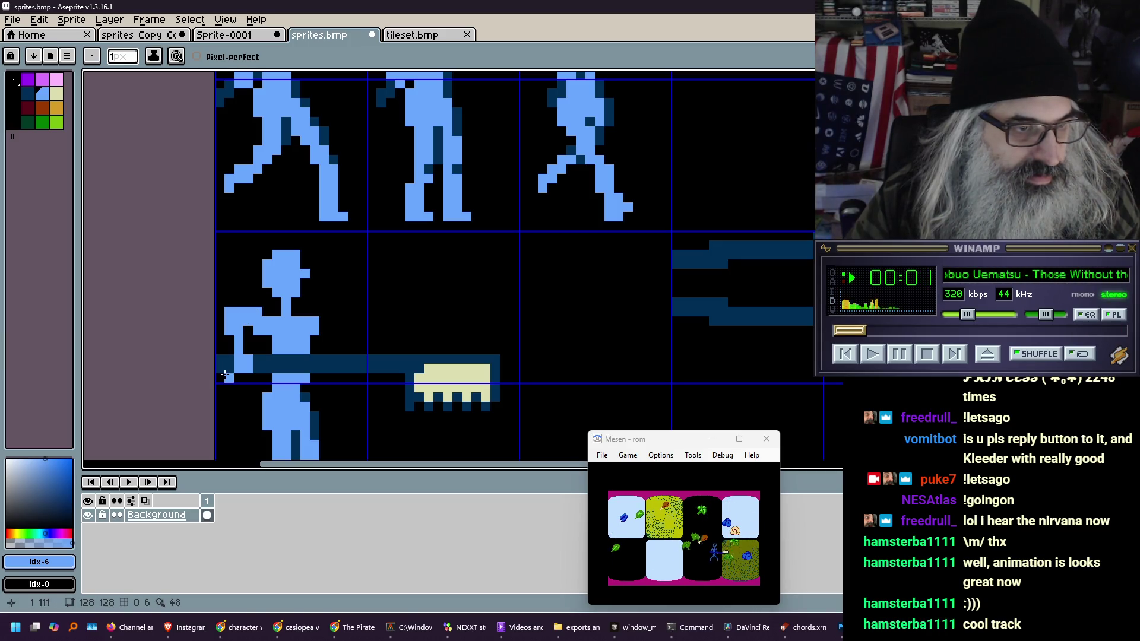
# Add light-blue pixels at the arm's end to form a hand gripping the pole
pyautogui.rightClick(254, 340)
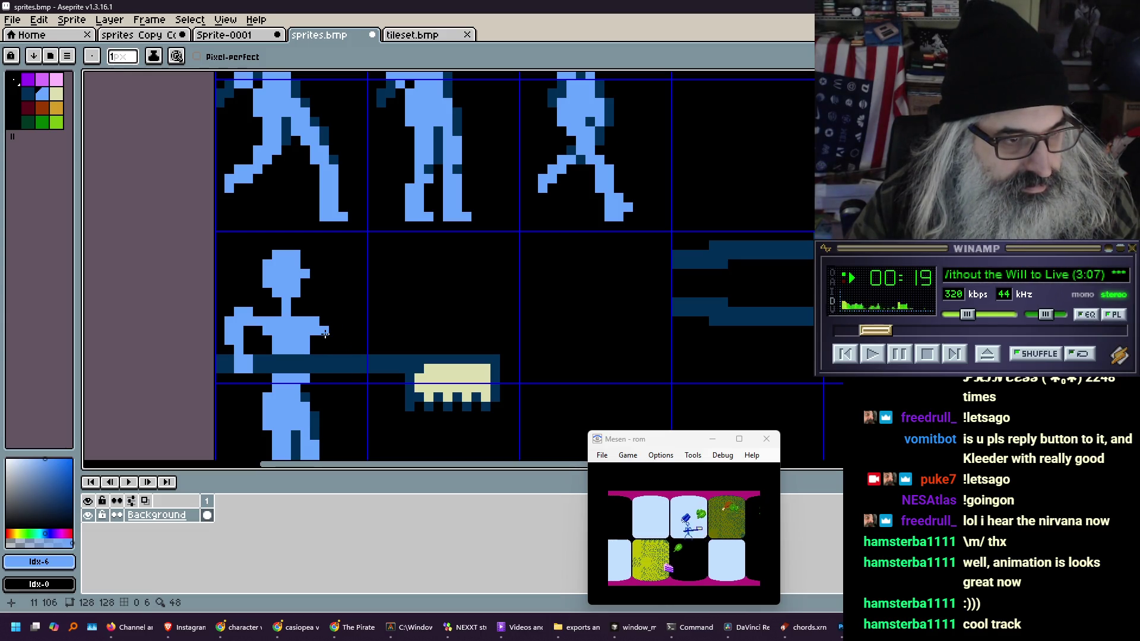
pyautogui.click(334, 340)
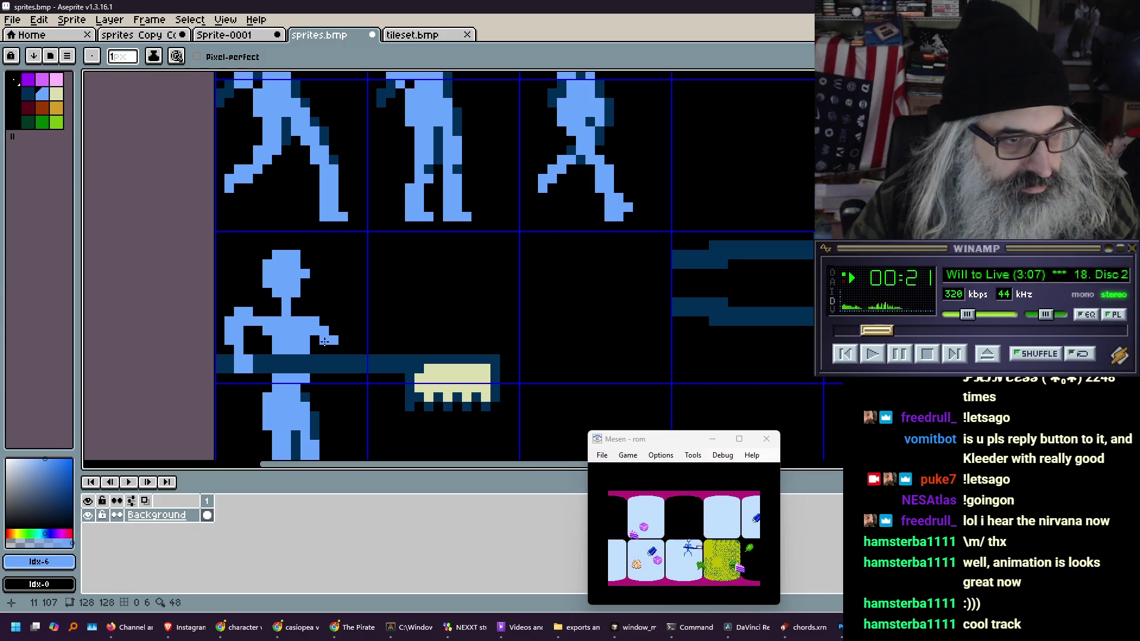
pyautogui.click(334, 349)
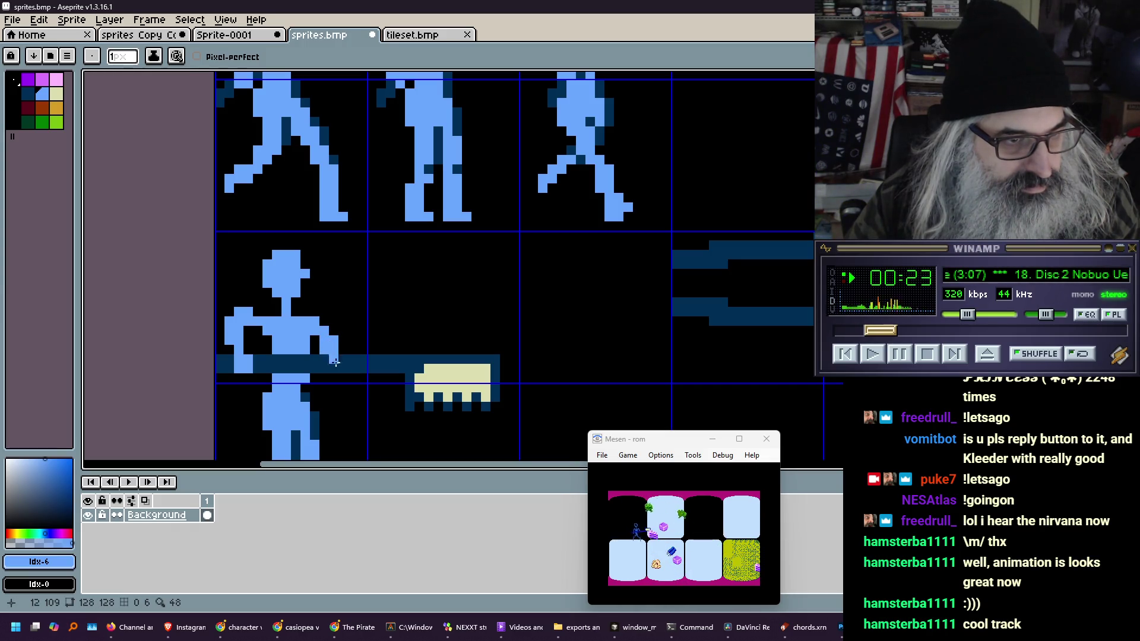
pyautogui.click(333, 378)
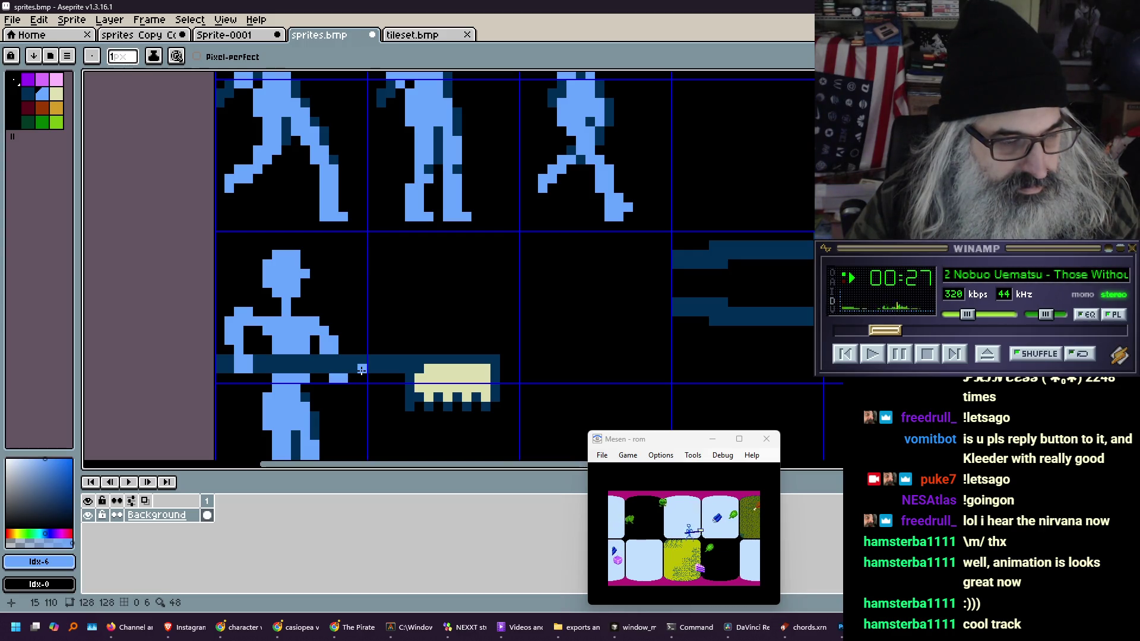
pyautogui.scroll(-1, 350, 359)
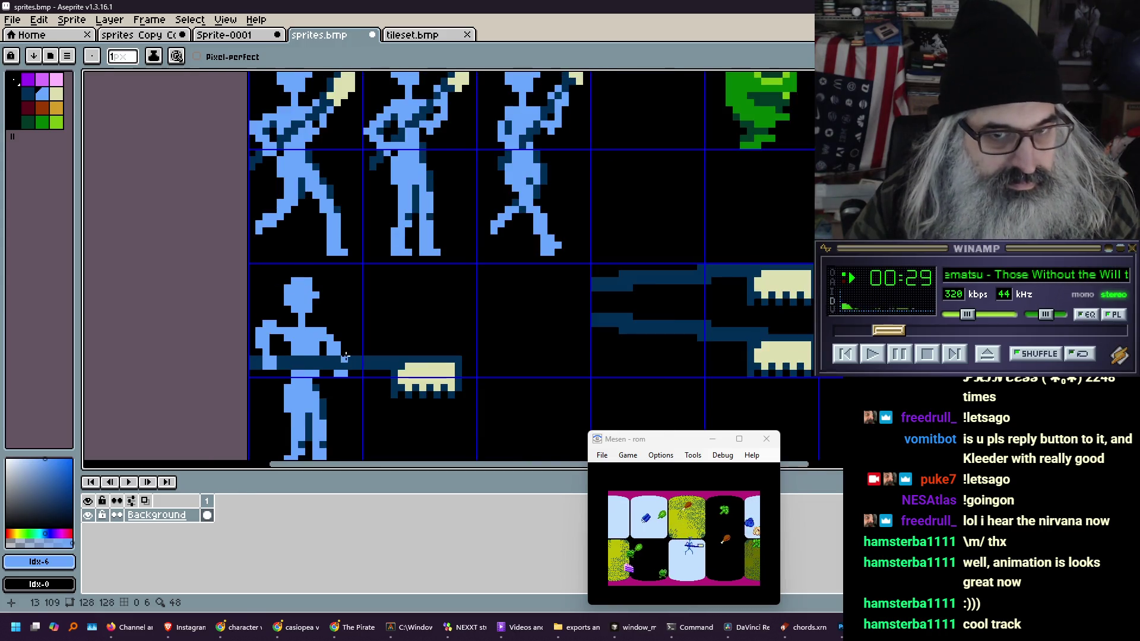
# Box-select the two pole sprites and drag them further right, clear of the thrust frame
pyautogui.moveTo(421, 373); pyautogui.dragTo(316, 282)
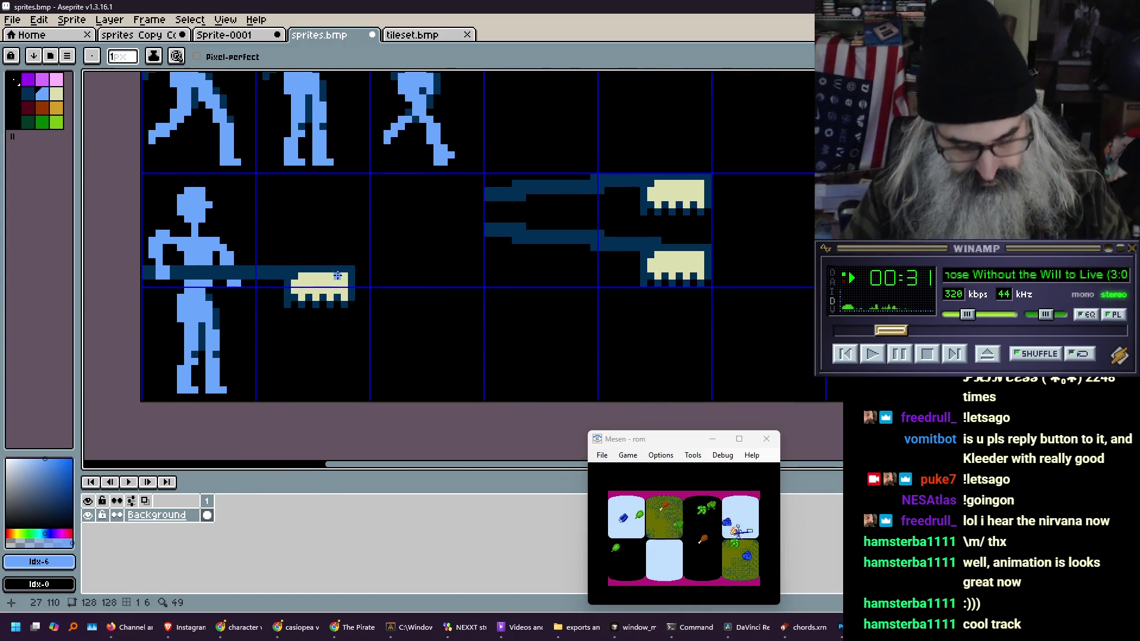
pyautogui.press('m')
pyautogui.moveTo(484, 174); pyautogui.dragTo(713, 290)
pyautogui.moveTo(543, 247); pyautogui.dragTo(879, 248)
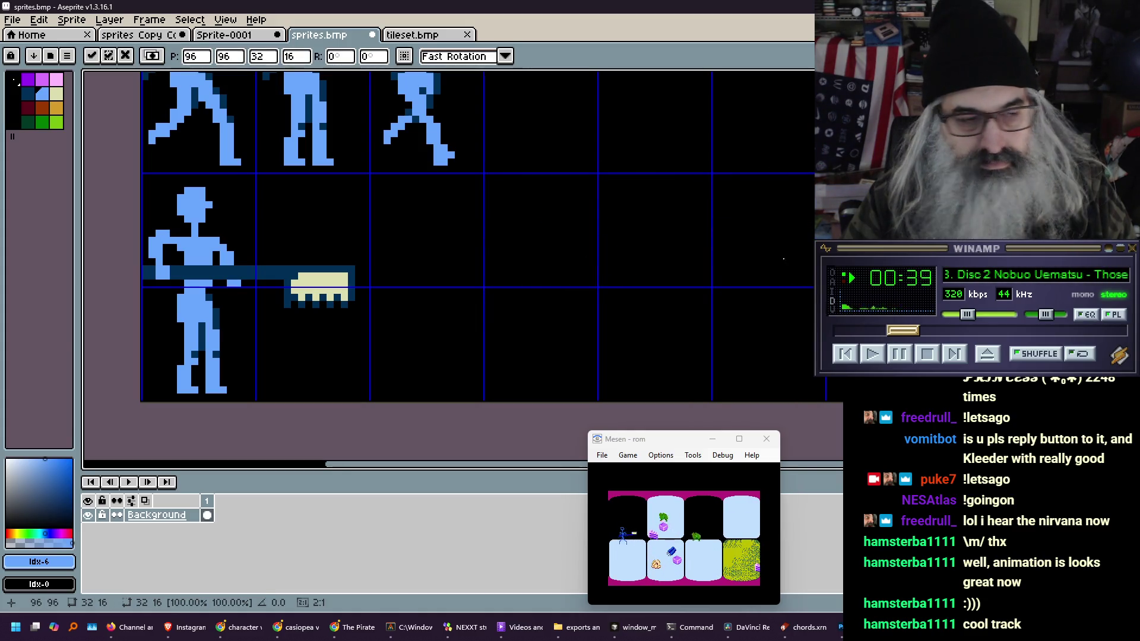
pyautogui.scroll(2, 346, 241)
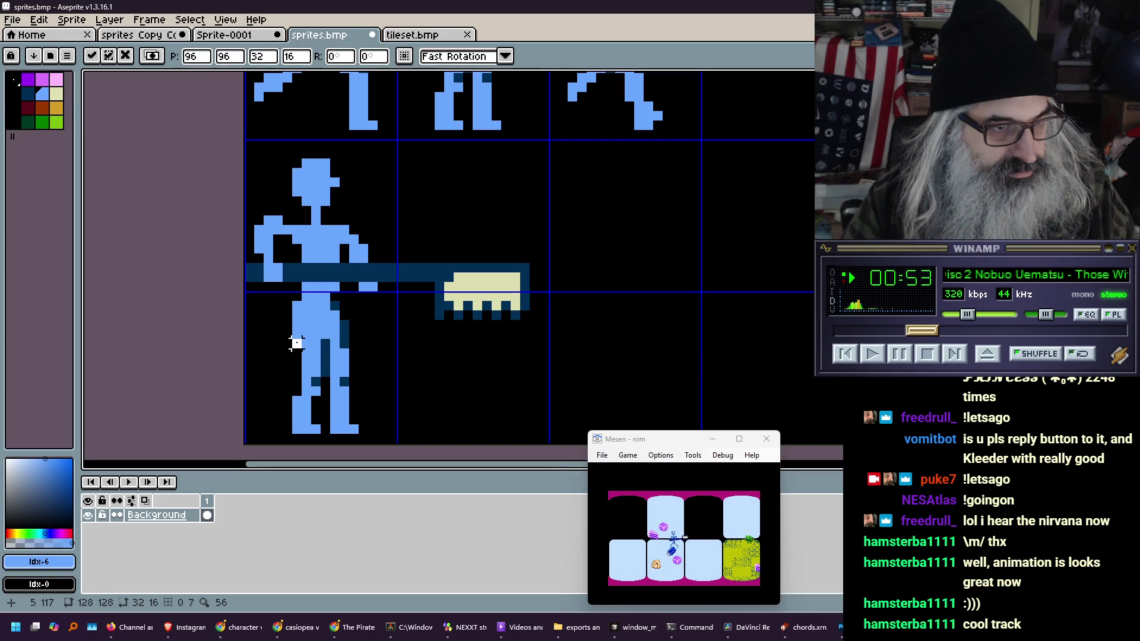
# Select the left leg down to its foot, flip it horizontally, nudge it one pixel left and drop it
pyautogui.moveTo(294, 337); pyautogui.dragTo(313, 433)
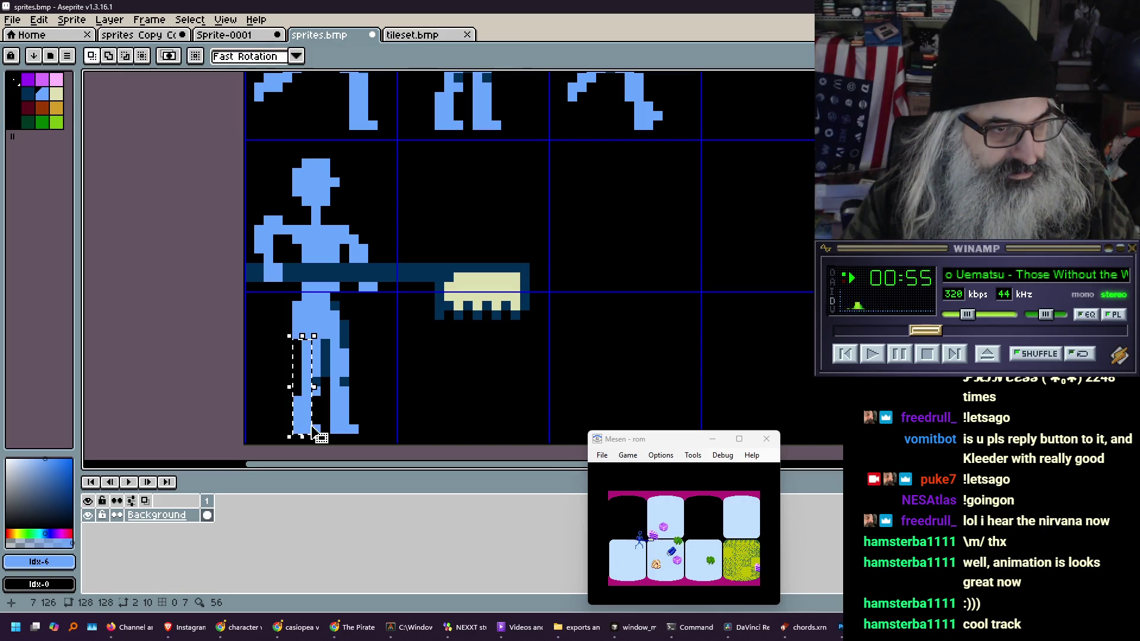
pyautogui.click(305, 412)
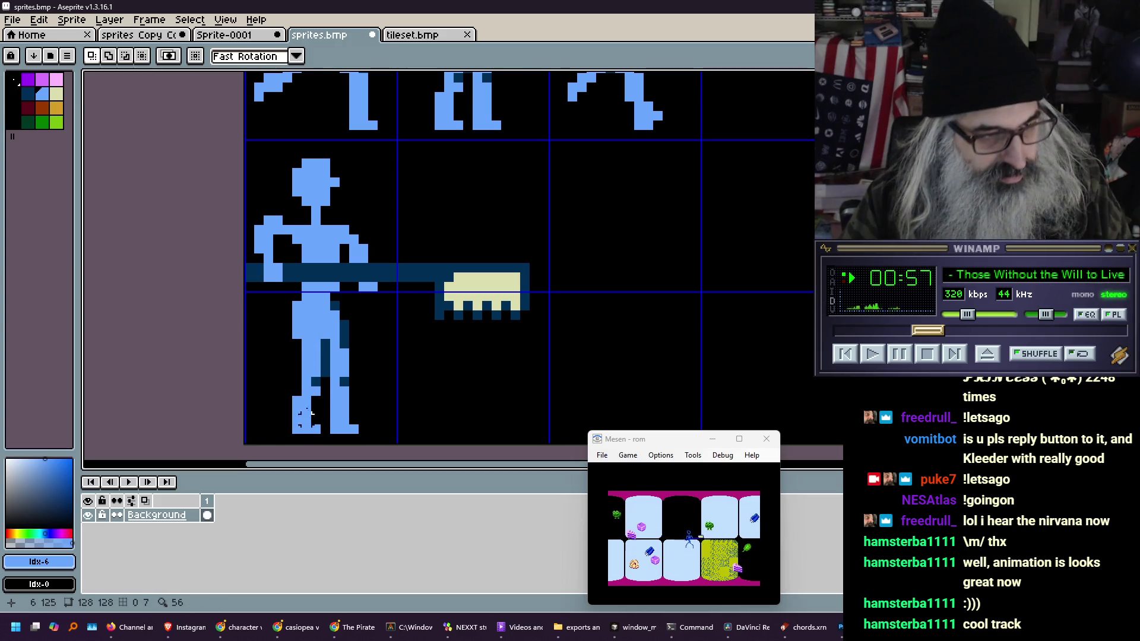
pyautogui.moveTo(294, 345); pyautogui.dragTo(324, 437)
pyautogui.click(109, 20)
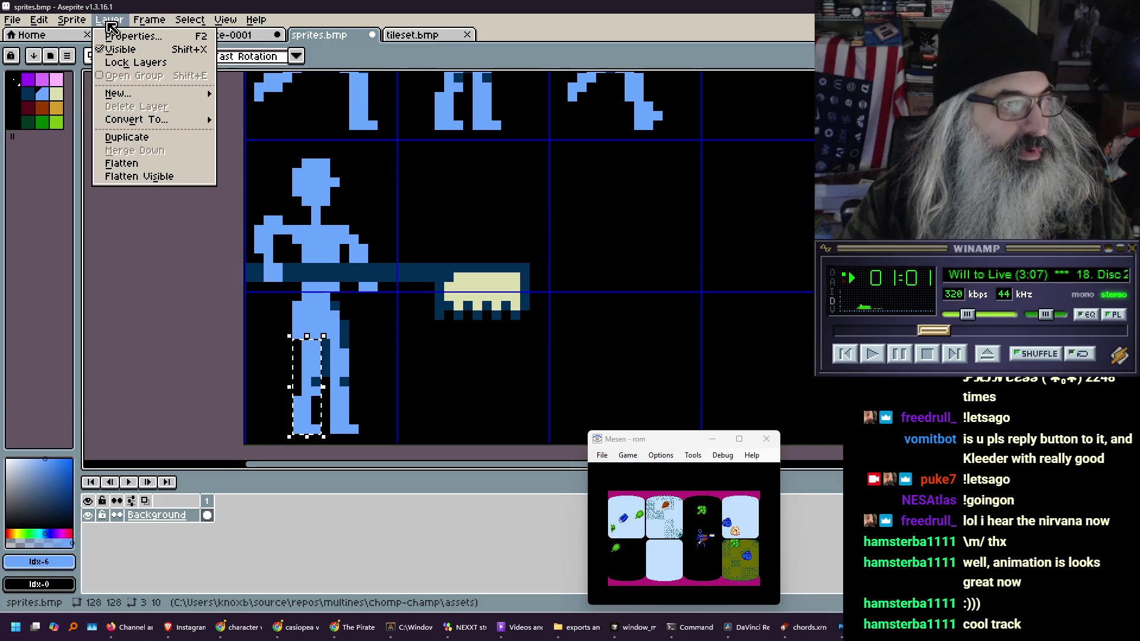
pyautogui.moveTo(66, 27)
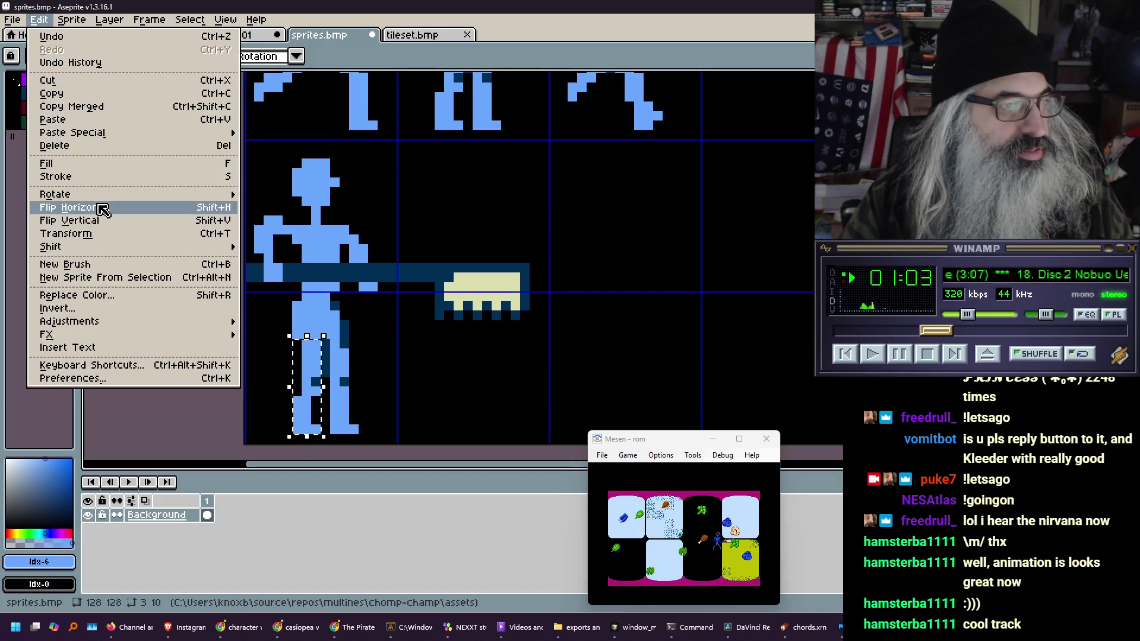
pyautogui.click(103, 209)
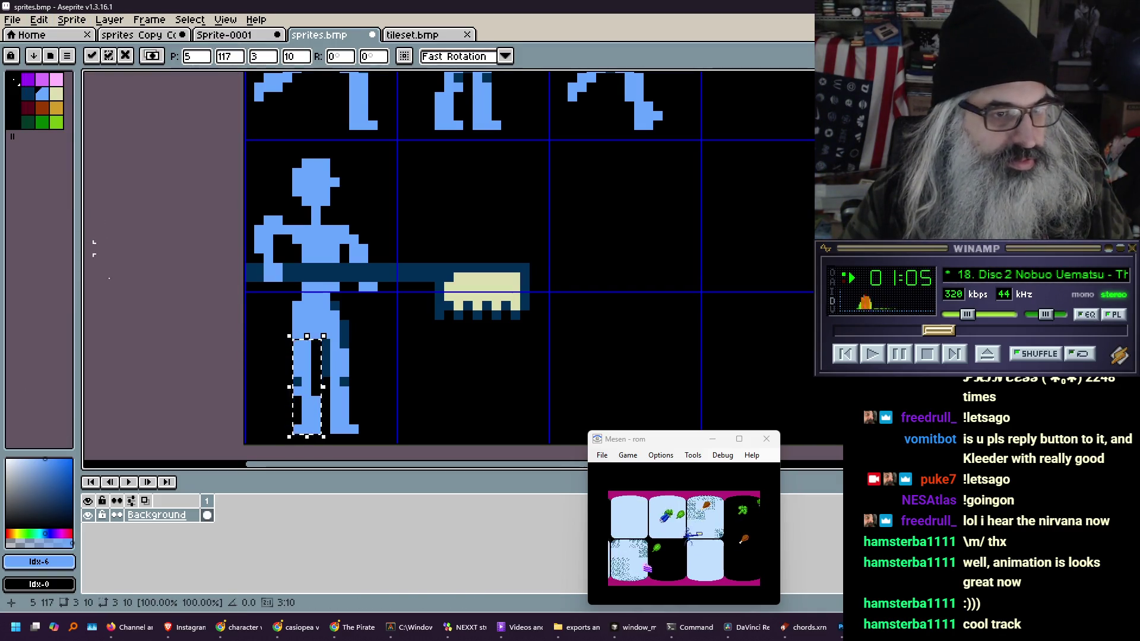
pyautogui.press('Left')
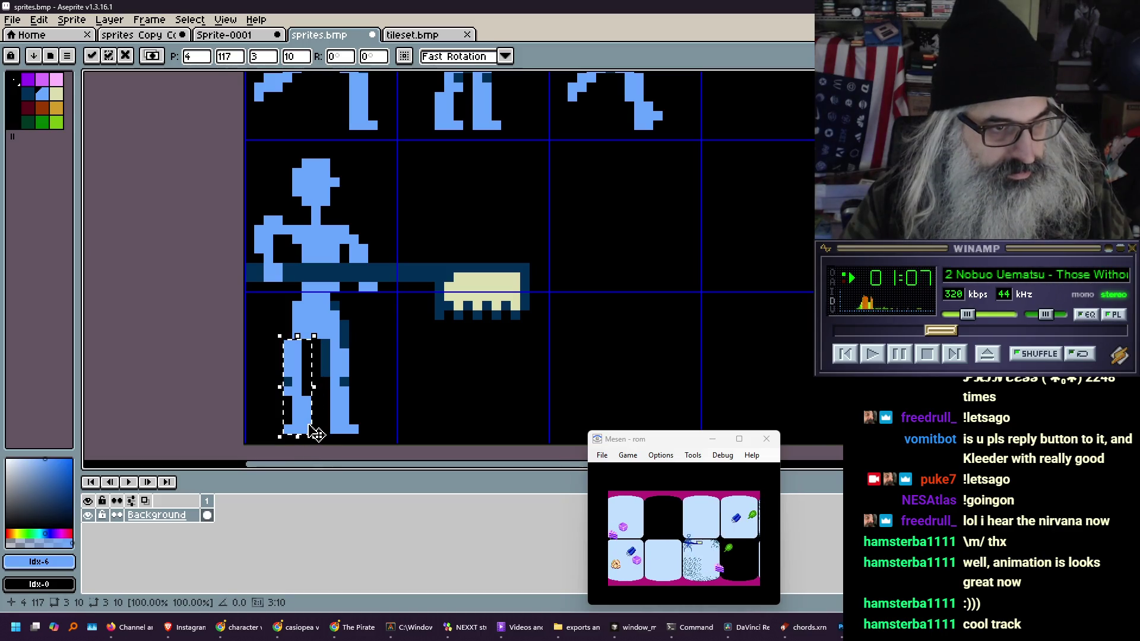
pyautogui.hotkey('ctrl', 'd')
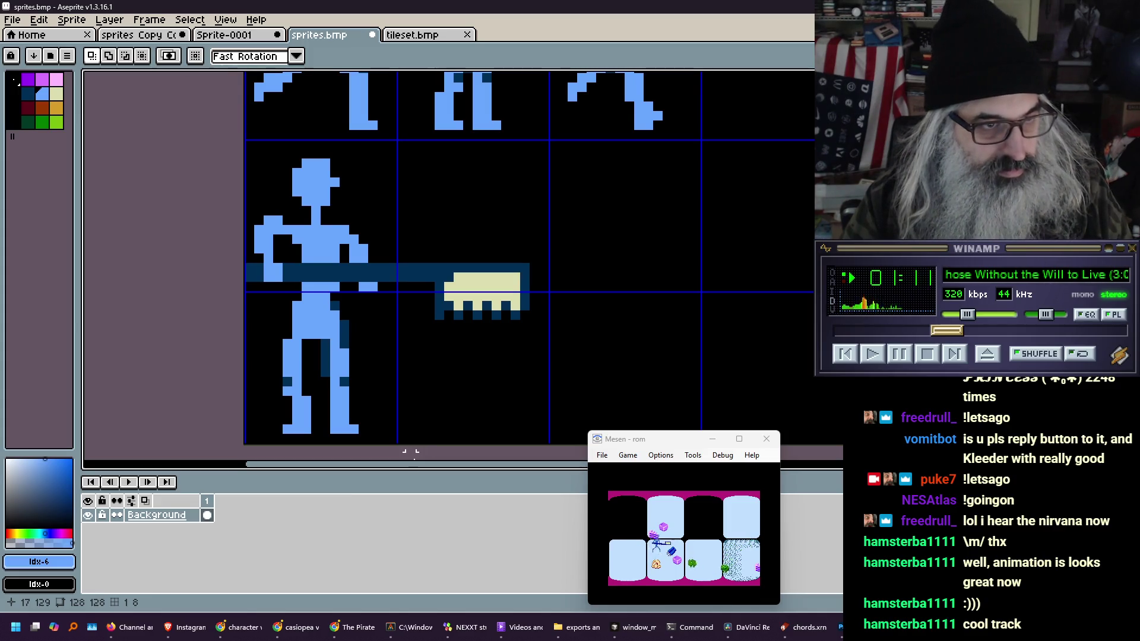
pyautogui.press('b')
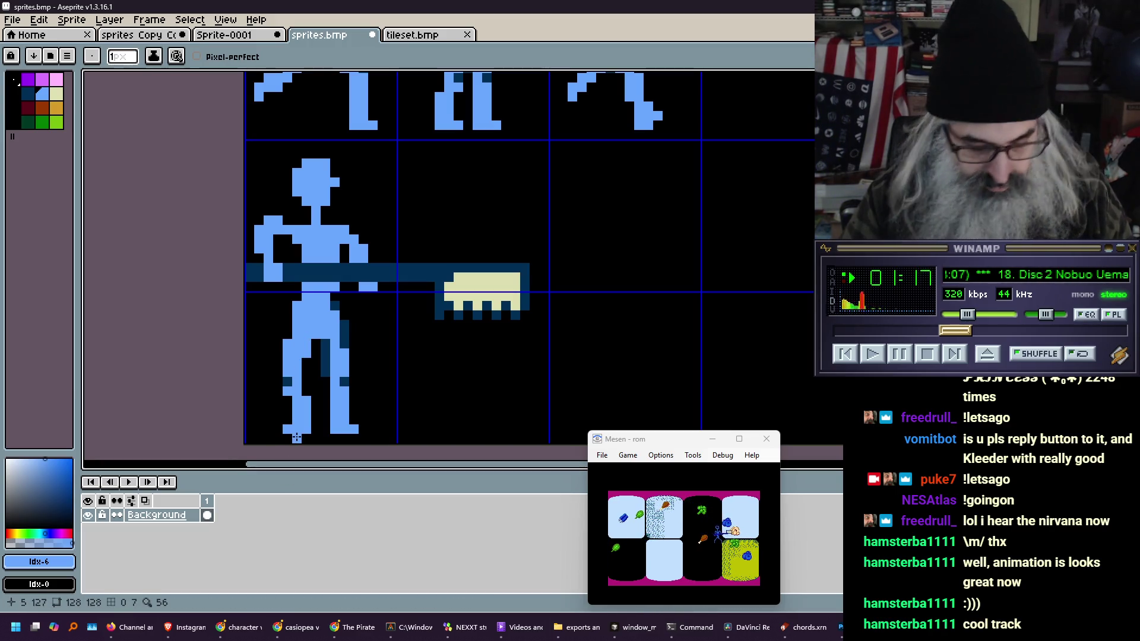
# Add dark-blue shading pixels to both legs and the hip, then box-select the figure's cell
pyautogui.press('i')
pyautogui.click(326, 362)
pyautogui.press('b')
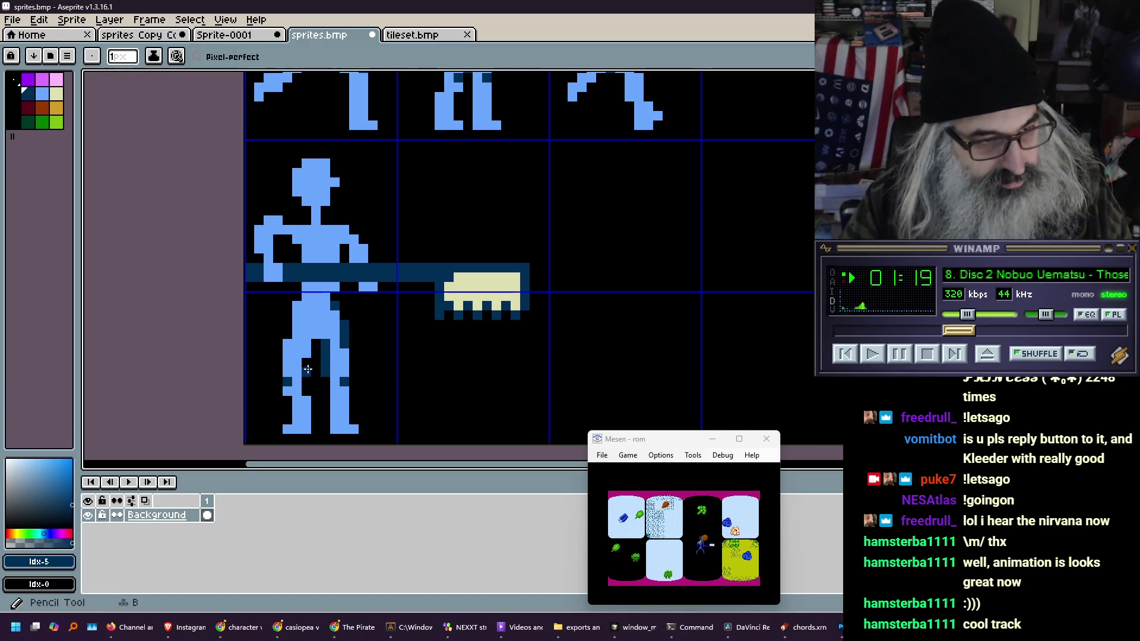
pyautogui.moveTo(306, 362); pyautogui.dragTo(306, 372)
pyautogui.click(306, 382)
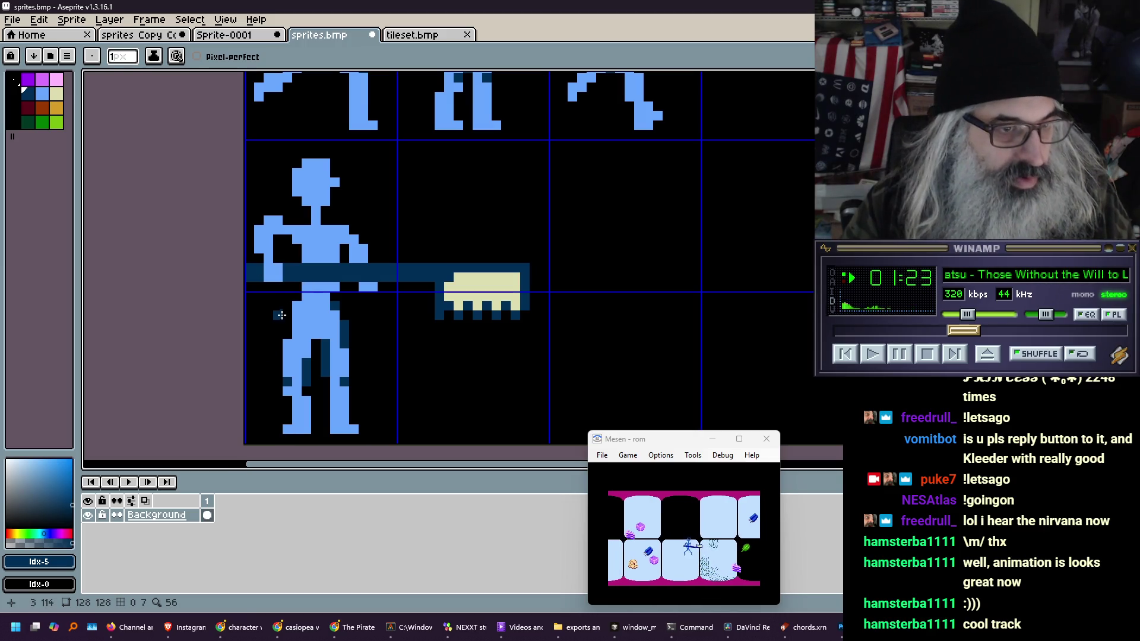
pyautogui.click(289, 324)
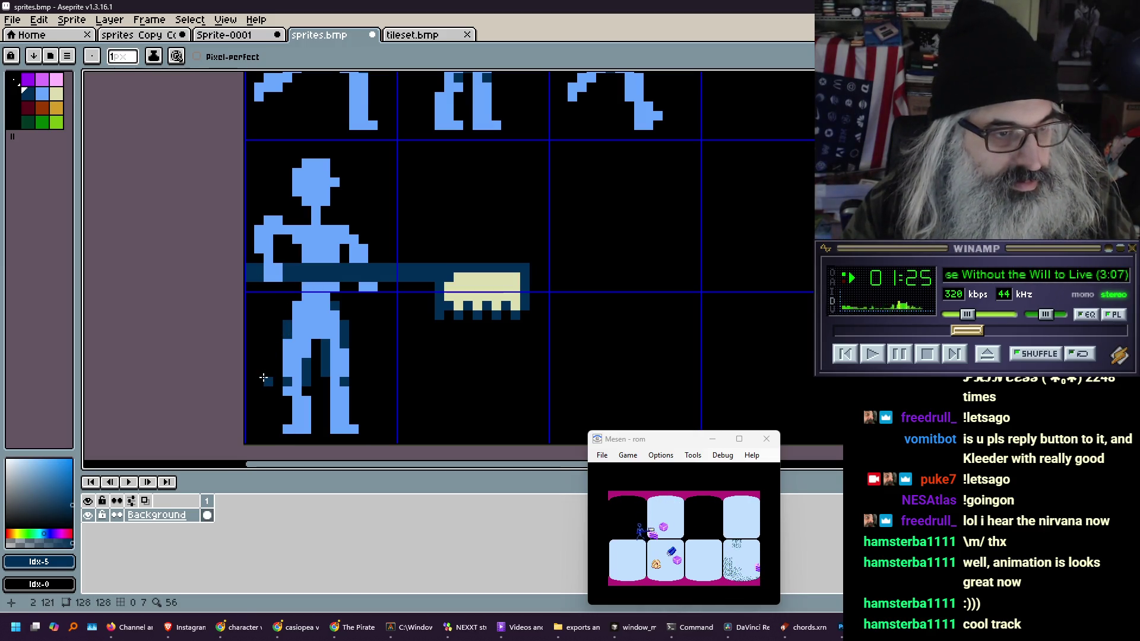
pyautogui.click(262, 374)
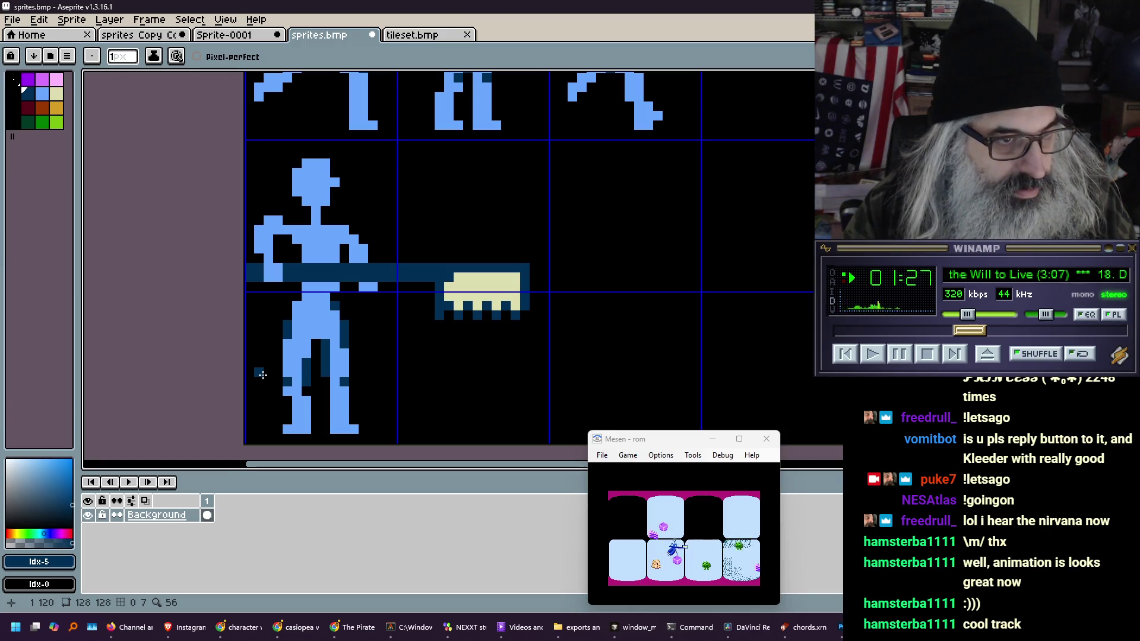
pyautogui.click(345, 374)
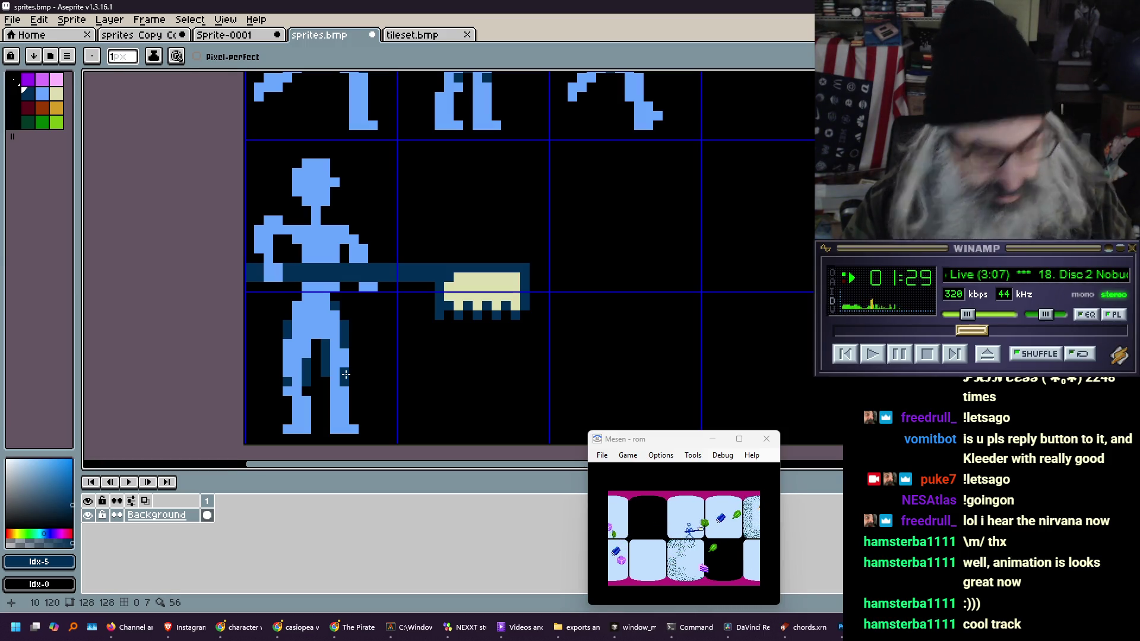
pyautogui.press('m')
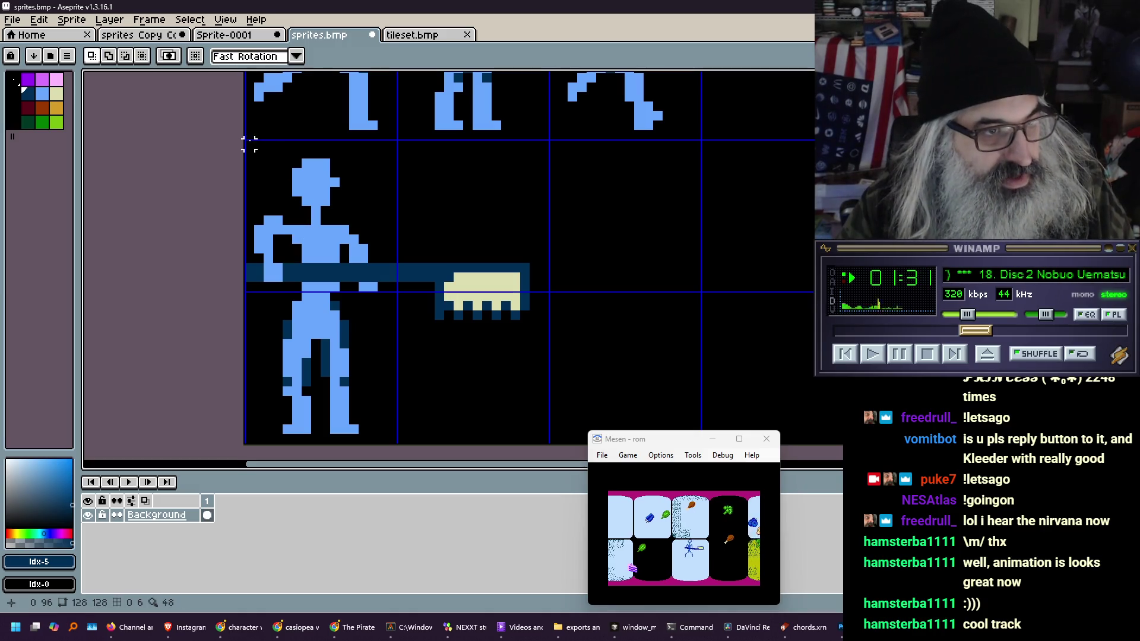
pyautogui.moveTo(249, 144)
pyautogui.mouseDown()
pyautogui.moveTo(377, 305)
pyautogui.moveTo(522, 433)
pyautogui.moveTo(549, 439)
pyautogui.mouseUp()
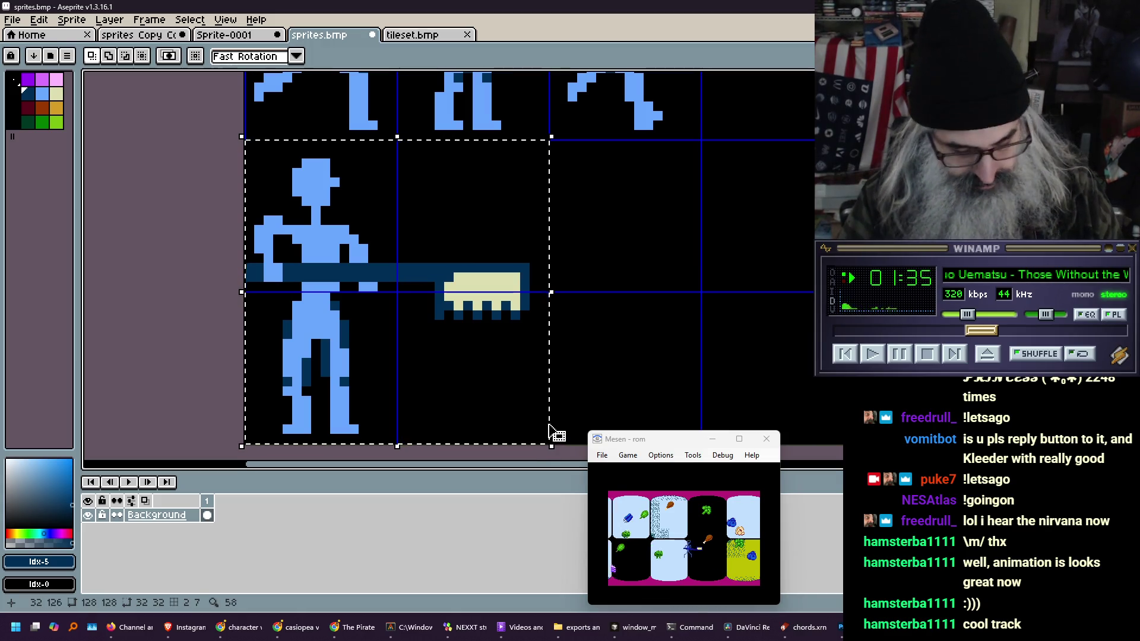
# Ctrl-drag the selected figure and saw one cell right and drop the copy
pyautogui.moveTo(371, 279)
pyautogui.mouseDown()
pyautogui.moveTo(580, 273)
pyautogui.moveTo(700, 290)
pyautogui.moveTo(585, 305)
pyautogui.mouseUp()
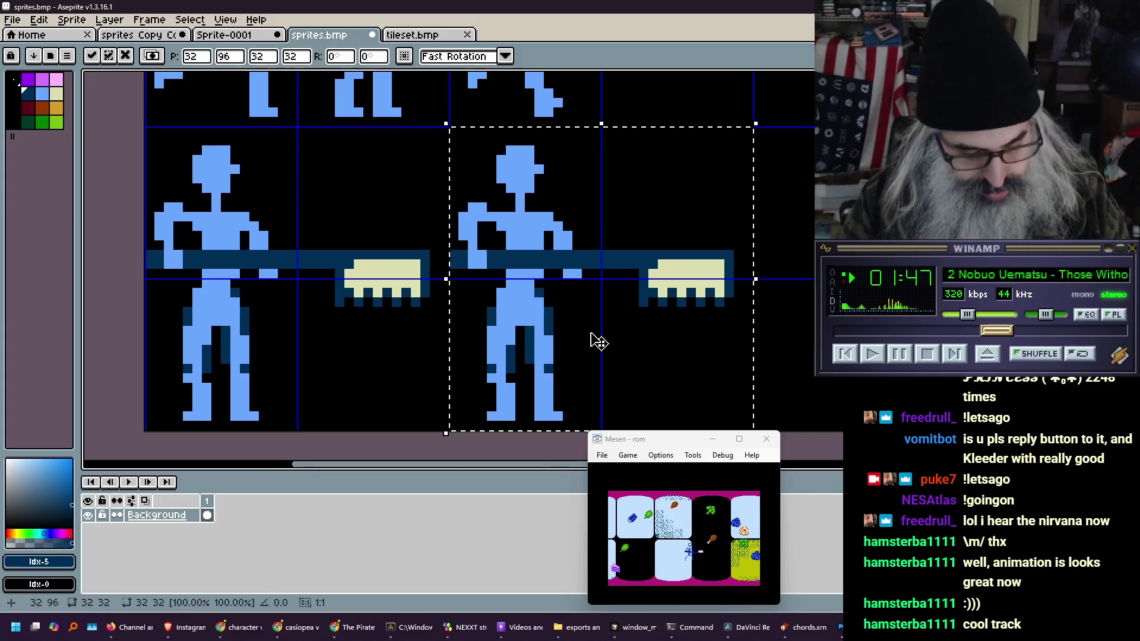
pyautogui.hotkey('ctrl', 'd')
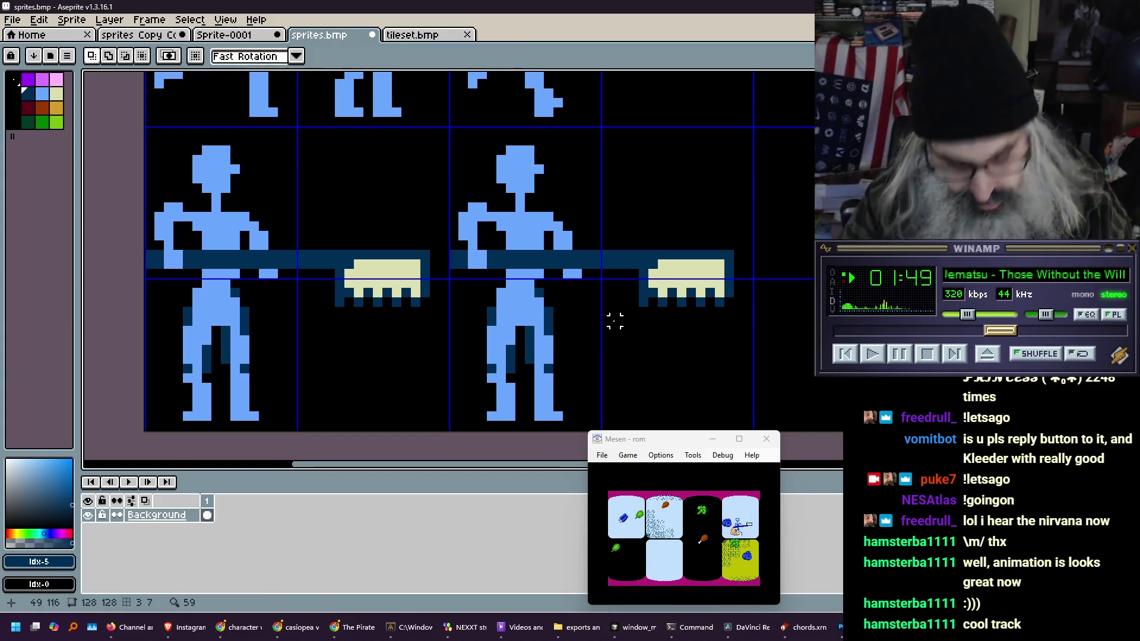
# Select the second figure's pole and shift it one pixel forward
pyautogui.moveTo(453, 254)
pyautogui.mouseDown()
pyautogui.moveTo(725, 266)
pyautogui.moveTo(726, 298)
pyautogui.moveTo(729, 262)
pyautogui.mouseUp()
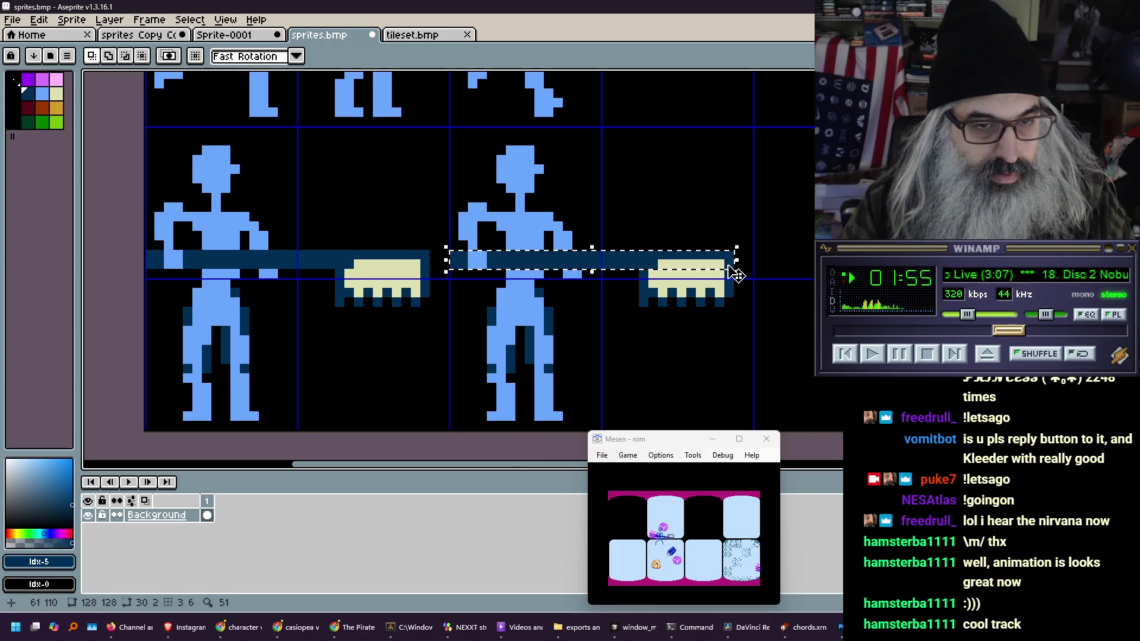
pyautogui.click(569, 267)
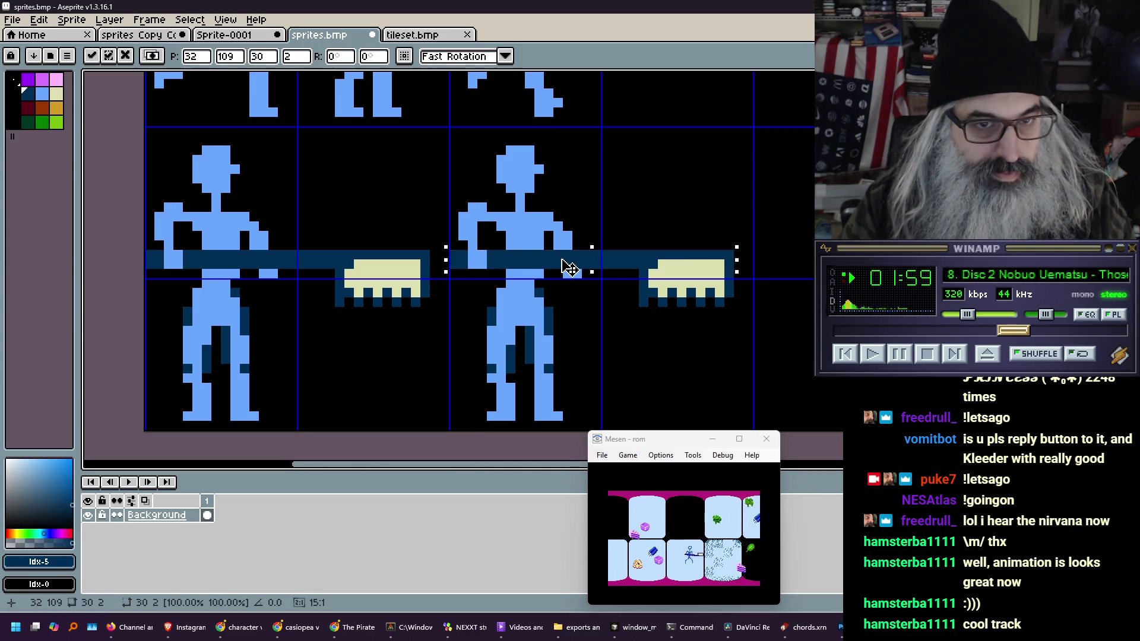
pyautogui.moveTo(569, 267); pyautogui.dragTo(576, 268)
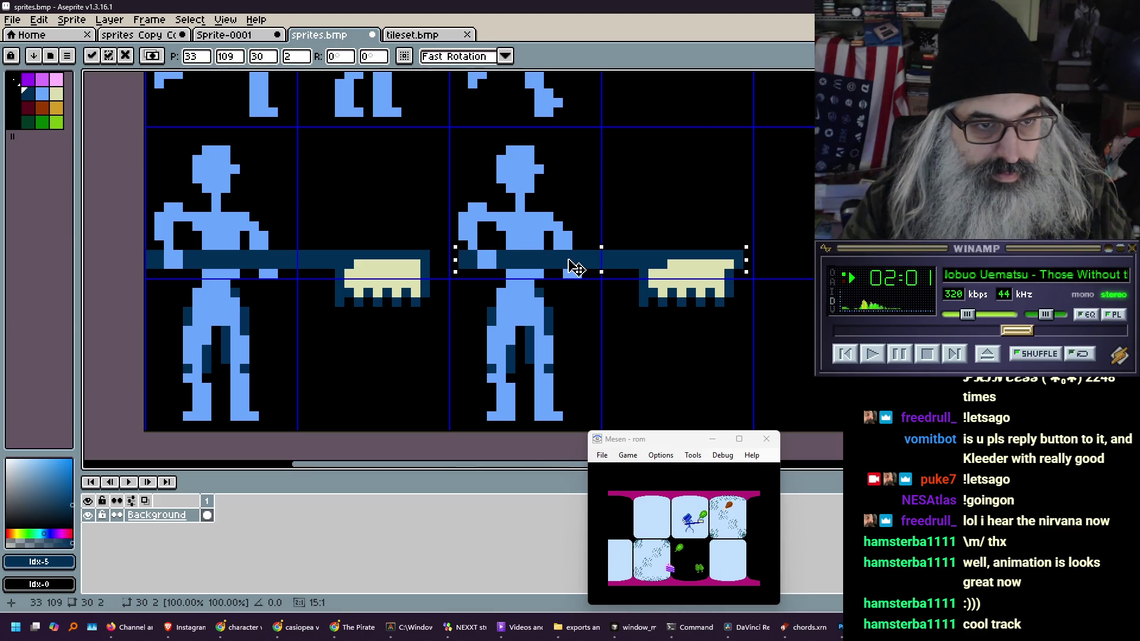
pyautogui.moveTo(576, 269); pyautogui.dragTo(580, 269)
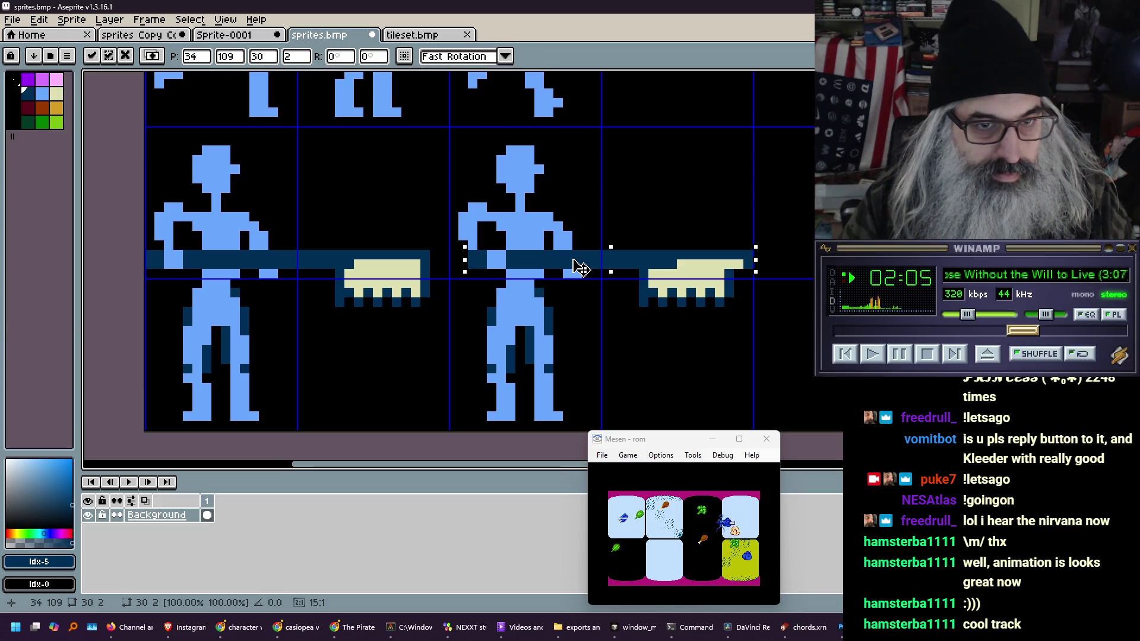
pyautogui.moveTo(580, 269); pyautogui.dragTo(578, 270)
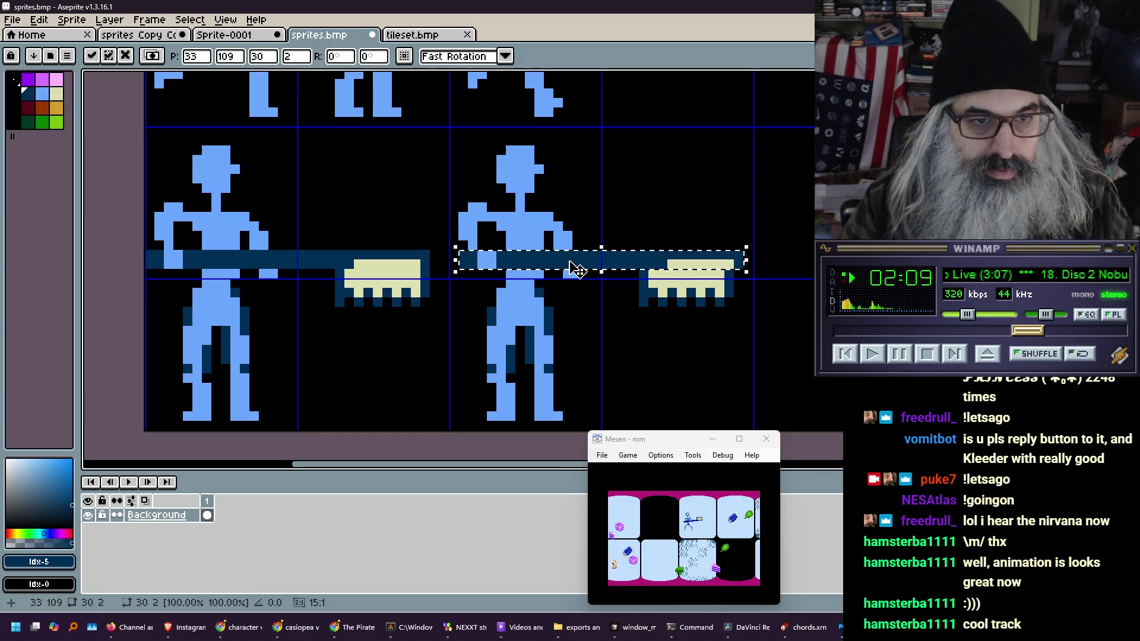
pyautogui.press('Return')
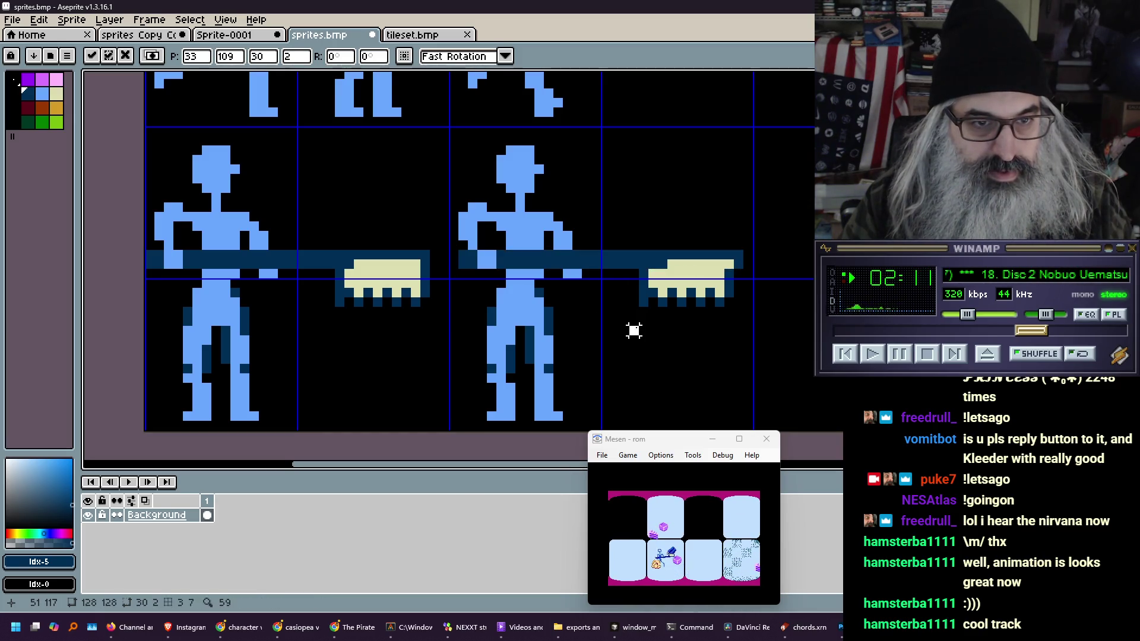
# Reposition the saw head at the pole's tip and the two hand pixels on the pole
pyautogui.moveTo(639, 270)
pyautogui.mouseDown()
pyautogui.moveTo(734, 308)
pyautogui.moveTo(689, 298)
pyautogui.moveTo(701, 300)
pyautogui.mouseUp()
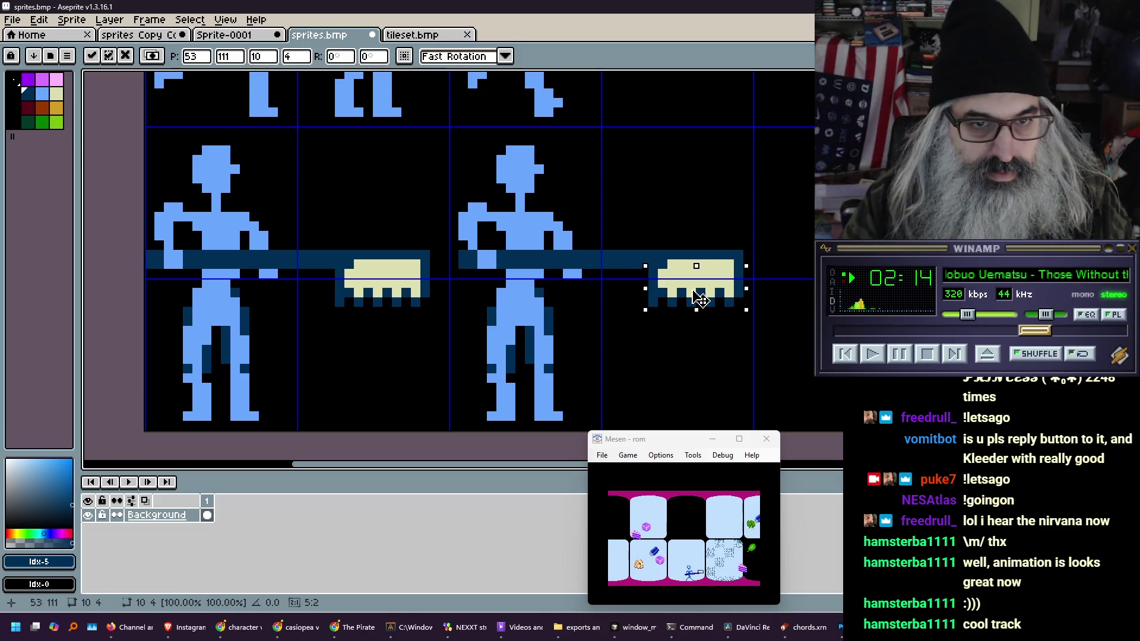
pyautogui.click(634, 330)
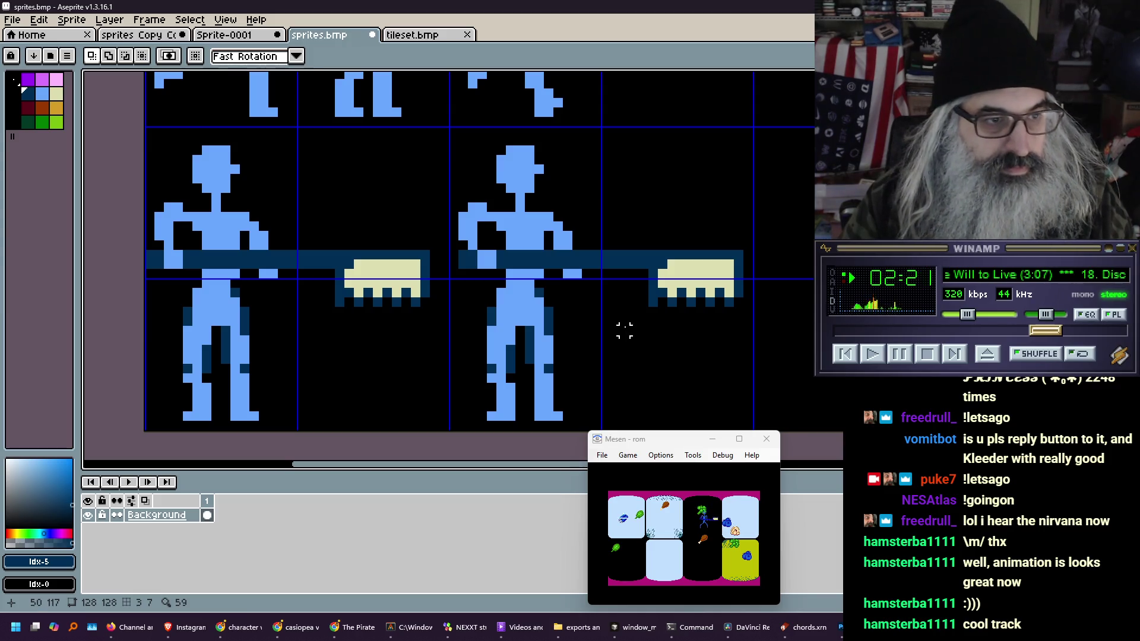
pyautogui.press('m')
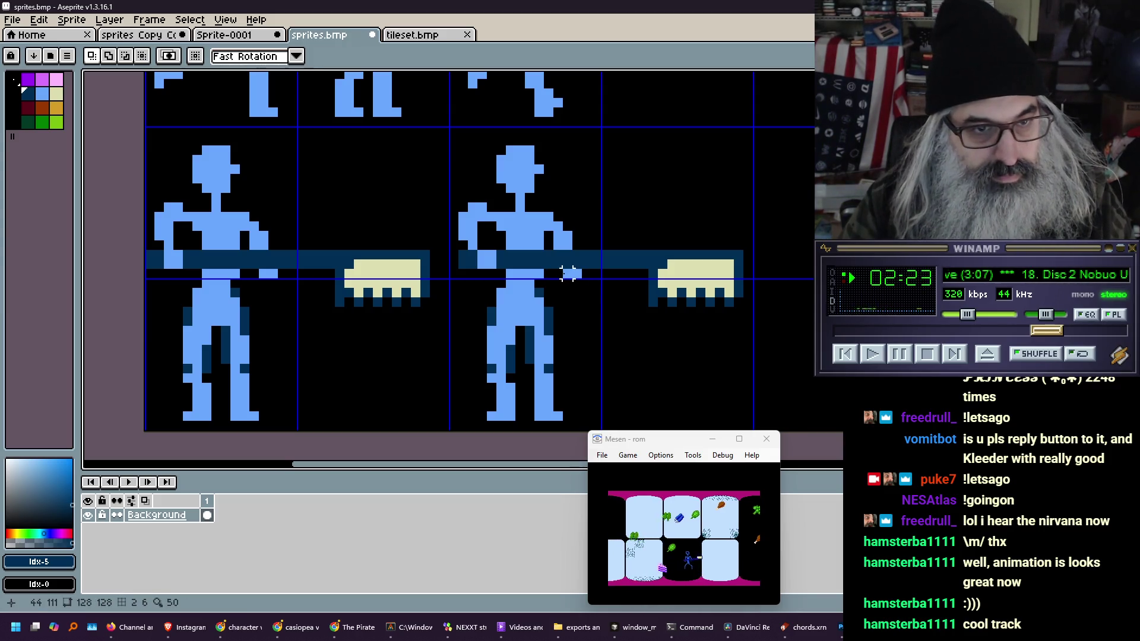
pyautogui.moveTo(559, 266); pyautogui.dragTo(581, 281)
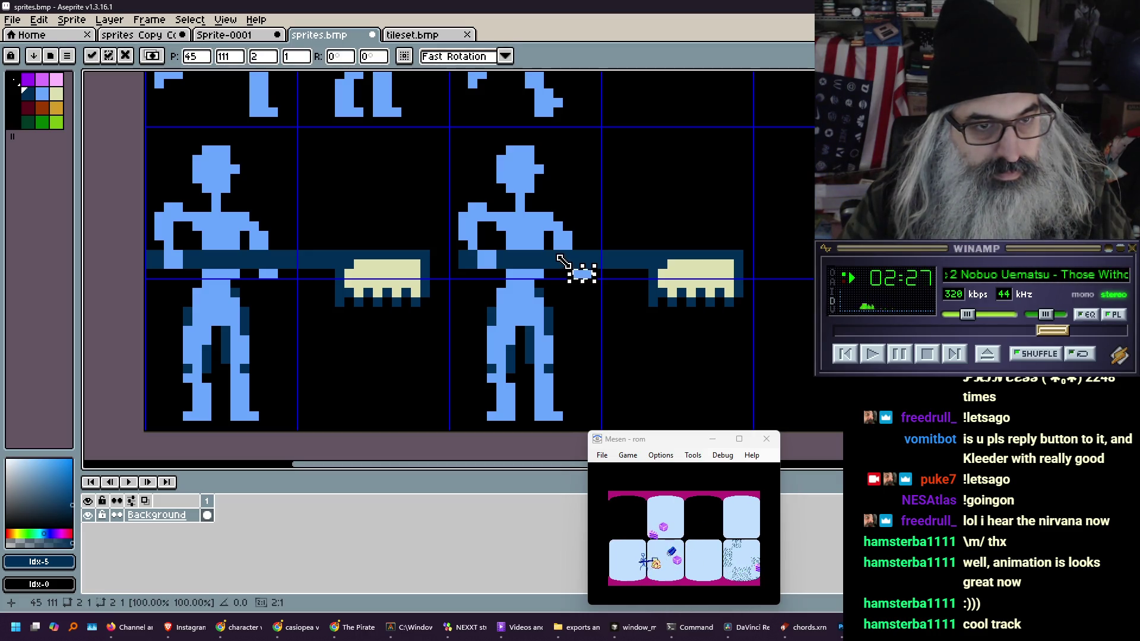
pyautogui.click(565, 257)
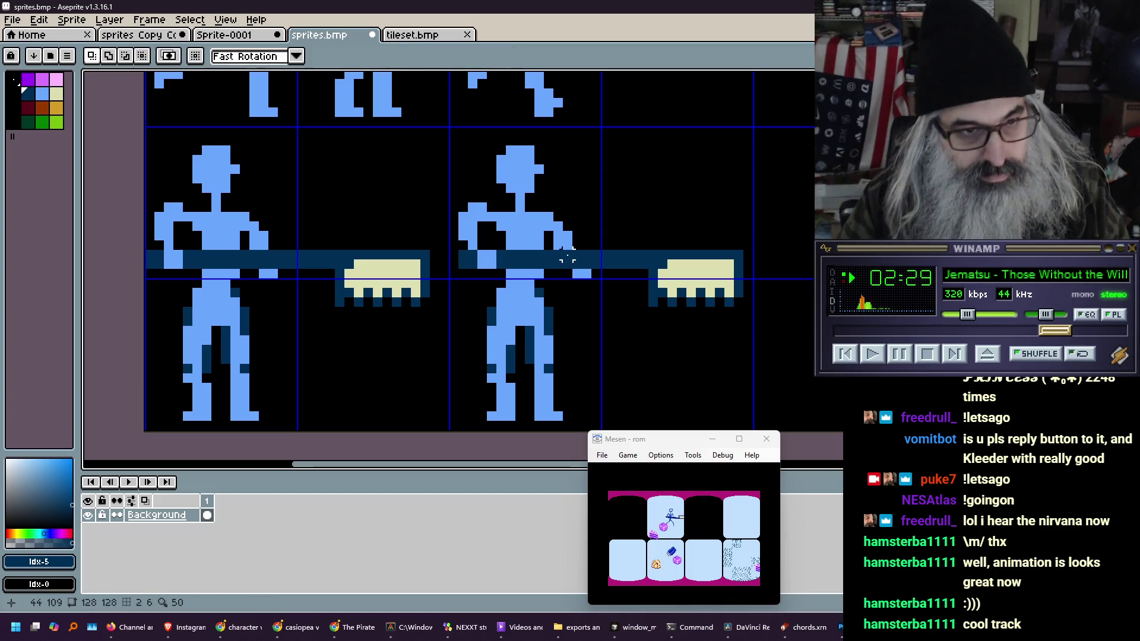
# Retouch the copied figure's arm pixels in light blue and black to fit the pushed pole
pyautogui.press('b')
pyautogui.keyDown('alt'); pyautogui.click(572, 244); pyautogui.keyUp('alt')
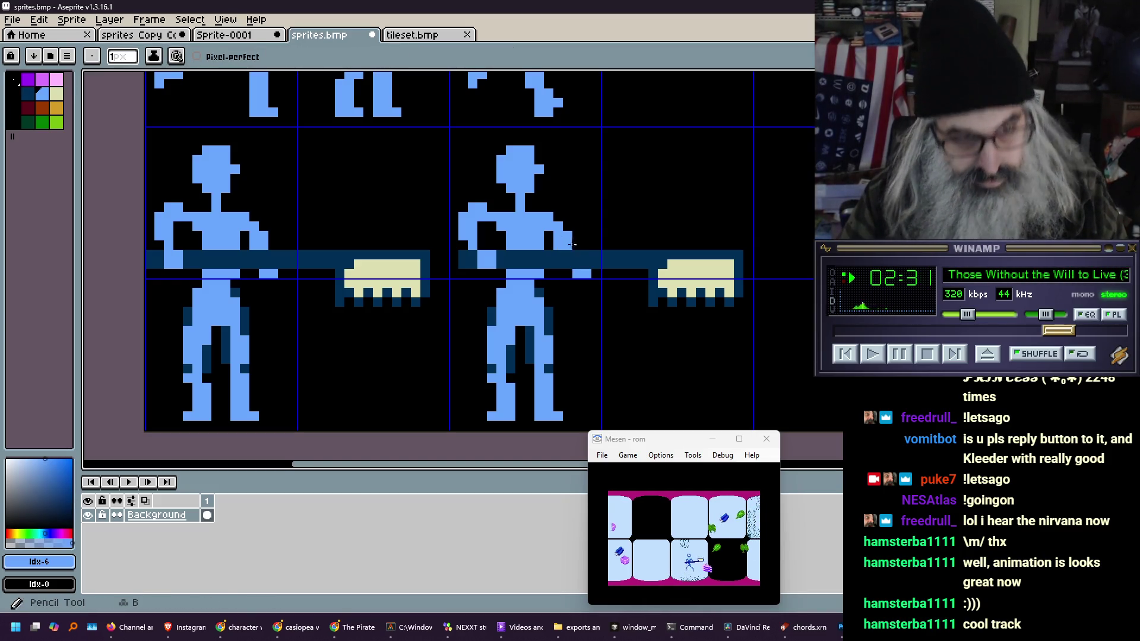
pyautogui.rightClick(559, 245)
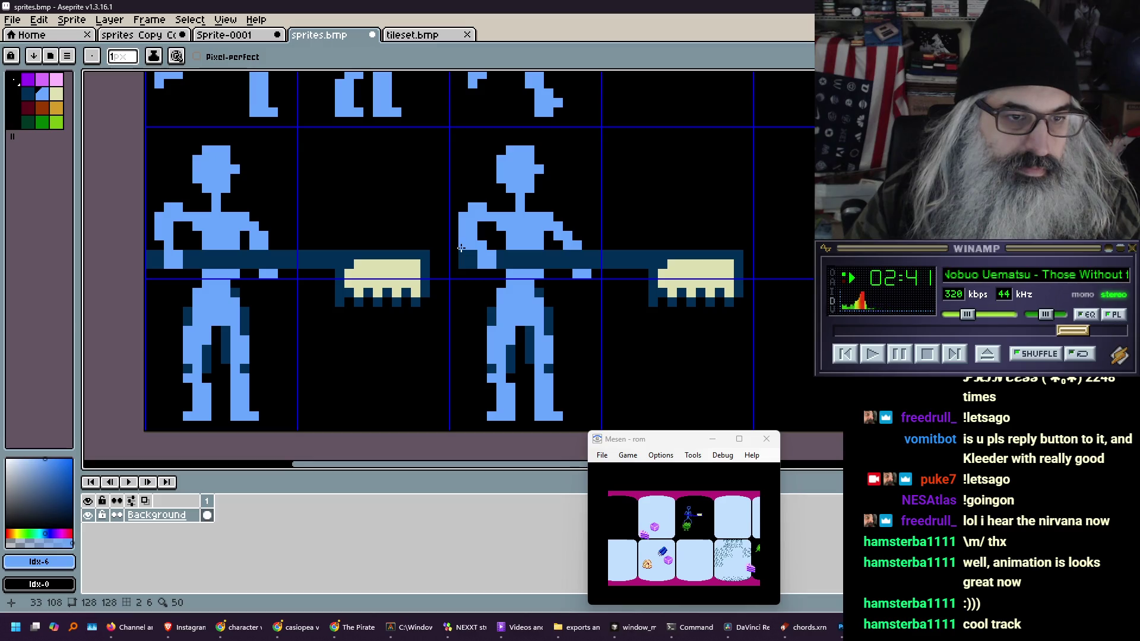
pyautogui.hotkey('ctrl', 'z')
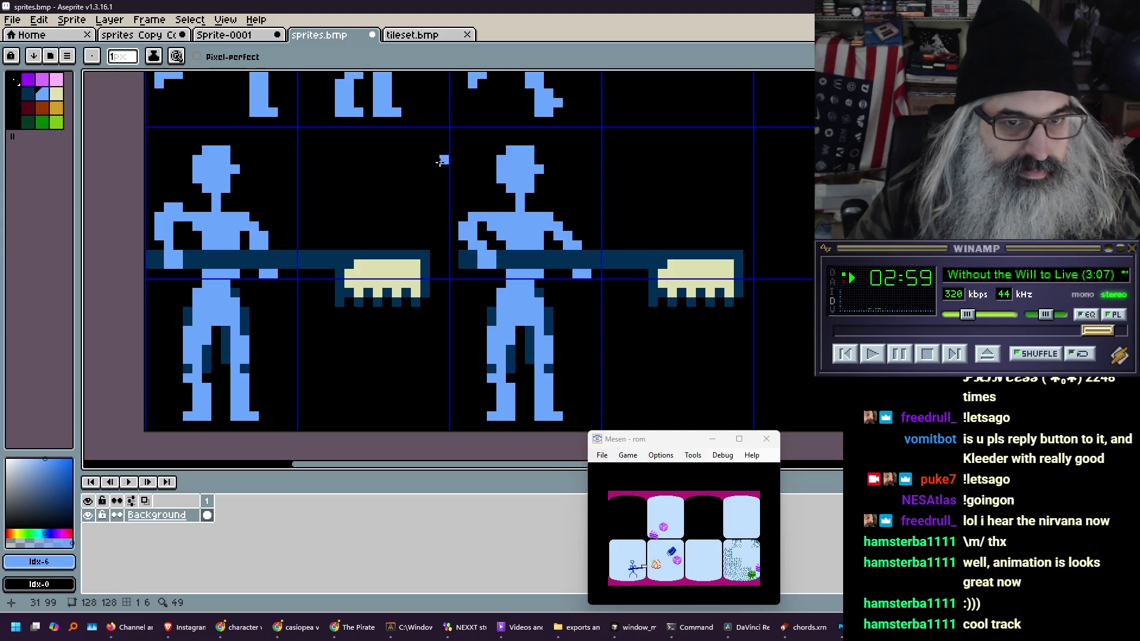
# Select and shift the second figure's pole and arm pixels further to the right
pyautogui.press('m')
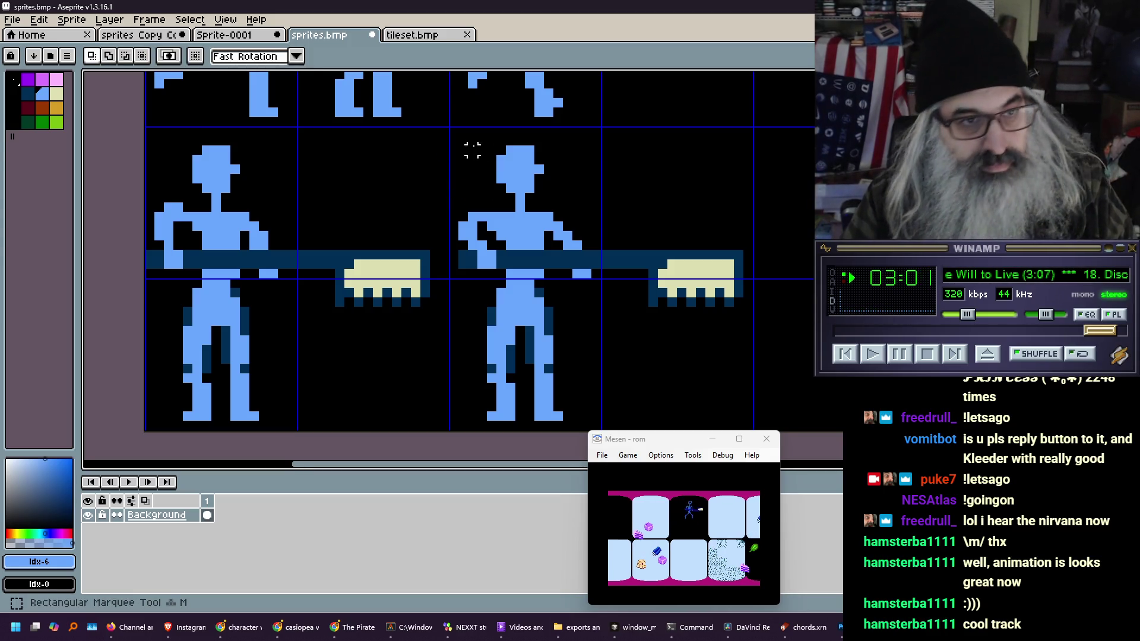
pyautogui.moveTo(451, 128)
pyautogui.mouseDown()
pyautogui.moveTo(580, 272)
pyautogui.moveTo(763, 412)
pyautogui.moveTo(744, 419)
pyautogui.moveTo(753, 430)
pyautogui.mouseUp()
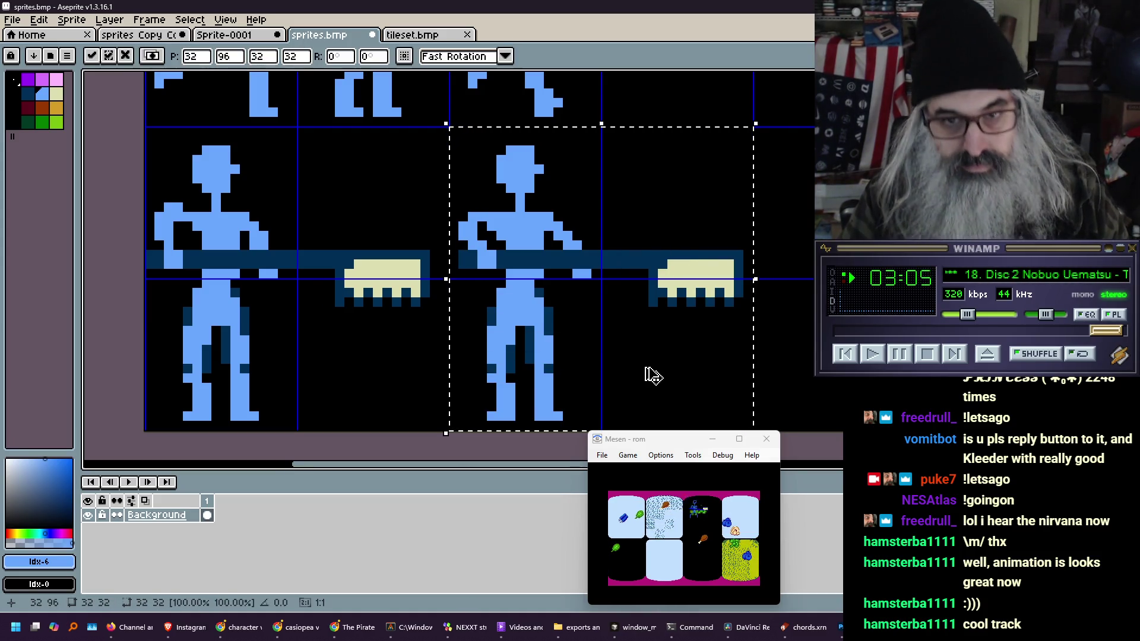
pyautogui.moveTo(526, 261)
pyautogui.mouseDown()
pyautogui.moveTo(830, 262)
pyautogui.moveTo(618, 254)
pyautogui.moveTo(469, 271)
pyautogui.mouseUp()
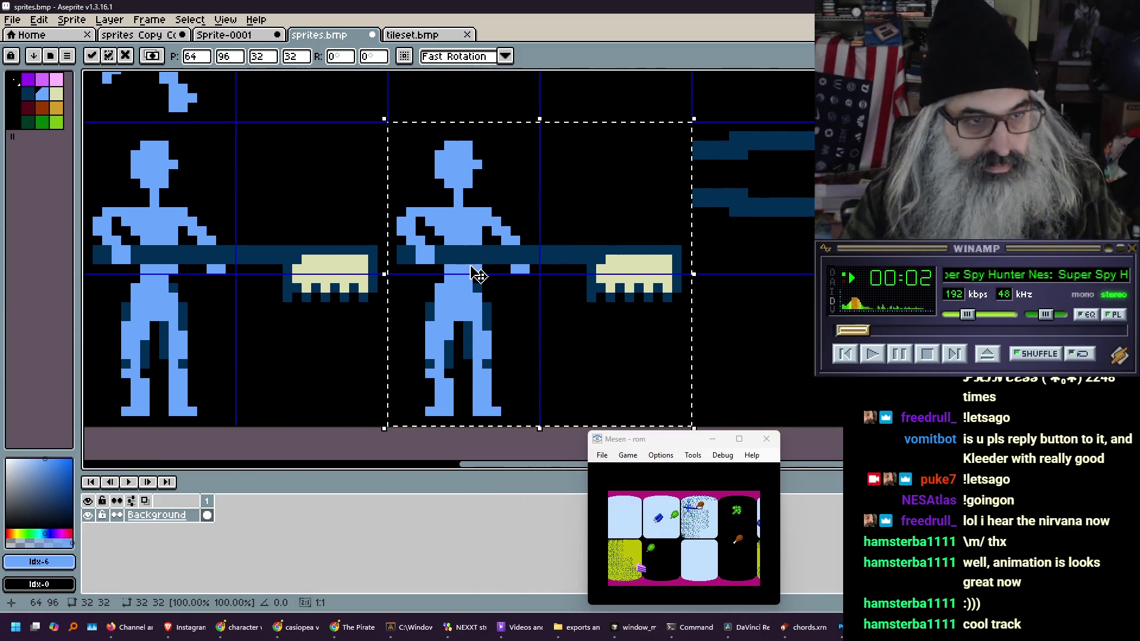
pyautogui.hotkey('ctrl', 'd')
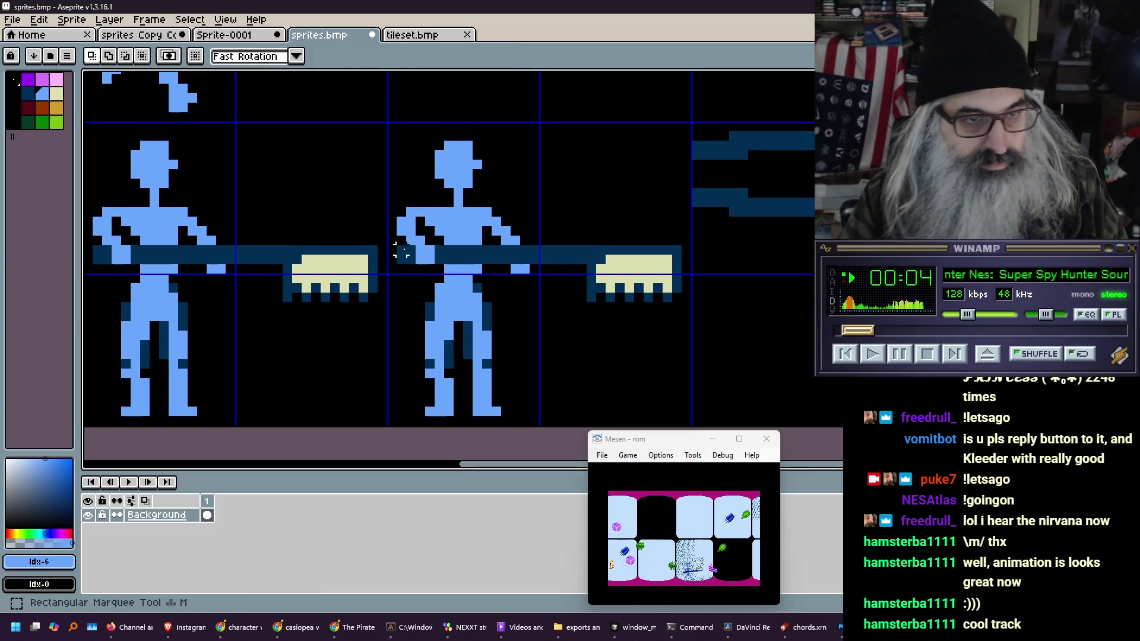
pyautogui.moveTo(399, 248); pyautogui.dragTo(680, 266)
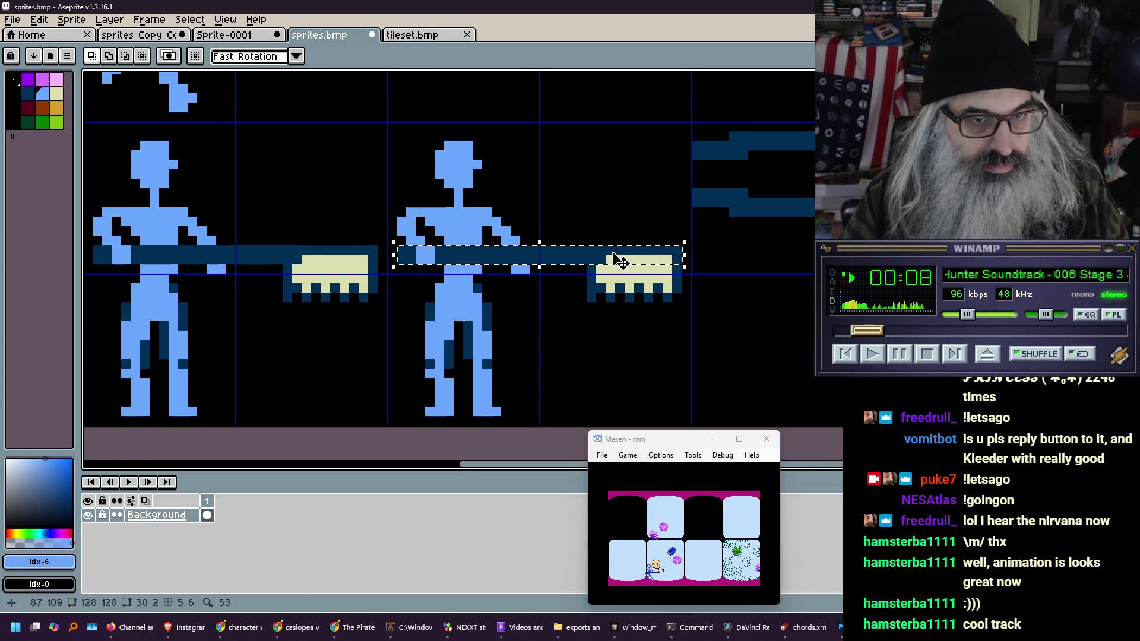
pyautogui.click(630, 262)
pyautogui.click(600, 276)
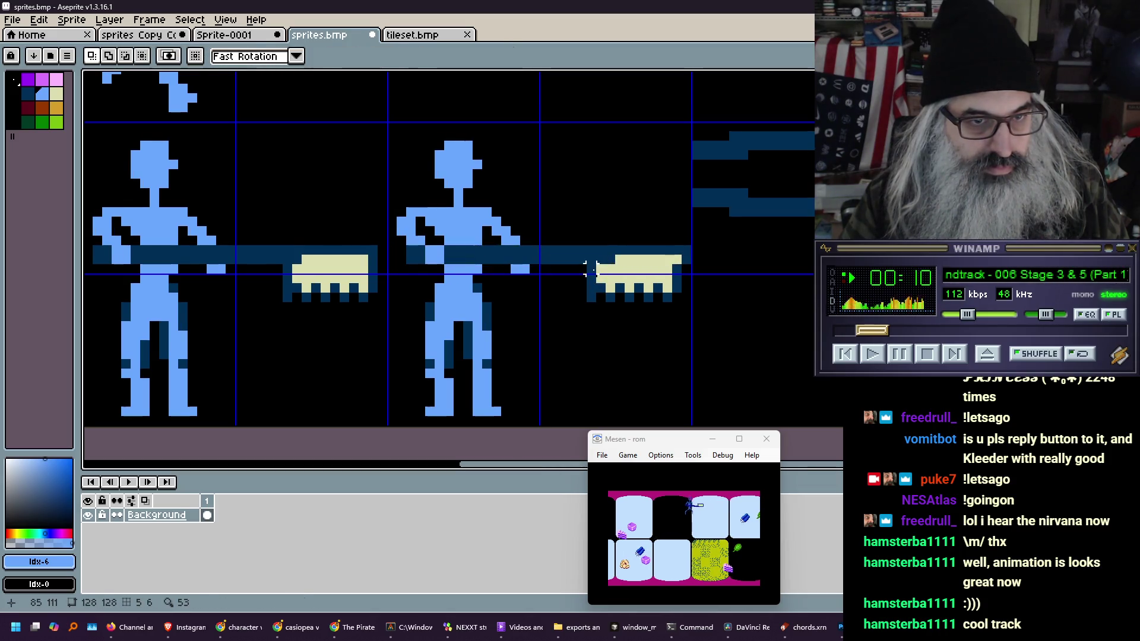
# Move the second figure's hand and arm tip forward and commit the moved pixels
pyautogui.moveTo(592, 264); pyautogui.dragTo(692, 302)
pyautogui.click(651, 297)
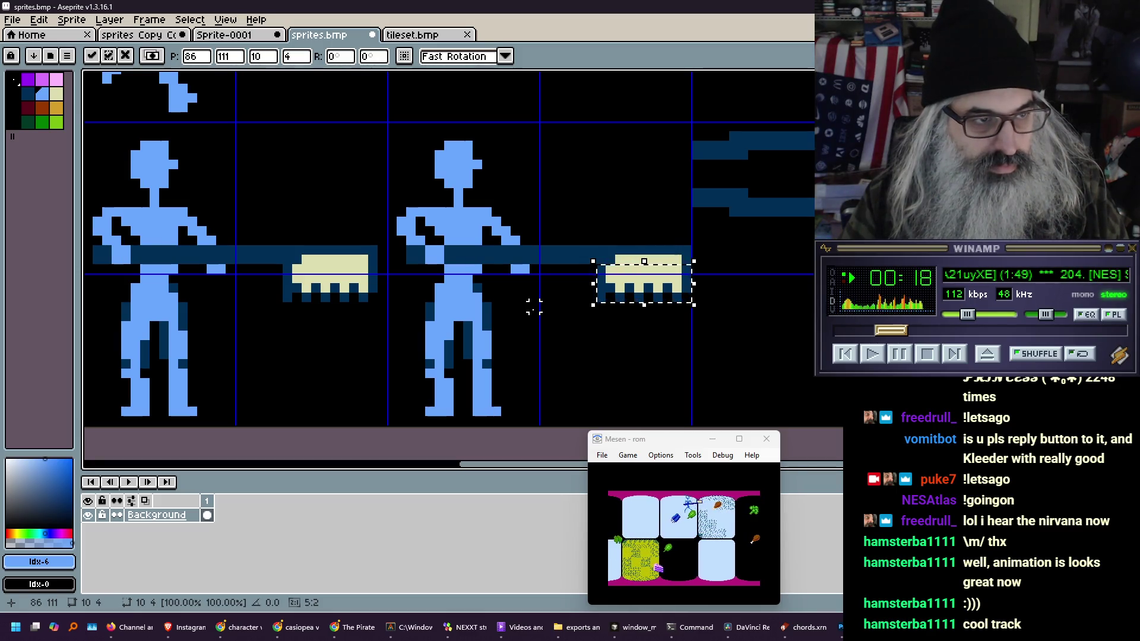
pyautogui.moveTo(508, 261); pyautogui.dragTo(533, 279)
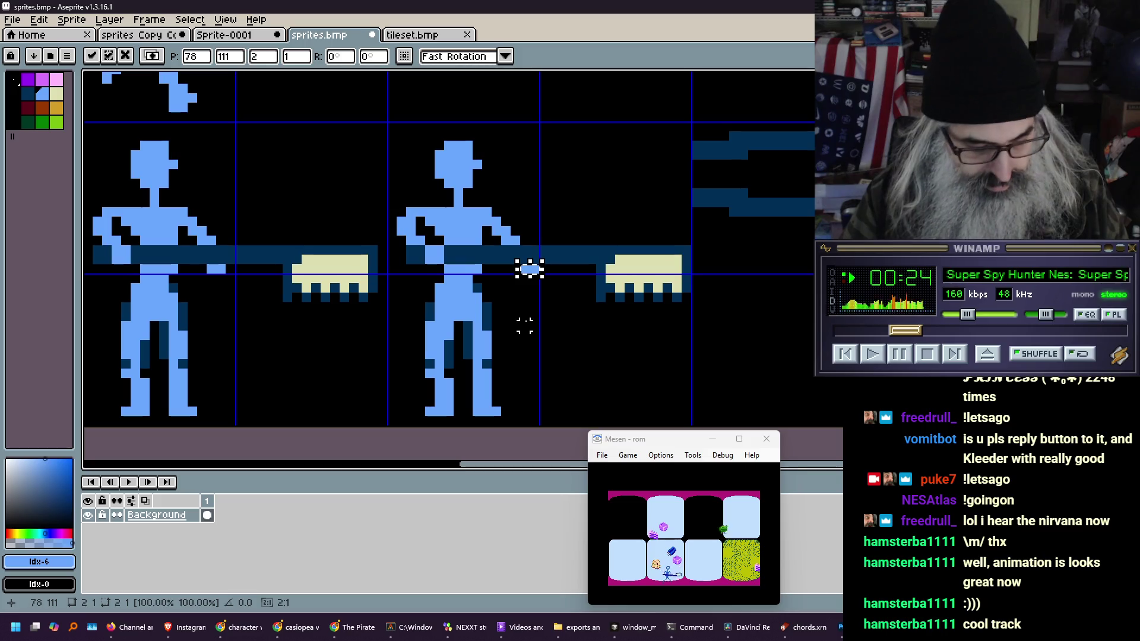
pyautogui.hotkey('ctrl', 'd')
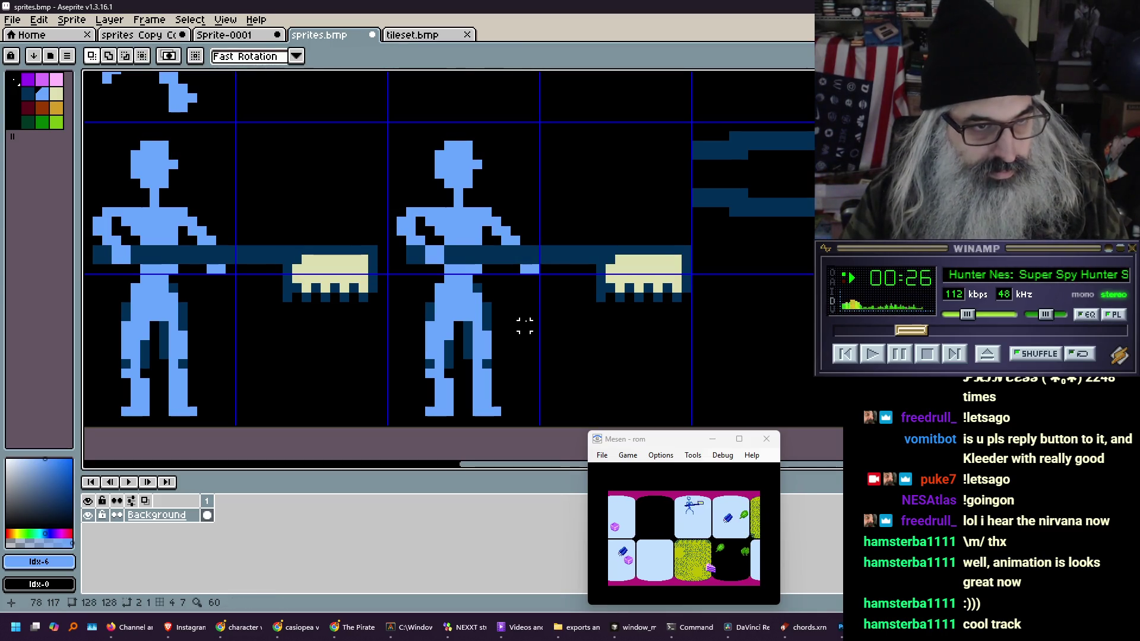
# Shift a small block of the second figure's shoulder pixels inward by a pixel
pyautogui.press('i')
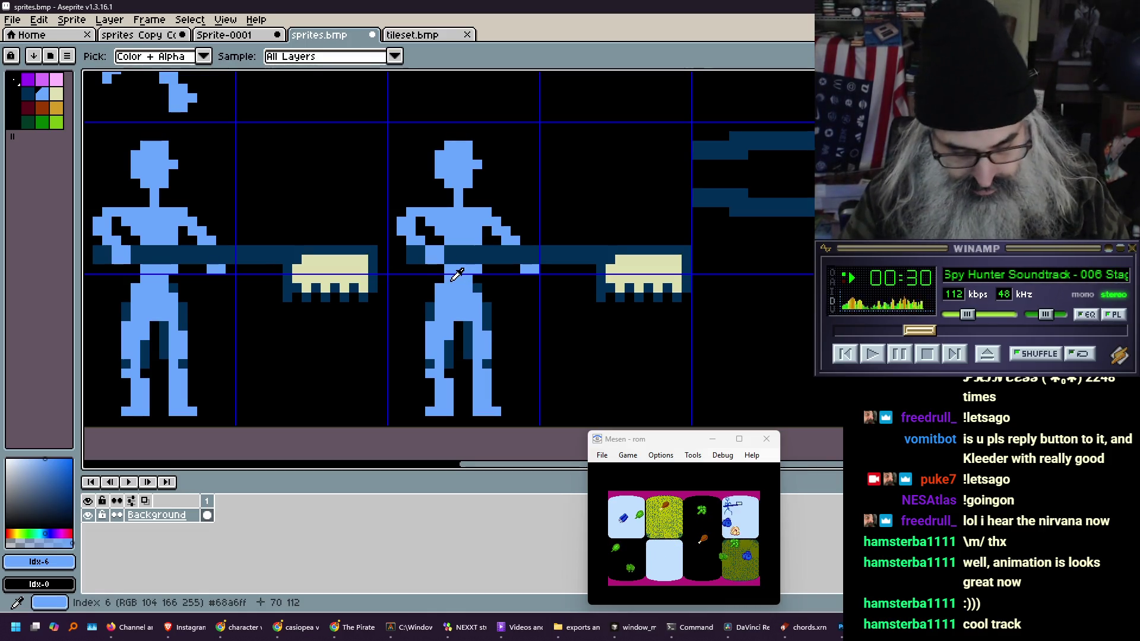
pyautogui.press('m')
pyautogui.moveTo(392, 211); pyautogui.dragTo(430, 238)
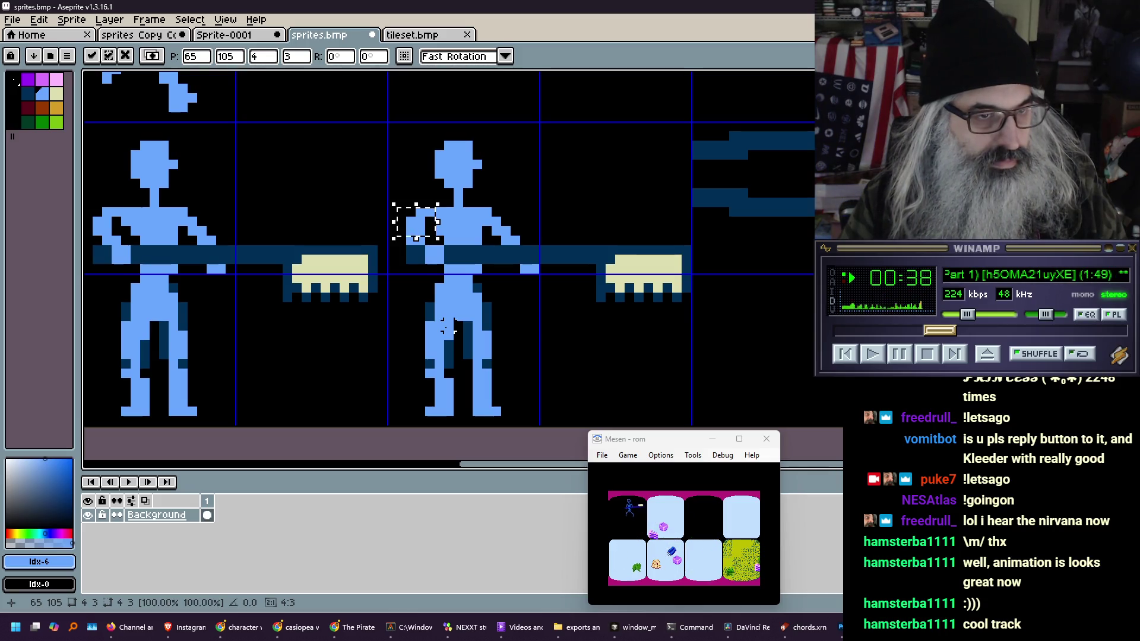
pyautogui.click(449, 326)
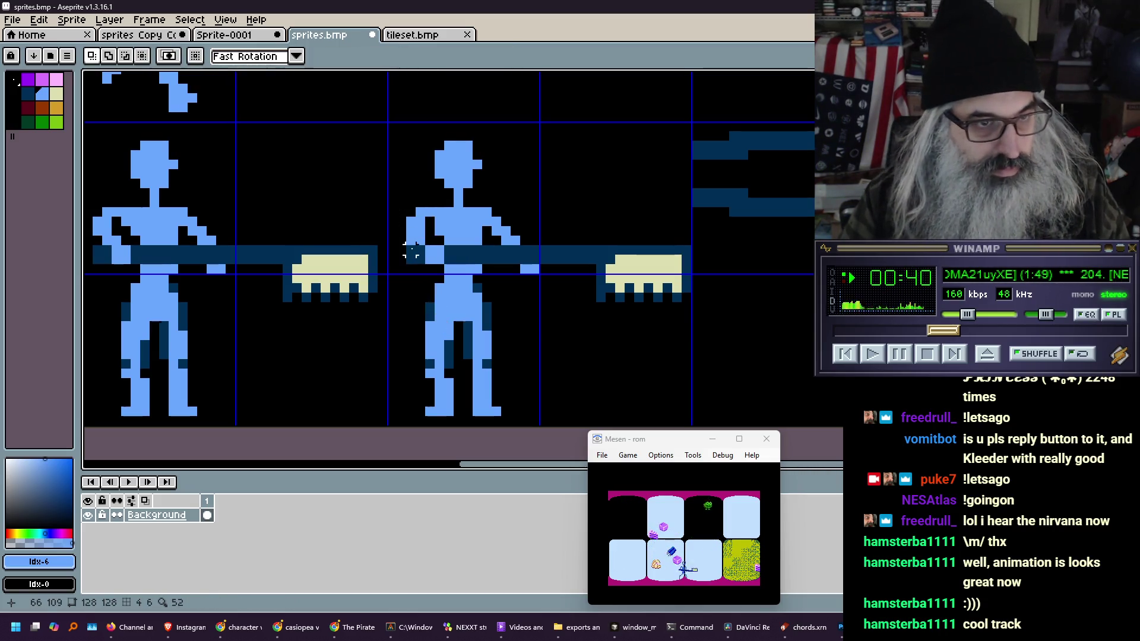
# With the Pencil, make light blue the secondary colour, add a test pixel, then erase it
pyautogui.press('b')
pyautogui.keyDown('alt'); pyautogui.rightClick(429, 241); pyautogui.keyUp('alt')
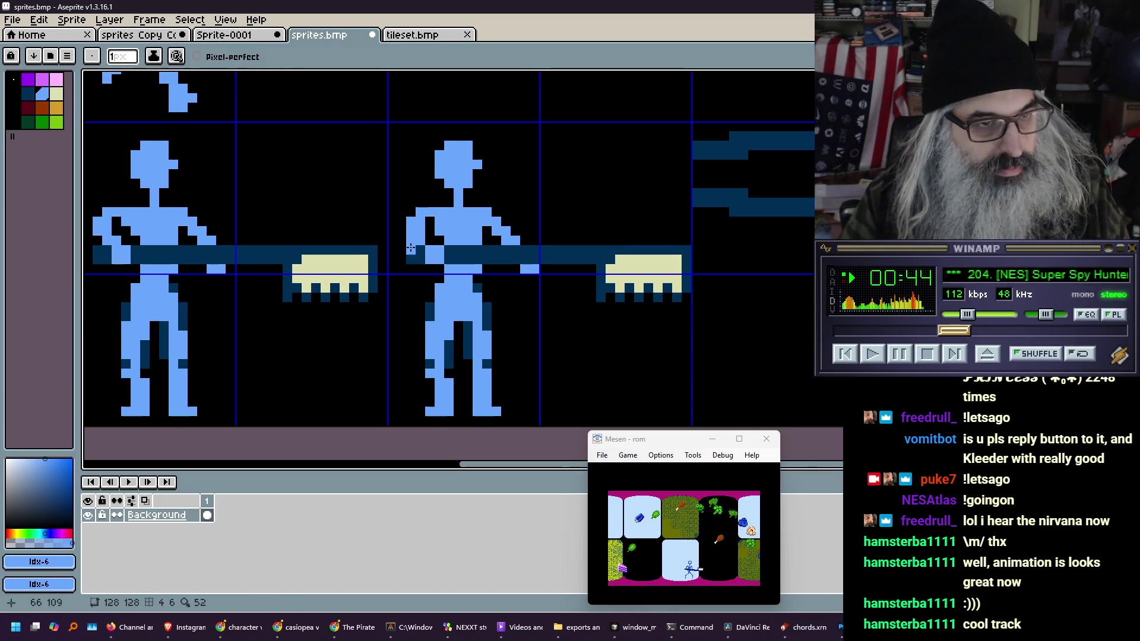
pyautogui.click(401, 250)
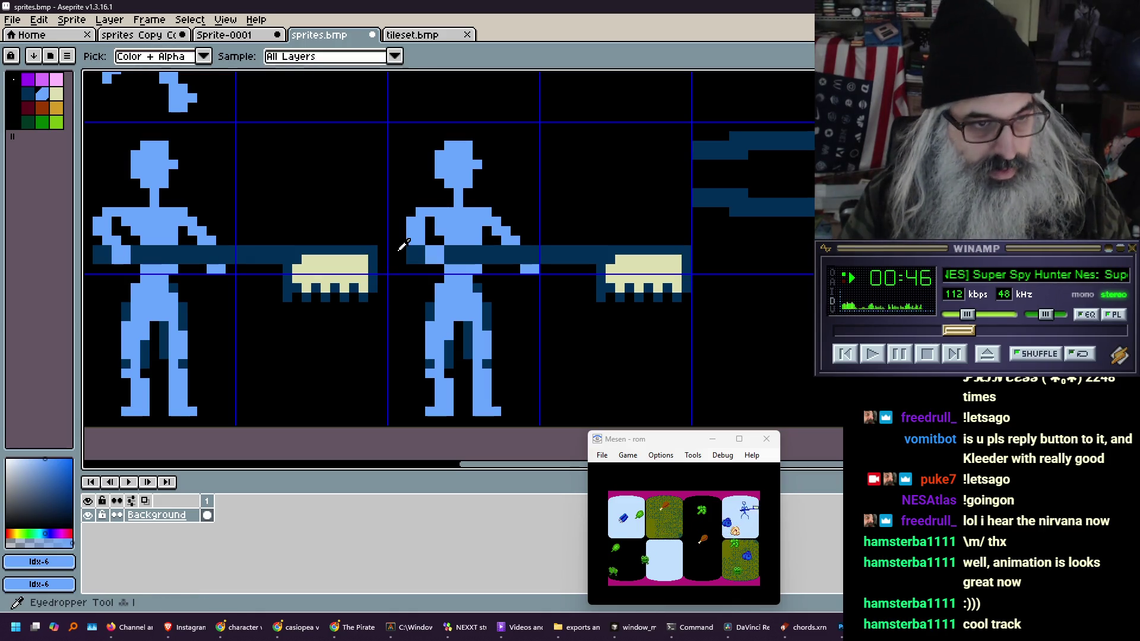
pyautogui.keyDown('alt'); pyautogui.rightClick(401, 242); pyautogui.keyUp('alt')
pyautogui.rightClick(402, 250)
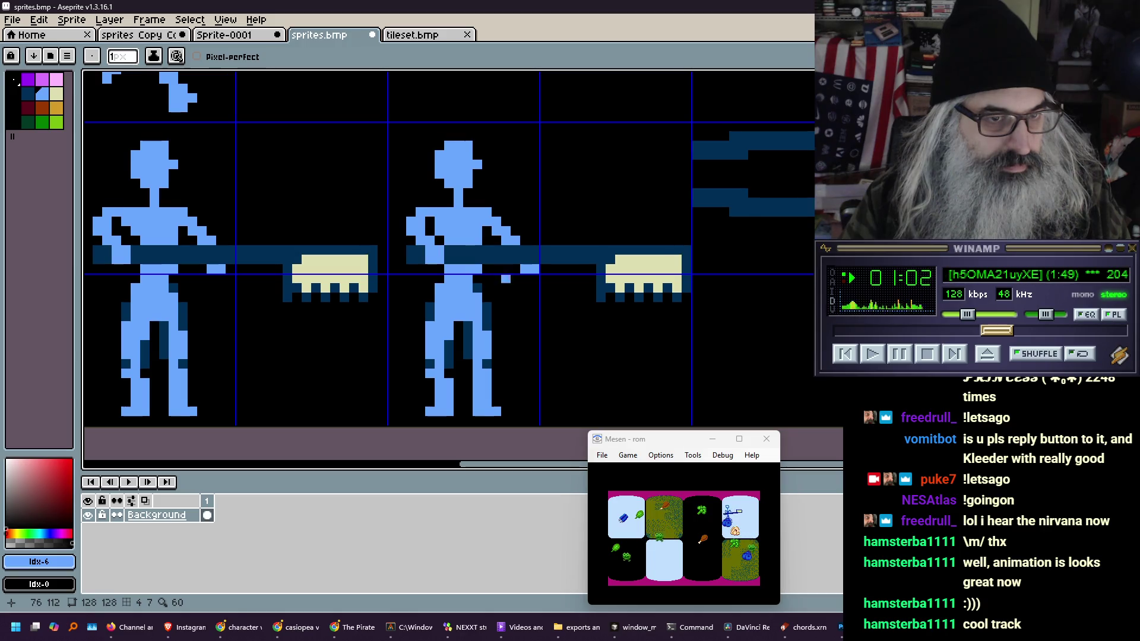
# Undo a trial pixel on the second figure's arm and add a light-blue pixel to the third figure's arm
pyautogui.click(516, 268)
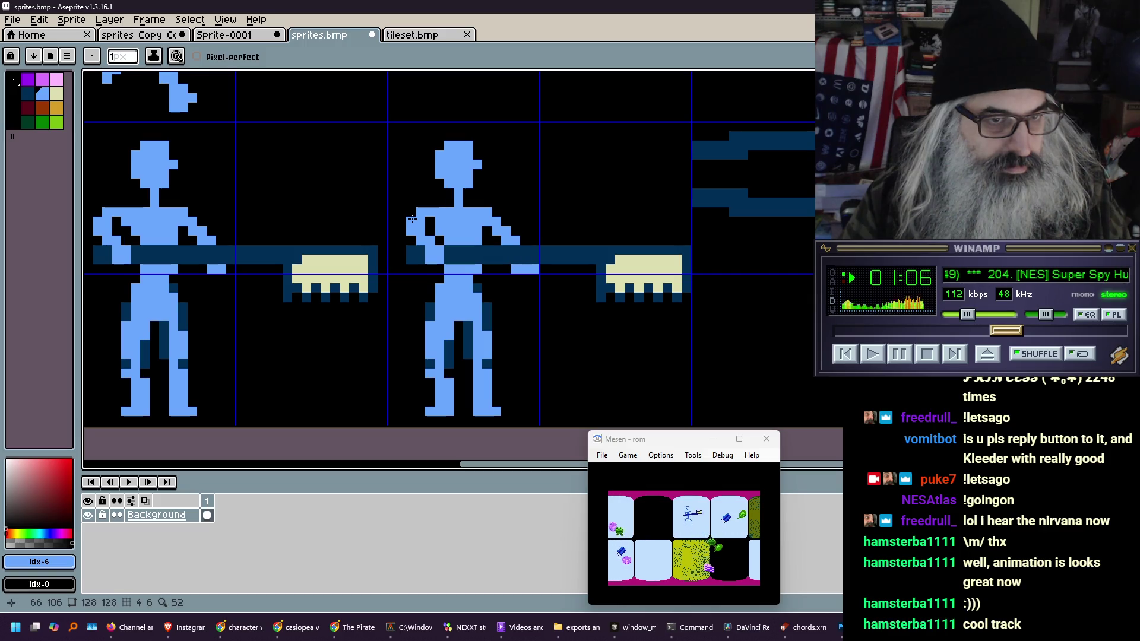
pyautogui.hotkey('ctrl', 'z')
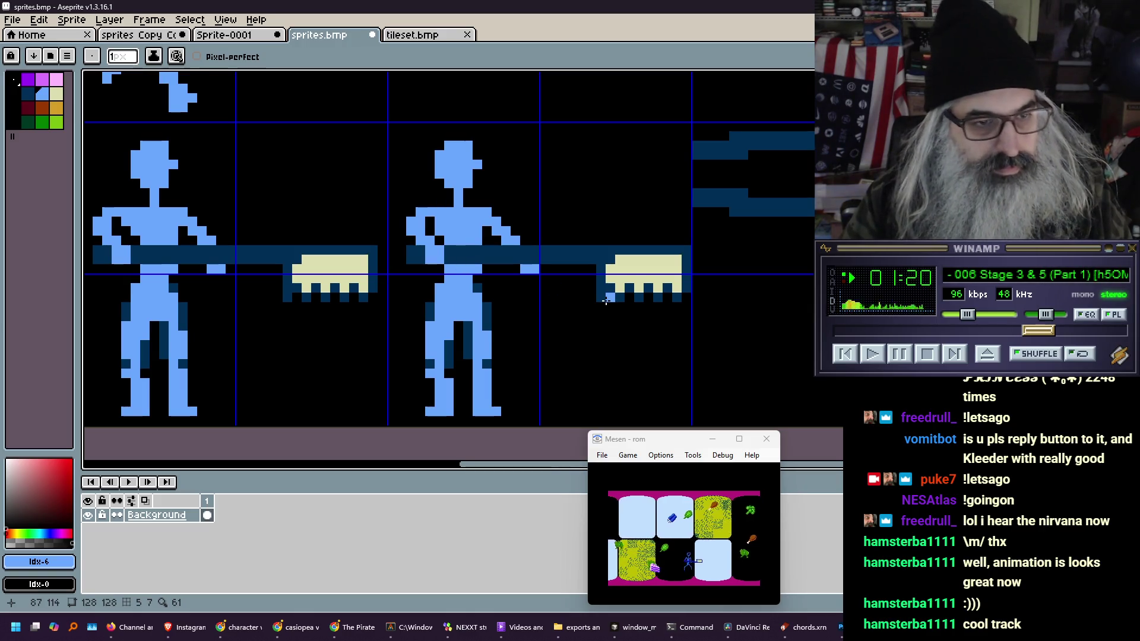
pyautogui.moveTo(583, 315)
pyautogui.mouseDown()
pyautogui.moveTo(603, 272)
pyautogui.moveTo(631, 272)
pyautogui.moveTo(612, 296)
pyautogui.mouseUp()
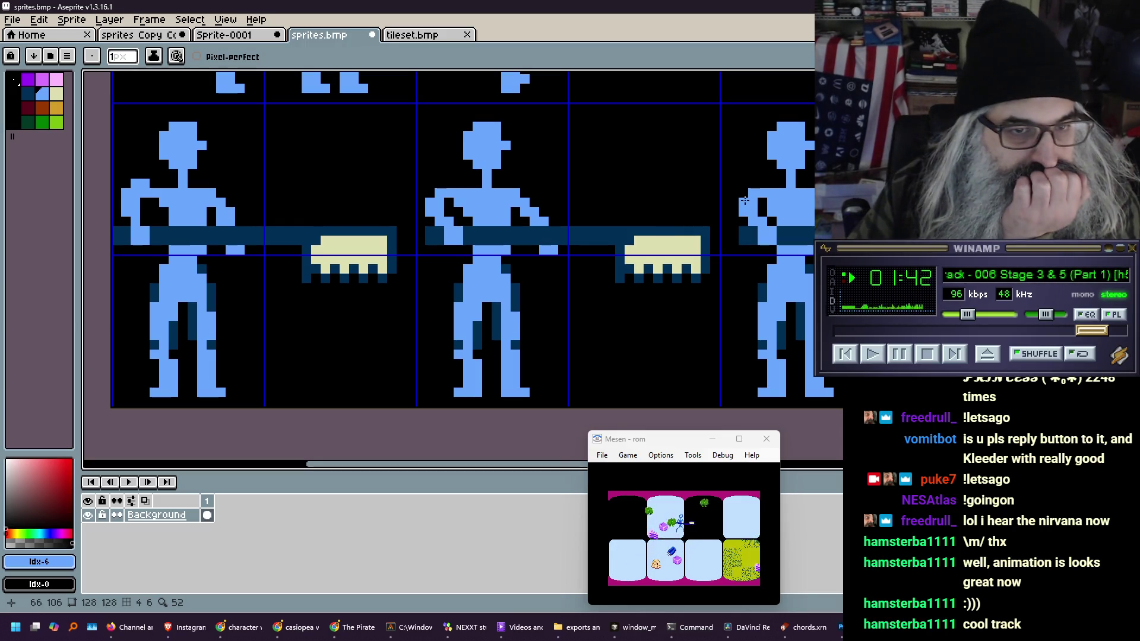
pyautogui.click(734, 202)
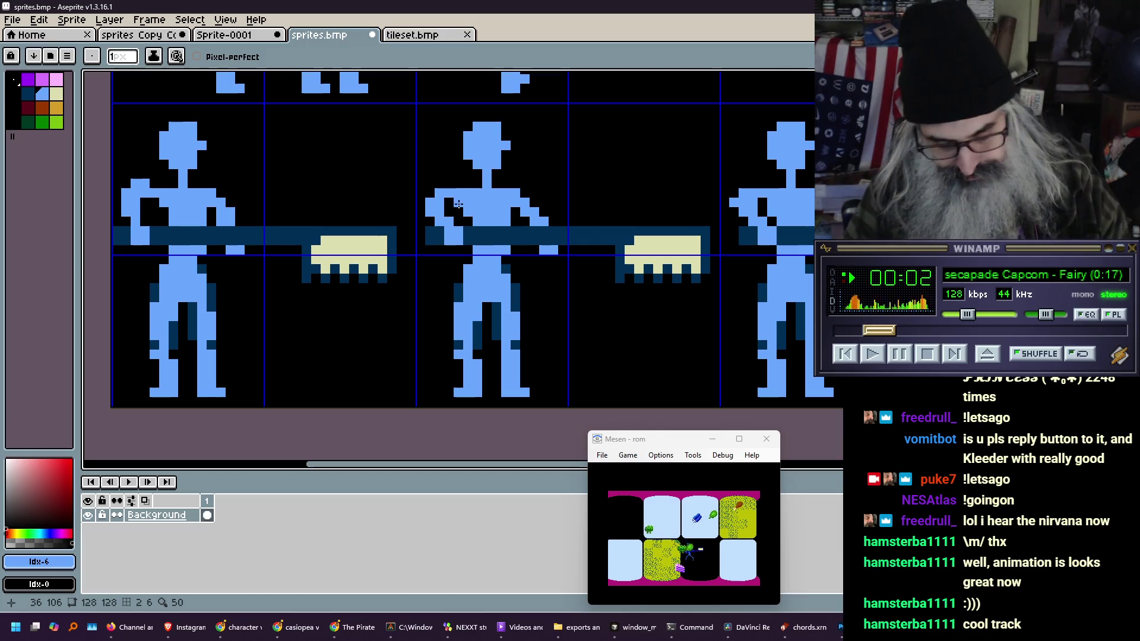
# Create a new 32x32 sprite, Sprite-0002, holding the first figure's tile
pyautogui.press('m')
pyautogui.moveTo(113, 103)
pyautogui.mouseDown()
pyautogui.moveTo(356, 330)
pyautogui.moveTo(416, 408)
pyautogui.mouseUp()
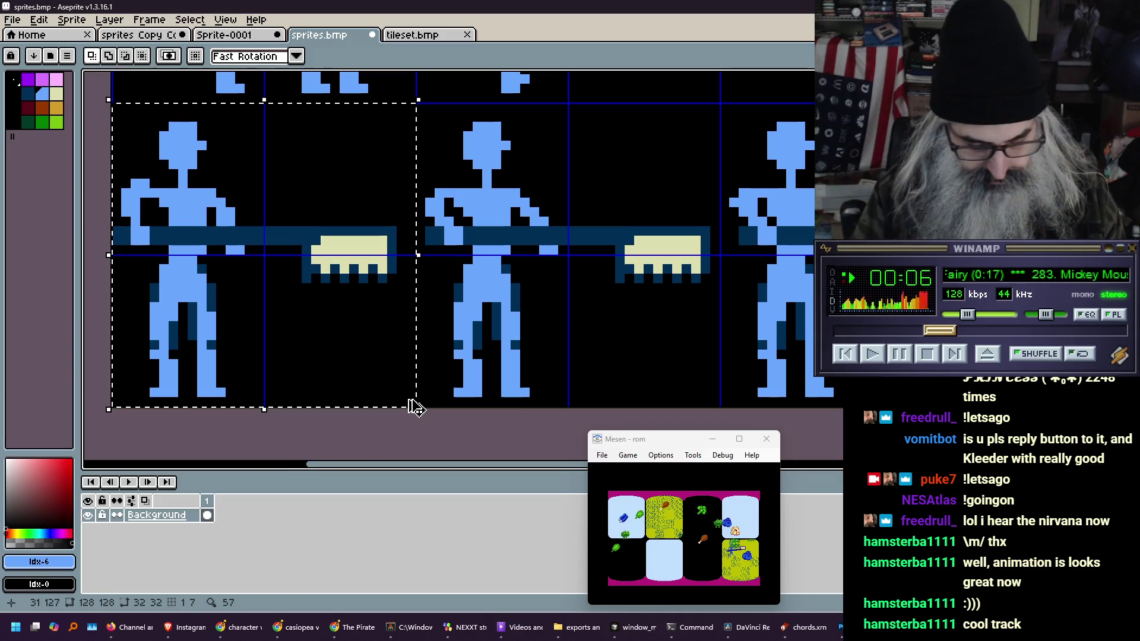
pyautogui.hotkey('ctrl', 'n')
pyautogui.press('Return')
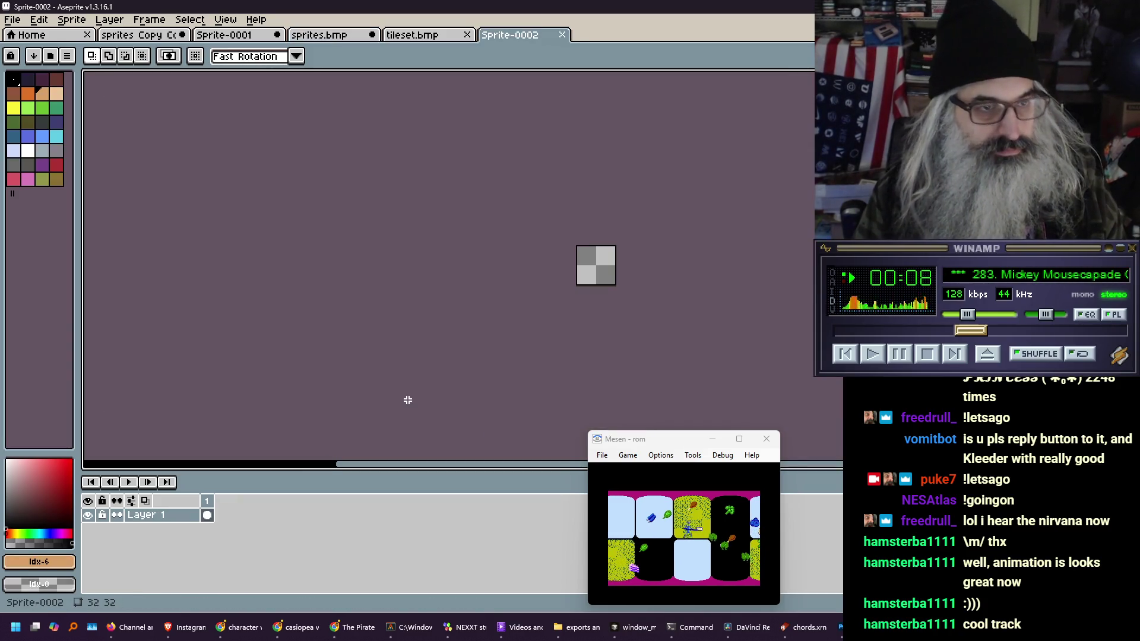
pyautogui.hotkey('ctrl', 'v')
pyautogui.scroll(6, 607, 282)
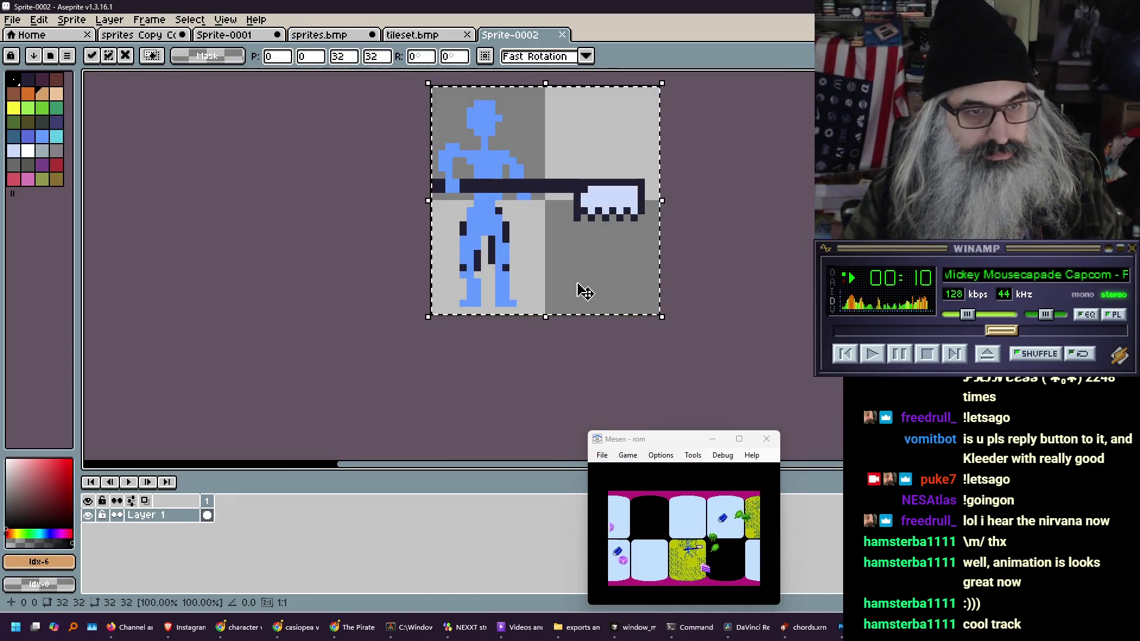
pyautogui.moveTo(528, 180); pyautogui.dragTo(231, 273)
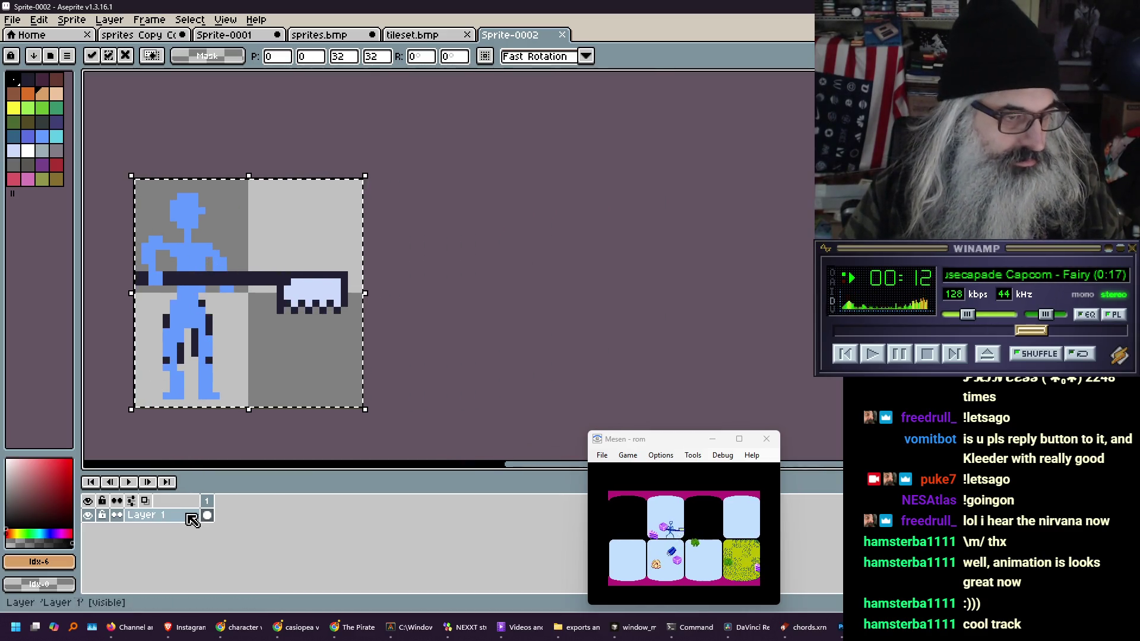
# Extend the Sprite-0002 timeline to four frames
pyautogui.rightClick(208, 518)
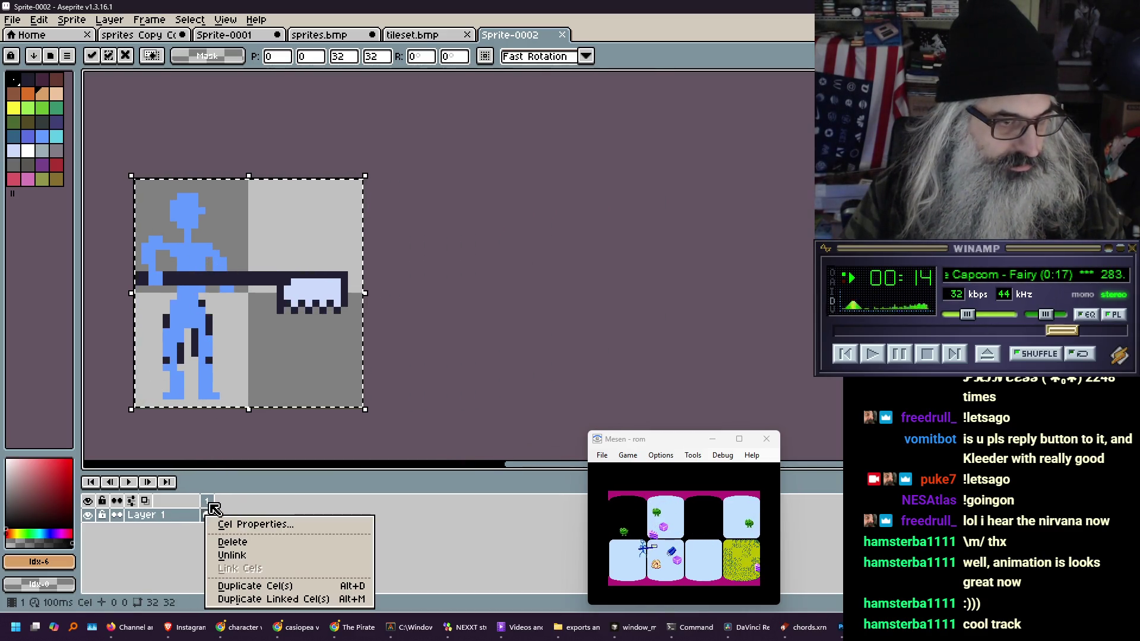
pyautogui.click(209, 504)
pyautogui.rightClick(208, 502)
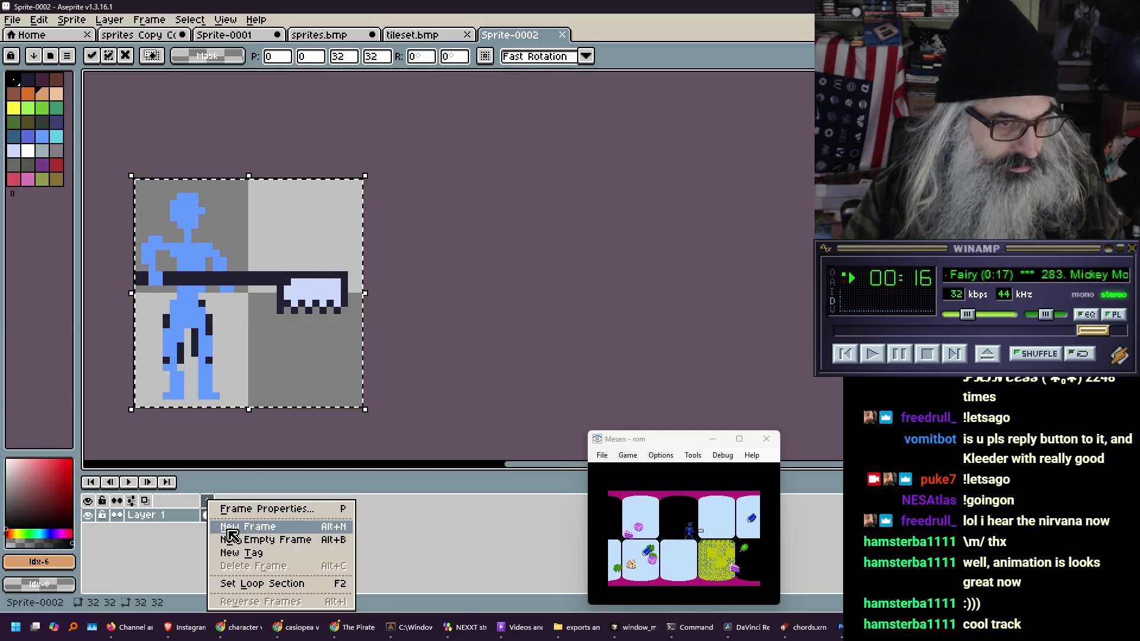
pyautogui.click(231, 527)
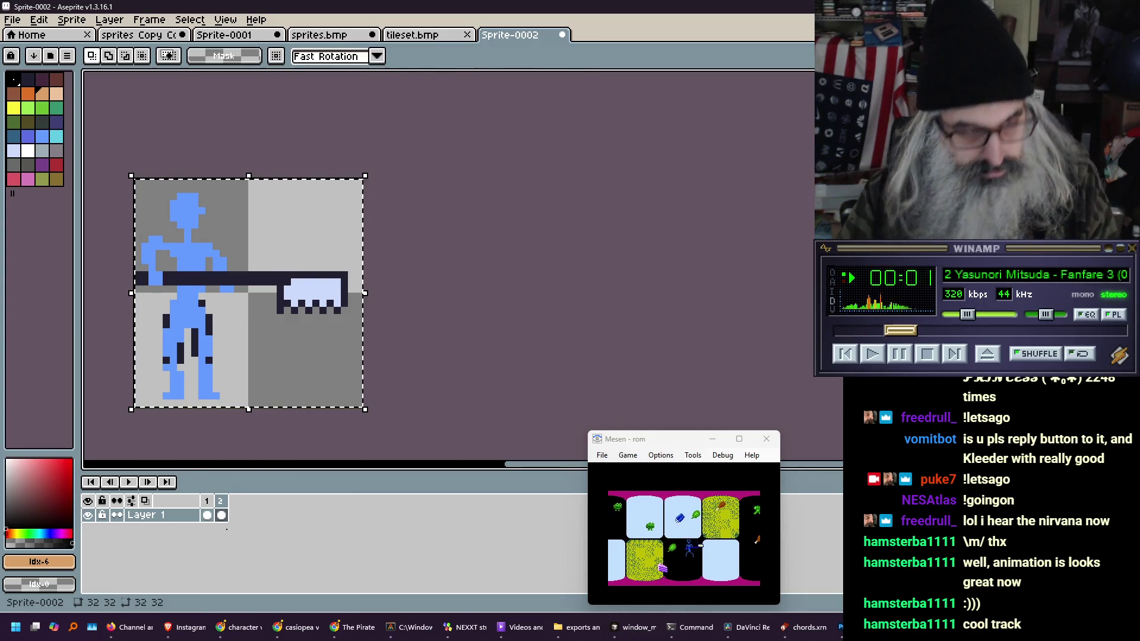
pyautogui.hotkey('ctrl', 'n')
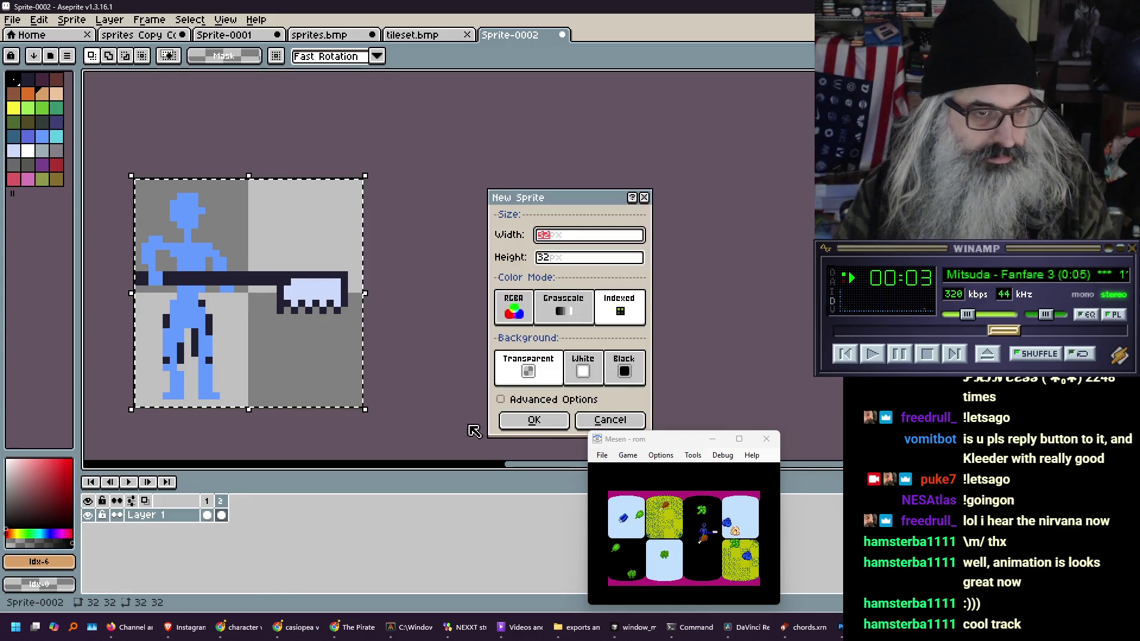
pyautogui.click(612, 425)
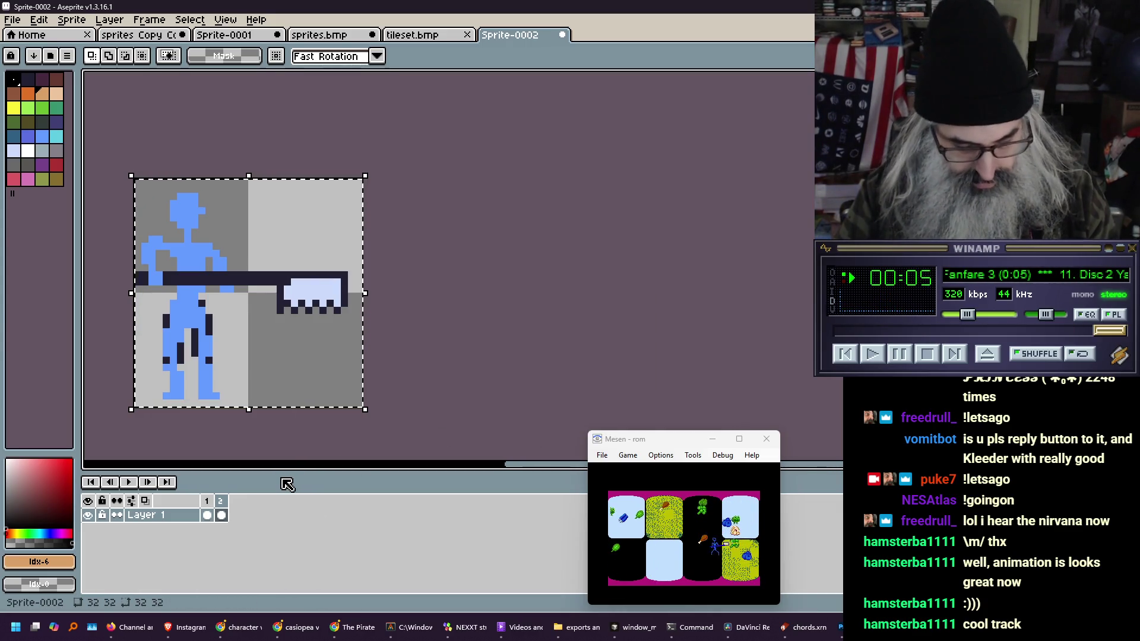
pyautogui.hotkey('alt', 'n')
pyautogui.hotkey('alt', 'n')
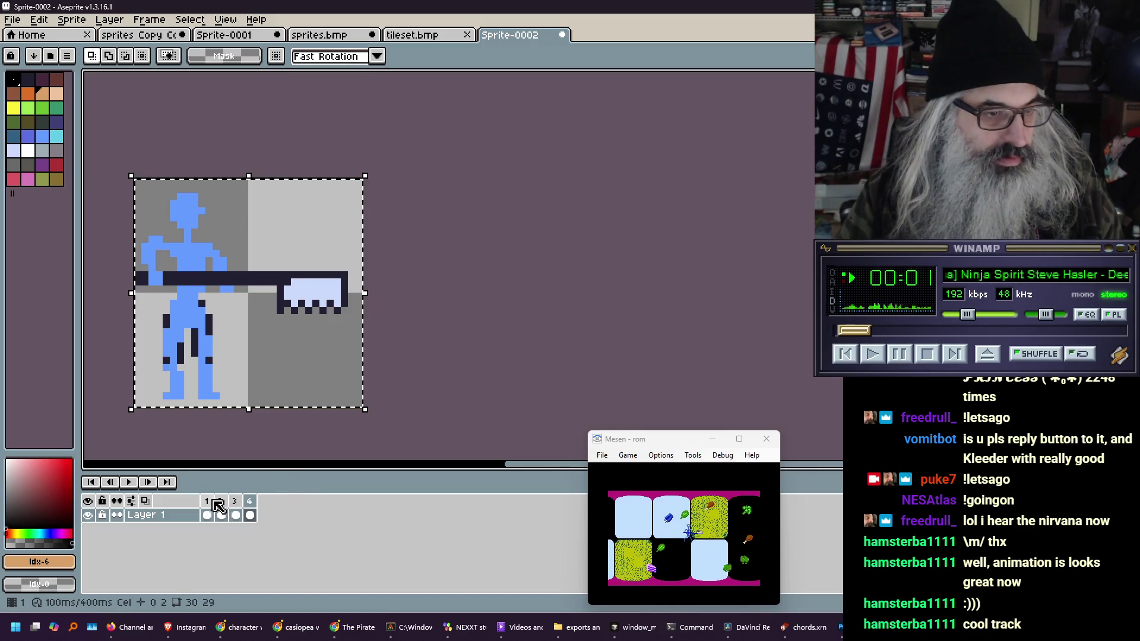
pyautogui.click(217, 508)
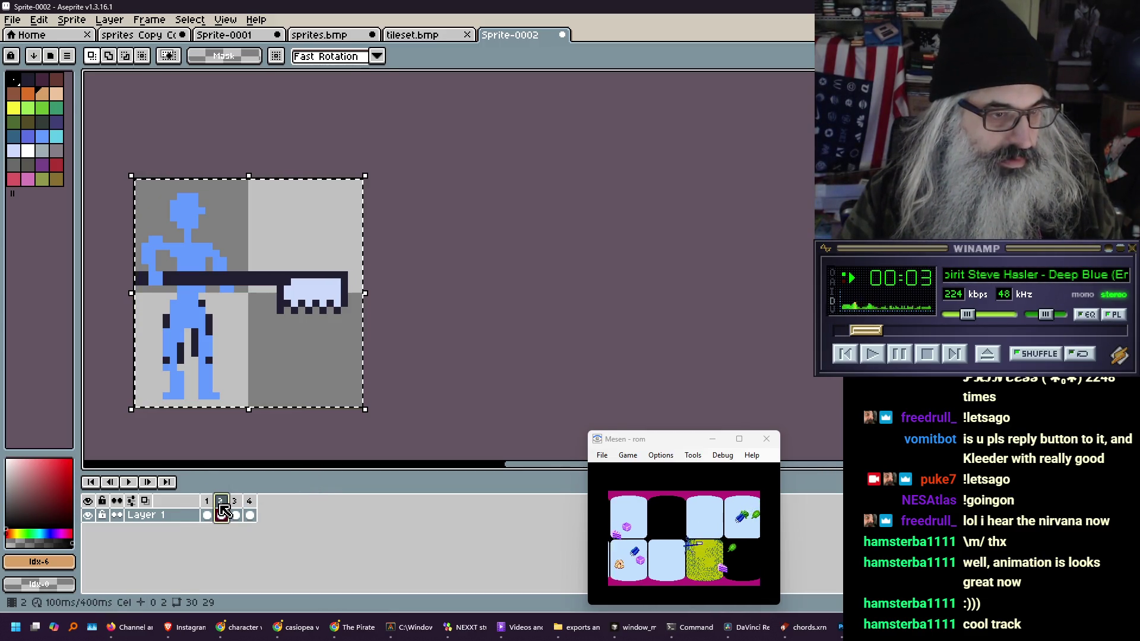
pyautogui.moveTo(223, 510); pyautogui.dragTo(241, 508)
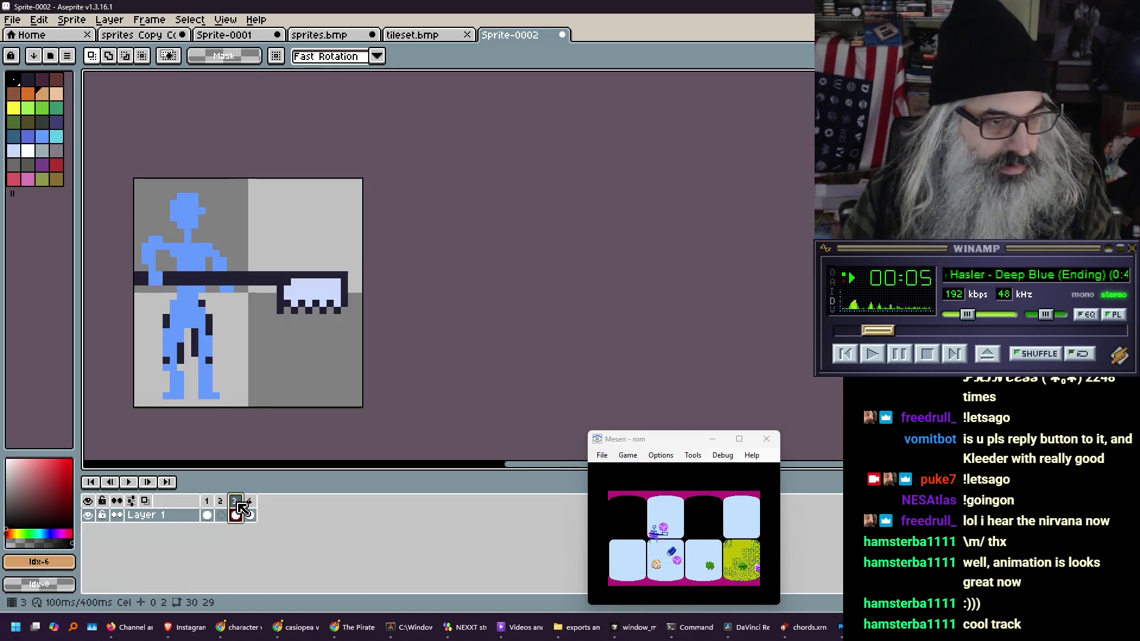
pyautogui.hotkey('alt', 'c')
pyautogui.hotkey('alt', 'c')
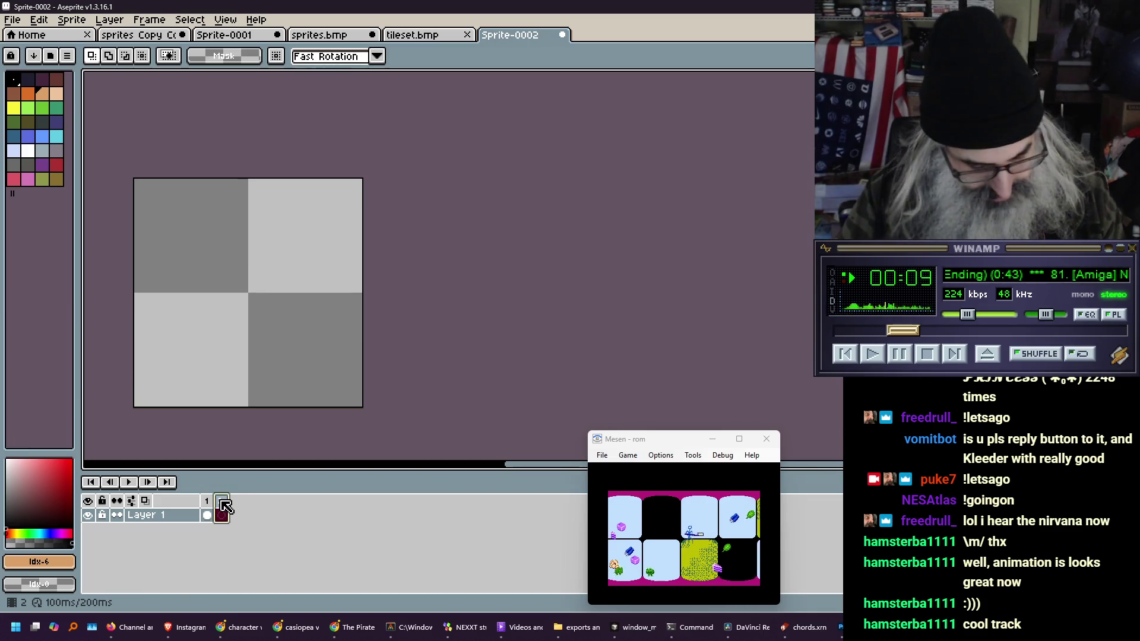
pyautogui.hotkey('alt', 'n')
pyautogui.hotkey('alt', 'n')
pyautogui.click(226, 506)
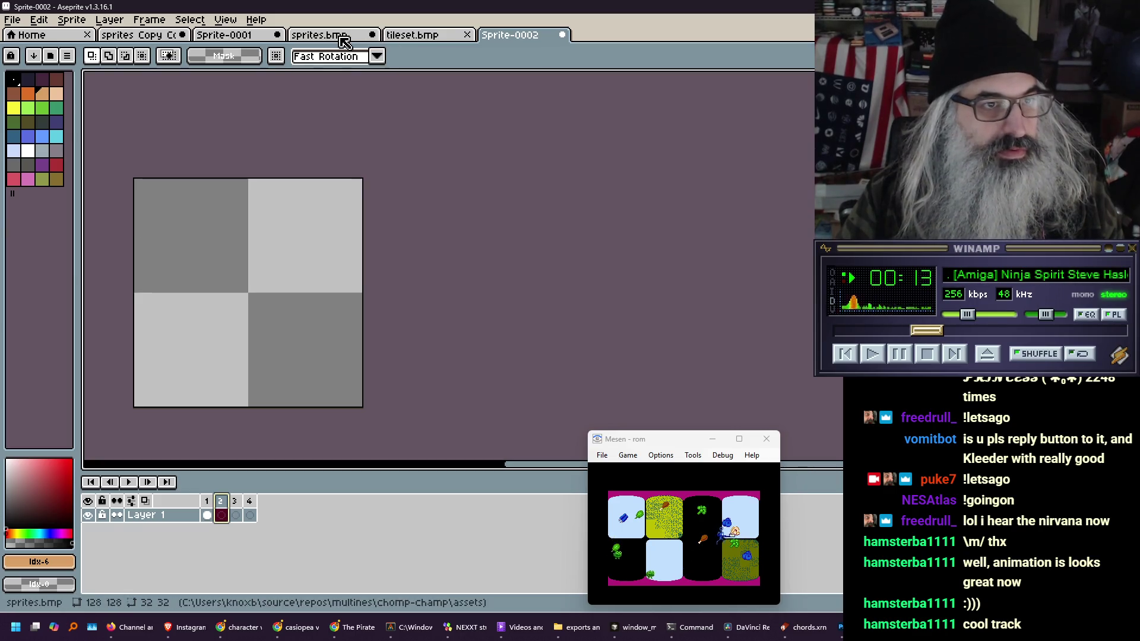
# Paste the second figure's pose from sprites.bmp into frames 2 and 4
pyautogui.click(321, 39)
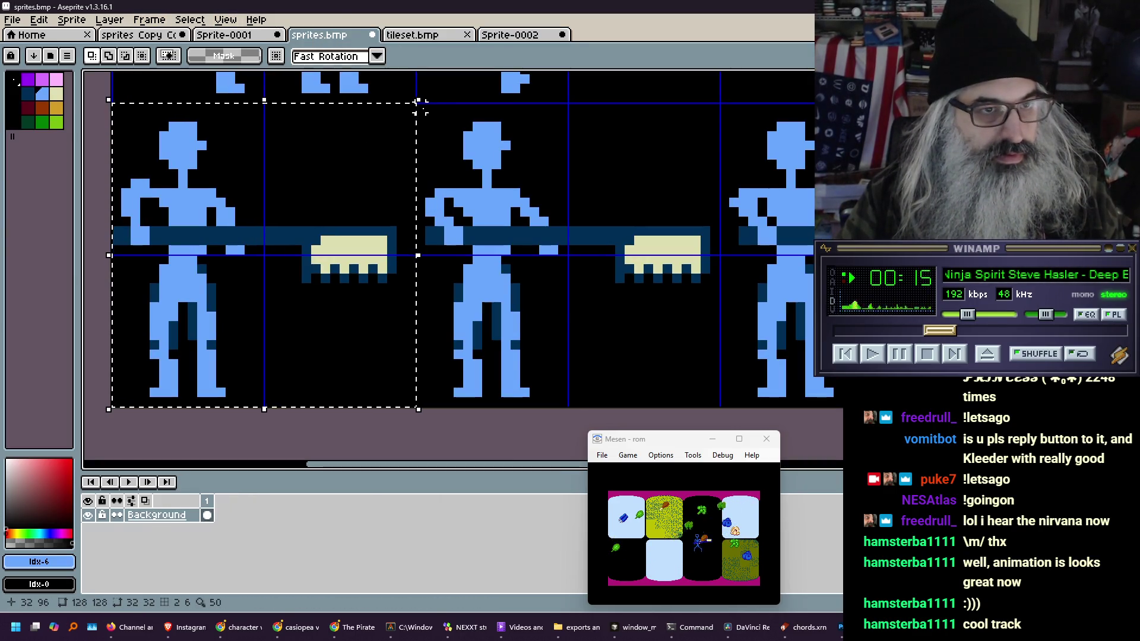
pyautogui.moveTo(418, 106)
pyautogui.mouseDown()
pyautogui.moveTo(575, 292)
pyautogui.moveTo(715, 404)
pyautogui.mouseUp()
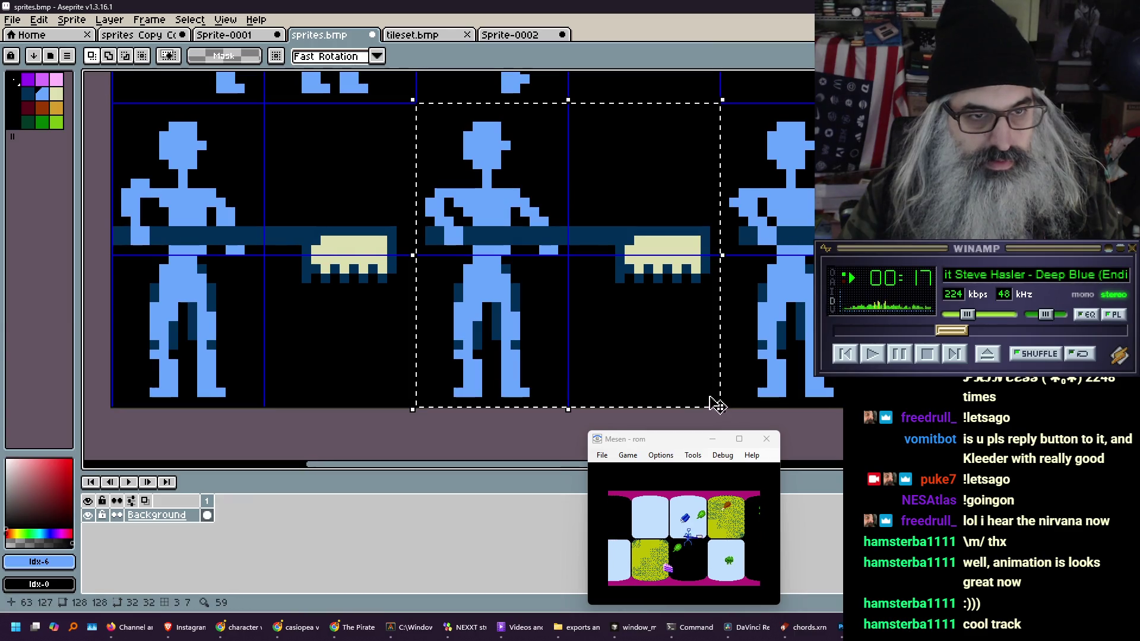
pyautogui.click(512, 36)
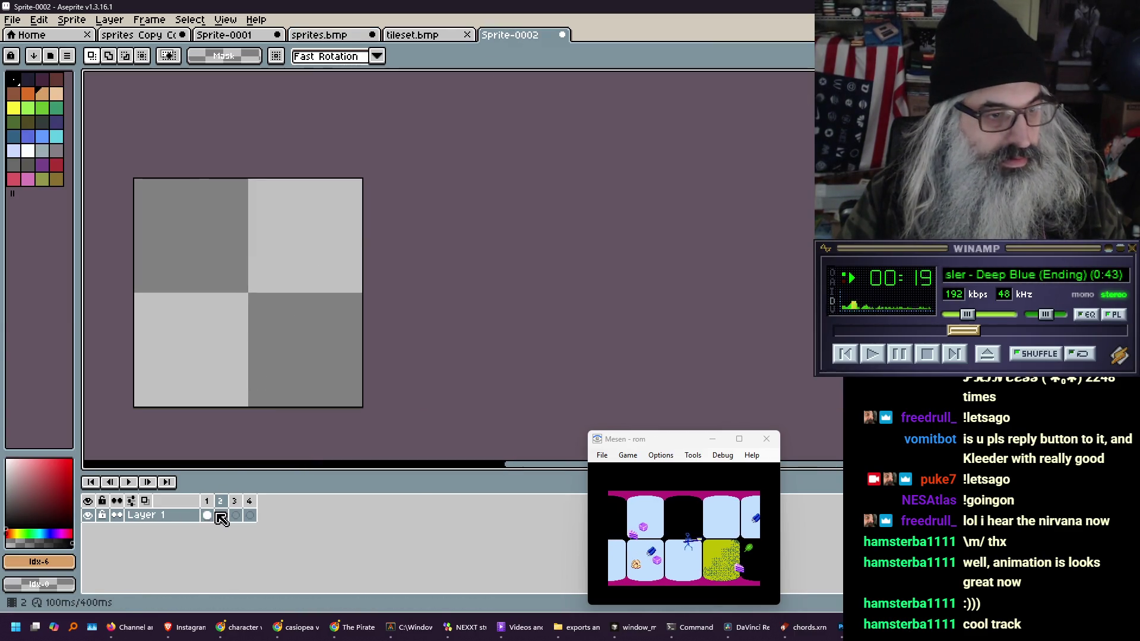
pyautogui.hotkey('ctrl', 'v')
pyautogui.click(250, 515)
pyautogui.hotkey('ctrl', 'v')
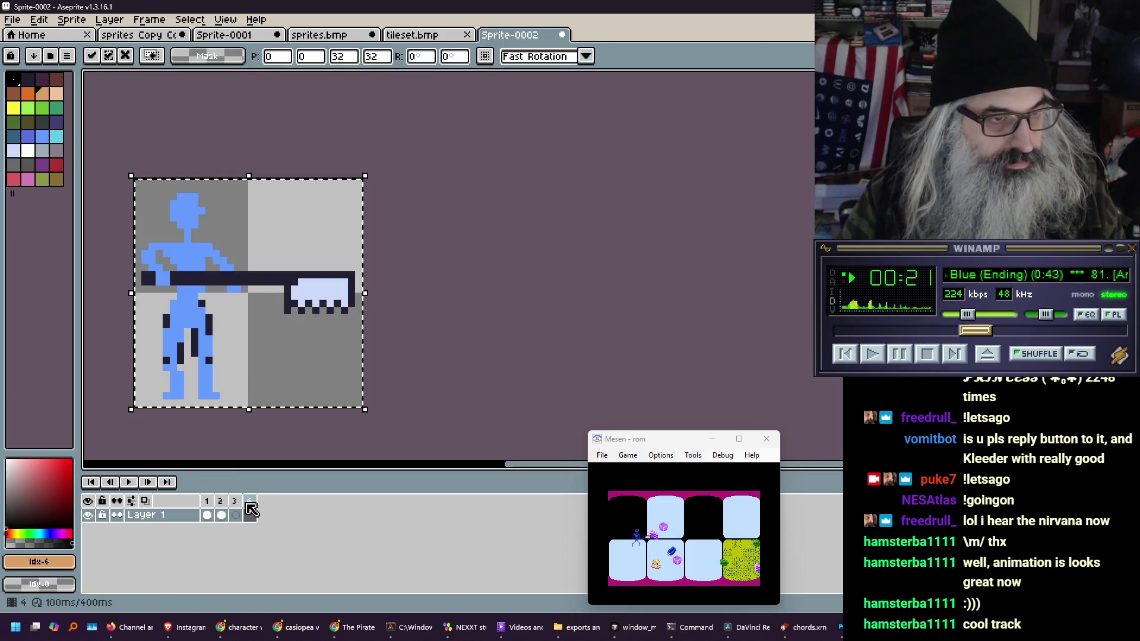
# Copy the next pose from sprites.bmp into the current frame and preview the animation
pyautogui.click(333, 36)
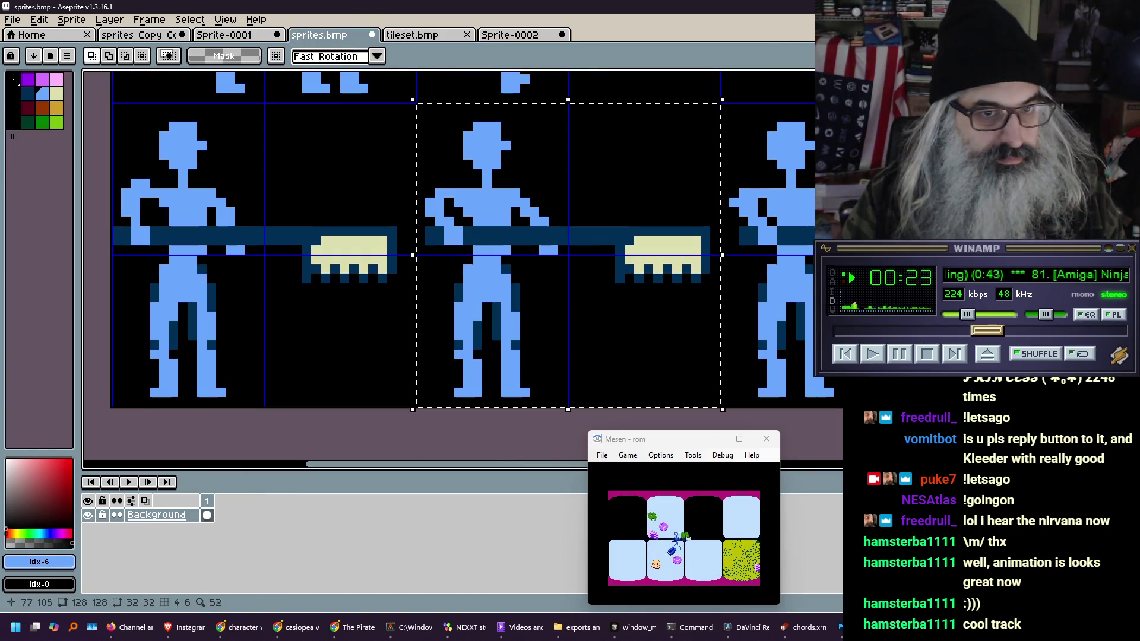
pyautogui.moveTo(722, 103); pyautogui.dragTo(843, 408)
pyautogui.hotkey('ctrl', 'c')
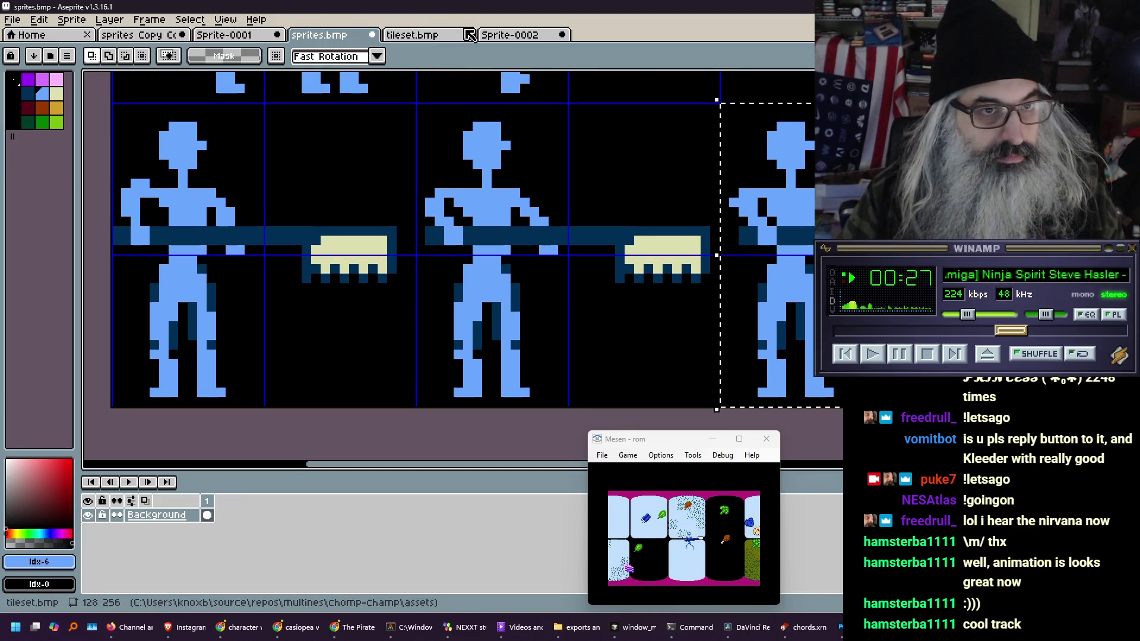
pyautogui.click(510, 35)
pyautogui.hotkey('ctrl', 'v')
pyautogui.press('Return')
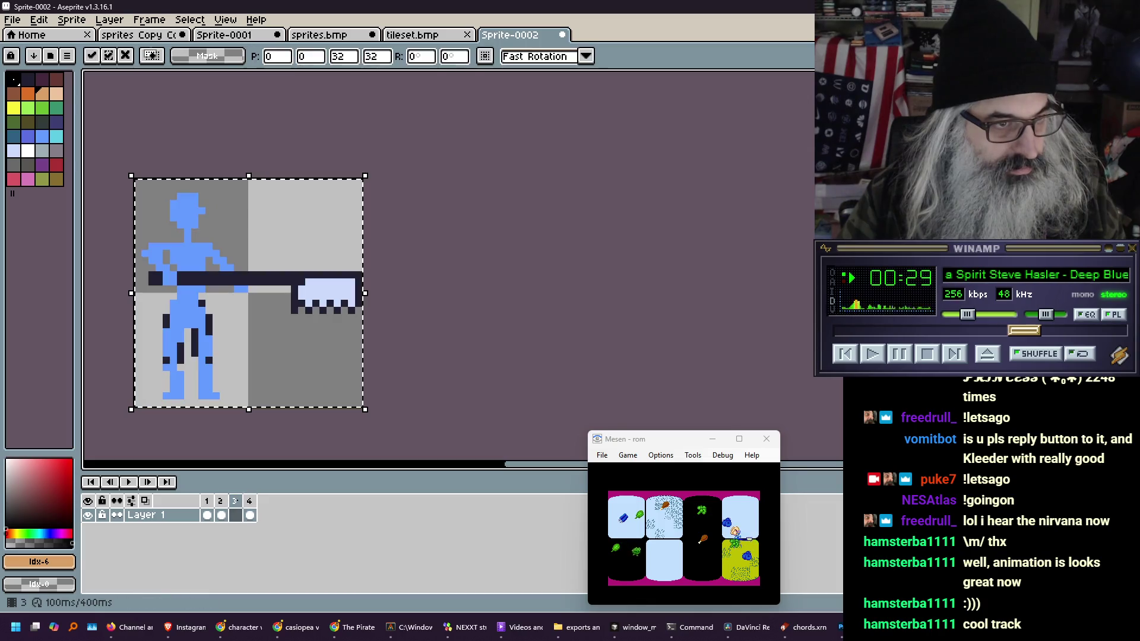
pyautogui.click(129, 482)
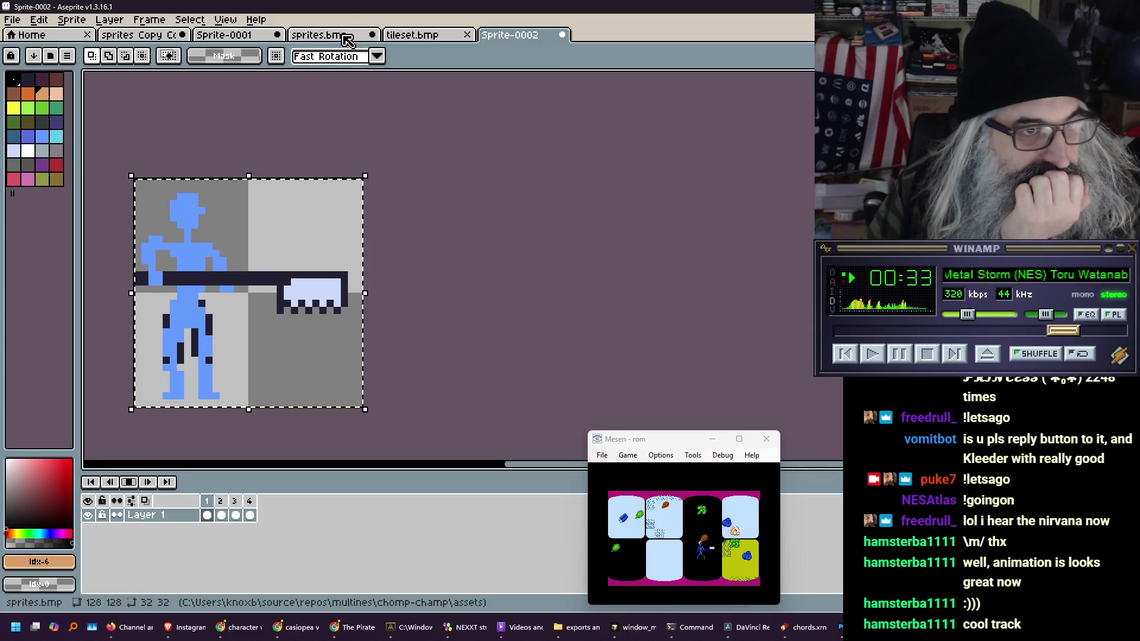
# Clear the selection on the sprites.bmp sheet, then return to Sprite-0002 and play it
pyautogui.click(323, 34)
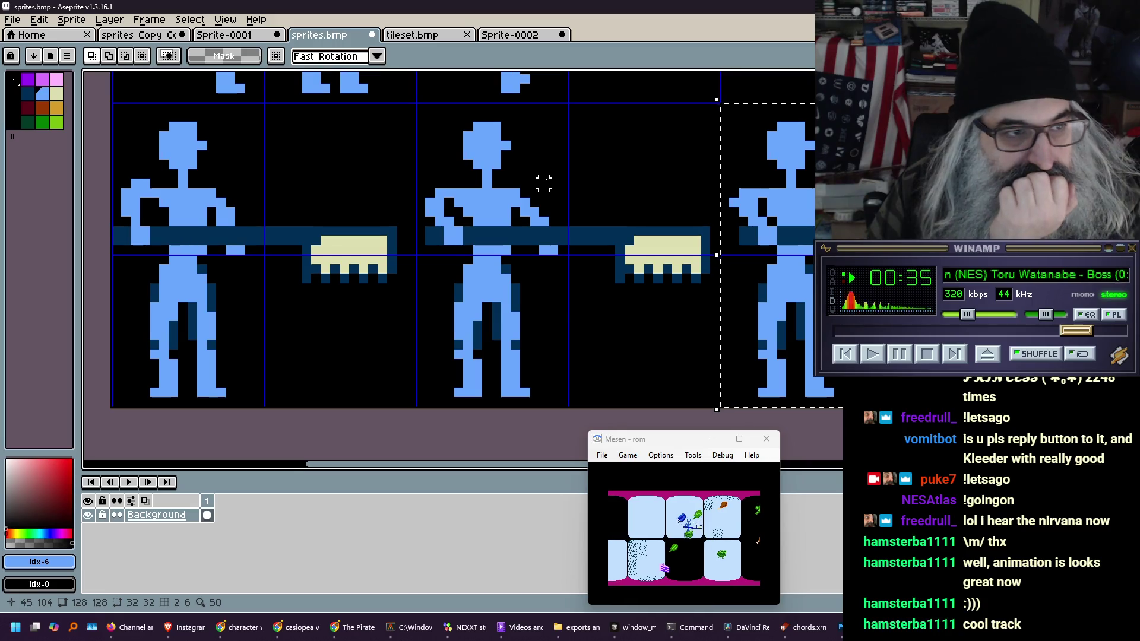
pyautogui.press('i')
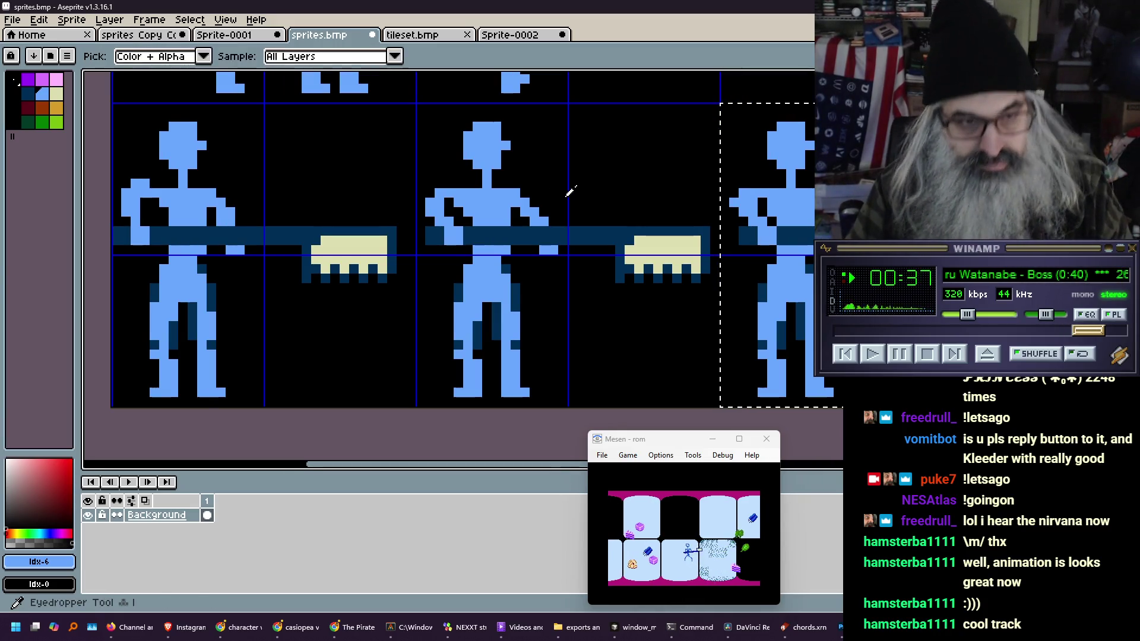
pyautogui.hotkey('ctrl', 'd')
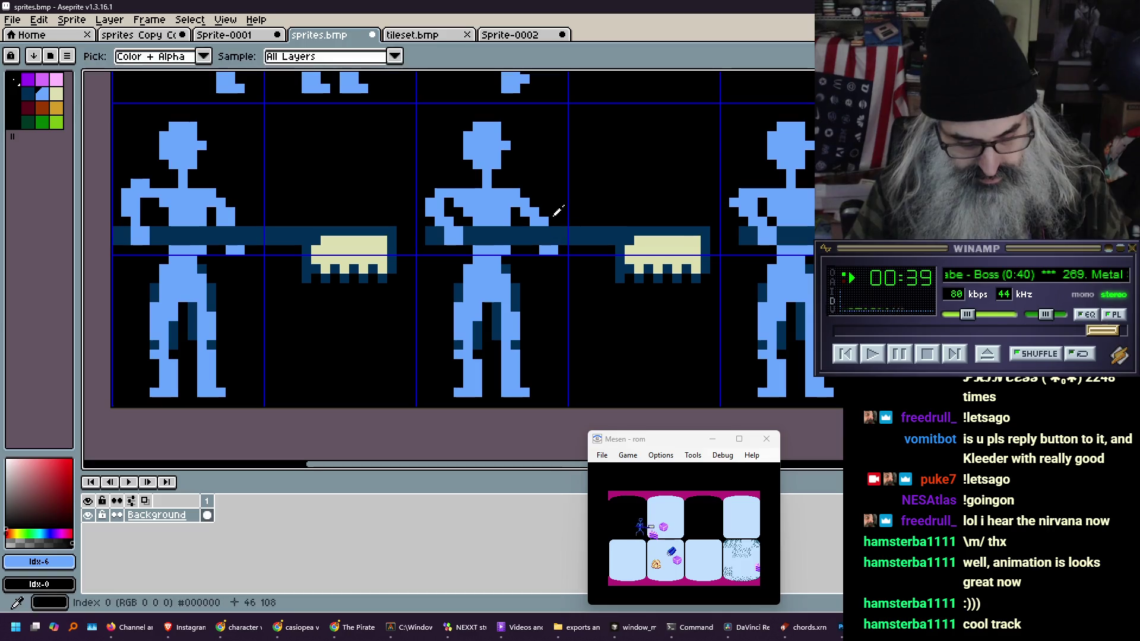
pyautogui.press('b')
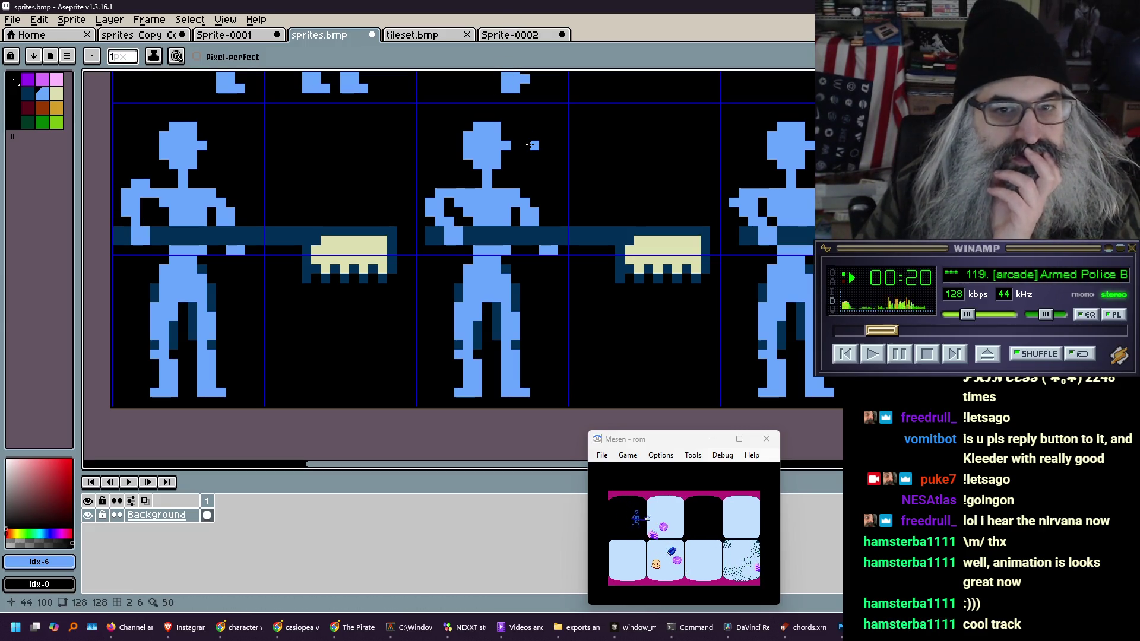
pyautogui.press('m')
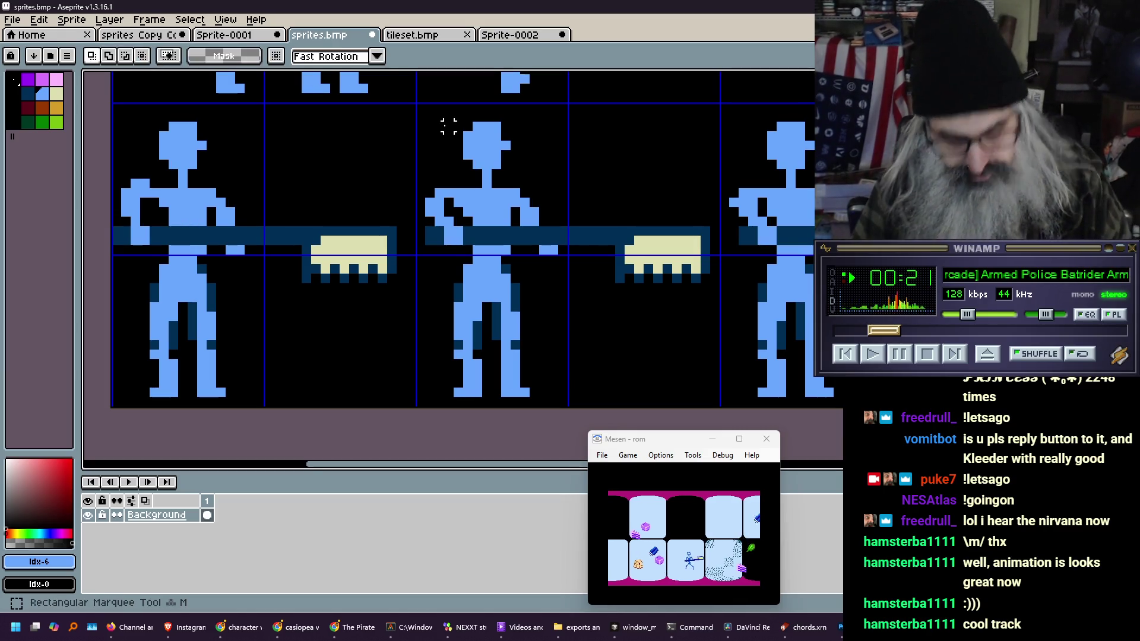
pyautogui.click(523, 37)
pyautogui.press('Return')
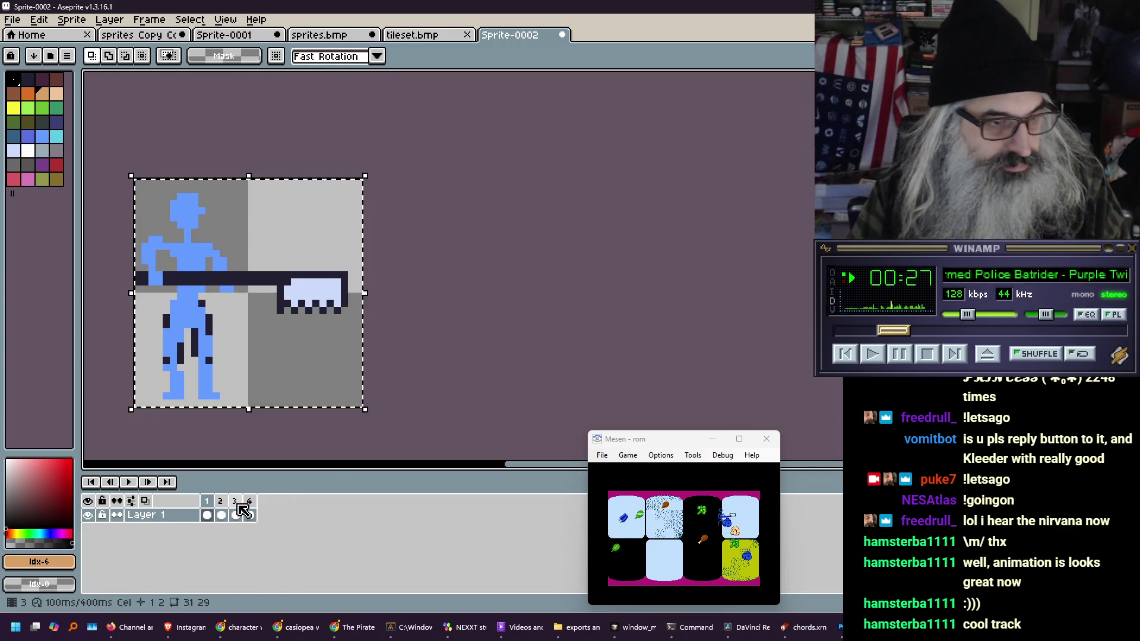
# In frame 2, deselect and paint orange pixels where the arm meets the pole
pyautogui.click(225, 503)
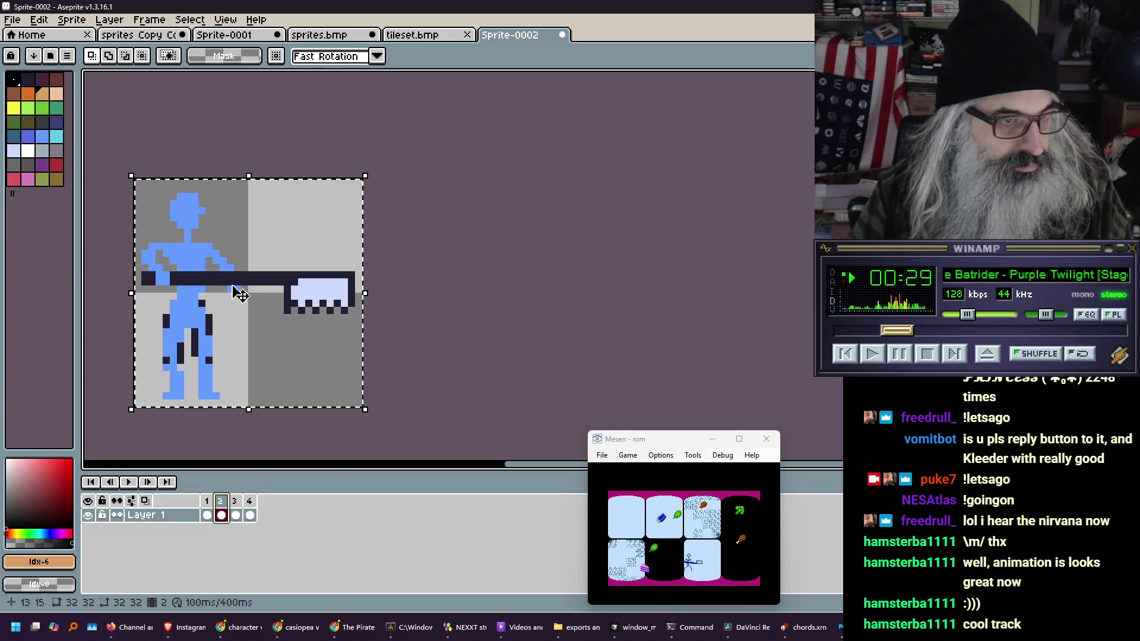
pyautogui.hotkey('ctrl', 'd')
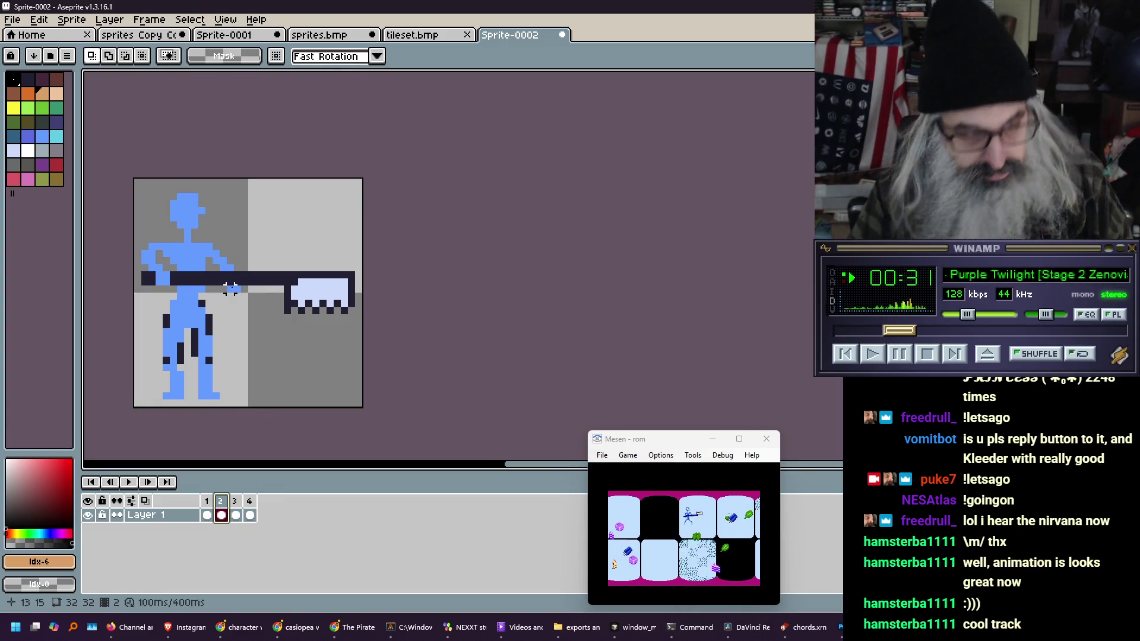
pyautogui.press('b')
pyautogui.moveTo(215, 268); pyautogui.dragTo(216, 274)
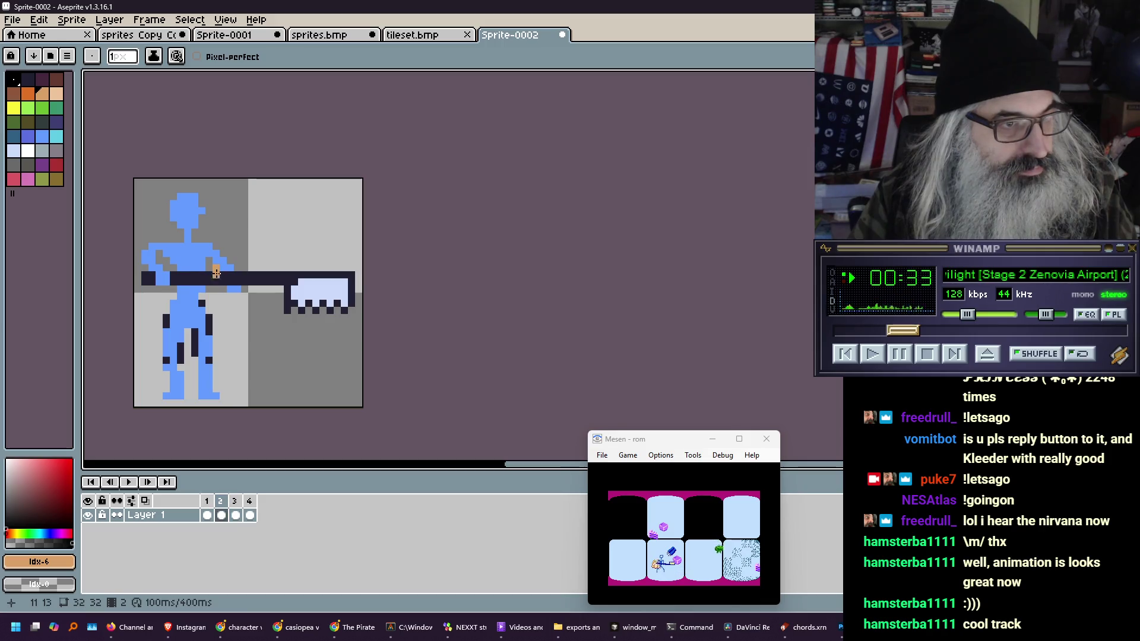
# Pick the arm's light blue, repaint the stray arm pixel, and centre the zoomed figure
pyautogui.press('i')
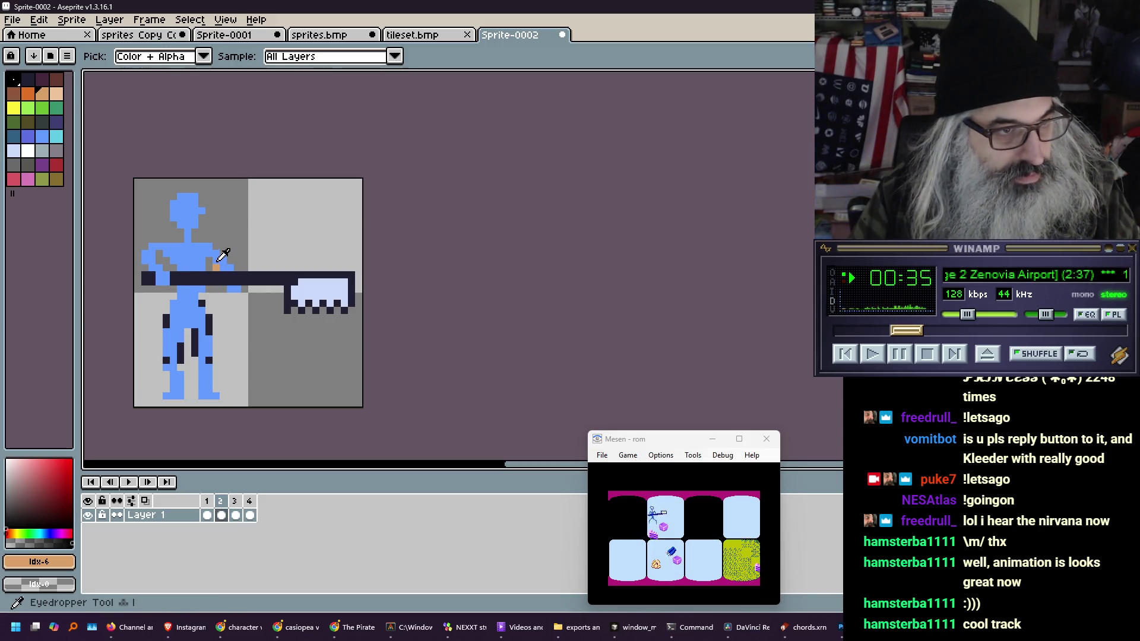
pyautogui.click(219, 259)
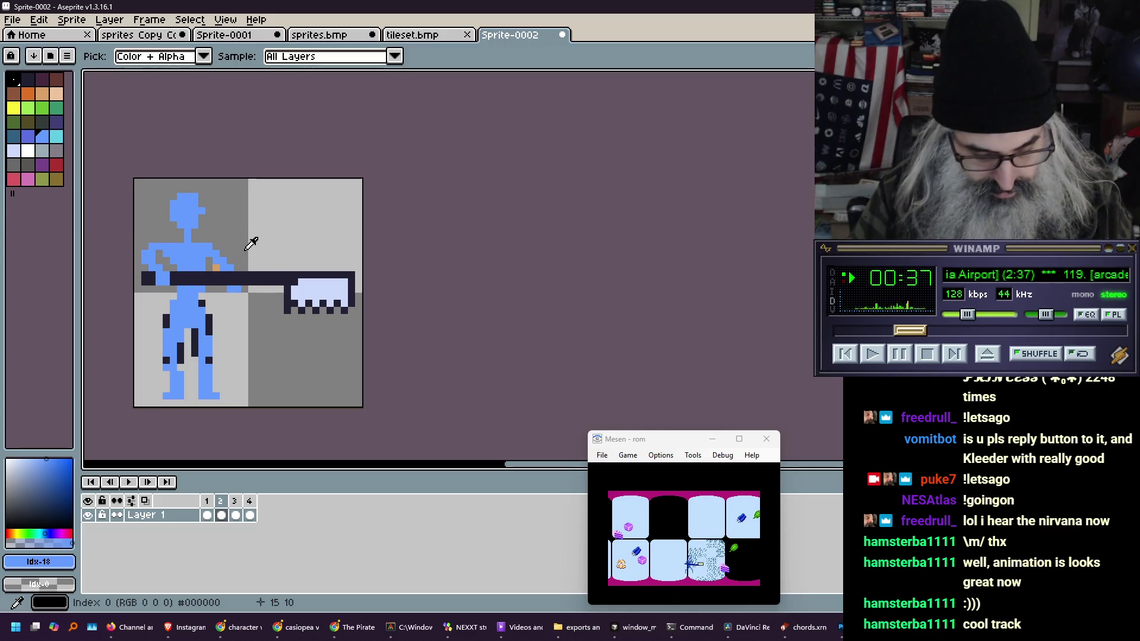
pyautogui.press('b')
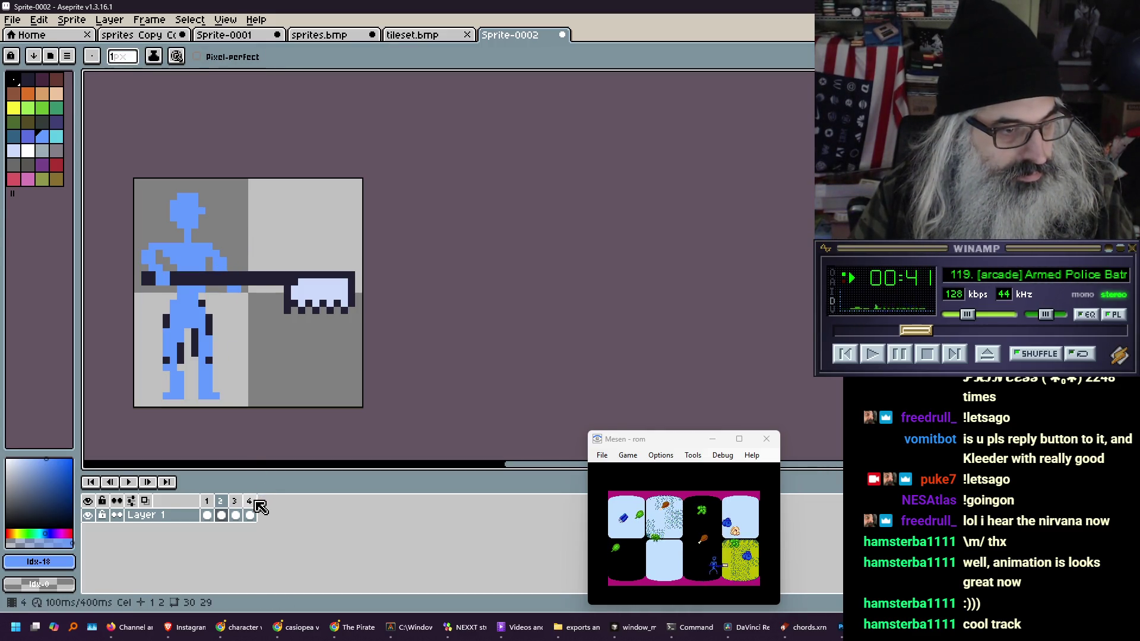
pyautogui.click(252, 502)
pyautogui.click(221, 267)
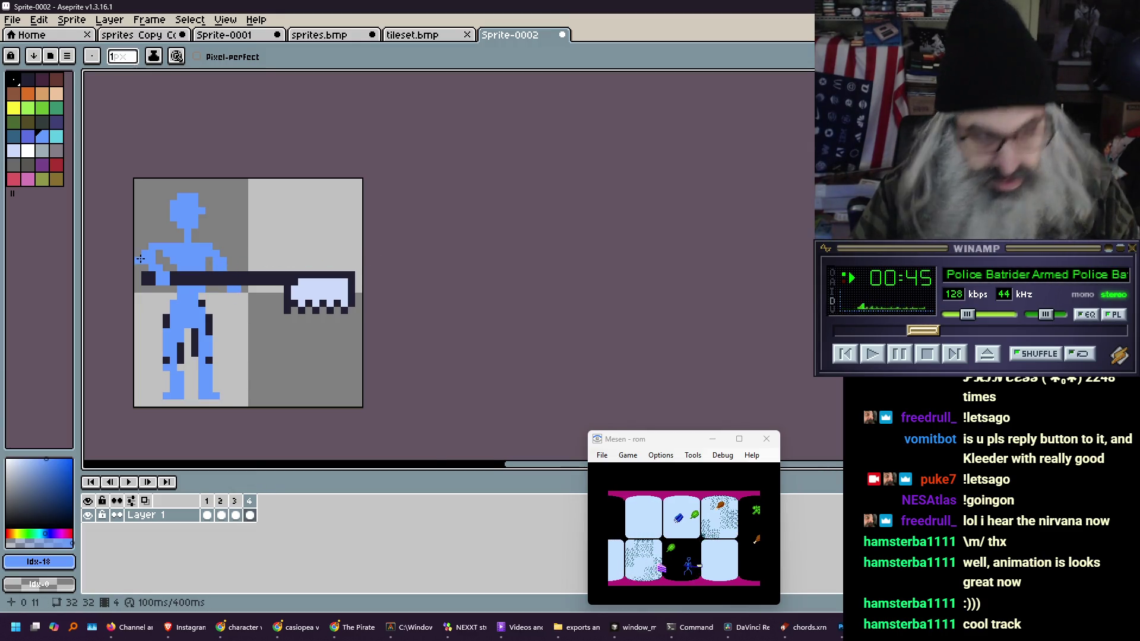
pyautogui.scroll(1, 371, 254)
pyautogui.moveTo(269, 305); pyautogui.dragTo(230, 264)
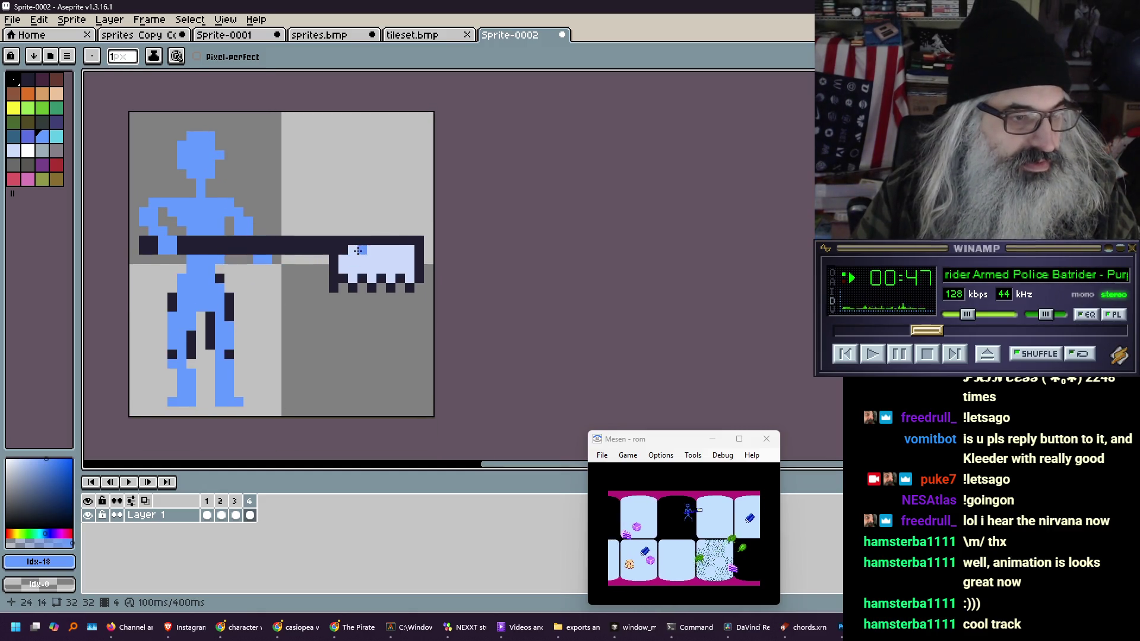
pyautogui.press('Return')
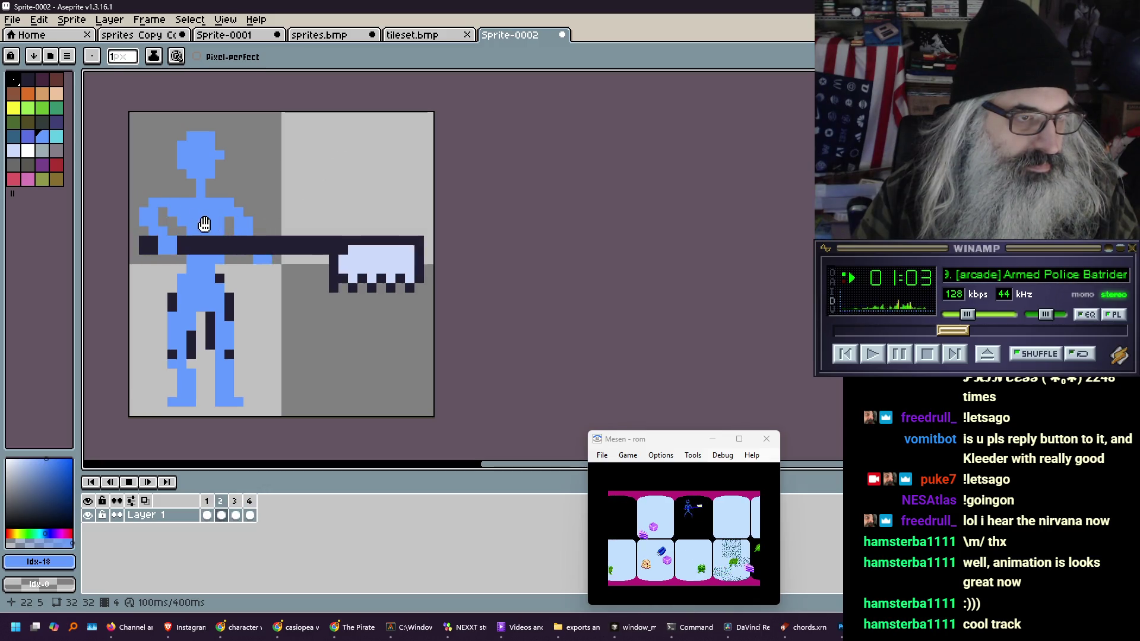
pyautogui.press('Return')
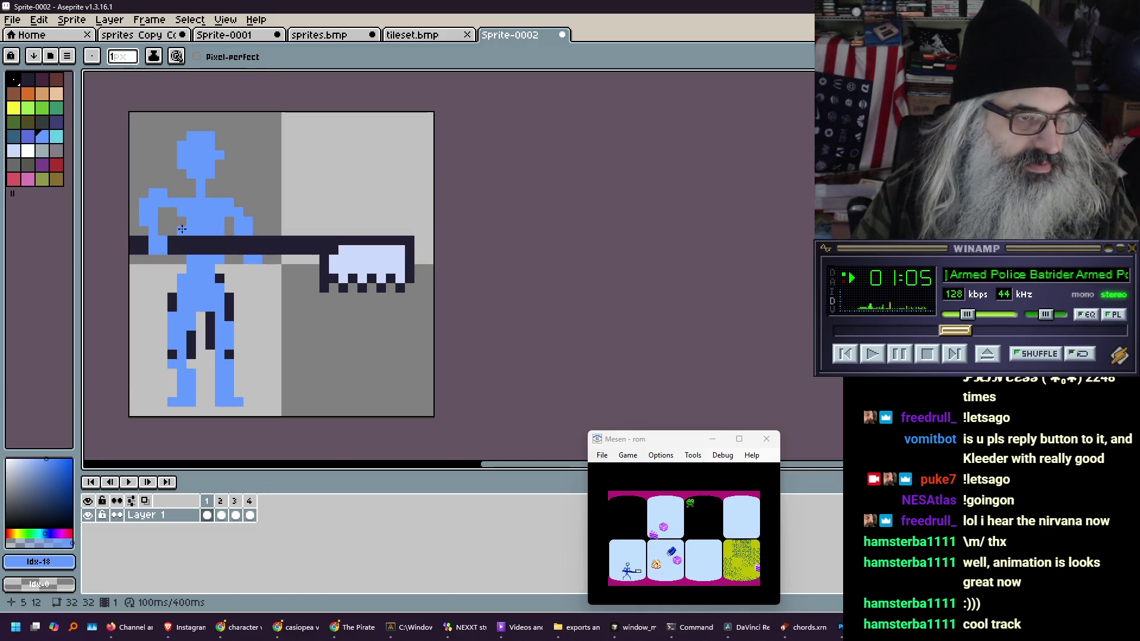
pyautogui.press('Left')
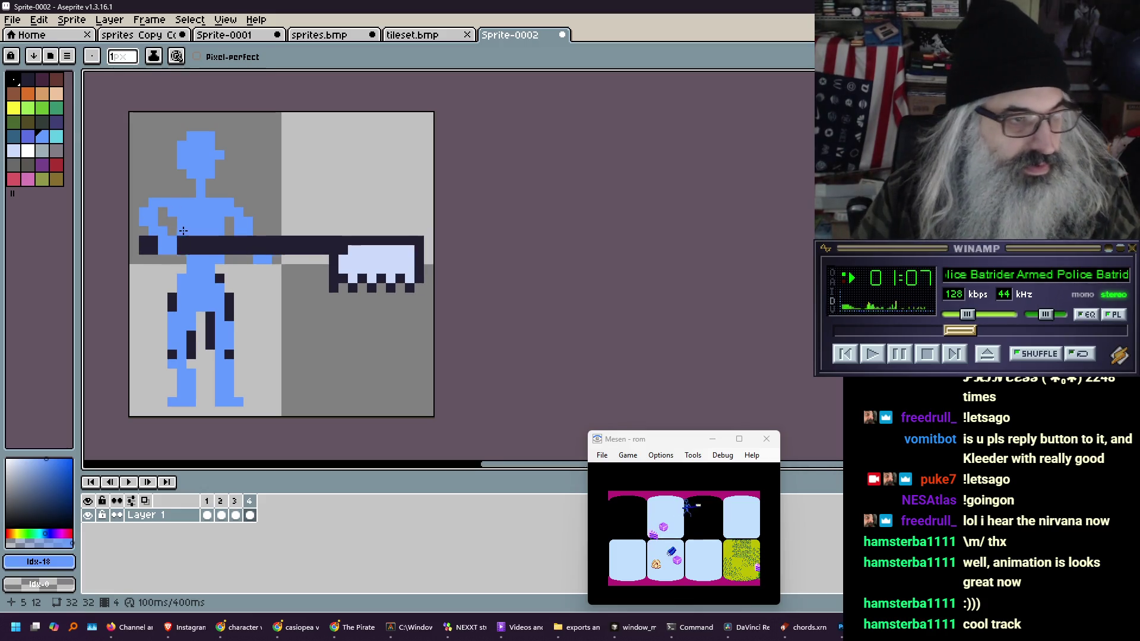
pyautogui.press('Right')
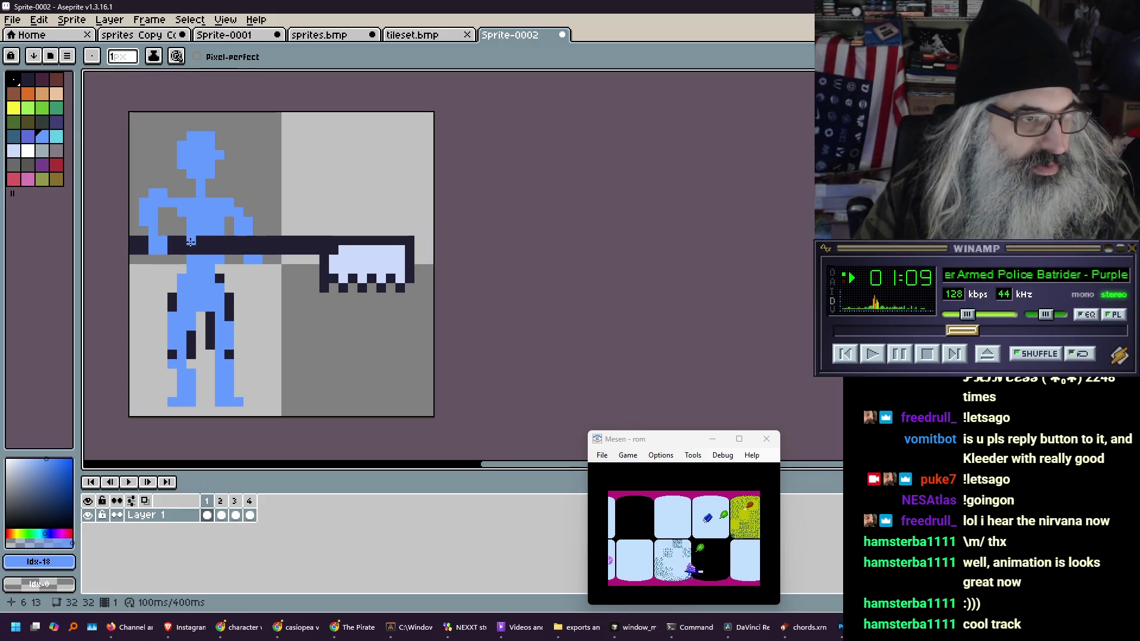
pyautogui.press('Right')
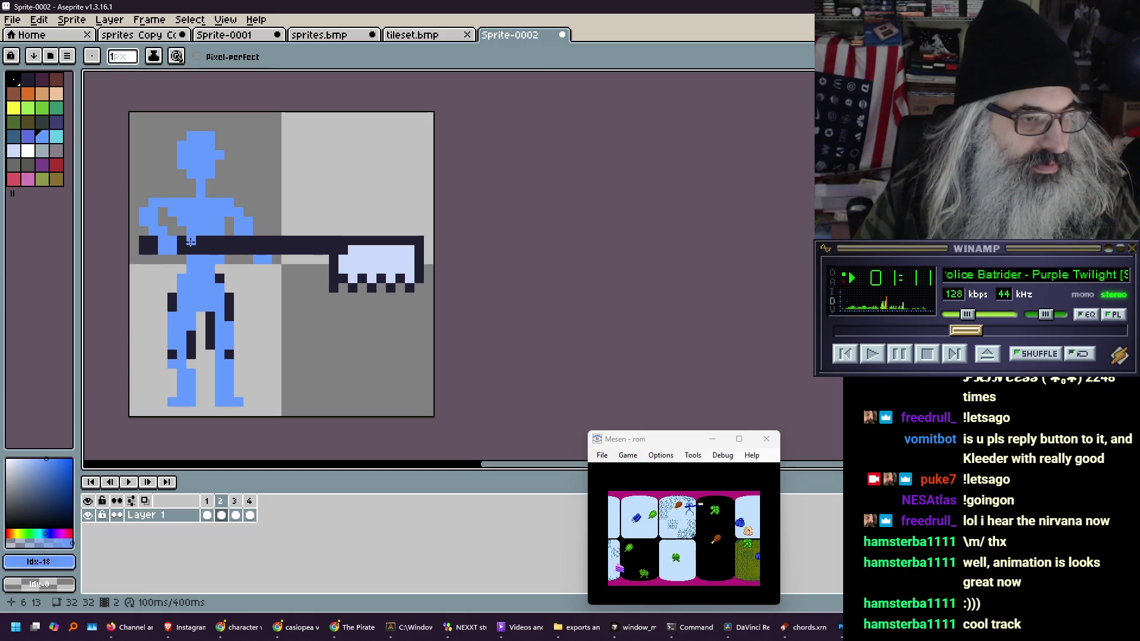
pyautogui.press('Right')
pyautogui.press('Right')
pyautogui.press('Right')
pyautogui.press('Right')
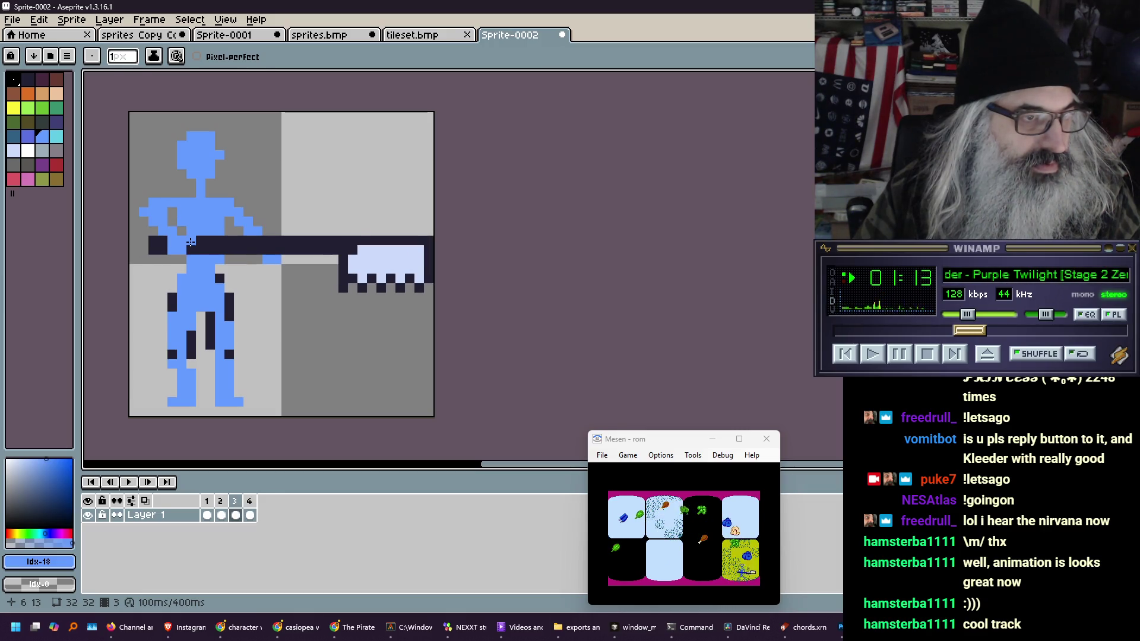
pyautogui.press('Right')
pyautogui.press('Left')
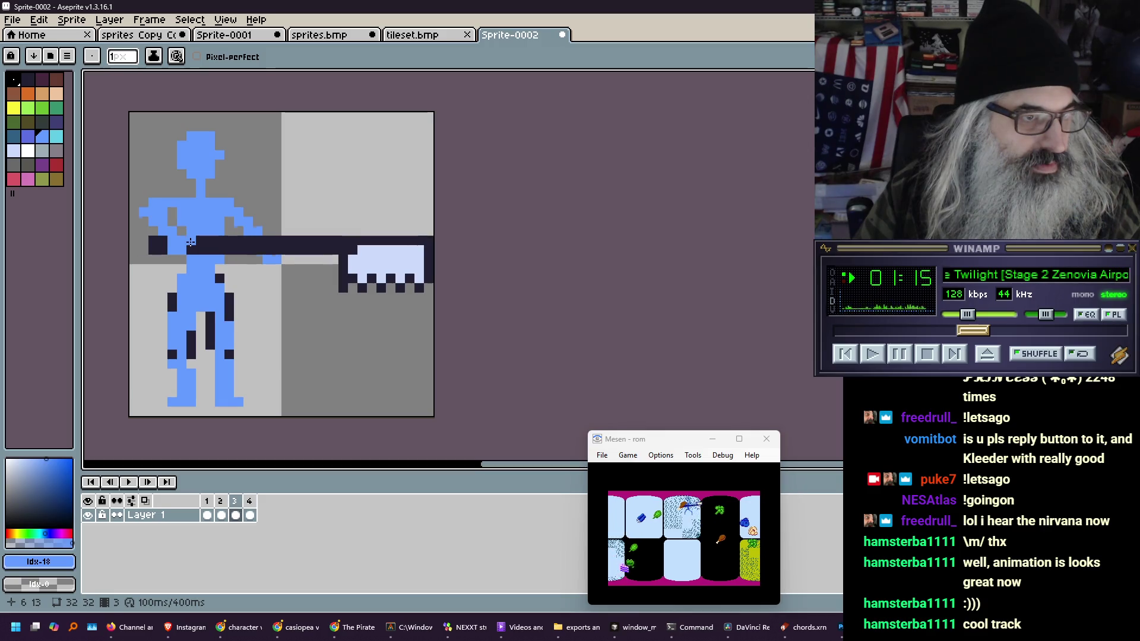
pyautogui.press('Right')
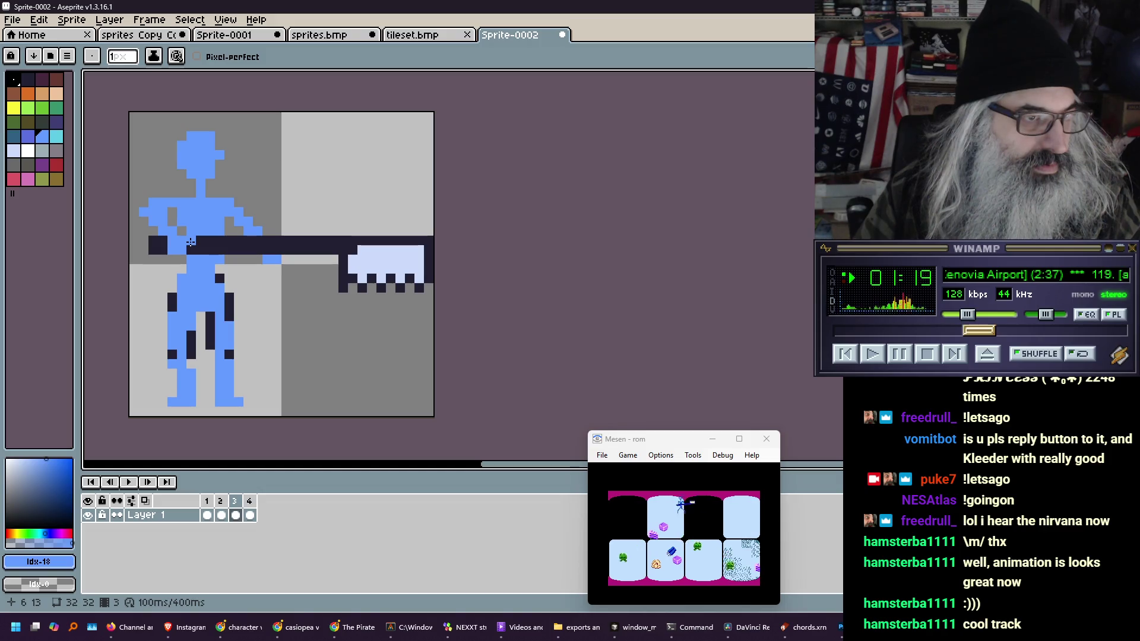
pyautogui.press('Right')
pyautogui.press('Left')
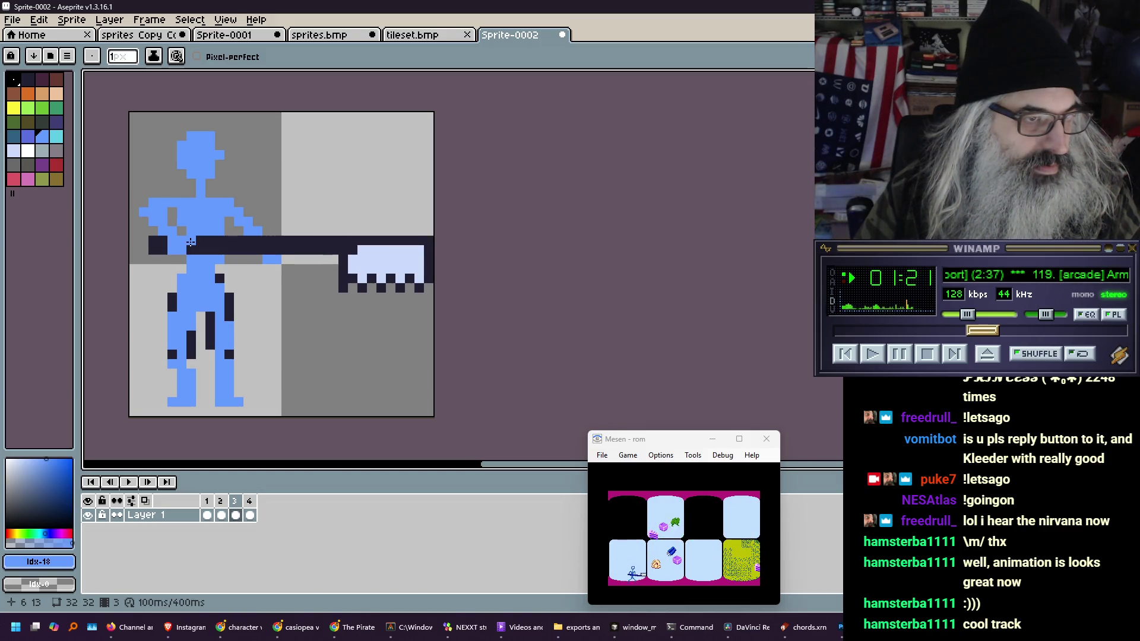
pyautogui.press('Right')
pyautogui.press('Left')
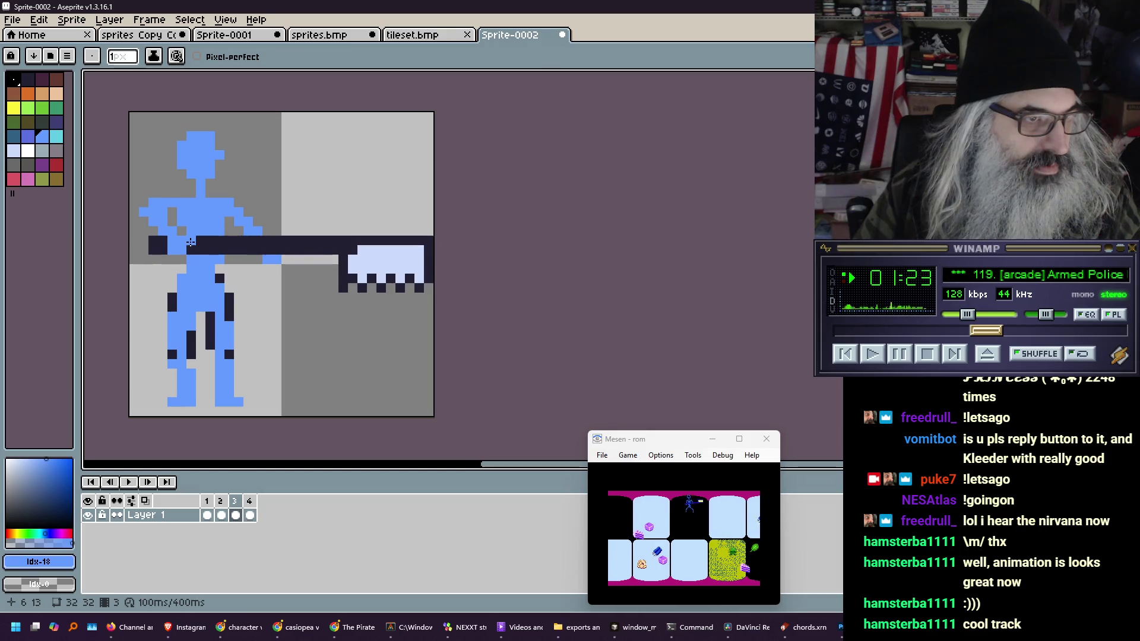
pyautogui.press('Right')
pyautogui.press('Left')
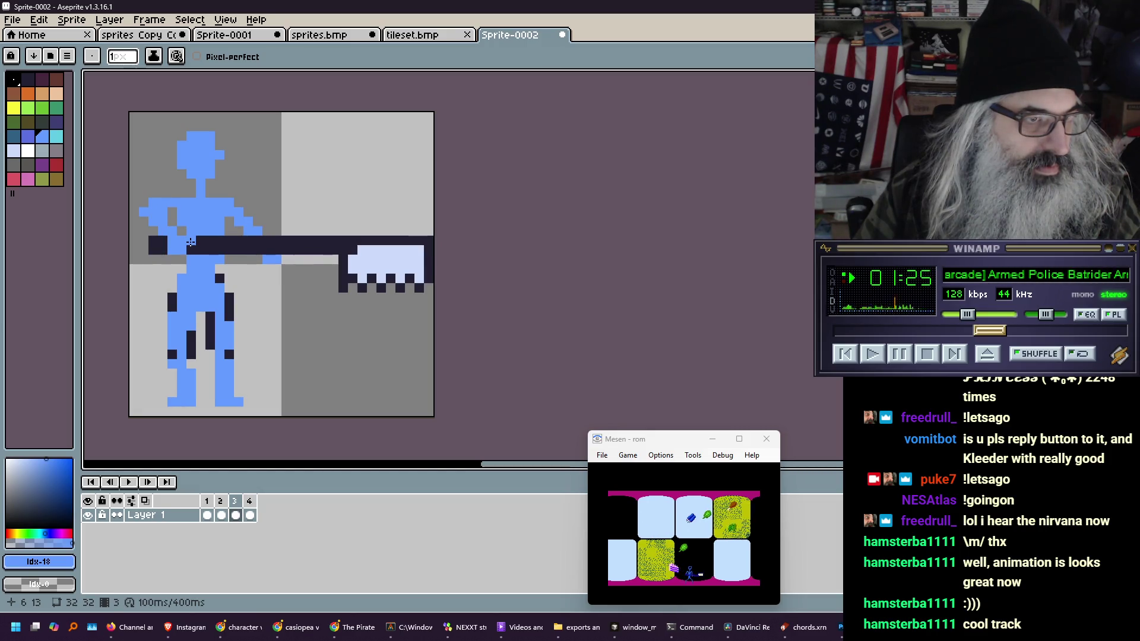
pyautogui.press('Left')
pyautogui.press('Right')
pyautogui.press('Left')
pyautogui.press('Left')
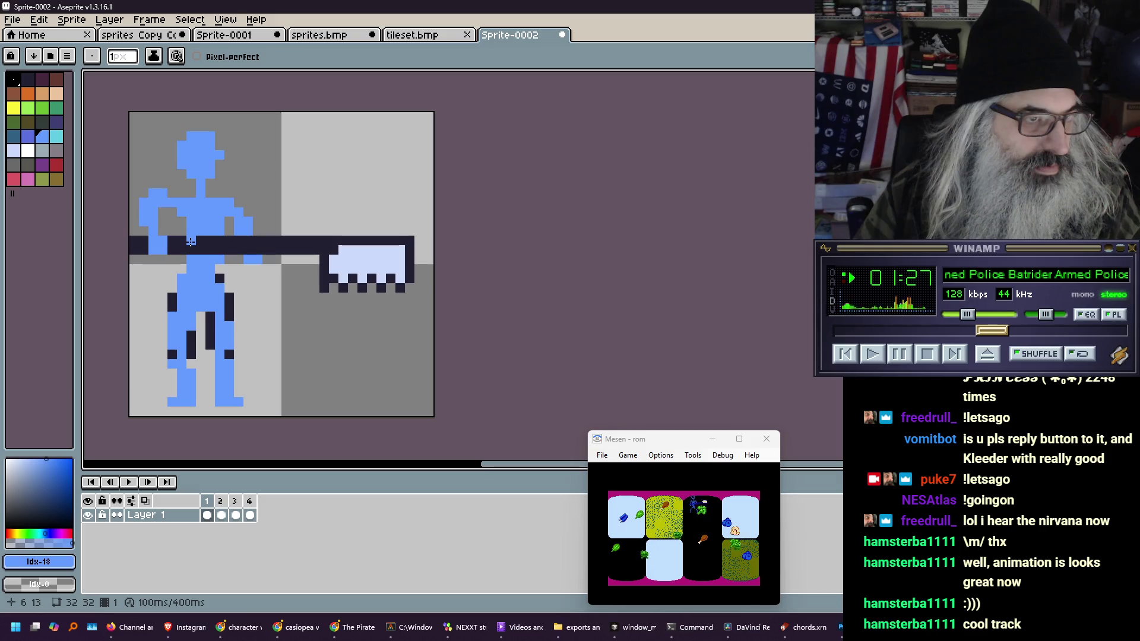
pyautogui.press('Right')
pyautogui.press('Left')
pyautogui.press('Right')
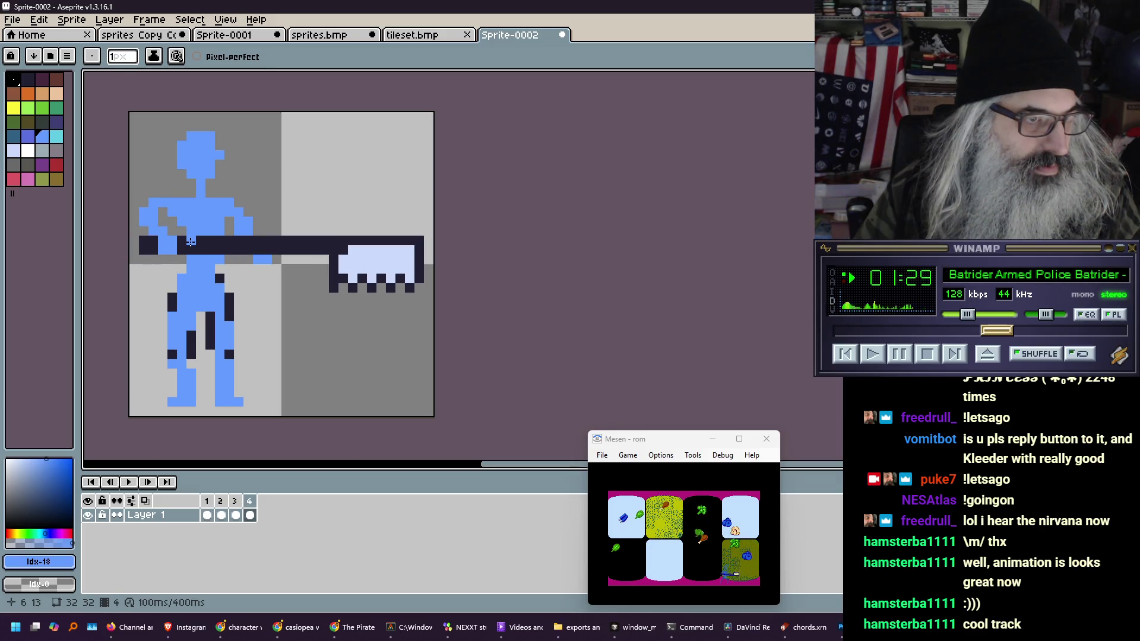
pyautogui.press('Right')
pyautogui.press('Right')
pyautogui.press('Right')
pyautogui.press('Right')
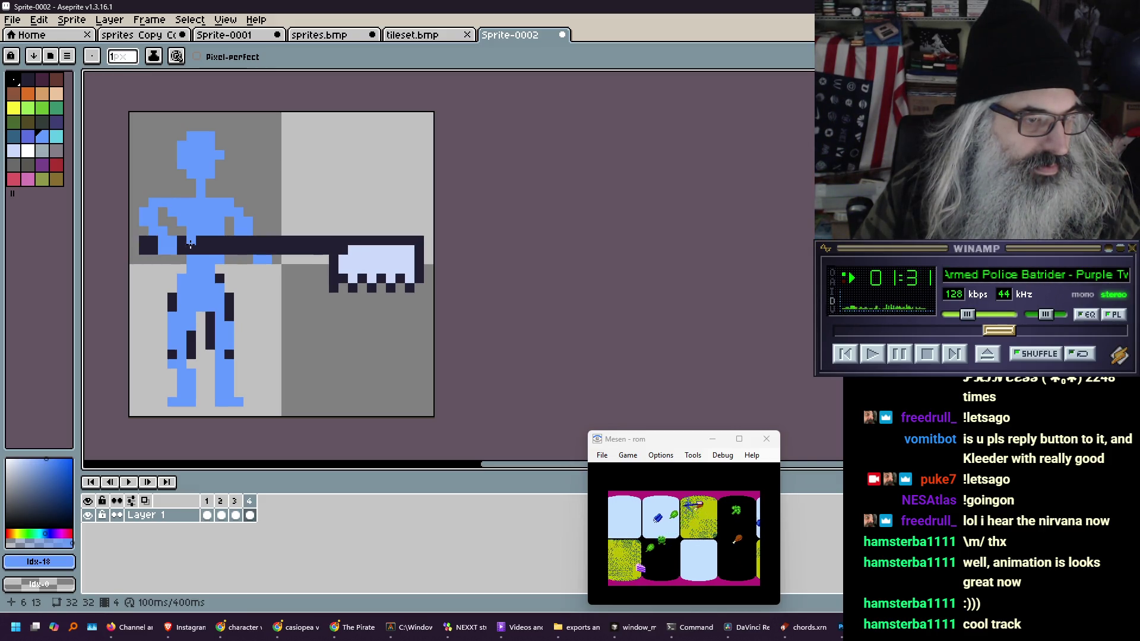
pyautogui.press('Left')
pyautogui.press('Right')
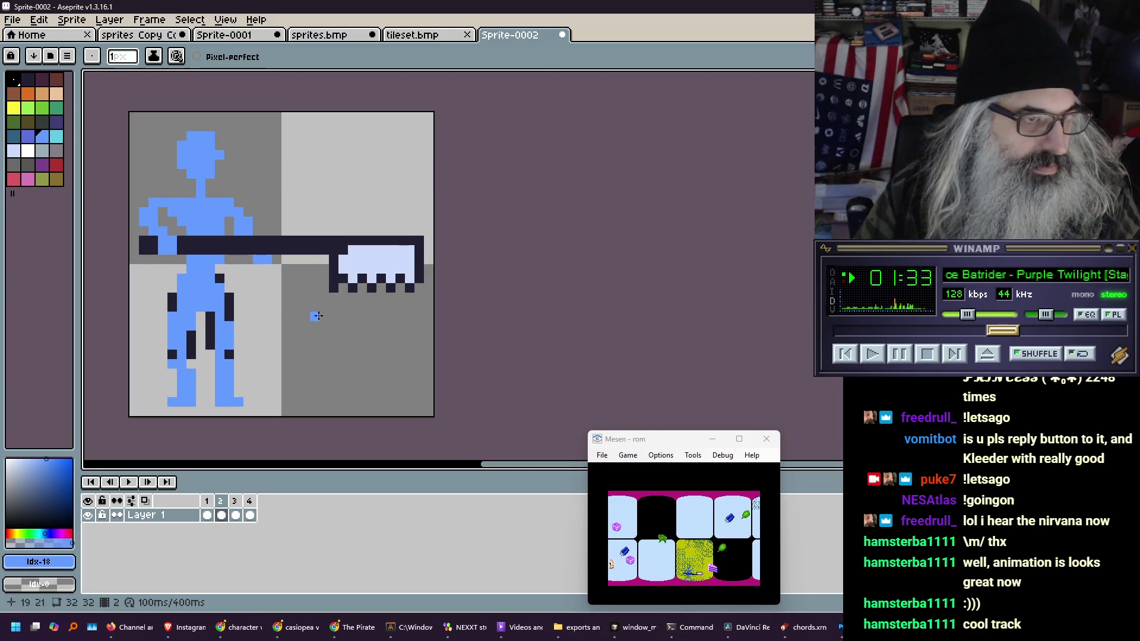
pyautogui.press('Left')
pyautogui.press('Right')
pyautogui.press('Right')
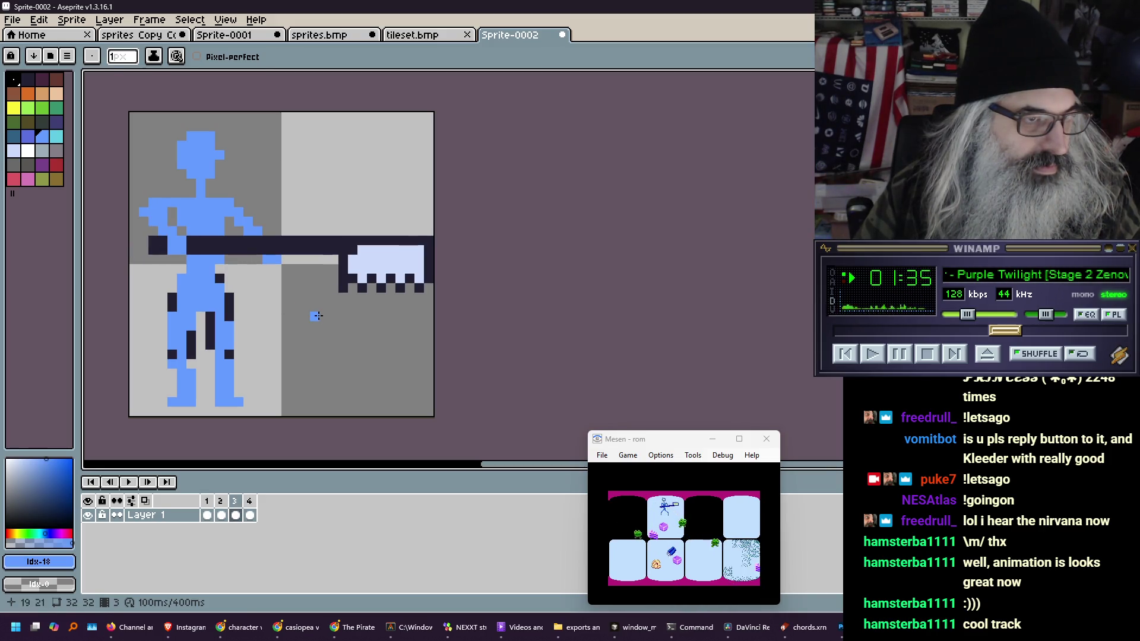
pyautogui.press('Return')
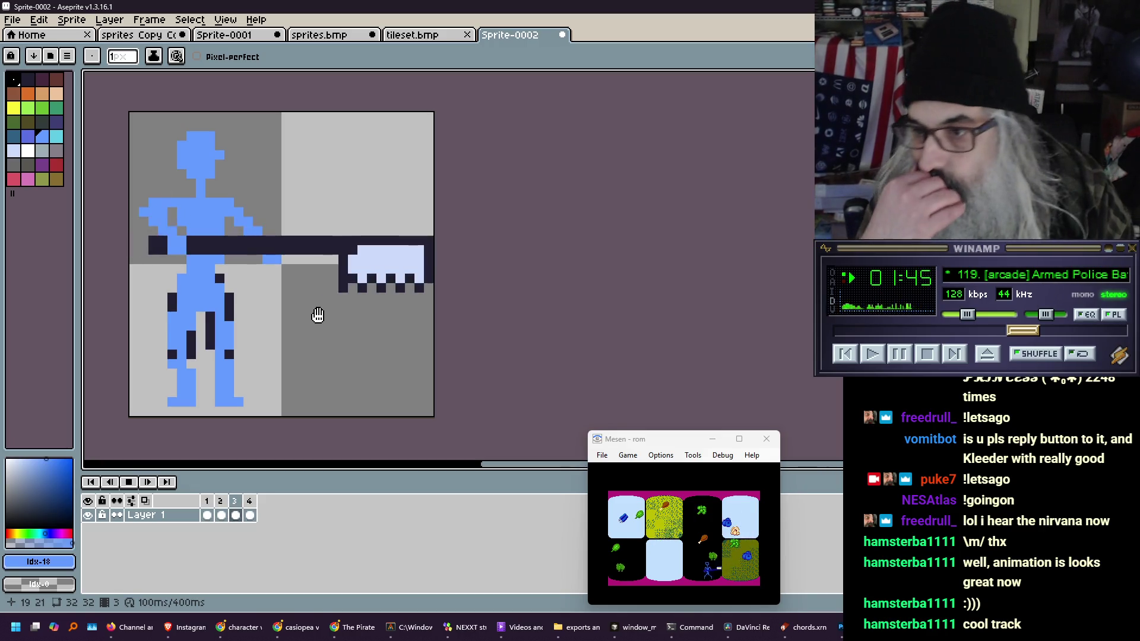
pyautogui.press('Return')
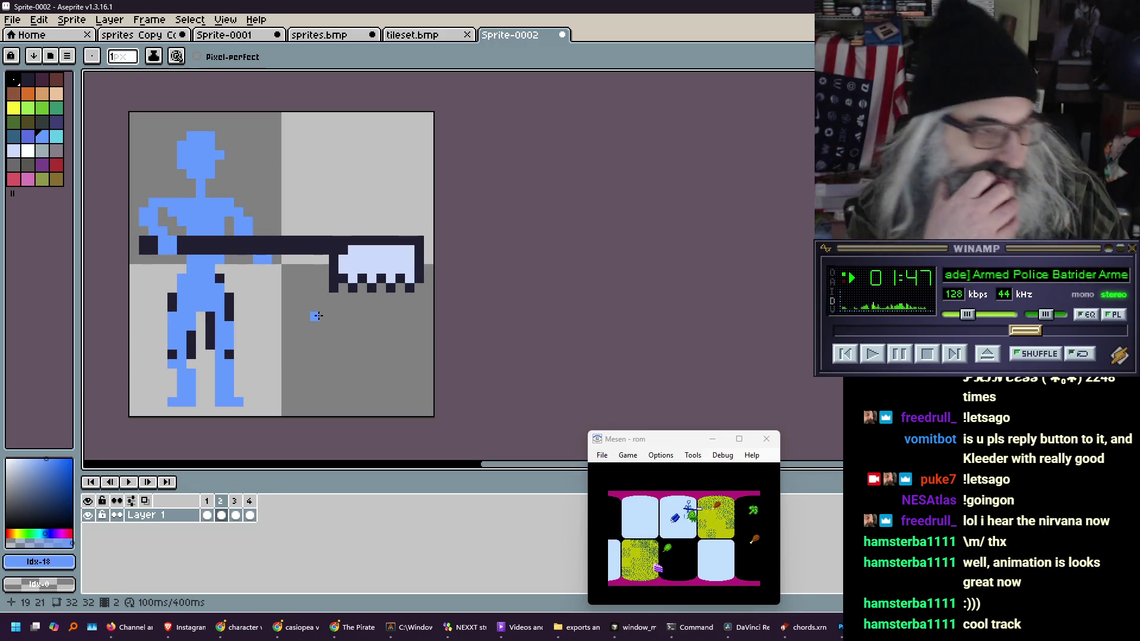
pyautogui.press('Right')
pyautogui.press('Right')
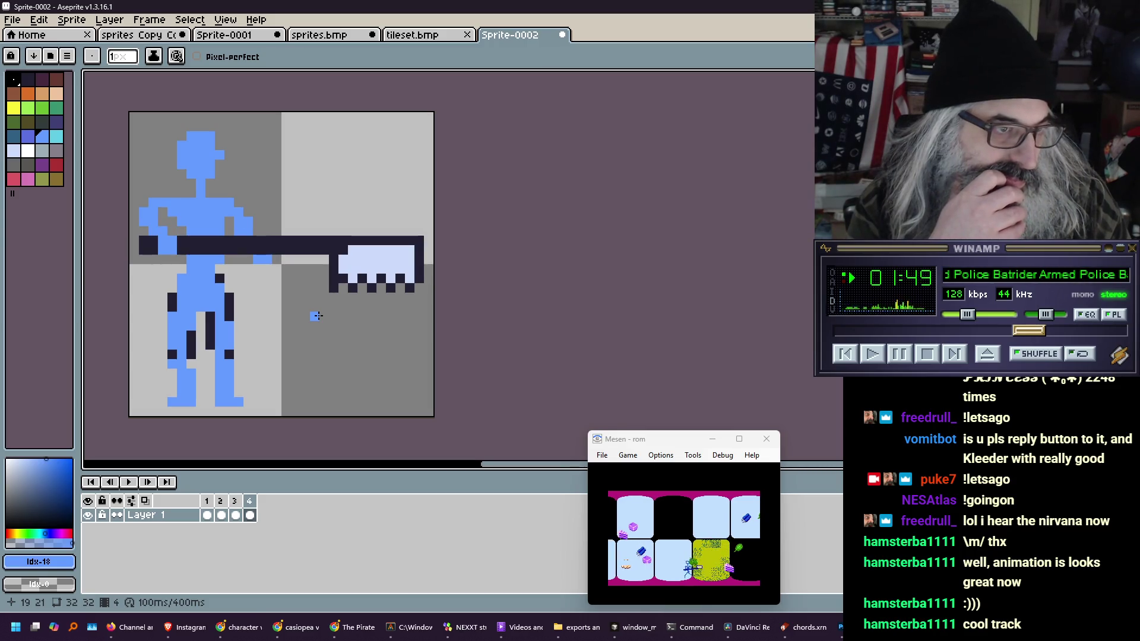
pyautogui.press('Left')
pyautogui.press('Right')
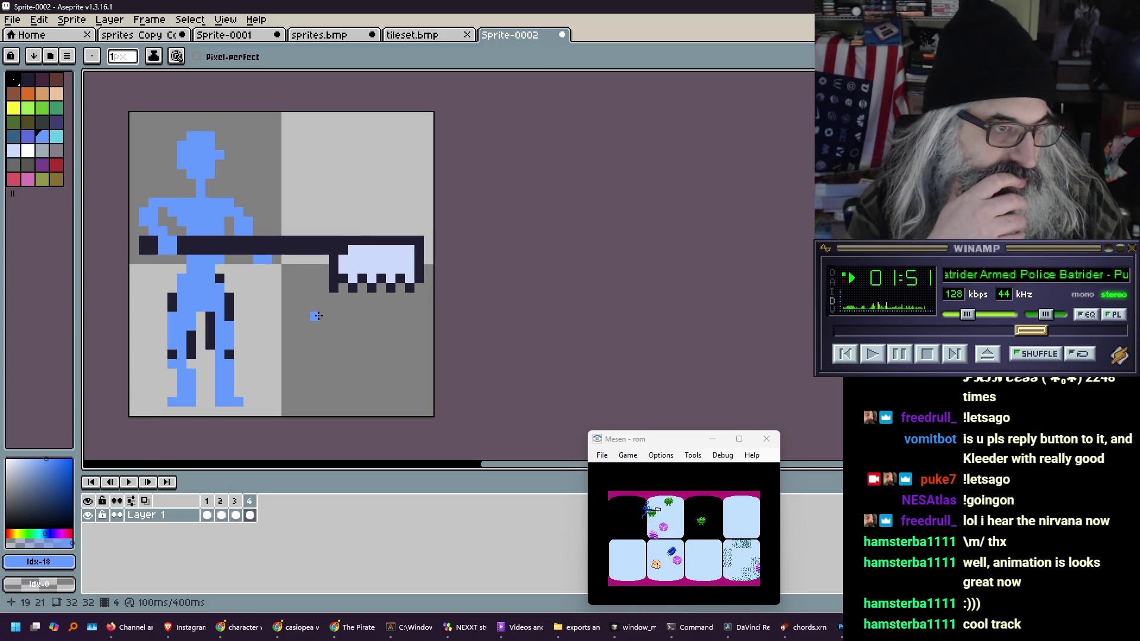
pyautogui.press('Left')
pyautogui.press('Right')
pyautogui.press('Left')
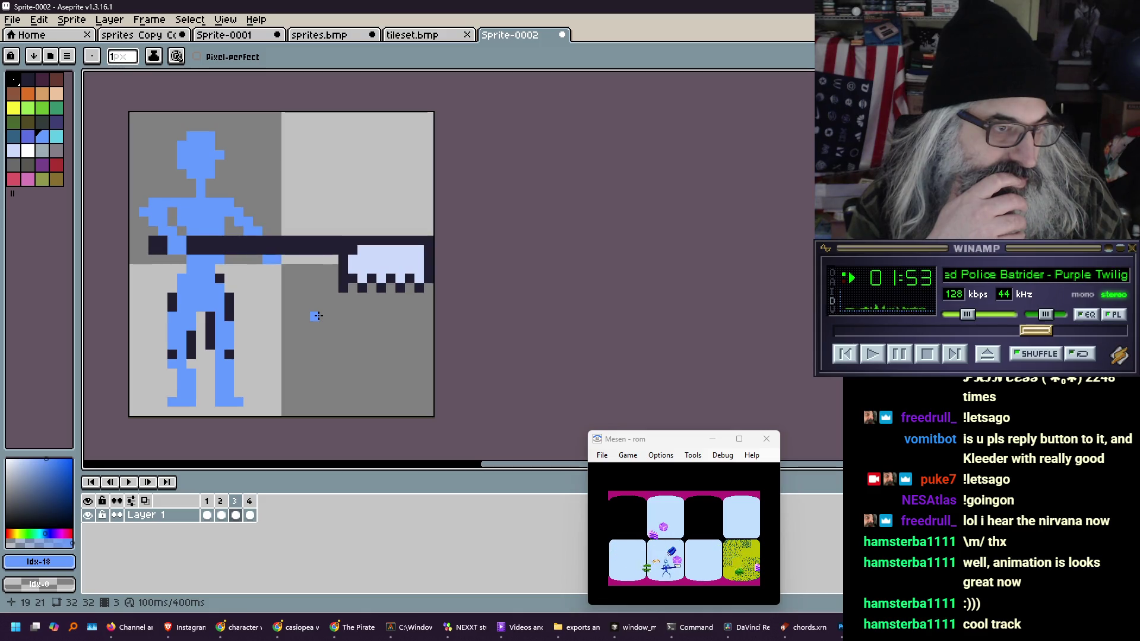
pyautogui.press('Right')
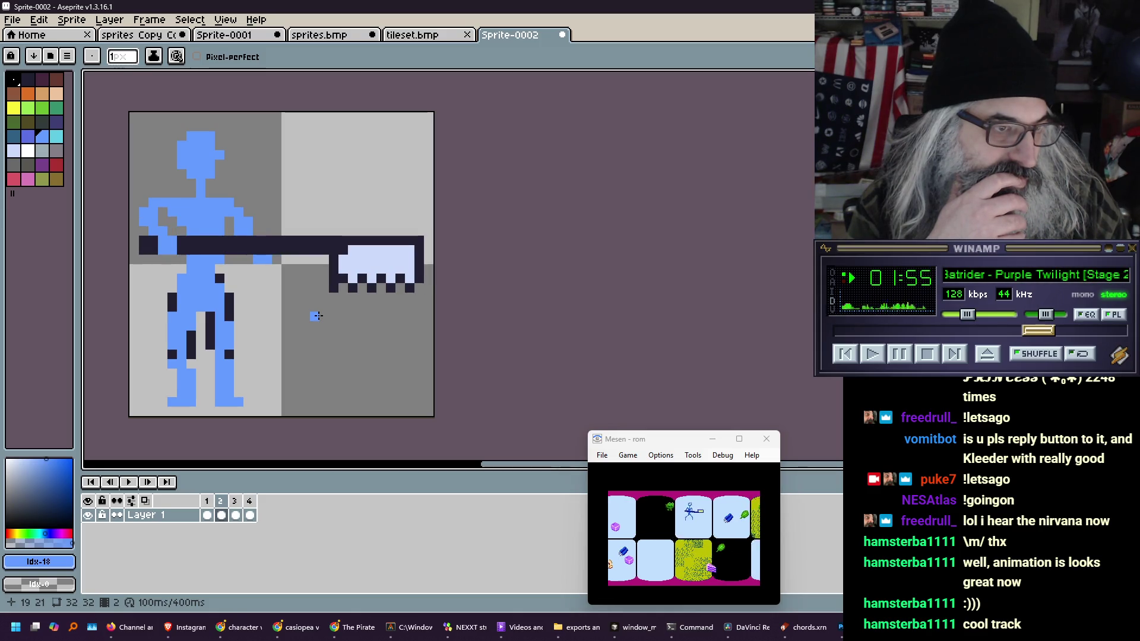
pyautogui.press('Left')
pyautogui.press('Right')
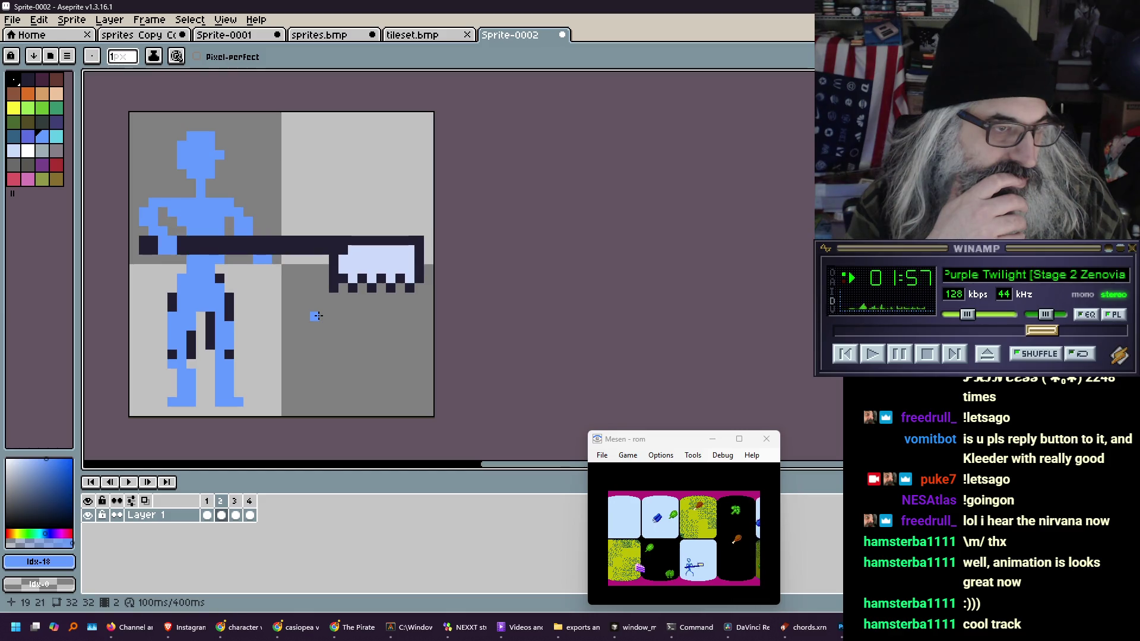
pyautogui.press('Left')
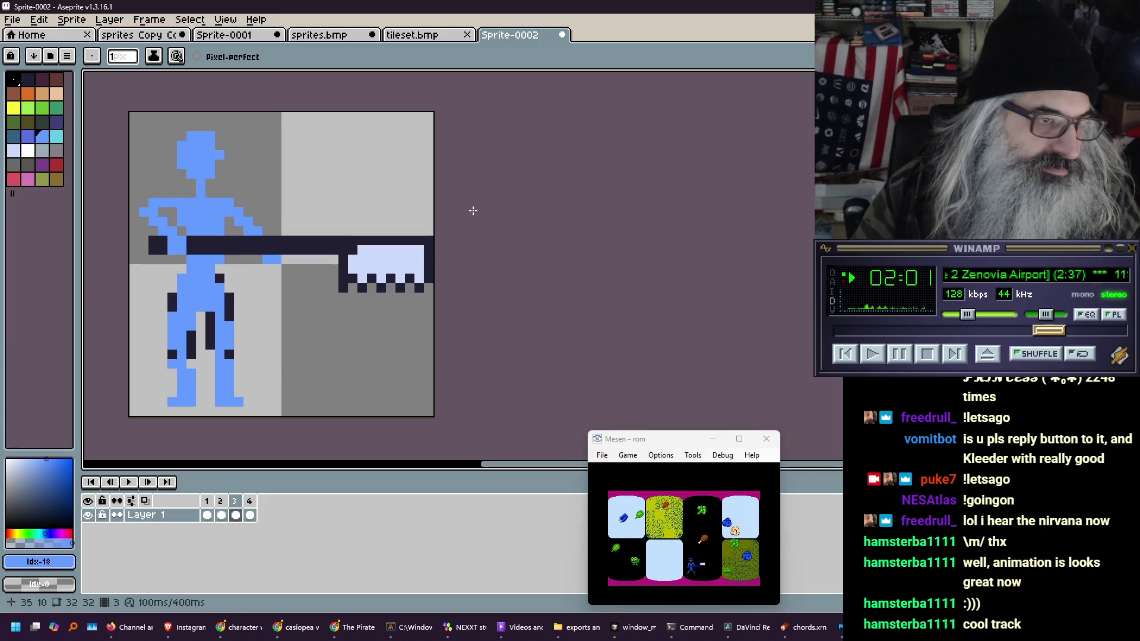
pyautogui.press('Right')
pyautogui.press('Left')
pyautogui.press('Right')
pyautogui.press('Left')
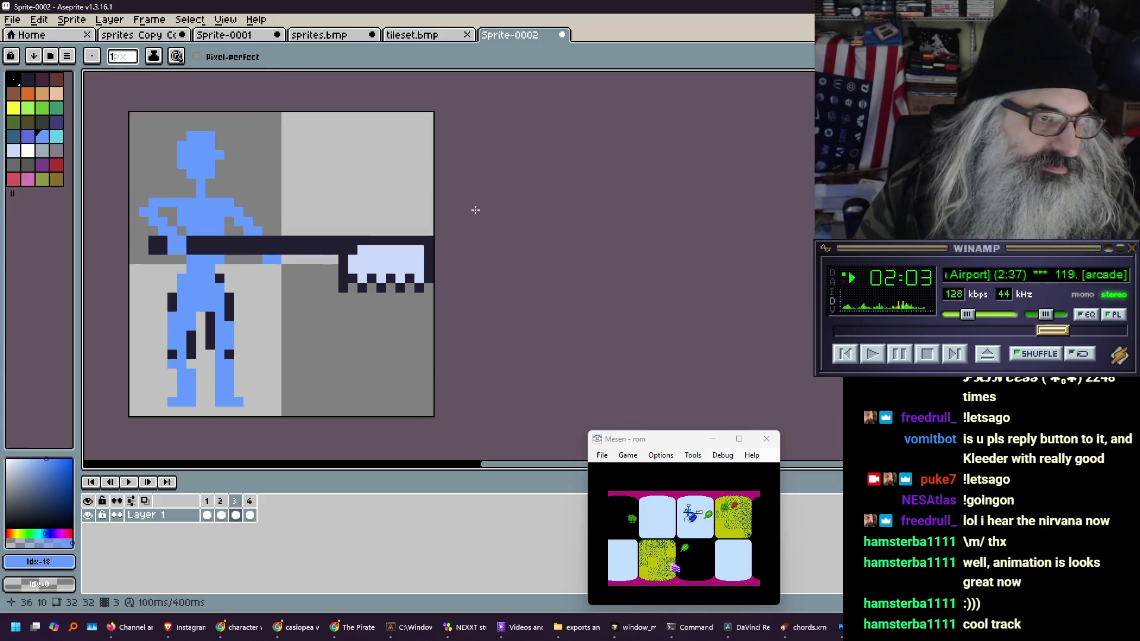
pyautogui.press('Right')
pyautogui.press('Left')
pyautogui.press('Right')
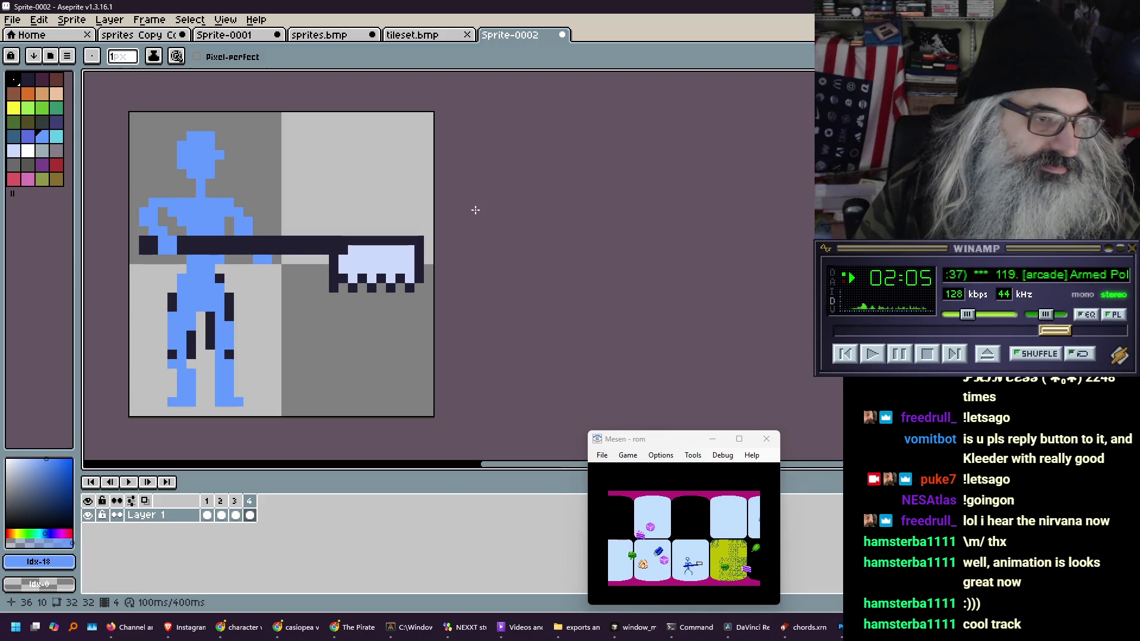
pyautogui.press('Right')
pyautogui.press('Left')
pyautogui.press('Right')
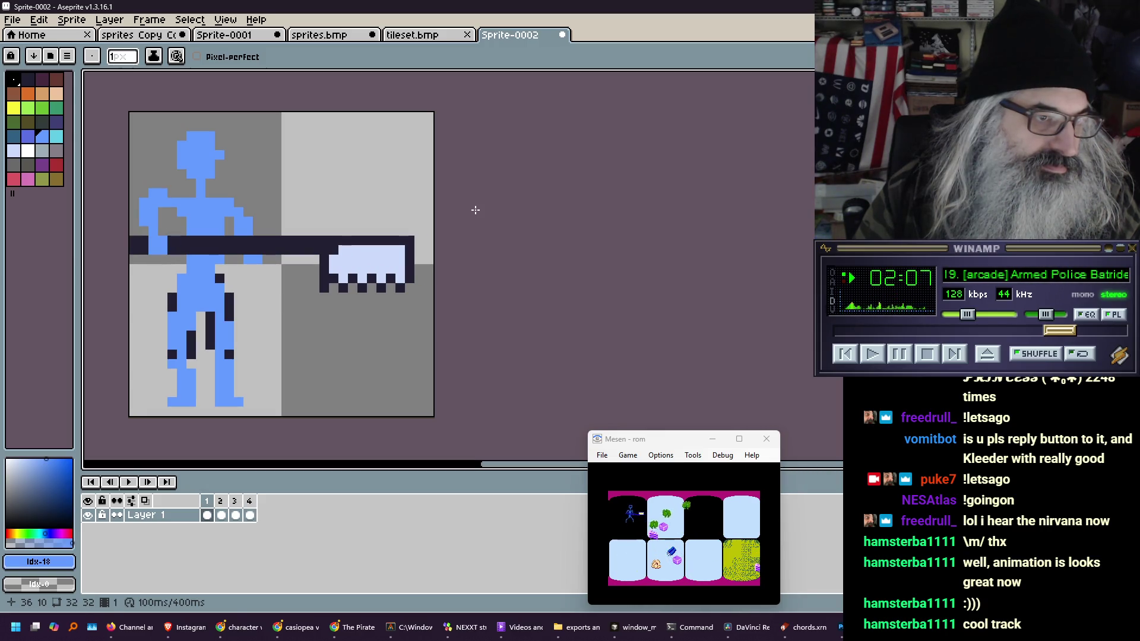
pyautogui.press('Right')
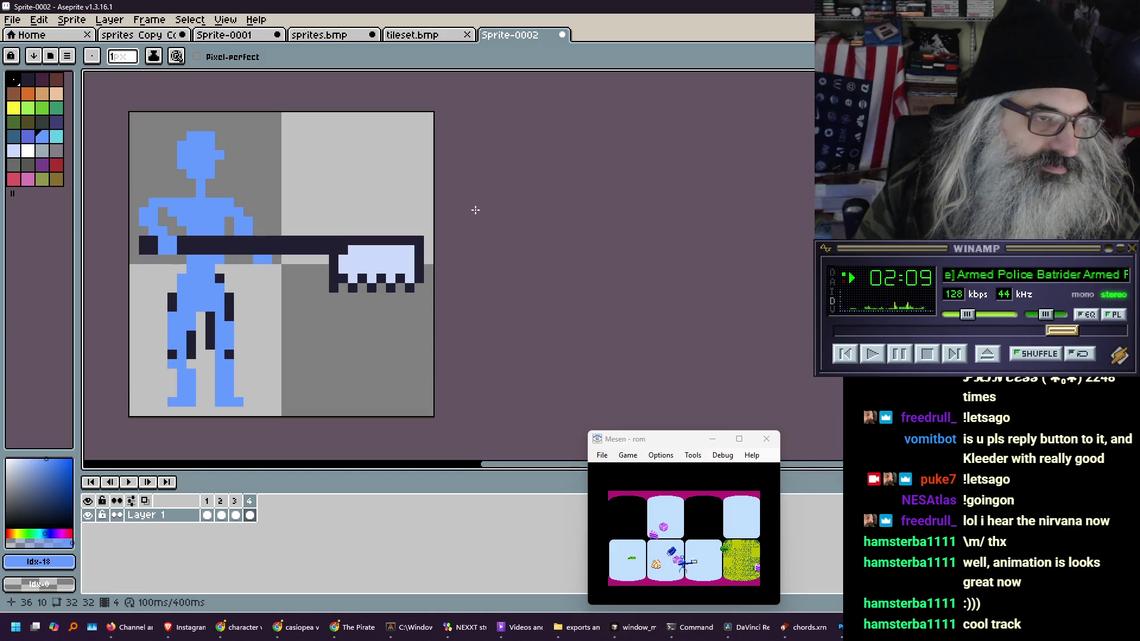
pyautogui.press('Left')
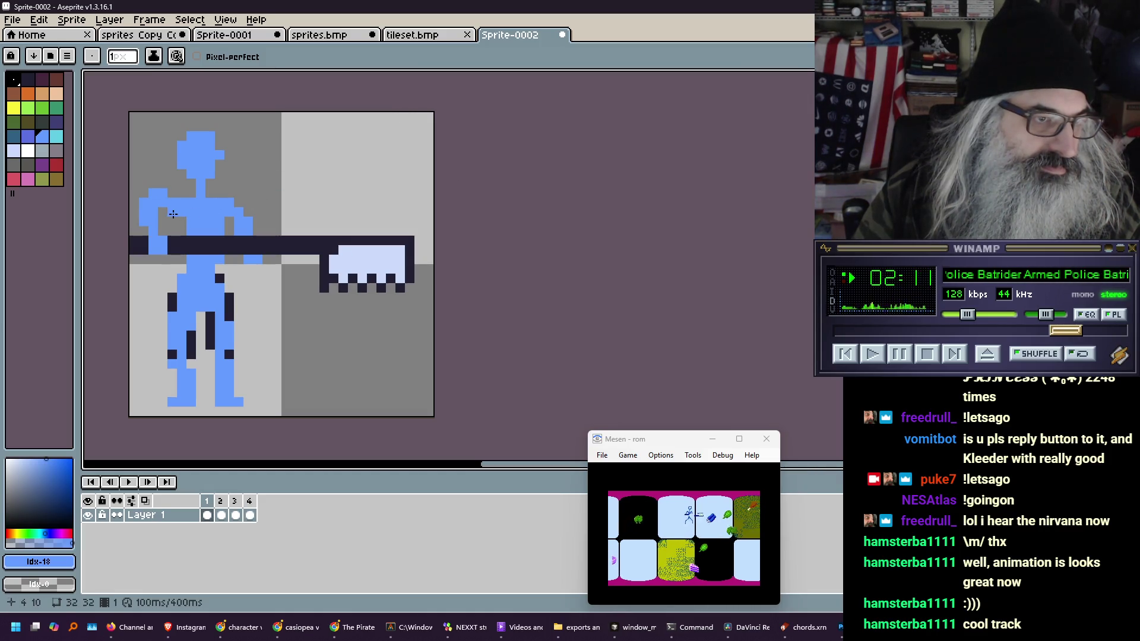
# Step through the frames and play the thrust animation, stopping on frame 1
pyautogui.press('Right')
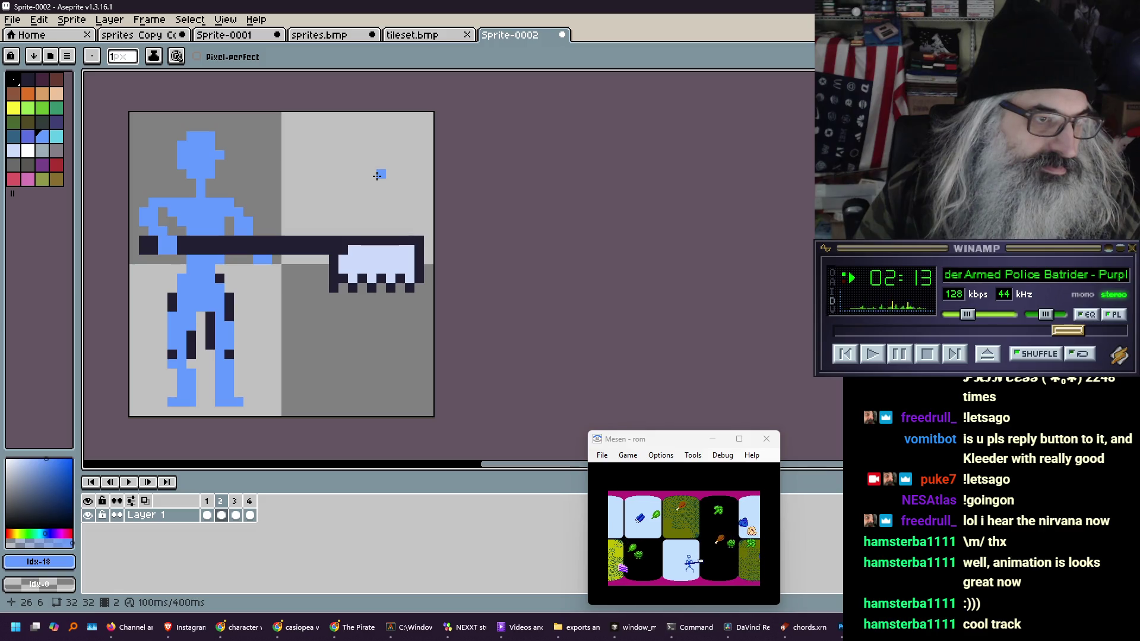
pyautogui.press('Right')
pyautogui.press('Left')
pyautogui.press('Left')
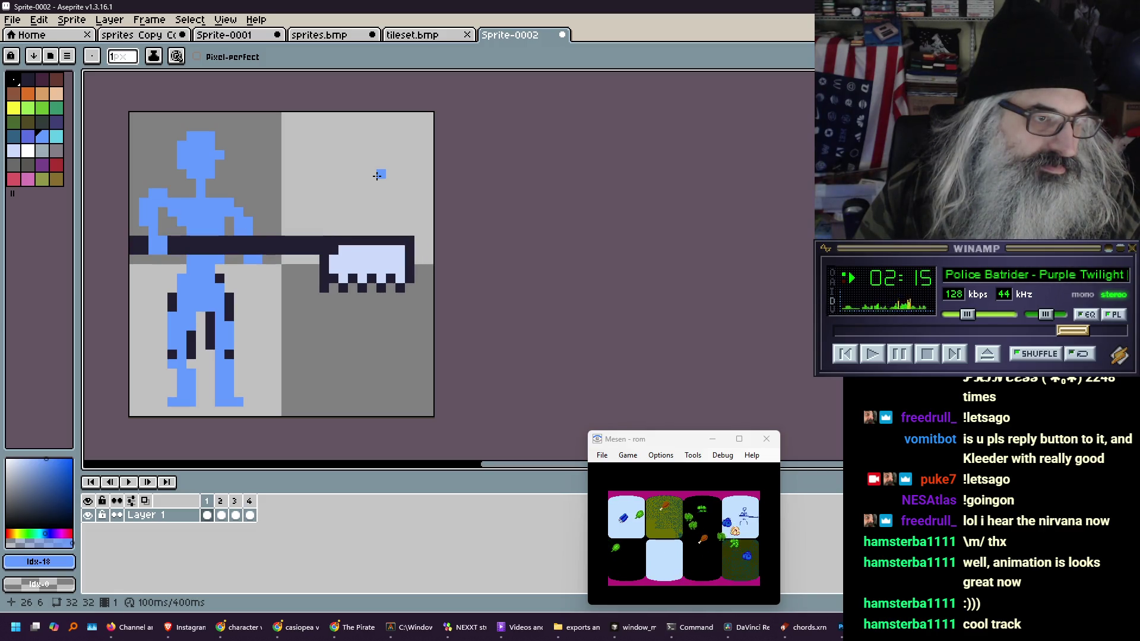
pyautogui.press('Return')
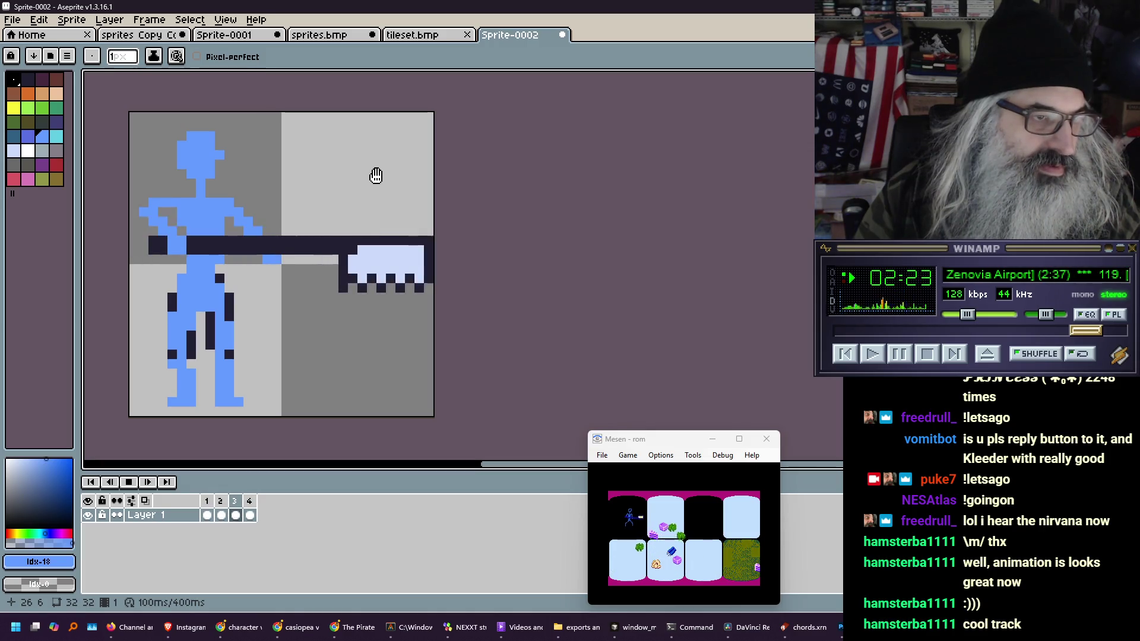
pyautogui.press('Return')
pyautogui.press('.')
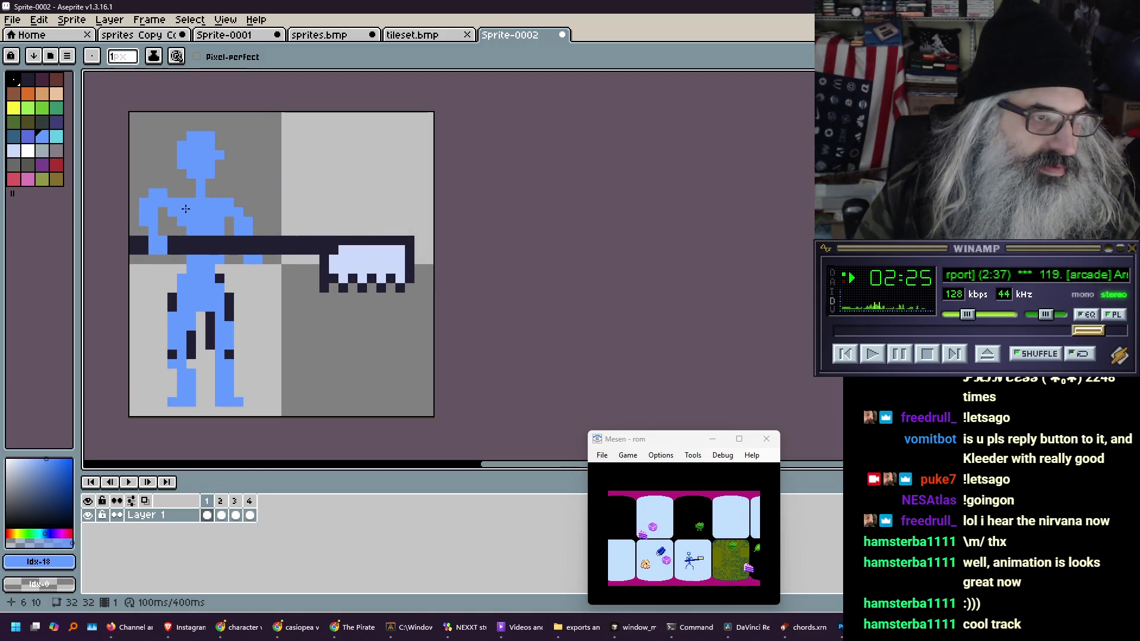
# Erase the stray pixel atop the raised arm in frame 1 and replay to check it
pyautogui.rightClick(162, 193)
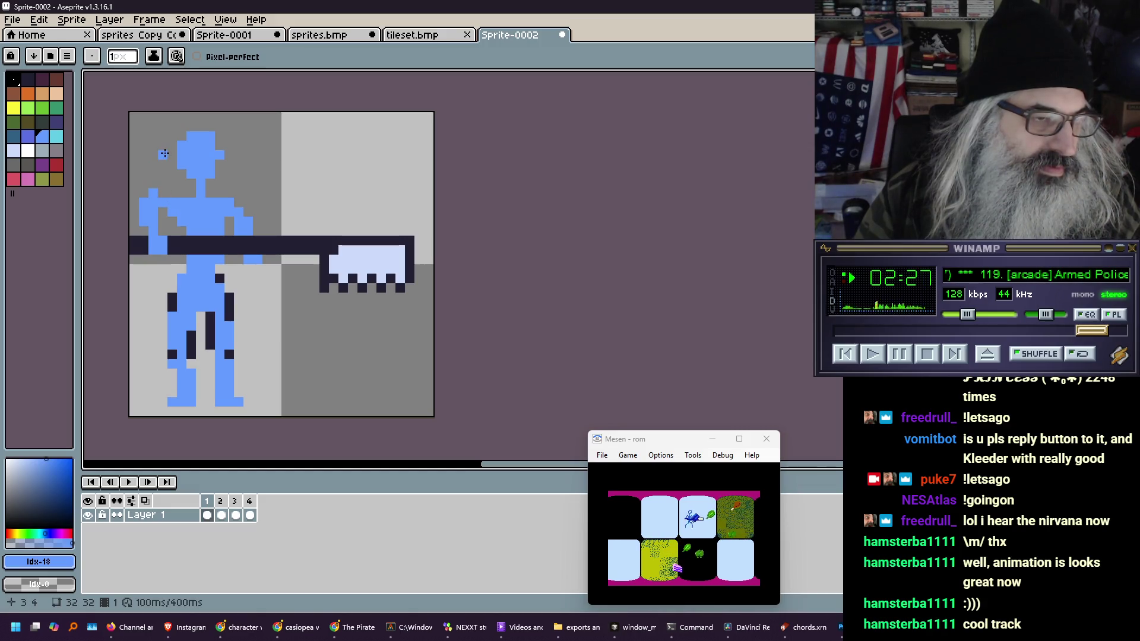
pyautogui.press('Return')
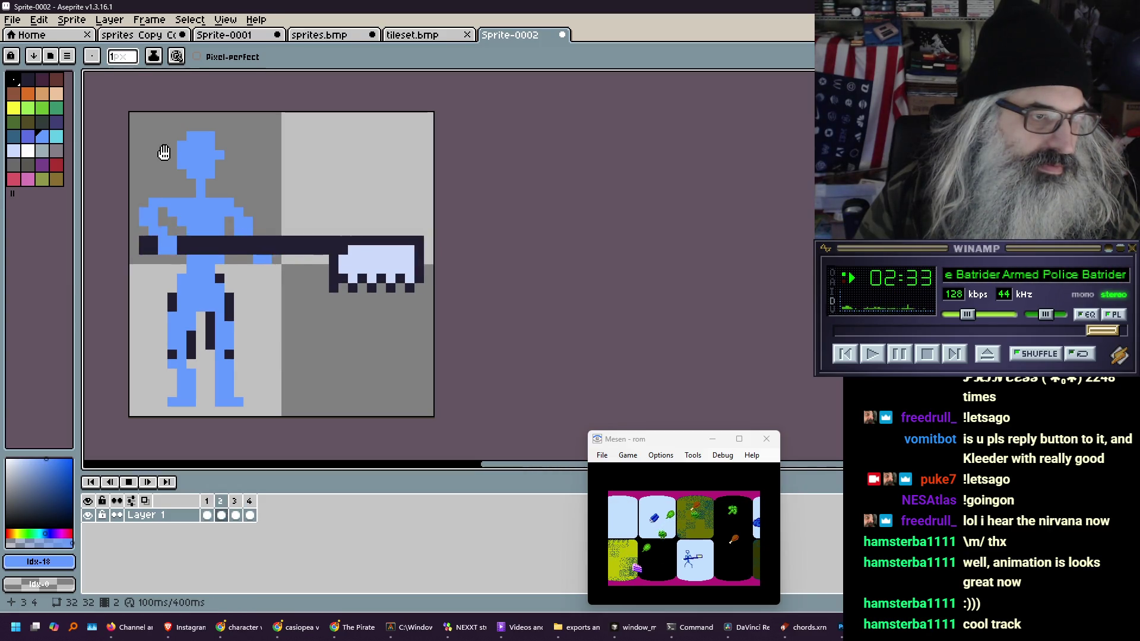
pyautogui.press('Return')
pyautogui.press('Left')
pyautogui.press('Left')
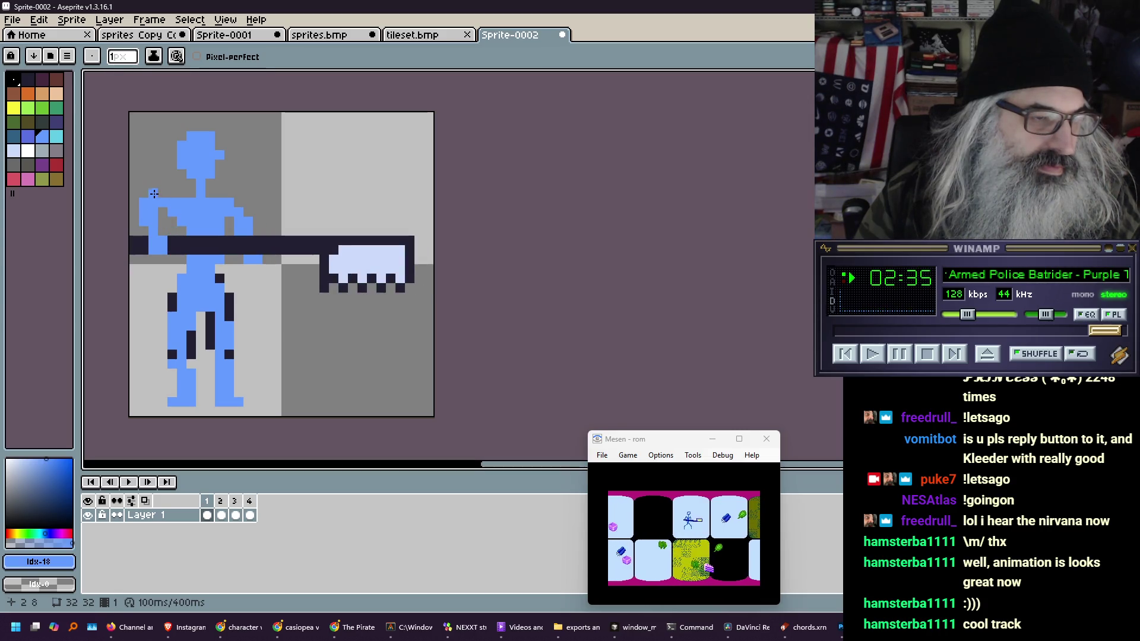
pyautogui.press('Right')
pyautogui.press('Left')
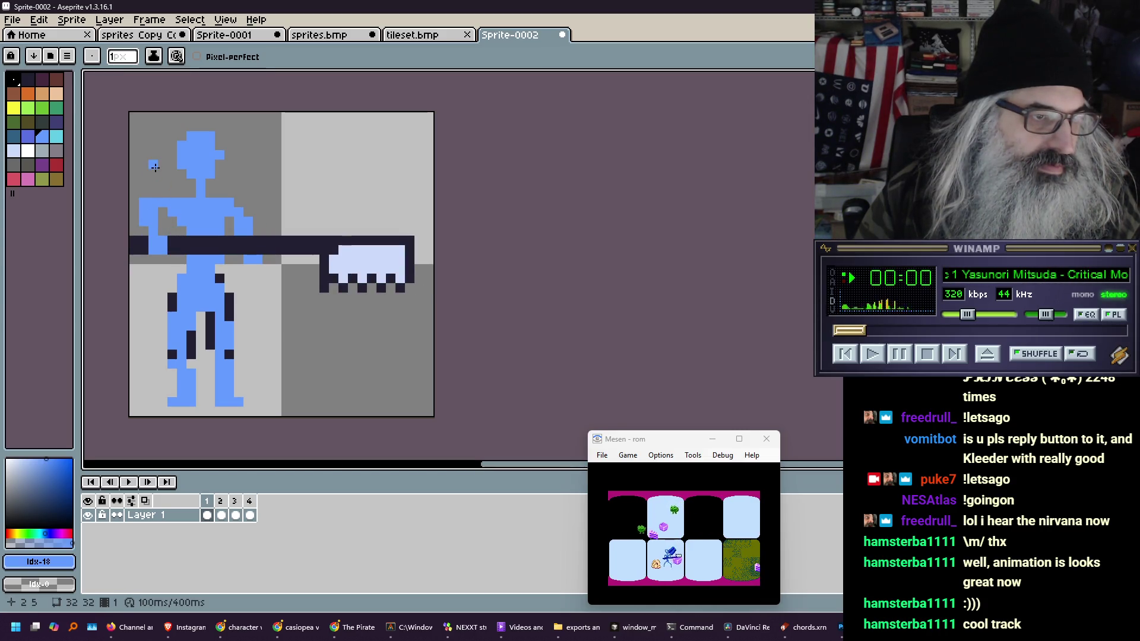
pyautogui.press('Right')
pyautogui.press('Left')
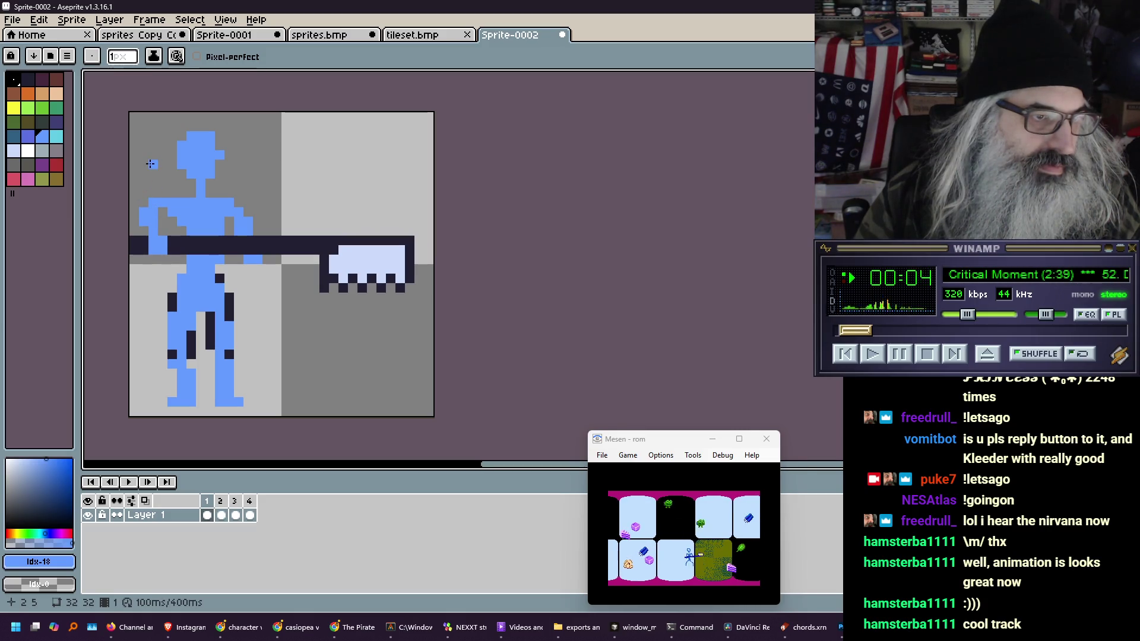
pyautogui.press('Return')
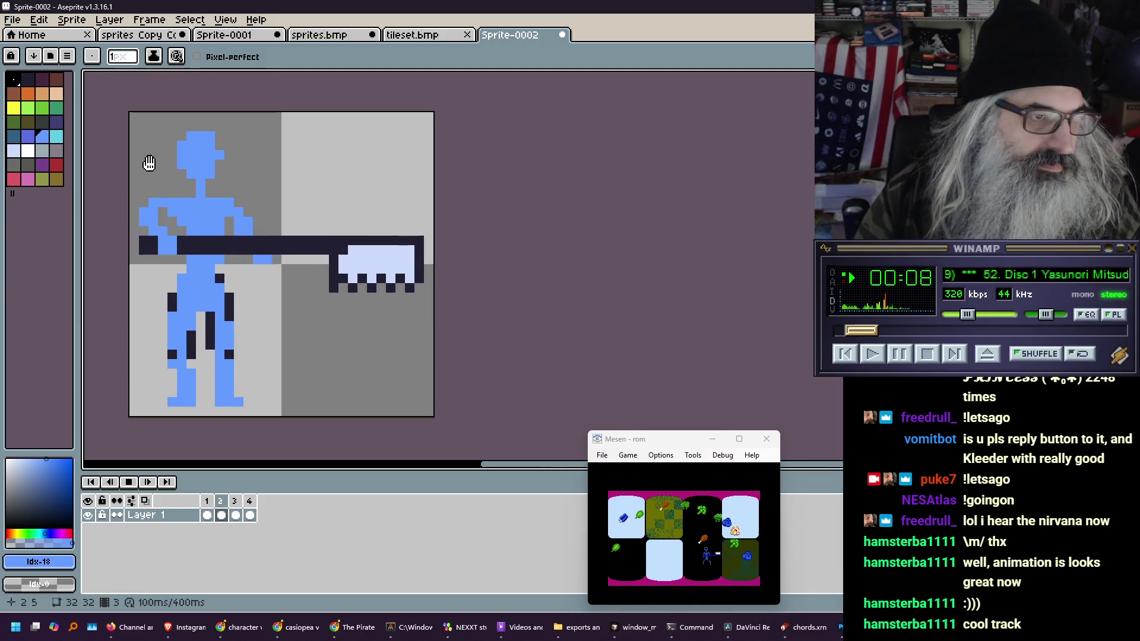
pyautogui.press('Return')
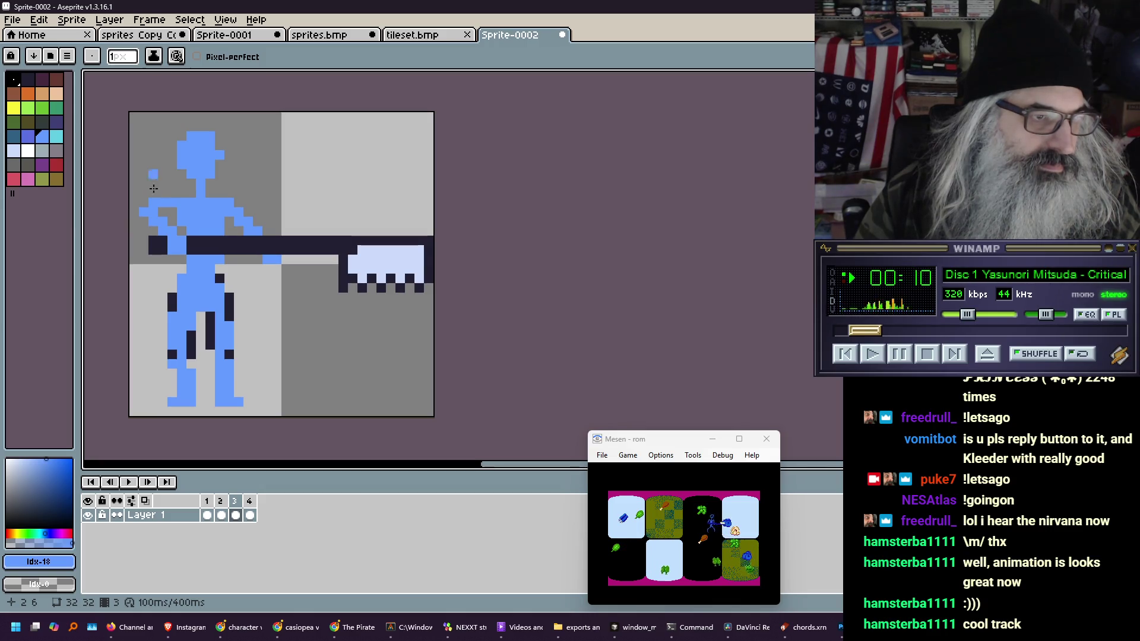
pyautogui.press('Return')
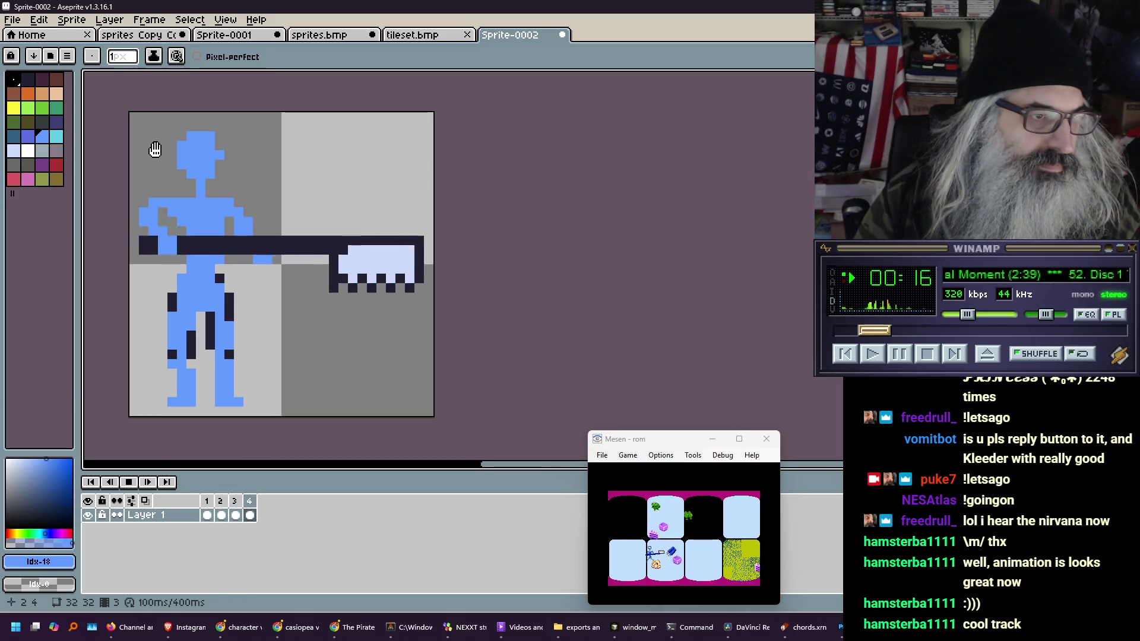
# Pan and zoom in until the looping thrust sprite fills the editor
pyautogui.scroll(-5, 156, 156)
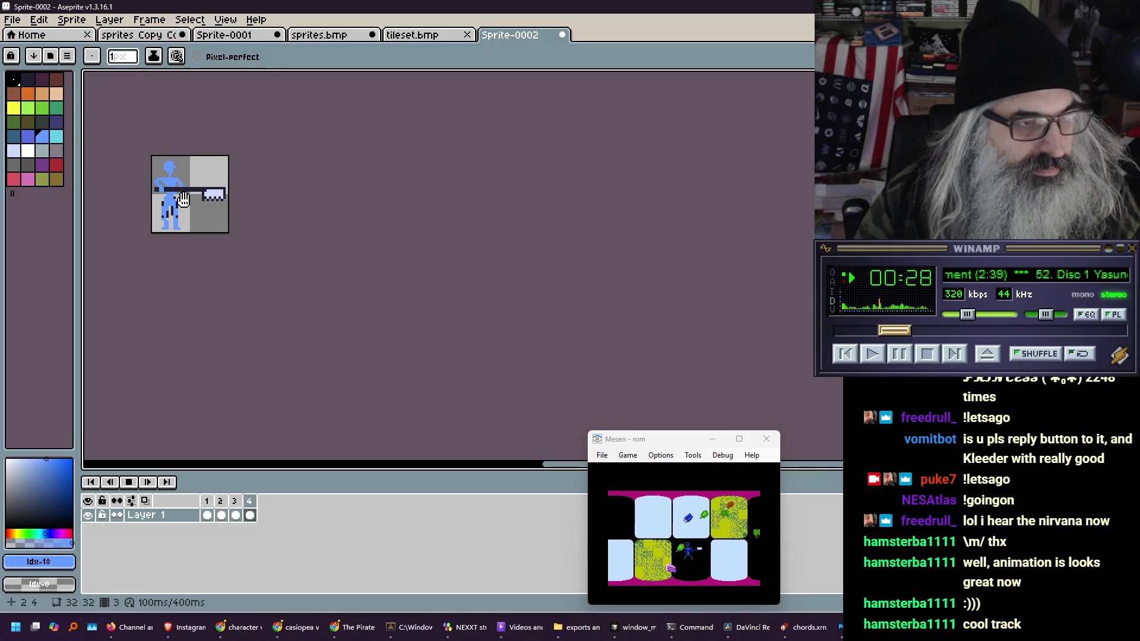
pyautogui.scroll(4, 183, 199)
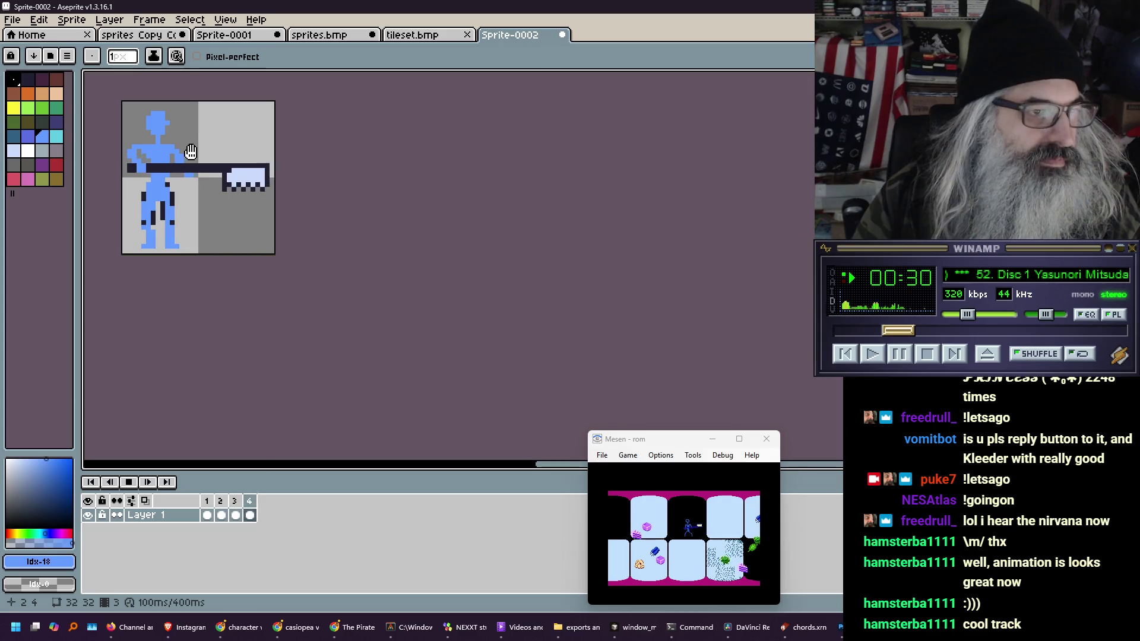
pyautogui.moveTo(193, 152)
pyautogui.mouseDown()
pyautogui.moveTo(255, 245)
pyautogui.moveTo(244, 243)
pyautogui.moveTo(287, 237)
pyautogui.mouseUp()
pyautogui.scroll(1, 244, 243)
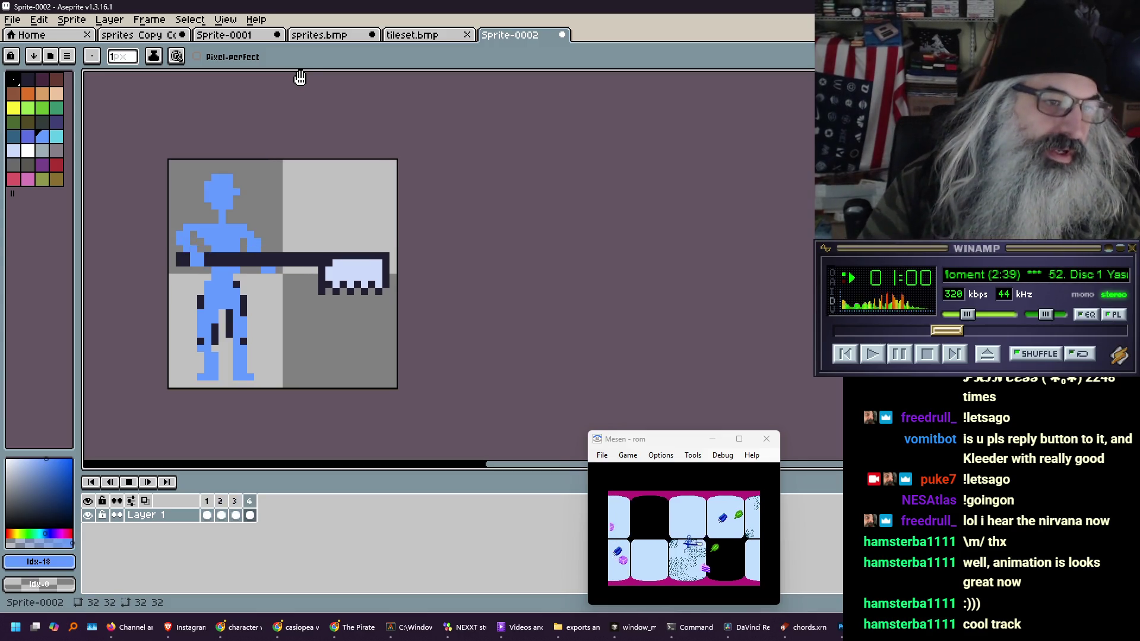
pyautogui.scroll(4, 227, 220)
pyautogui.scroll(-4, 184, 257)
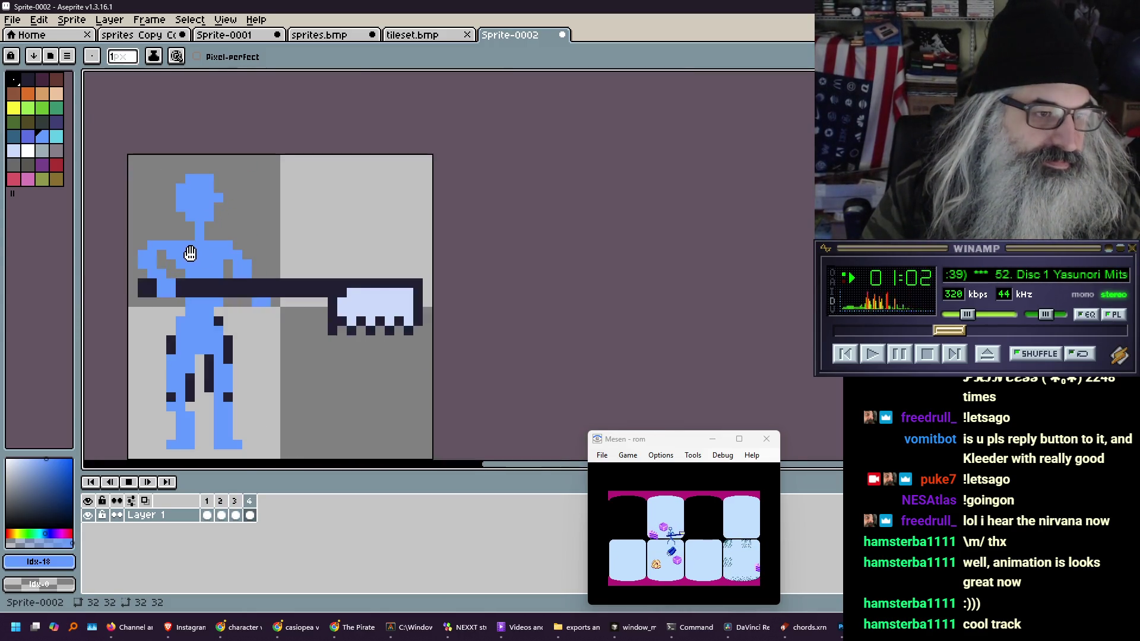
# Stop playback and flip between frames 1, 2 and 3 to compare the arm poses
pyautogui.press('Return')
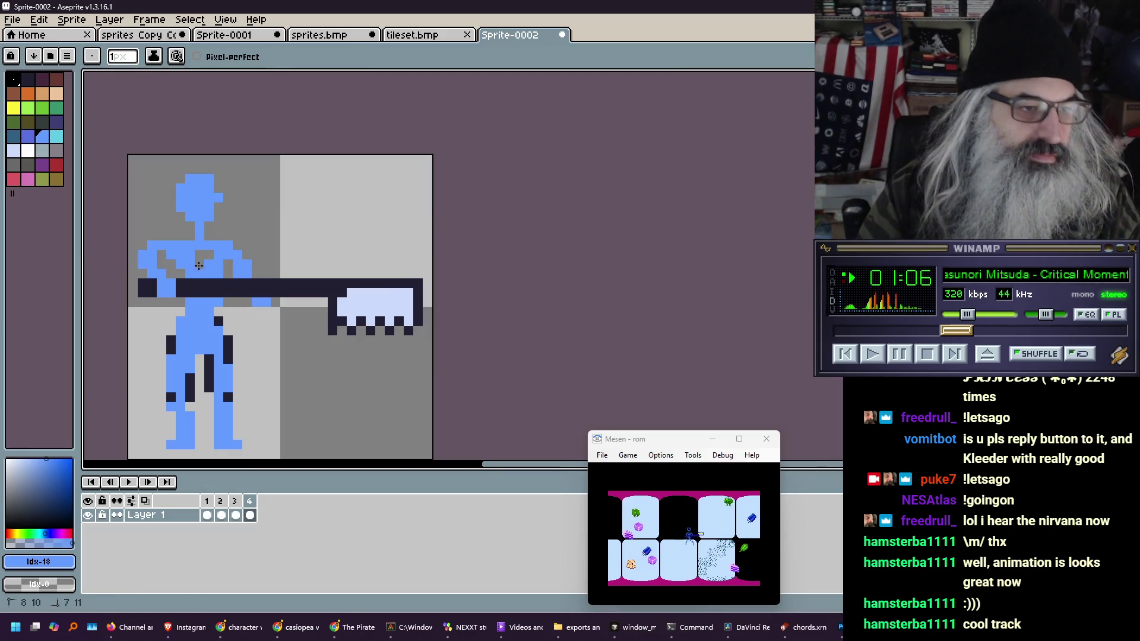
pyautogui.hotkey('ctrl', 'Left')
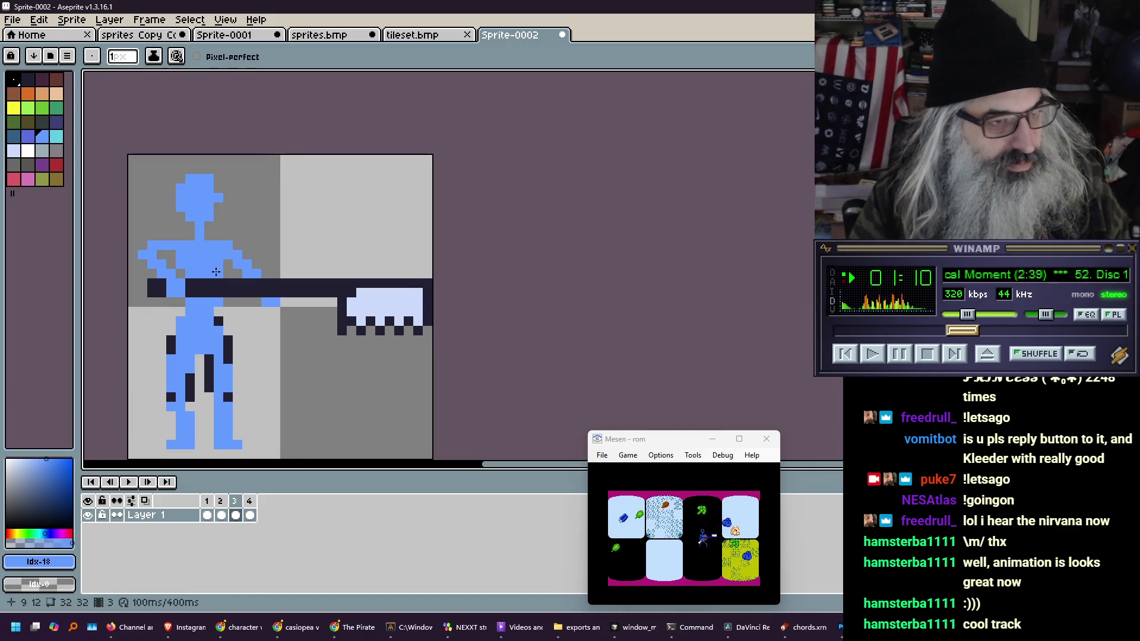
pyautogui.press('Left')
pyautogui.press('Left')
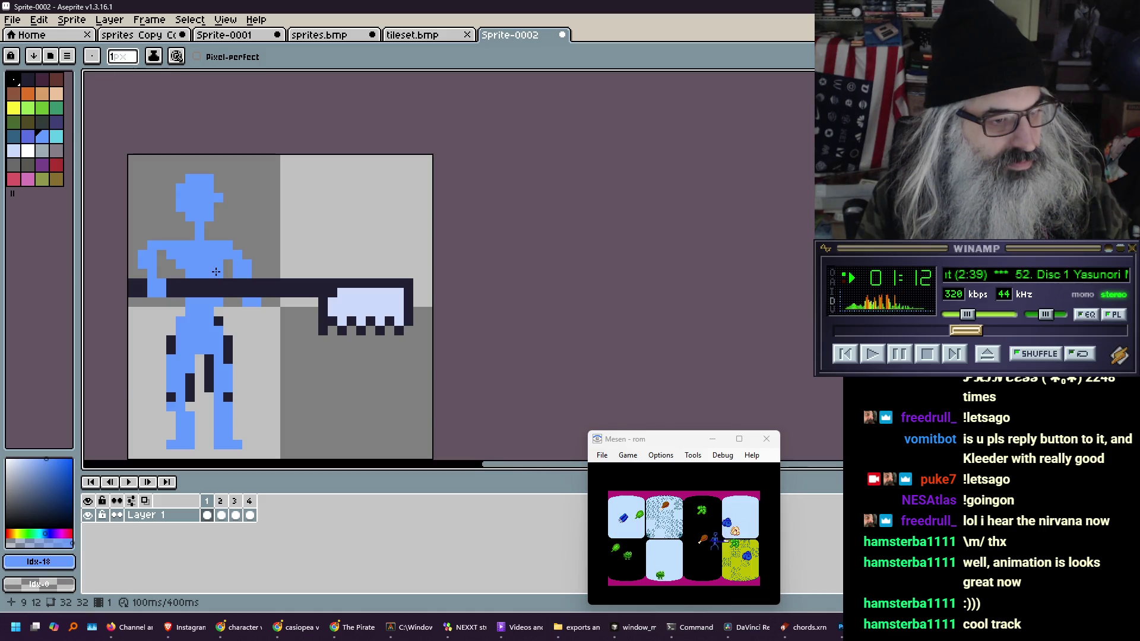
pyautogui.press('Right')
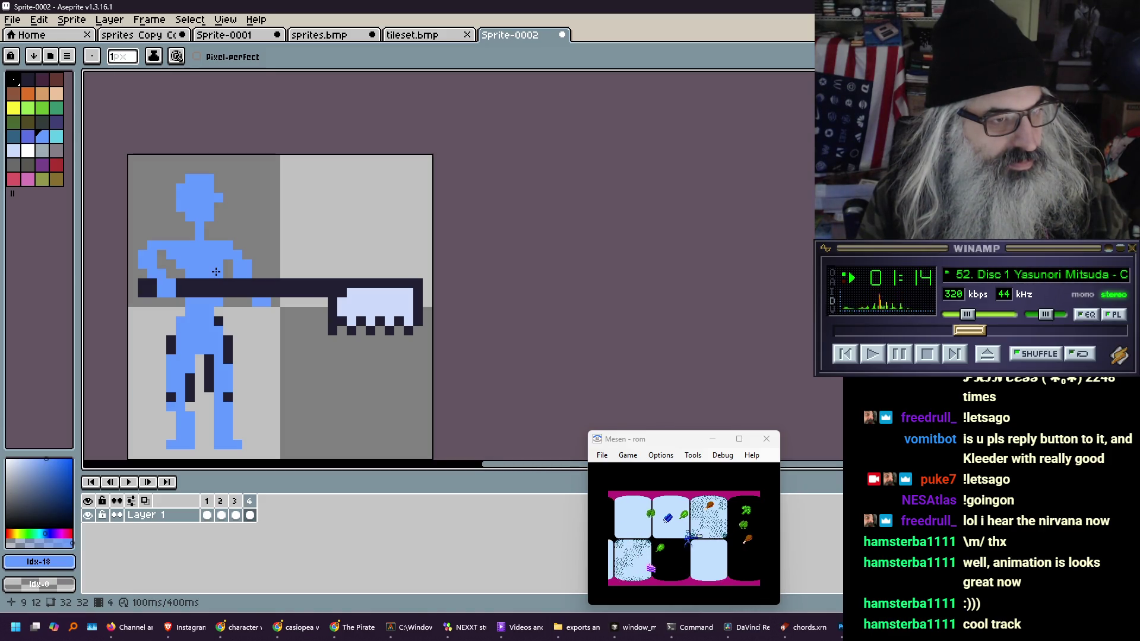
pyautogui.press('Right')
pyautogui.press('Left')
pyautogui.press('Left')
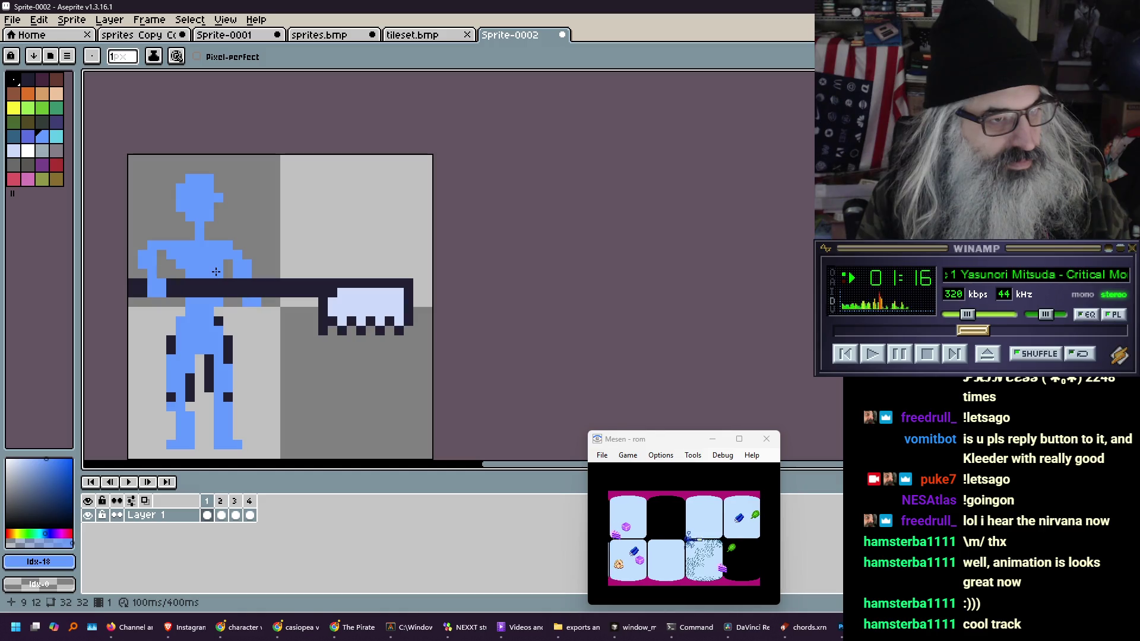
pyautogui.press('Right')
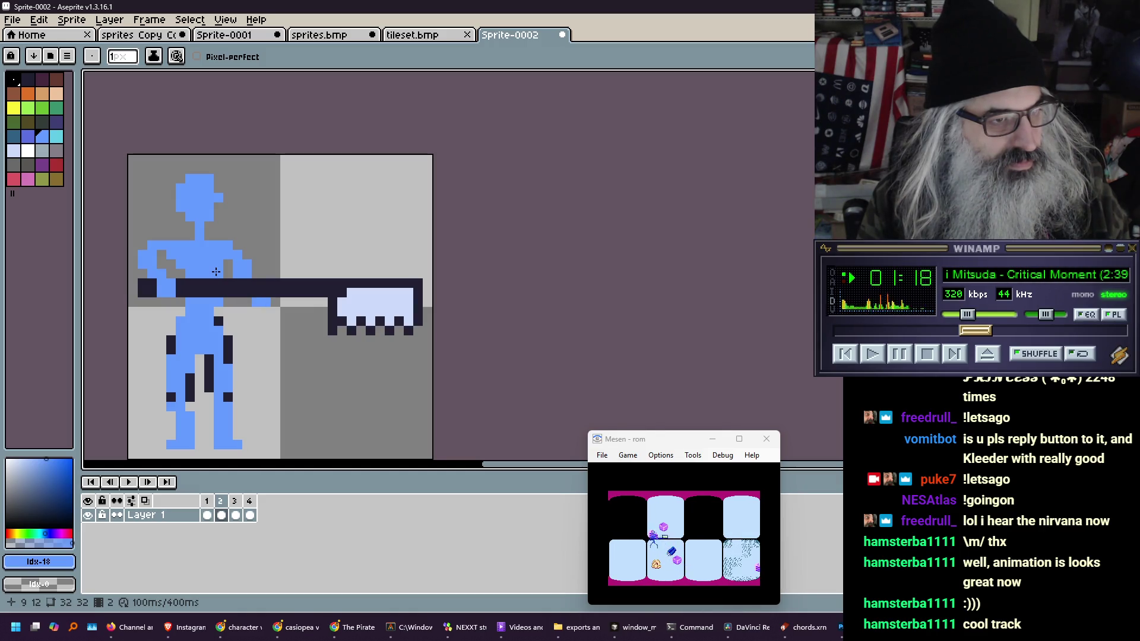
pyautogui.press('Left')
pyautogui.press('Right')
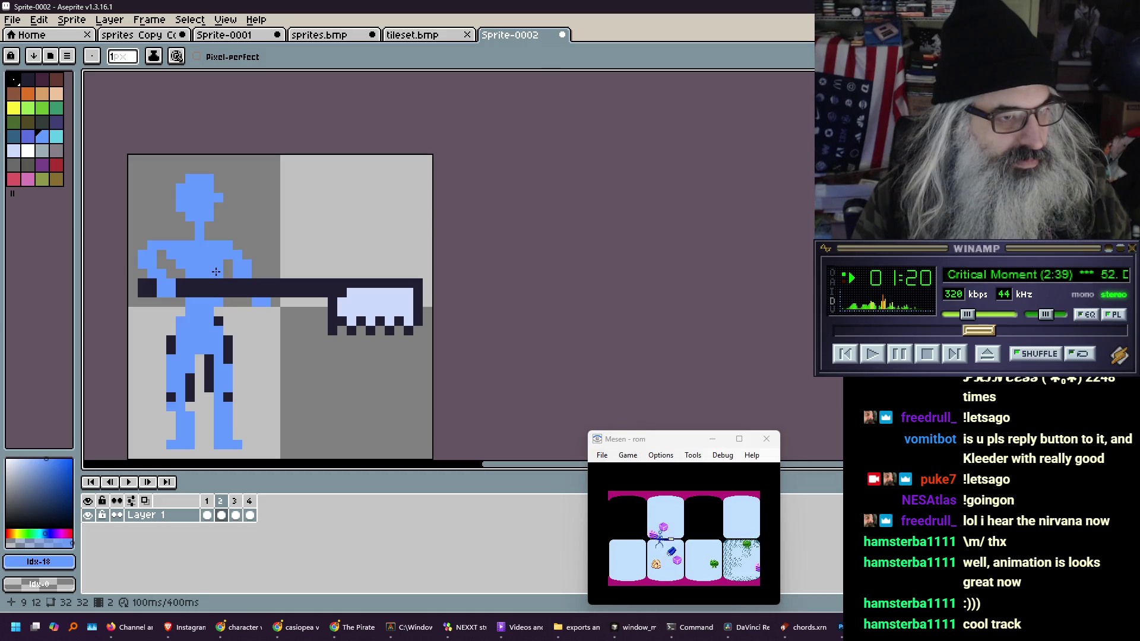
pyautogui.press('Left')
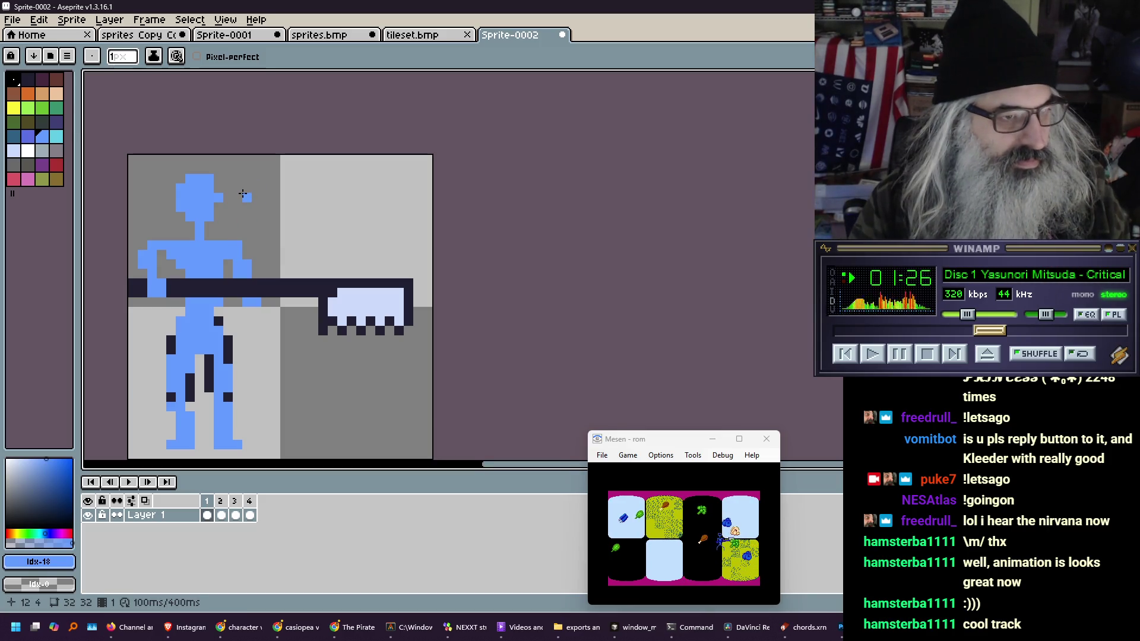
pyautogui.press('Right')
pyautogui.press('Right')
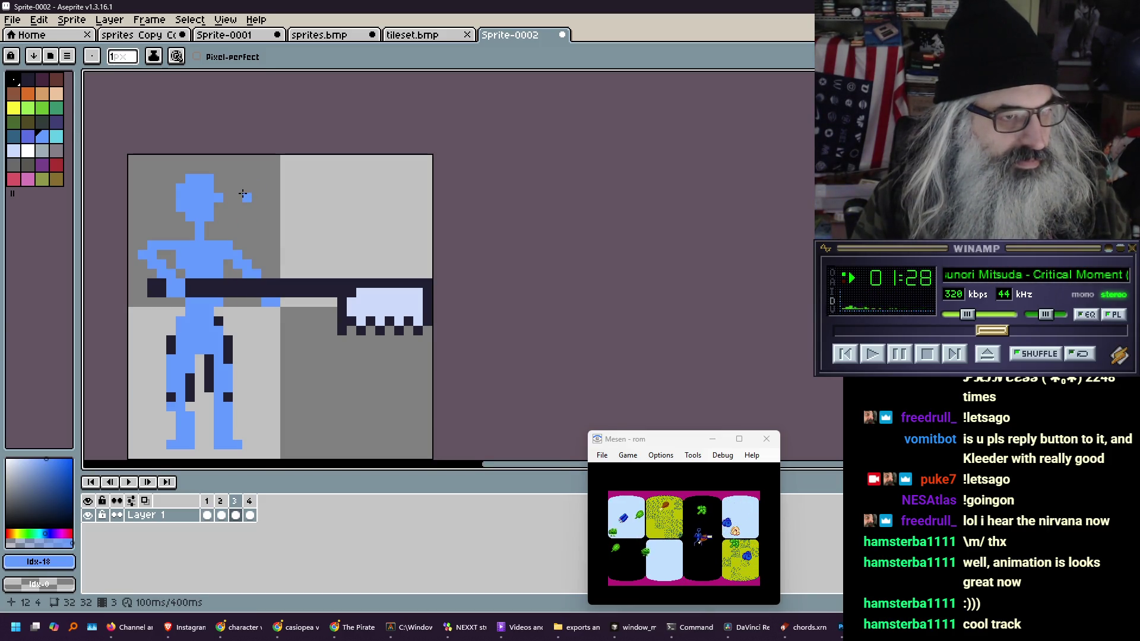
pyautogui.press('Left')
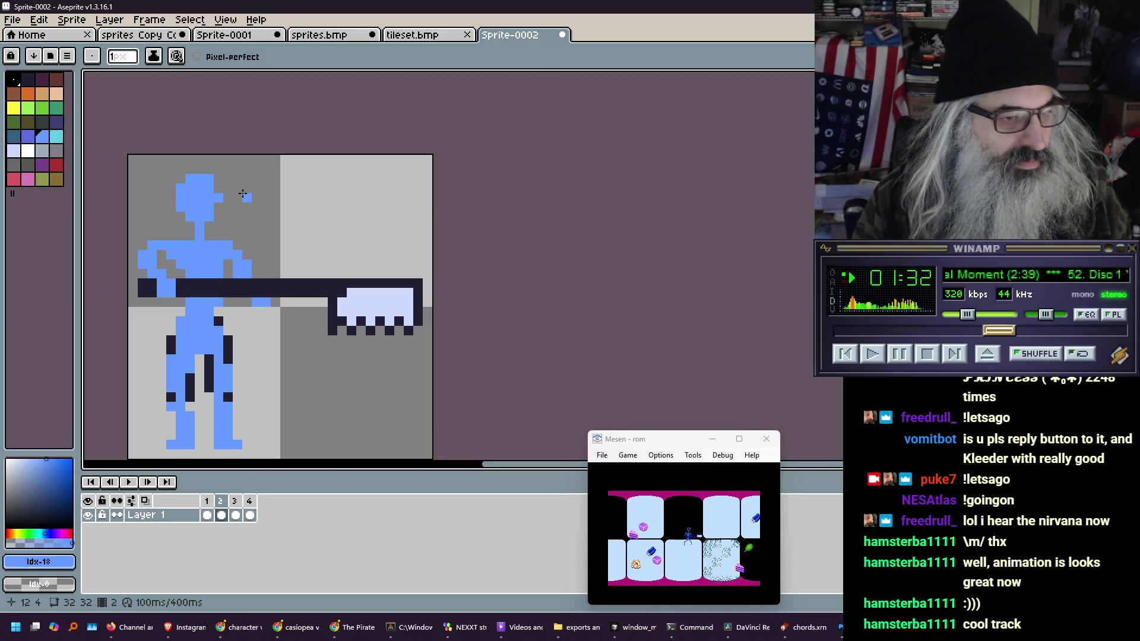
pyautogui.press('Left')
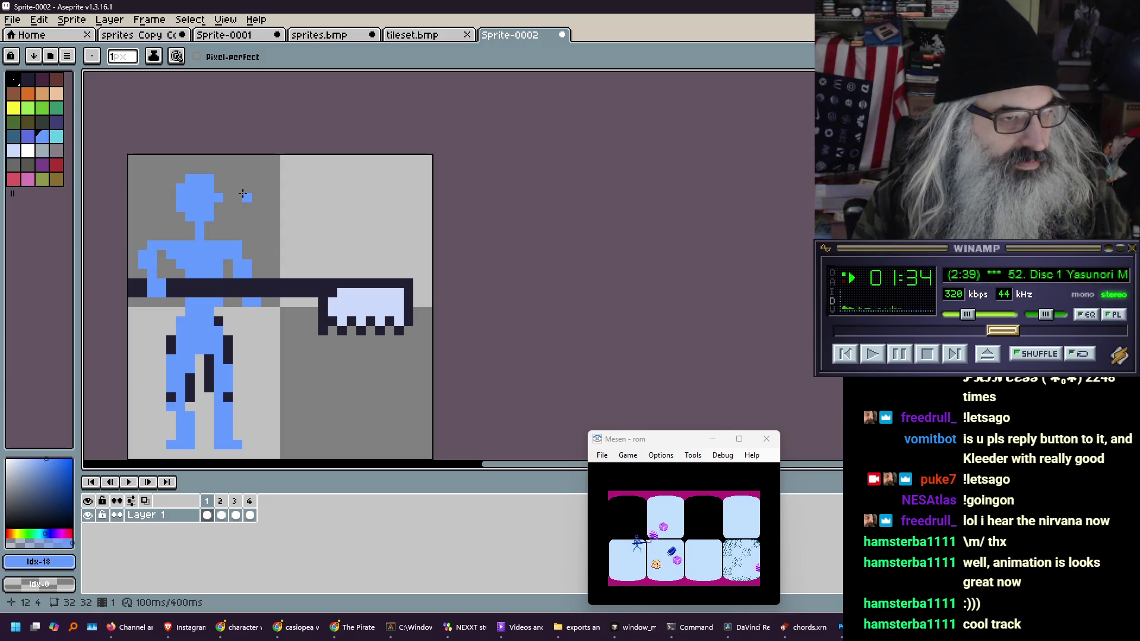
pyautogui.press('Right')
pyautogui.press('Right')
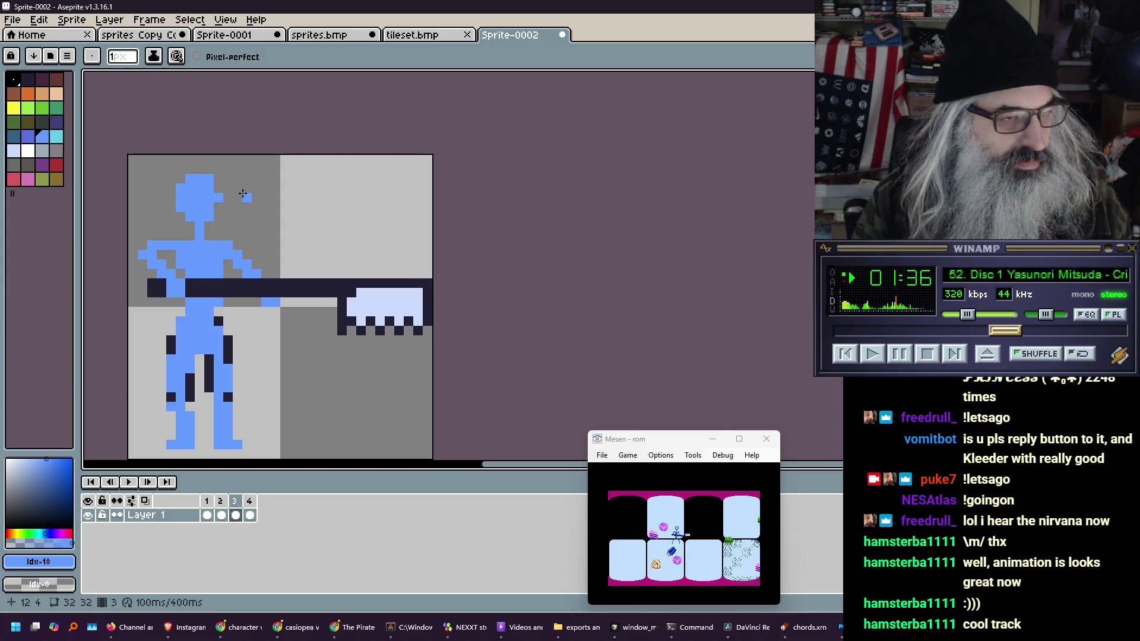
pyautogui.press('Right')
pyautogui.press('Right')
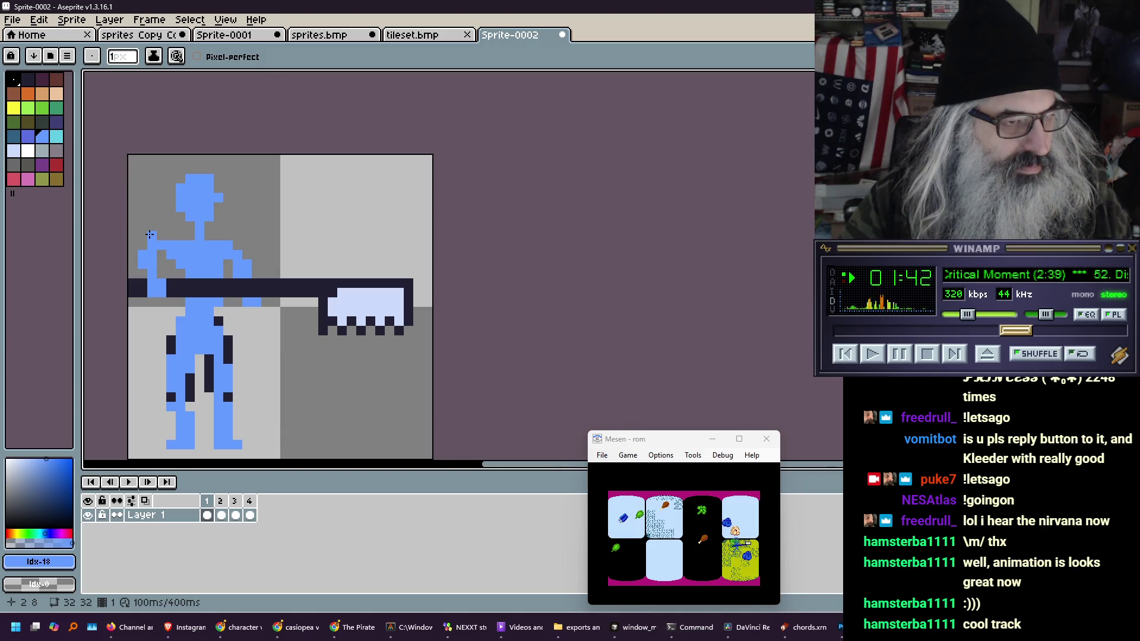
# Add a blue pixel above the figure's shoulder in frame 3
pyautogui.click(131, 176)
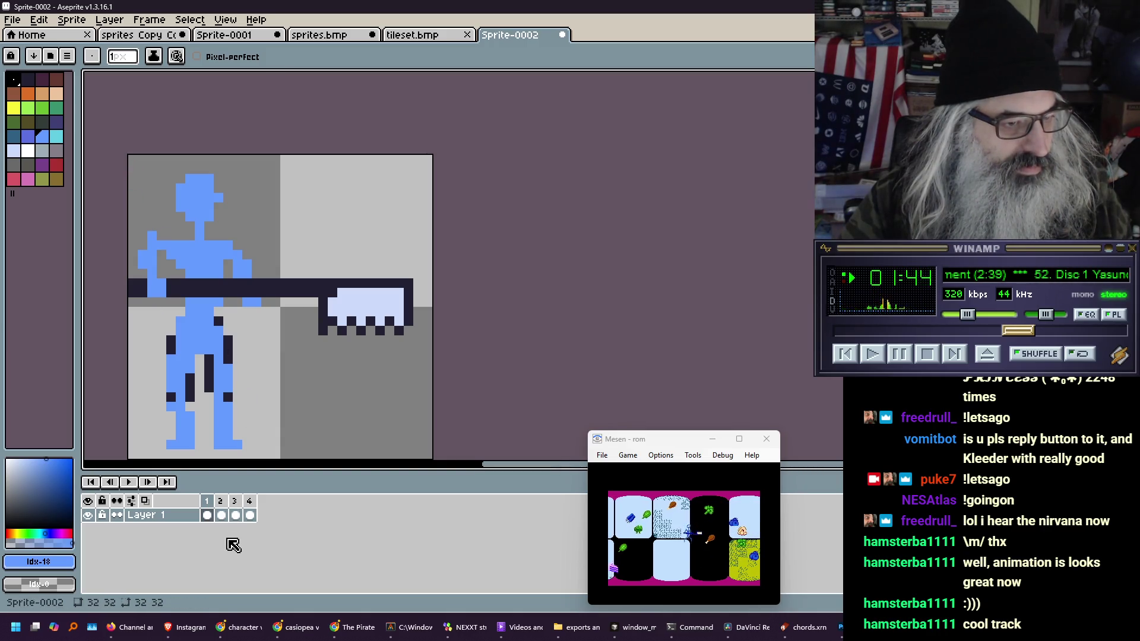
pyautogui.click(238, 505)
pyautogui.click(227, 238)
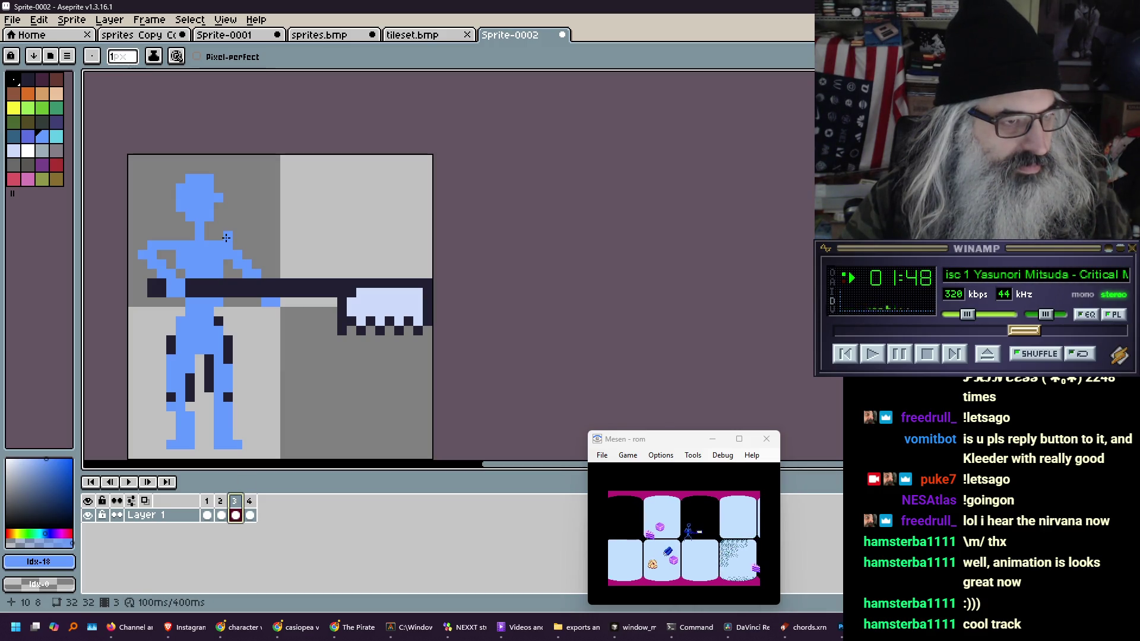
pyautogui.click(207, 500)
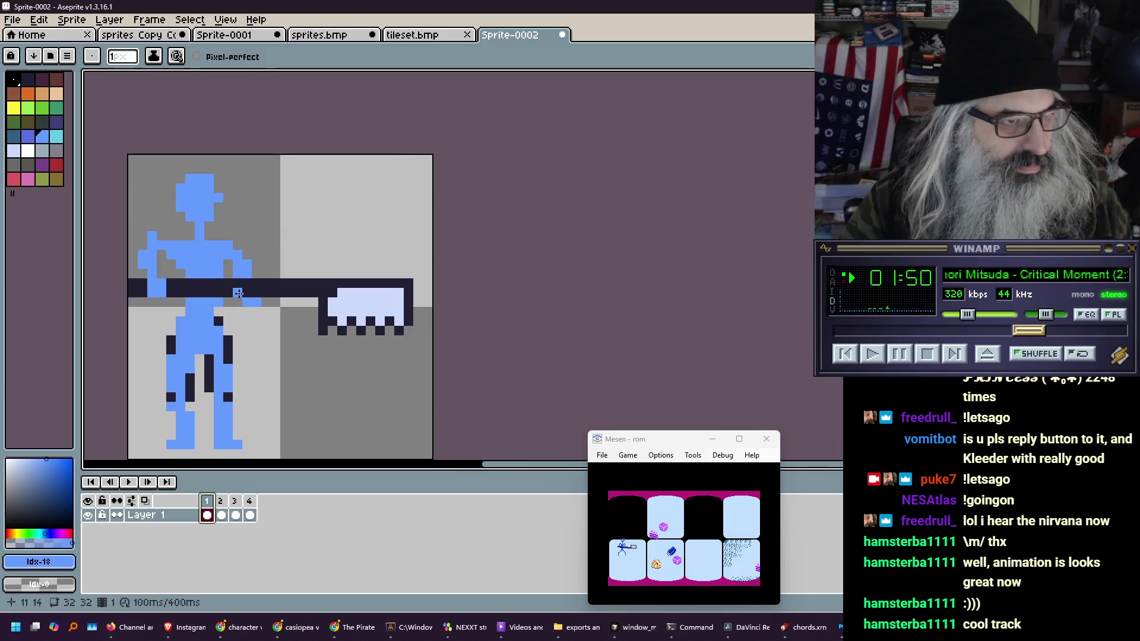
pyautogui.click(161, 237)
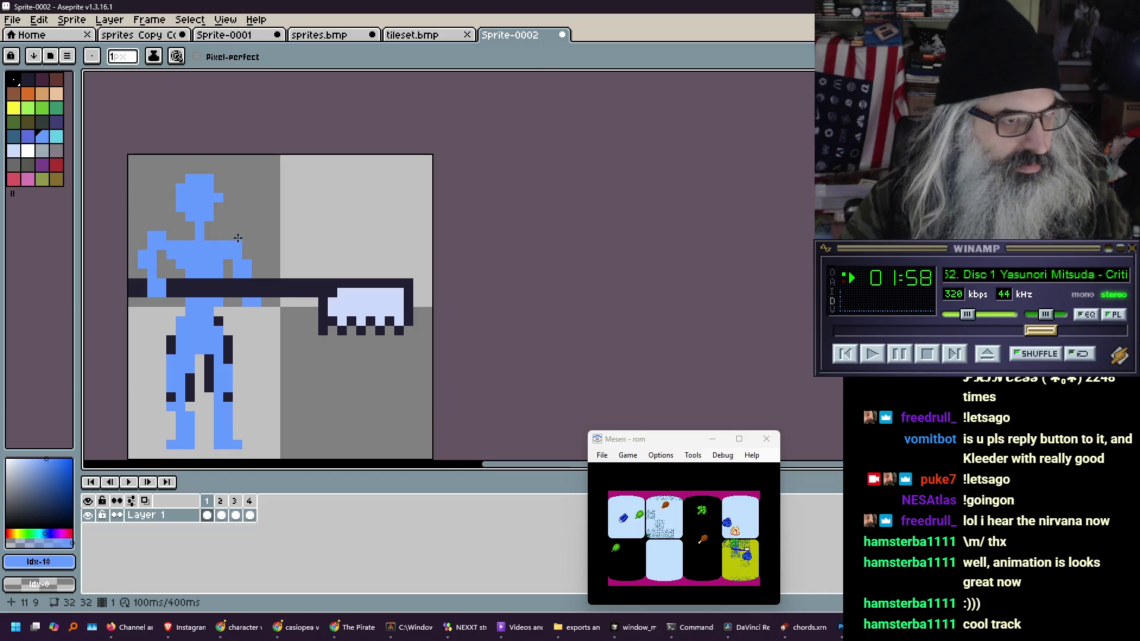
# Play the animation from frame 2 to review the edit, then stop it
pyautogui.press('.')
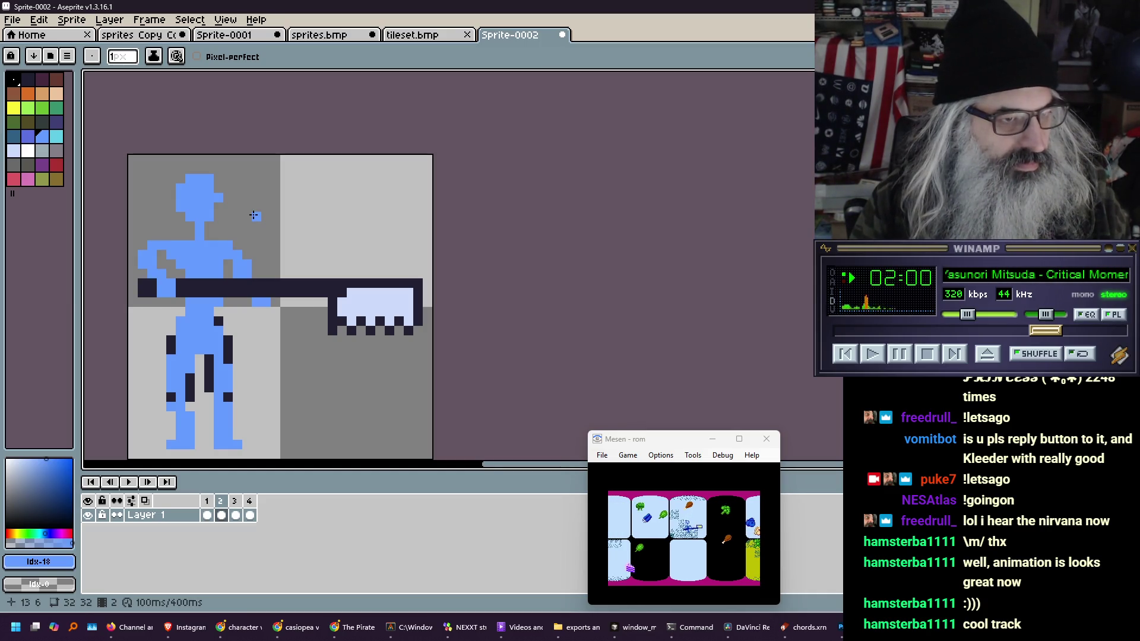
pyautogui.press('Return')
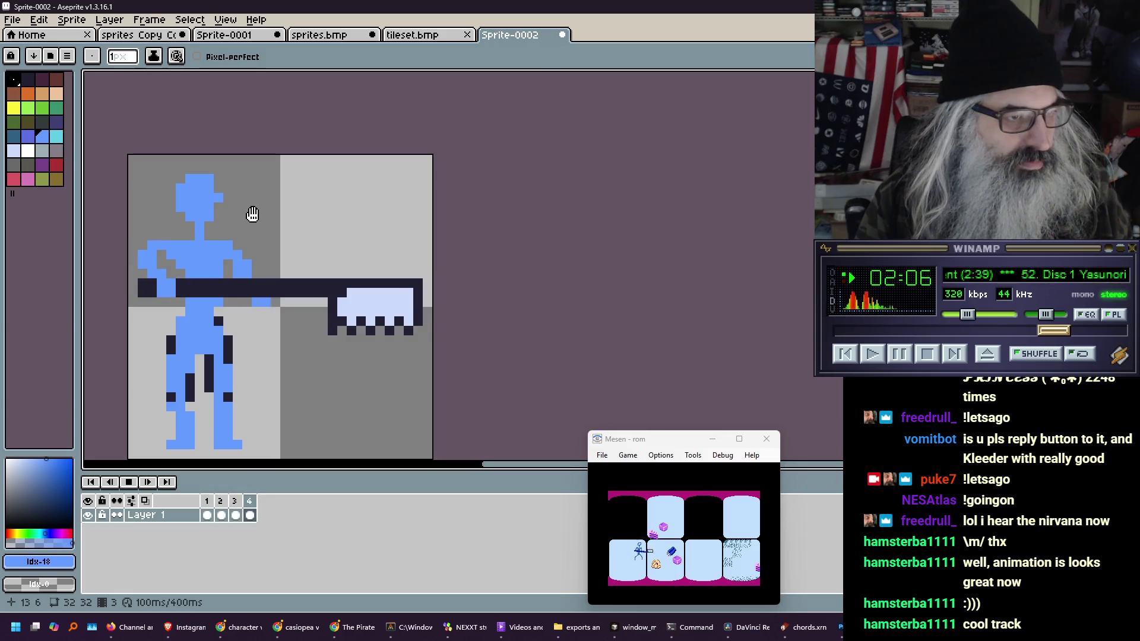
pyautogui.press('Return')
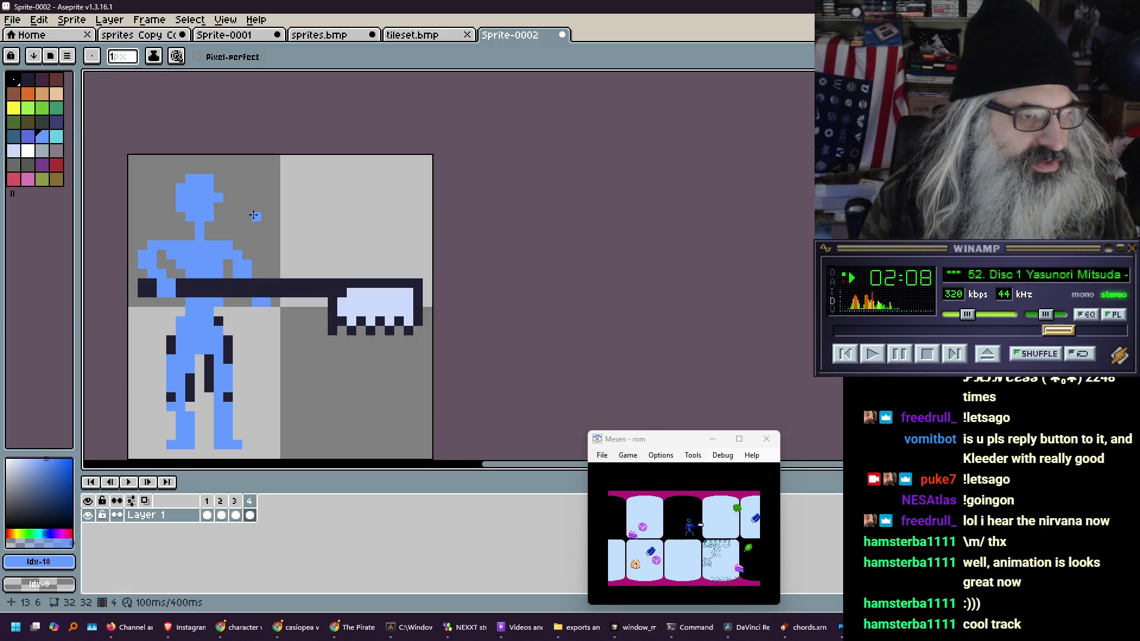
pyautogui.scroll(1, 253, 214)
pyautogui.scroll(-1, 233, 244)
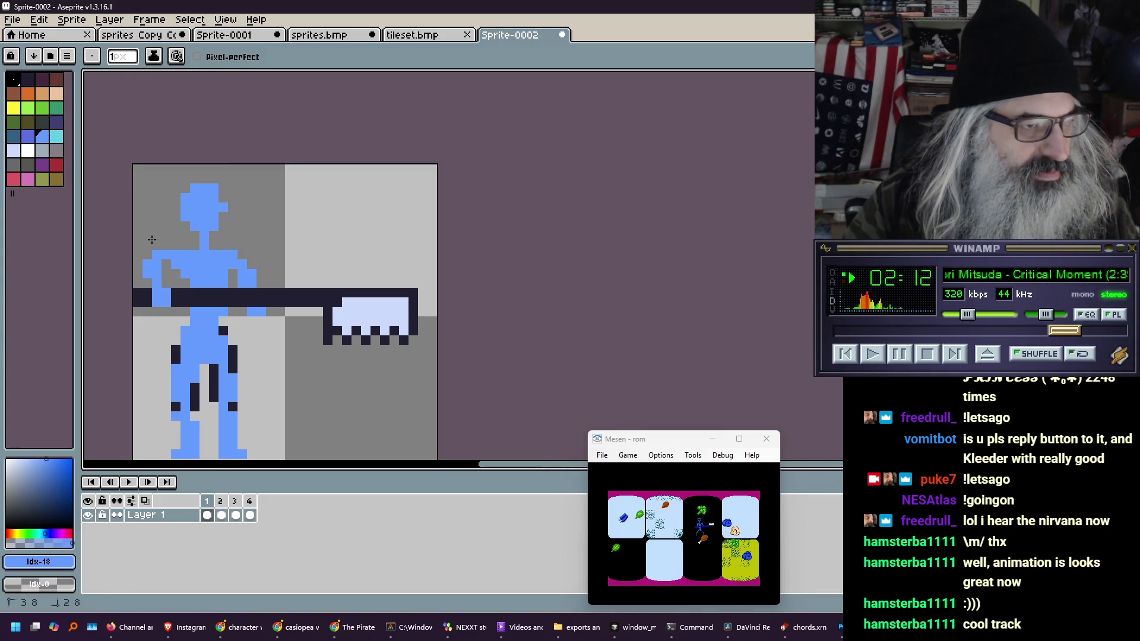
pyautogui.press('Return')
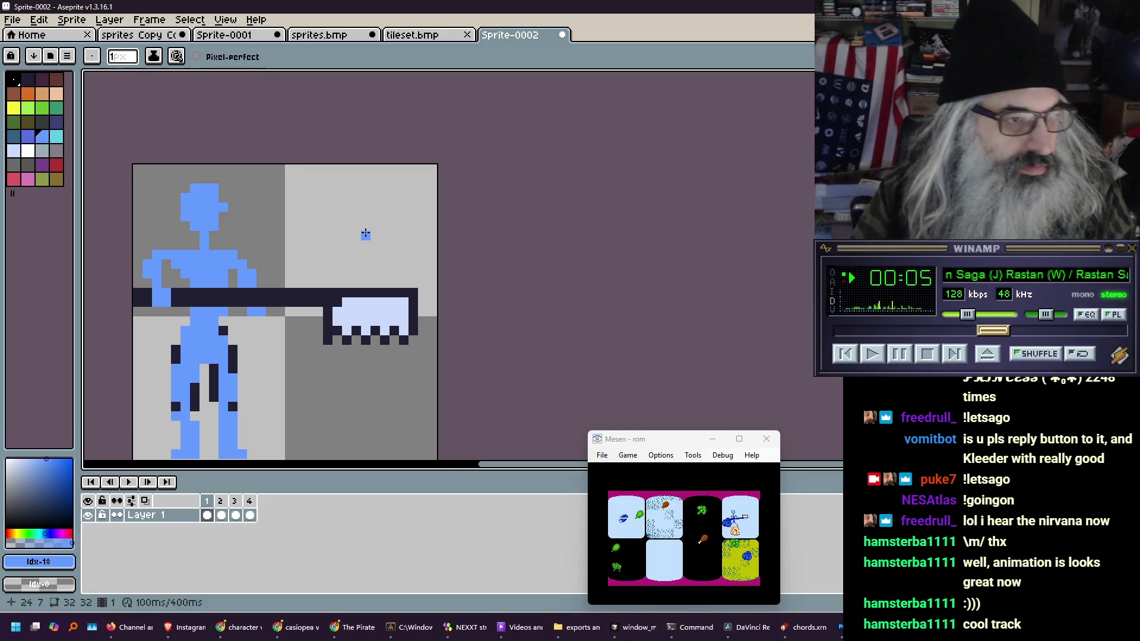
pyautogui.press('Return')
pyautogui.press('Right')
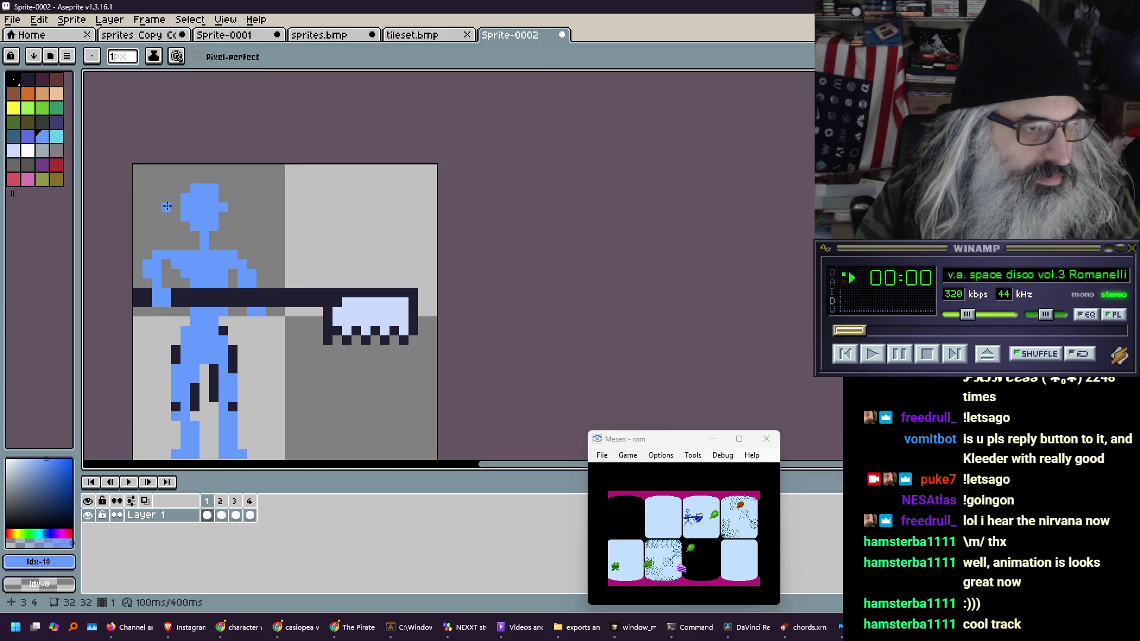
pyautogui.press('Return')
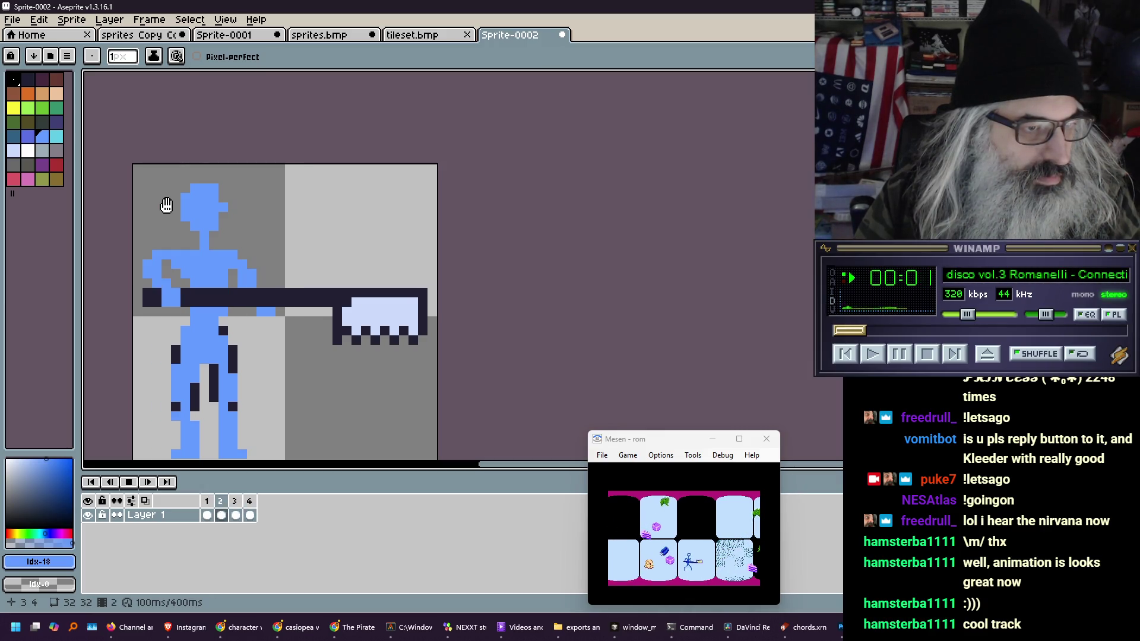
# Stop playback and step through frames 2 to 4
pyautogui.scroll(-5, 169, 205)
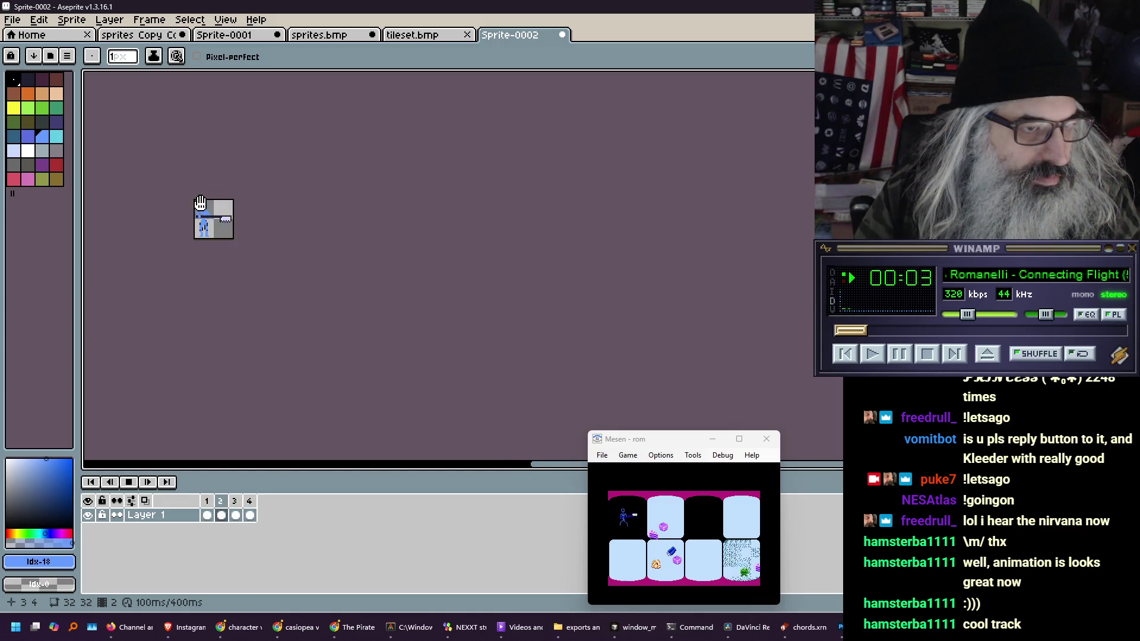
pyautogui.scroll(4, 264, 236)
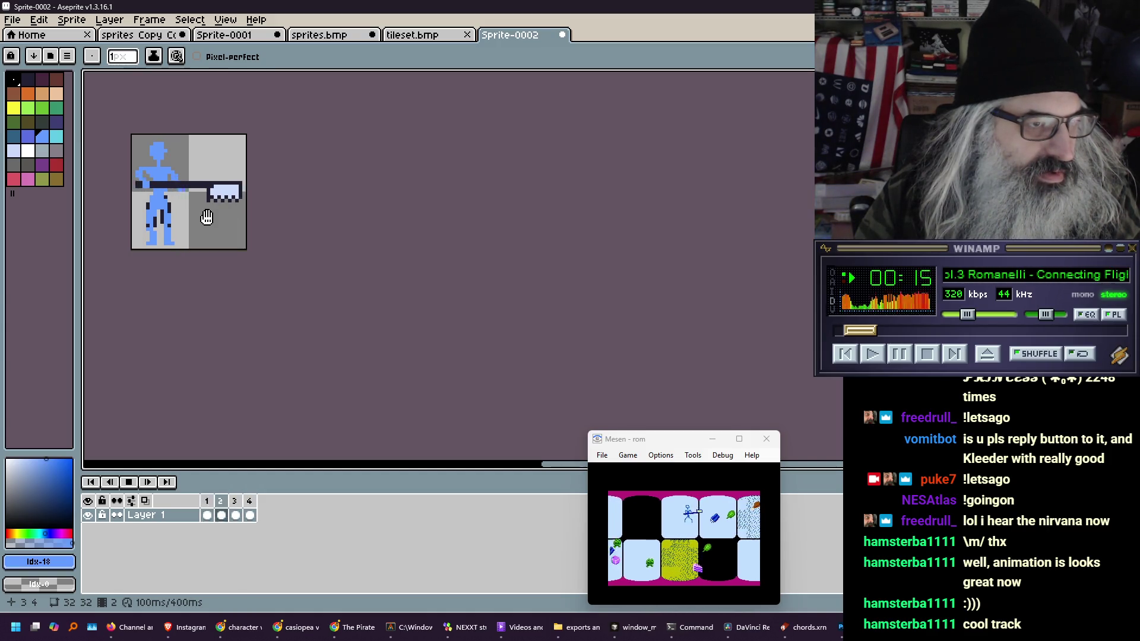
pyautogui.press('Return')
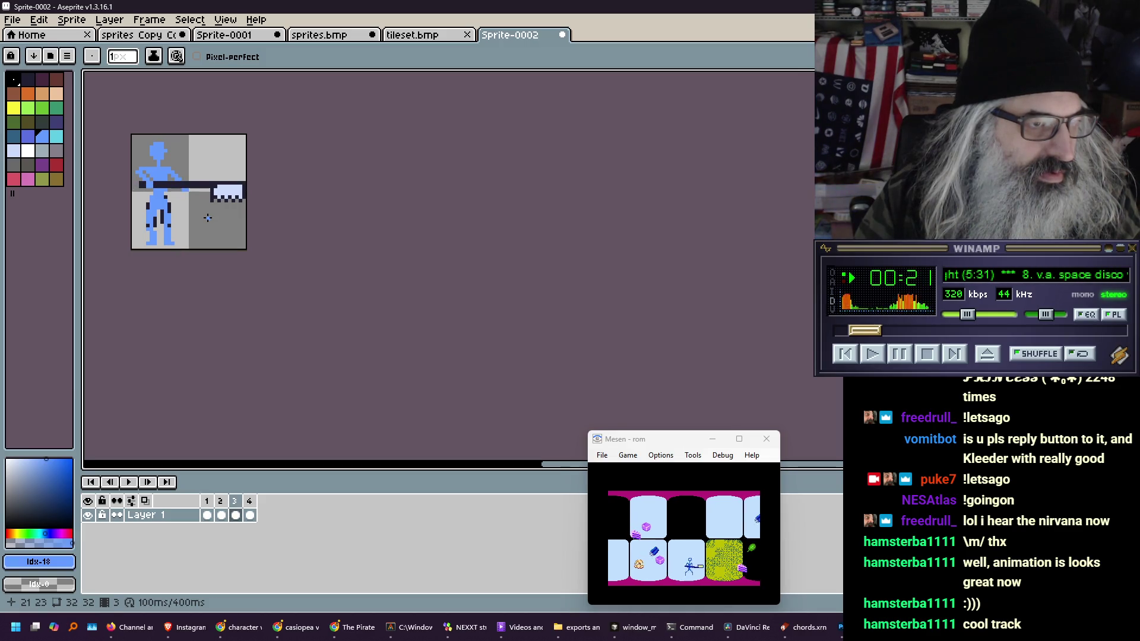
pyautogui.press('Right')
pyautogui.press('Right')
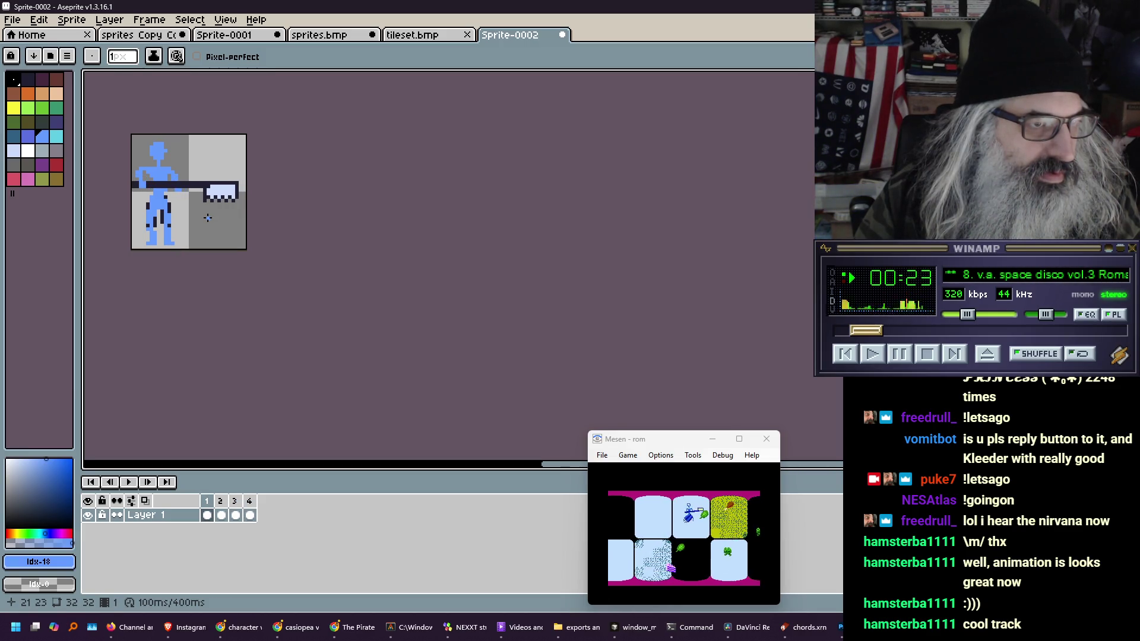
pyautogui.scroll(1, 158, 128)
pyautogui.scroll(1, 157, 132)
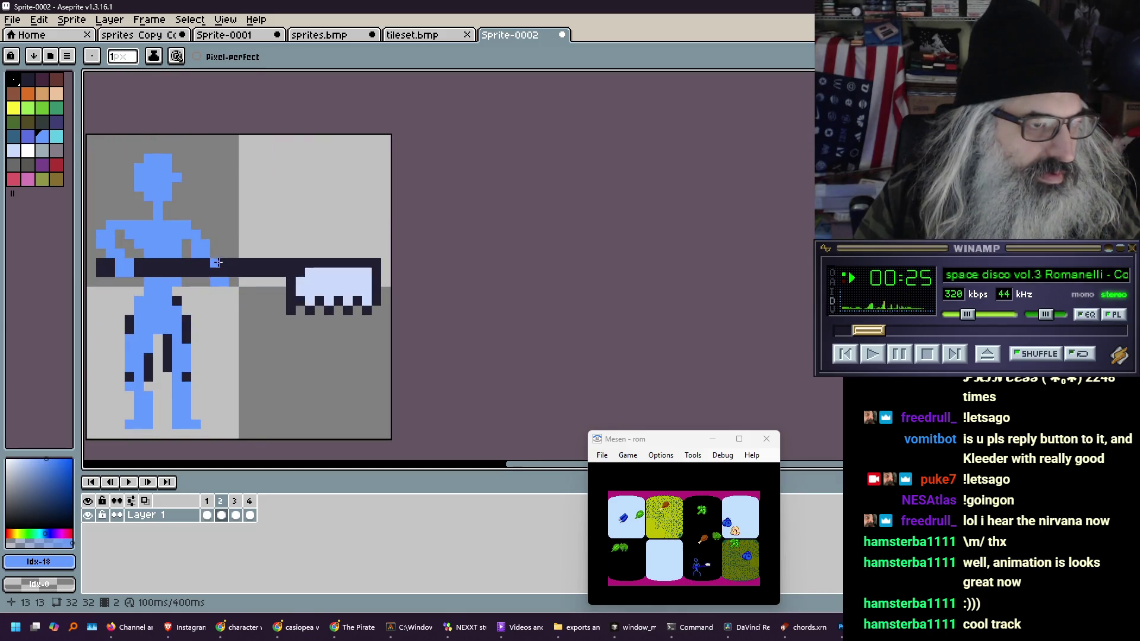
pyautogui.press('Right')
pyautogui.press('Right')
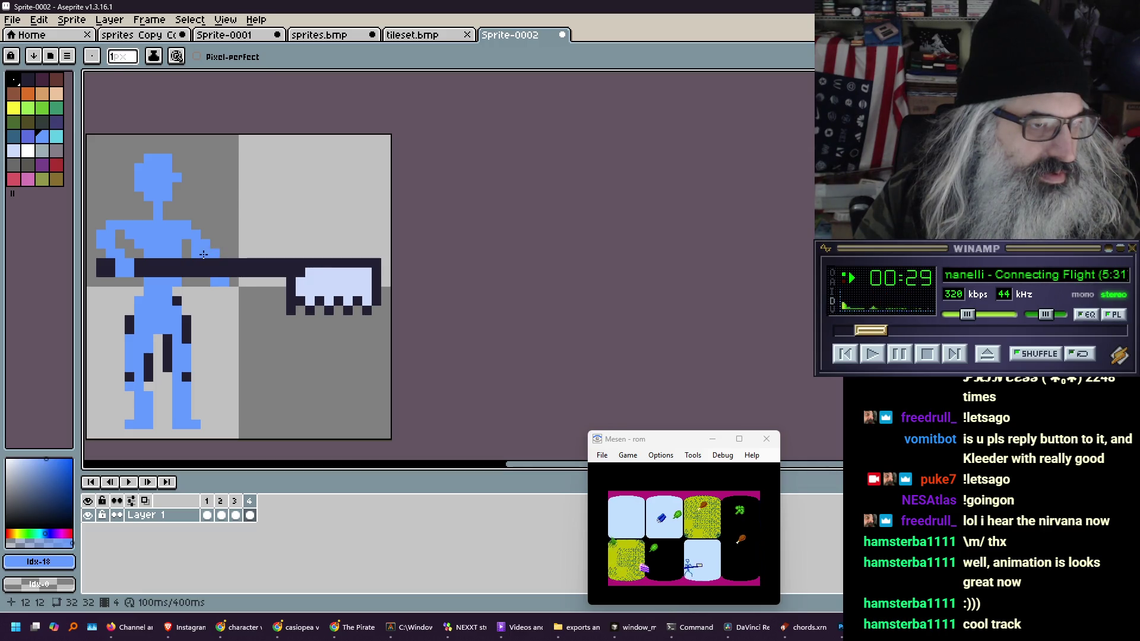
# Start the thrust looping and pan the sprite into better view
pyautogui.press('Return')
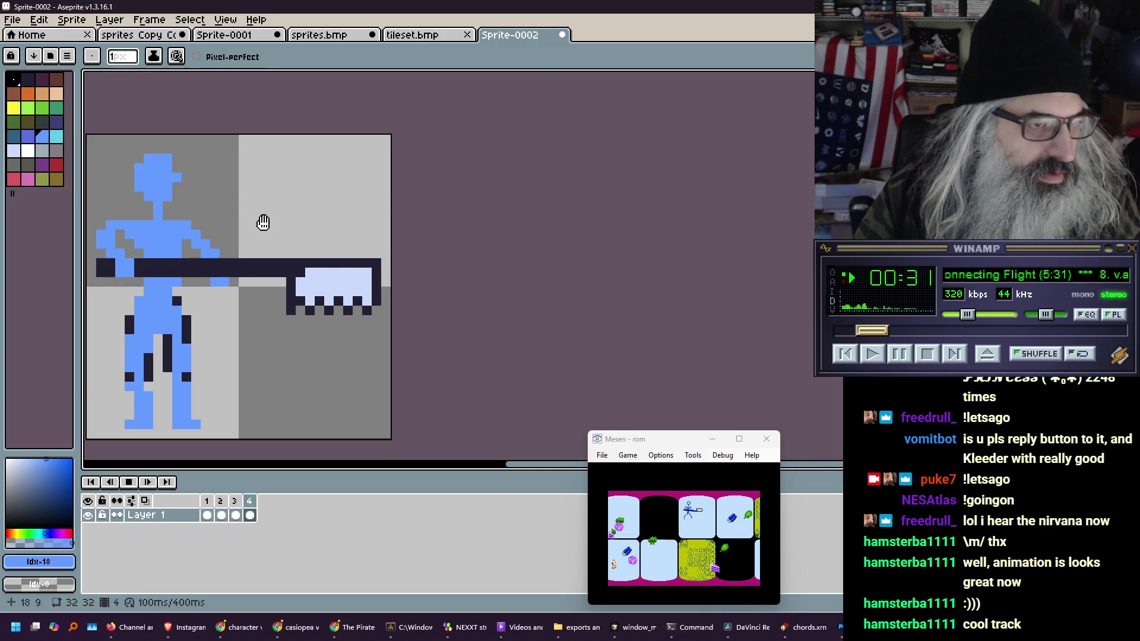
pyautogui.scroll(-2, 263, 222)
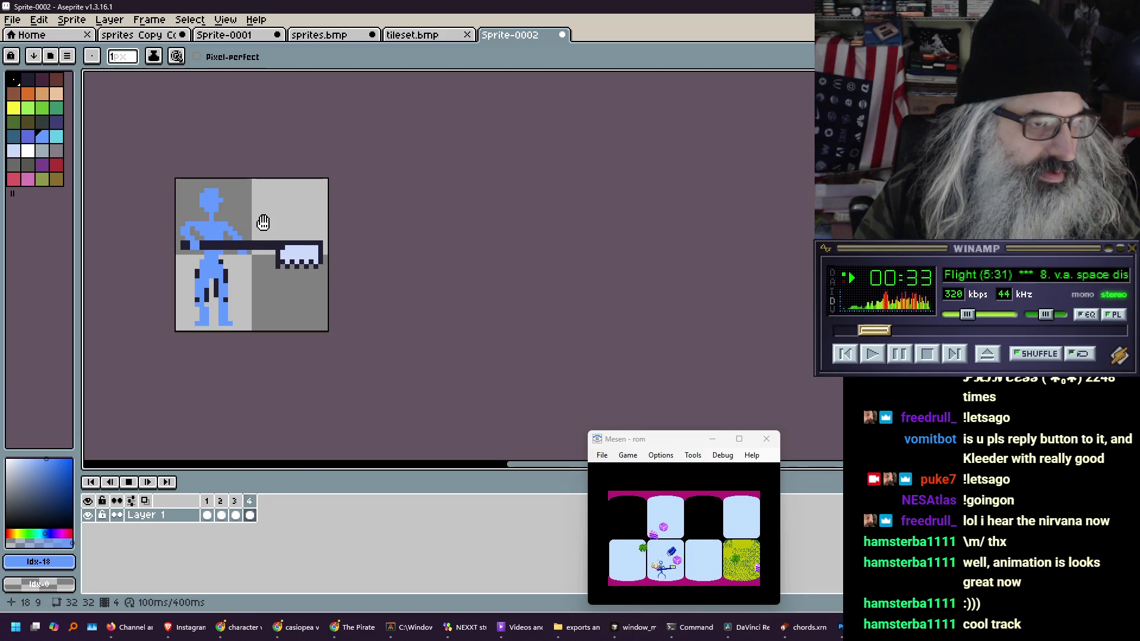
pyautogui.scroll(2, 249, 223)
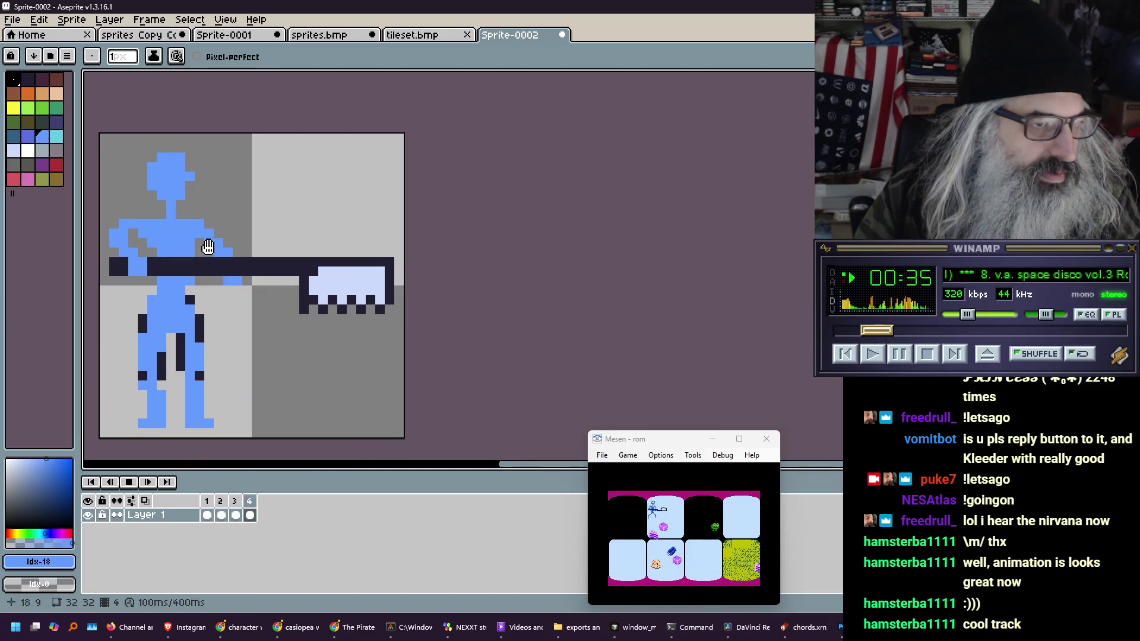
pyautogui.moveTo(196, 248); pyautogui.dragTo(234, 237)
pyautogui.press('Return')
pyautogui.press('Right')
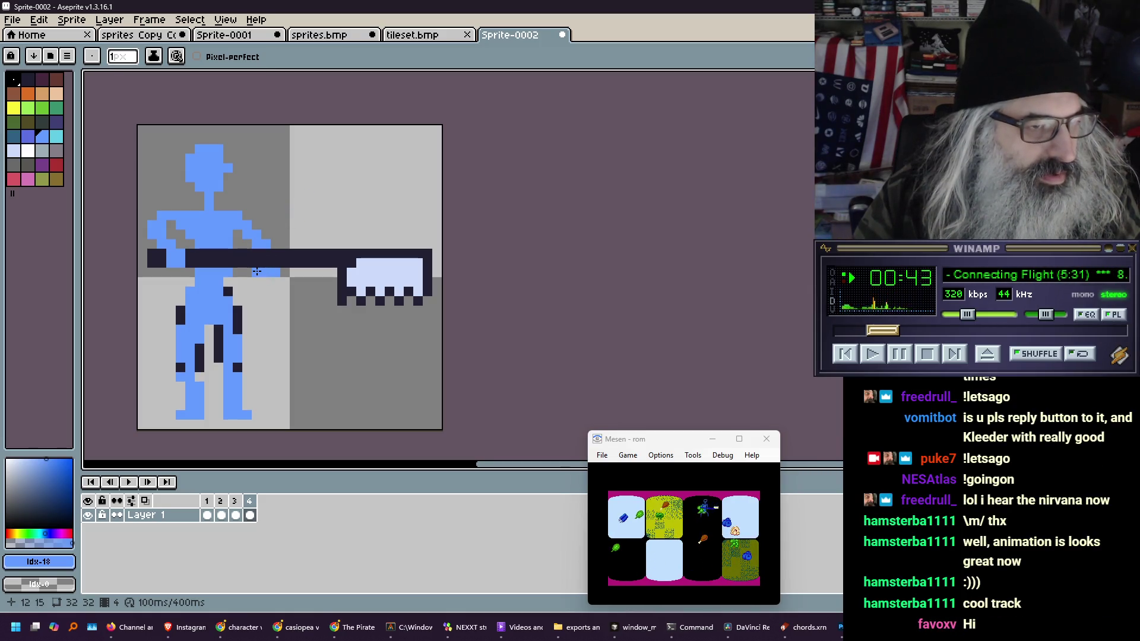
pyautogui.press('Right')
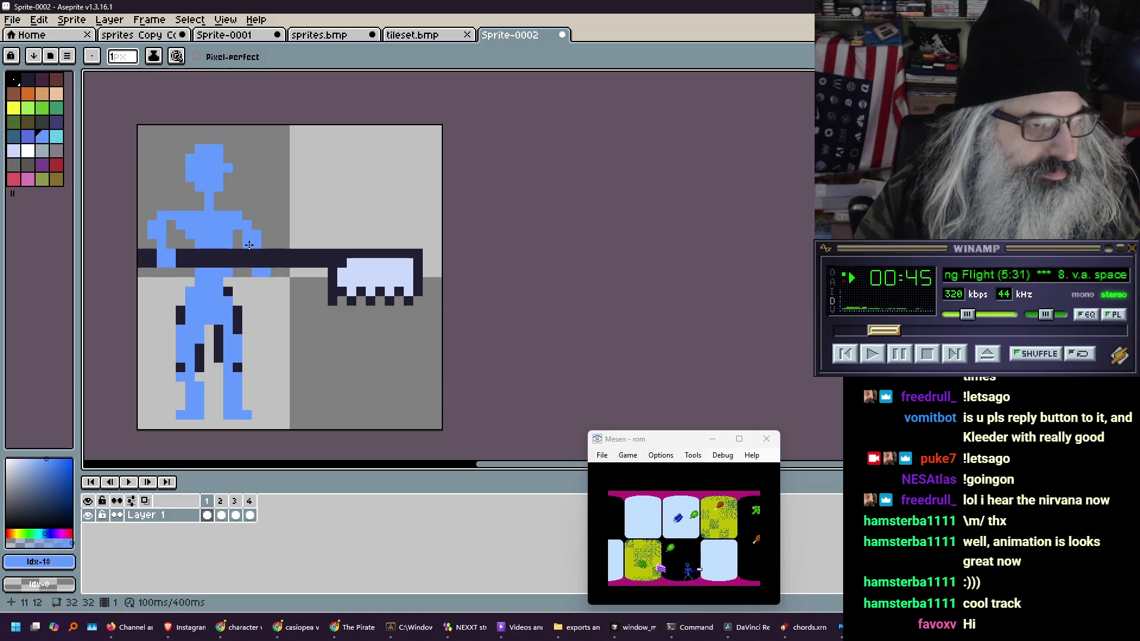
pyautogui.press('Right')
pyautogui.press('Right')
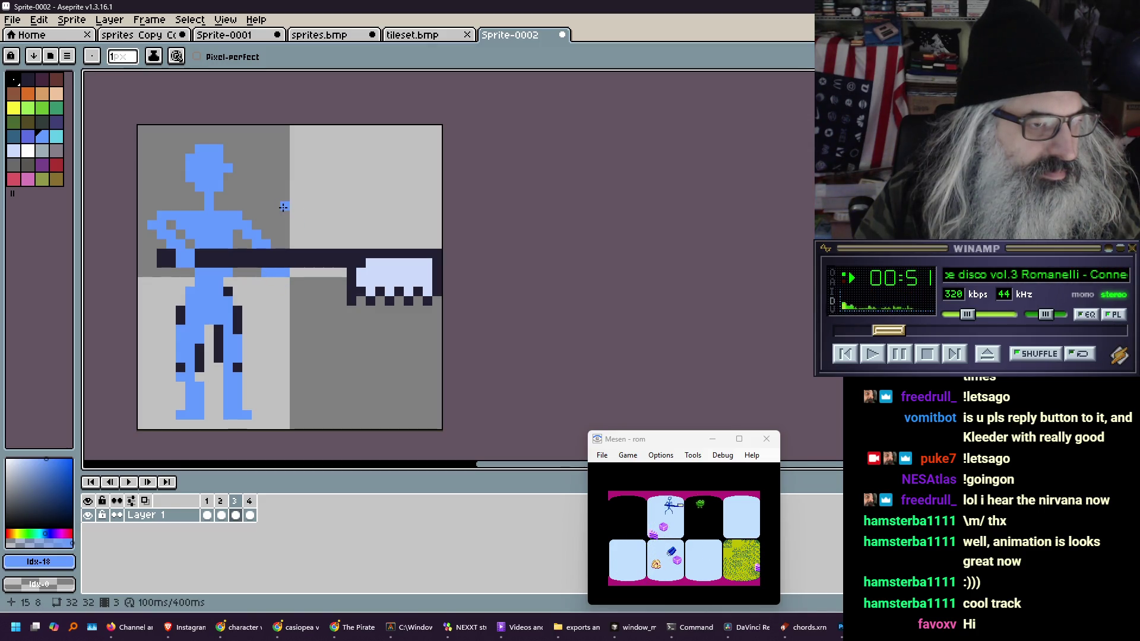
pyautogui.press('Return')
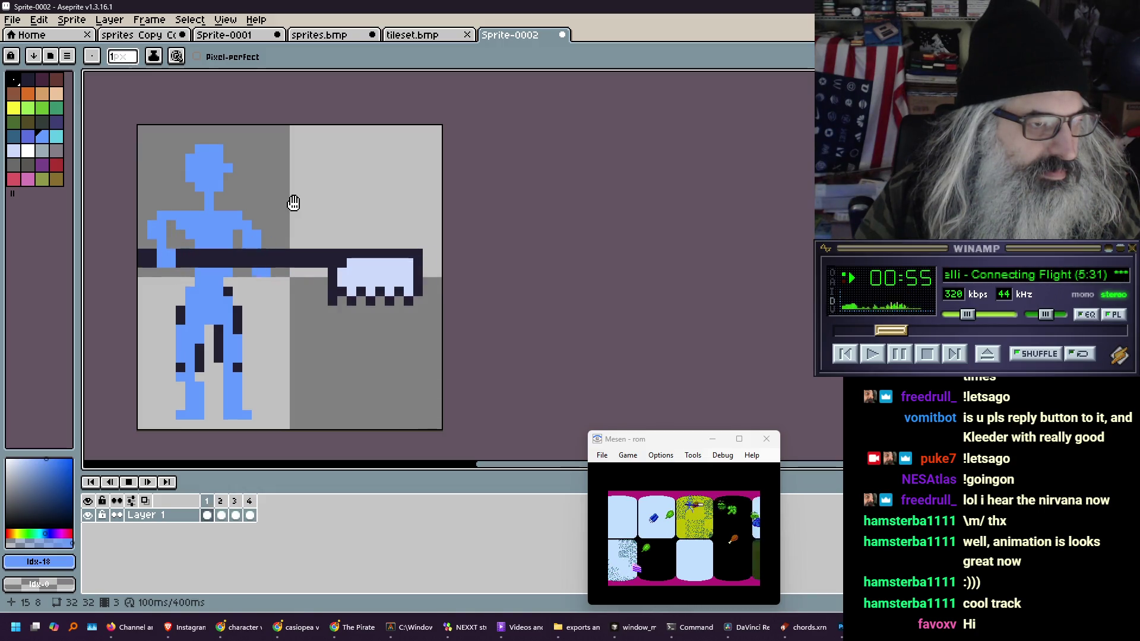
pyautogui.scroll(-2, 293, 203)
pyautogui.press('Return')
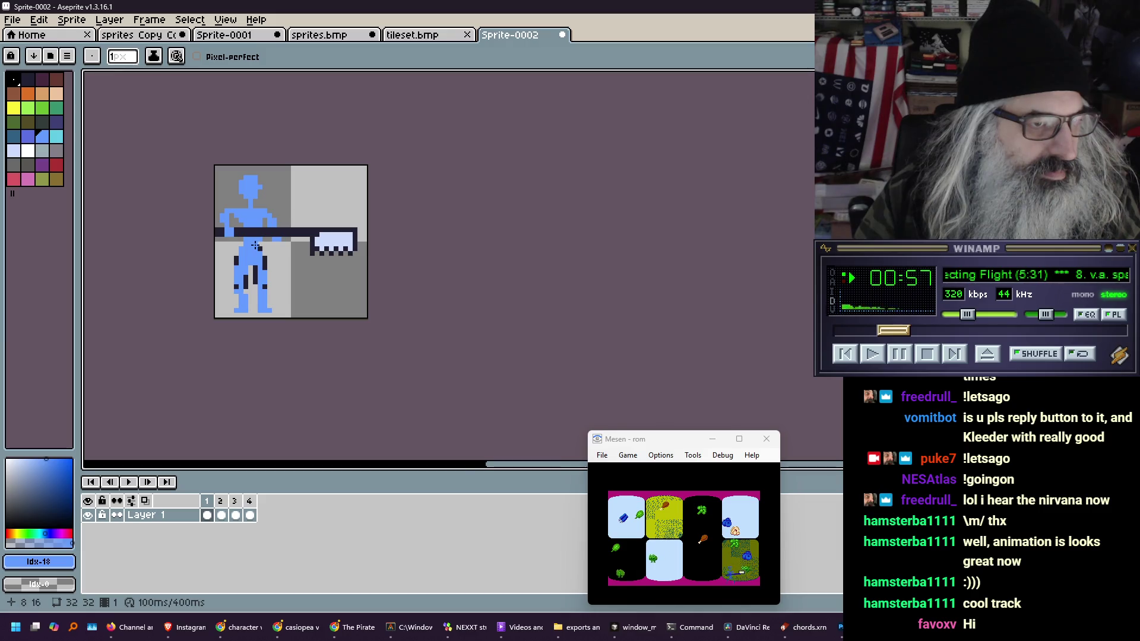
pyautogui.scroll(2, 255, 245)
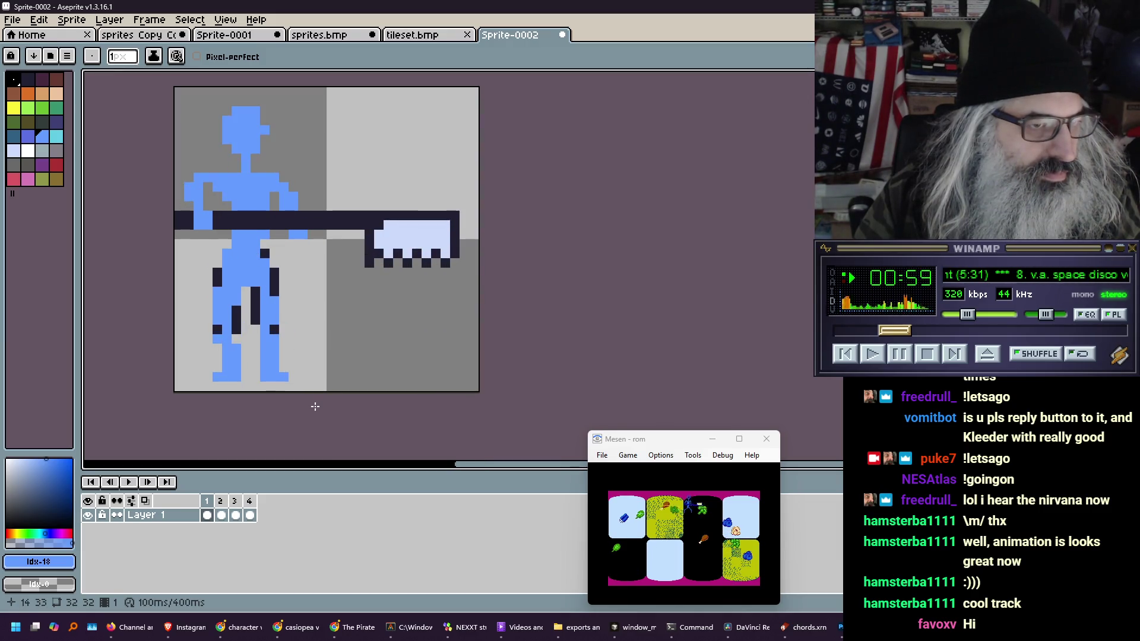
pyautogui.press('Right')
pyautogui.press('Right')
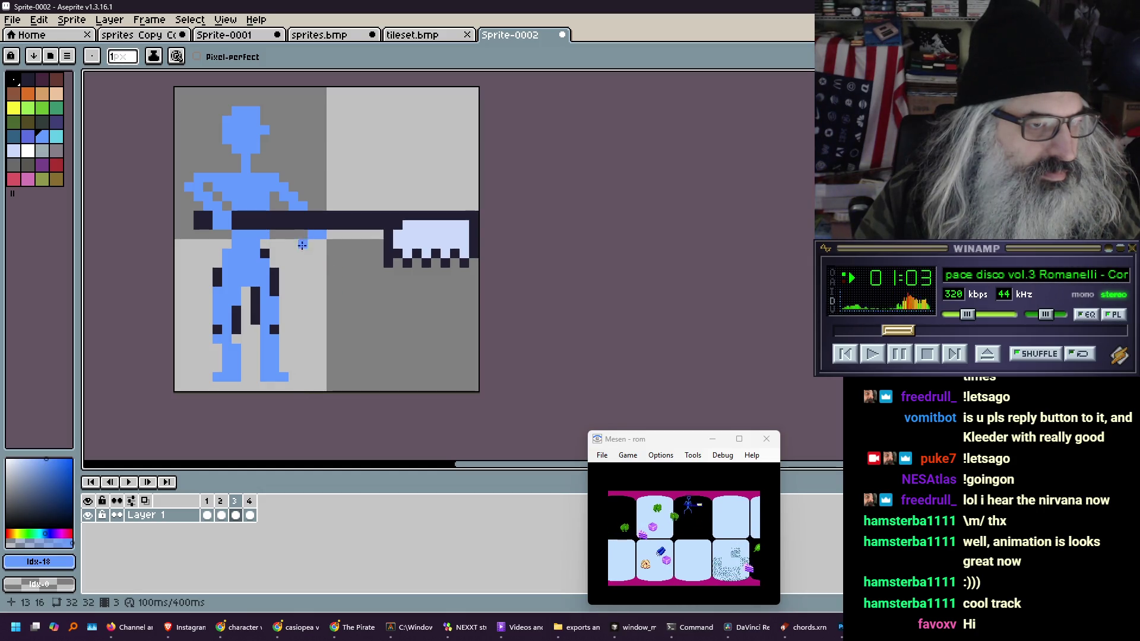
pyautogui.press('Return')
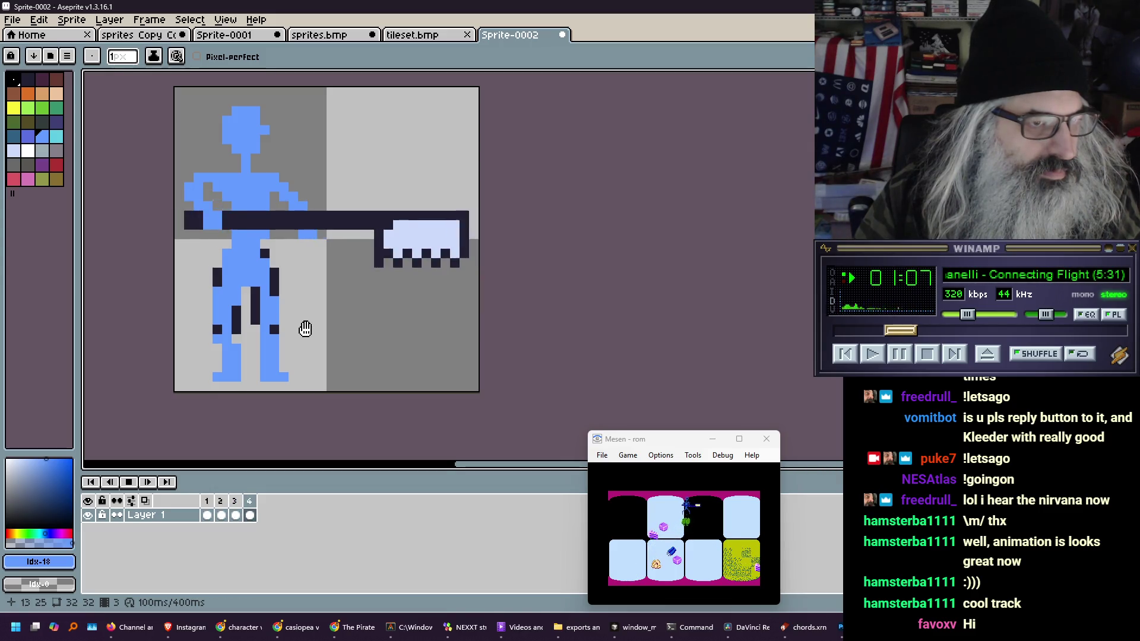
pyautogui.scroll(-3, 306, 329)
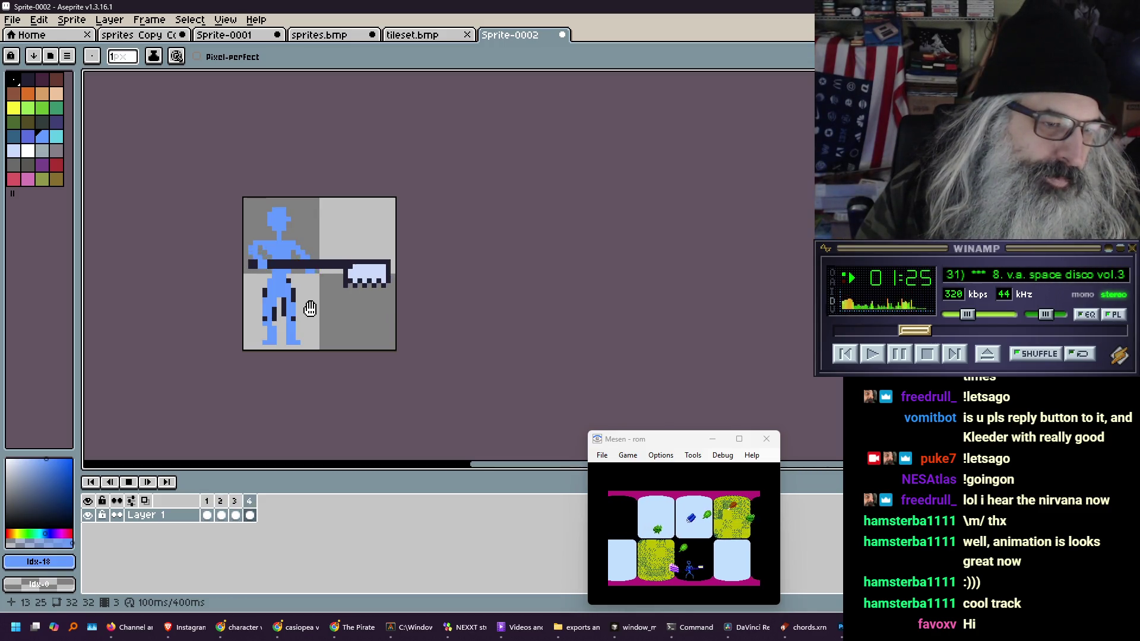
# Stop the thrust animation playback and look over tileset.bmp and sprites.bmp
pyautogui.scroll(3, 295, 313)
pyautogui.scroll(2, 297, 313)
pyautogui.scroll(-3, 296, 311)
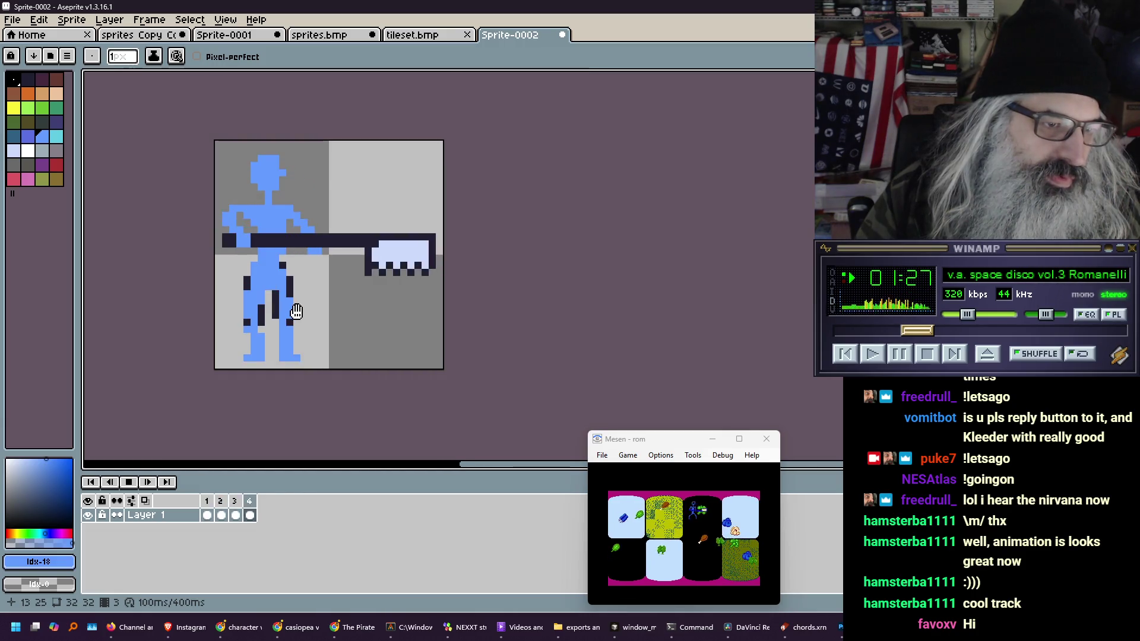
pyautogui.press('Return')
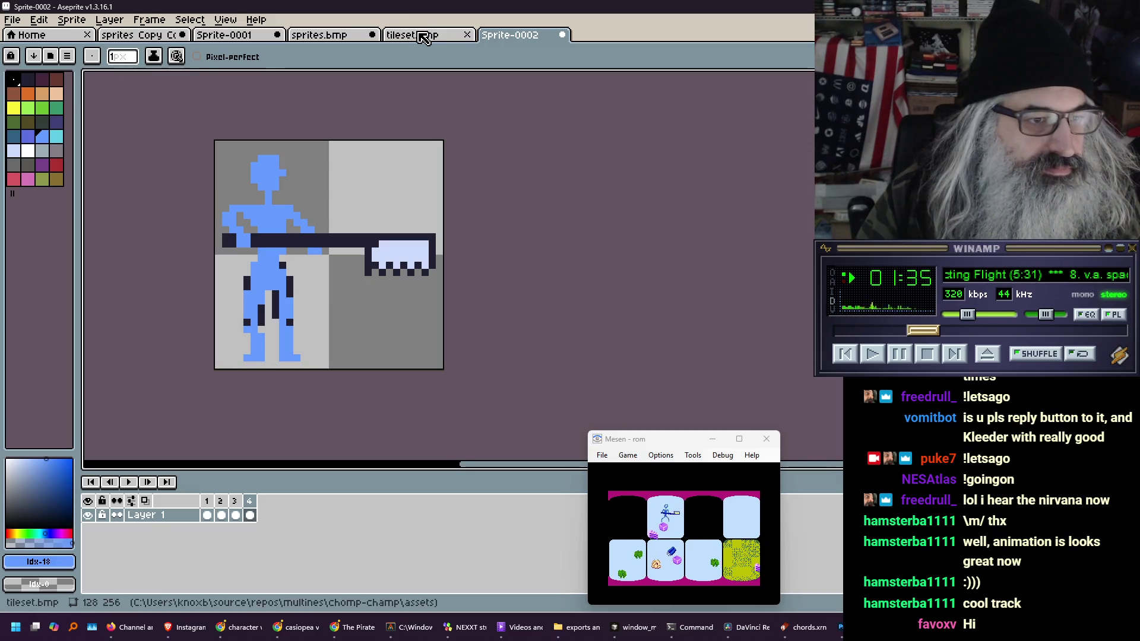
pyautogui.click(421, 34)
pyautogui.click(345, 38)
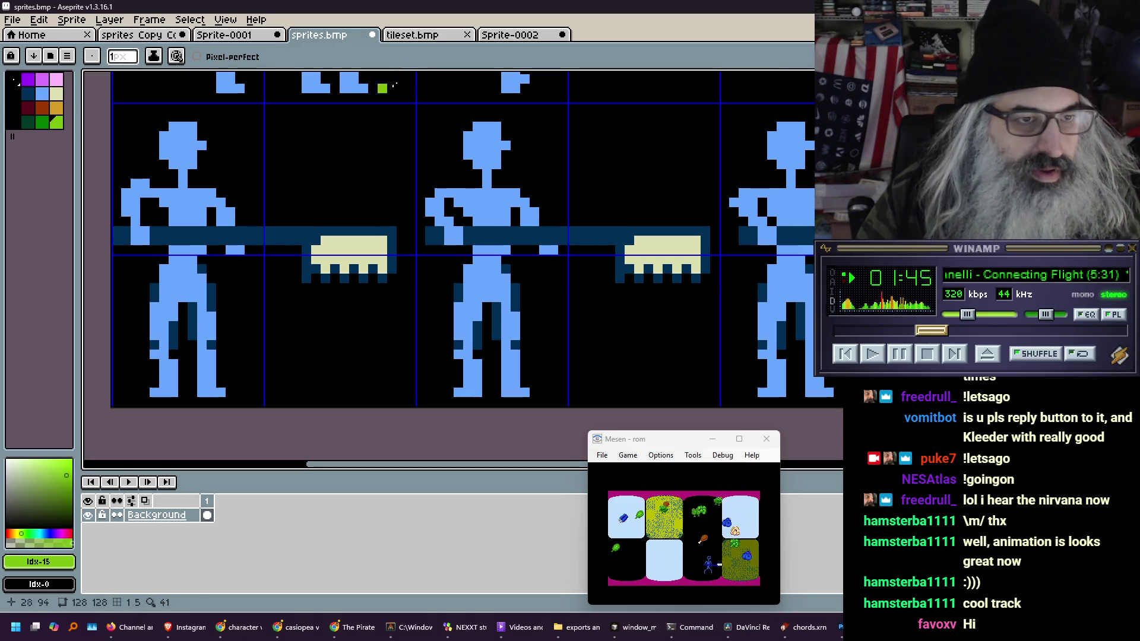
# Go back to Sprite-0002 frame 1 with the rectangular marquee tool active
pyautogui.click(502, 35)
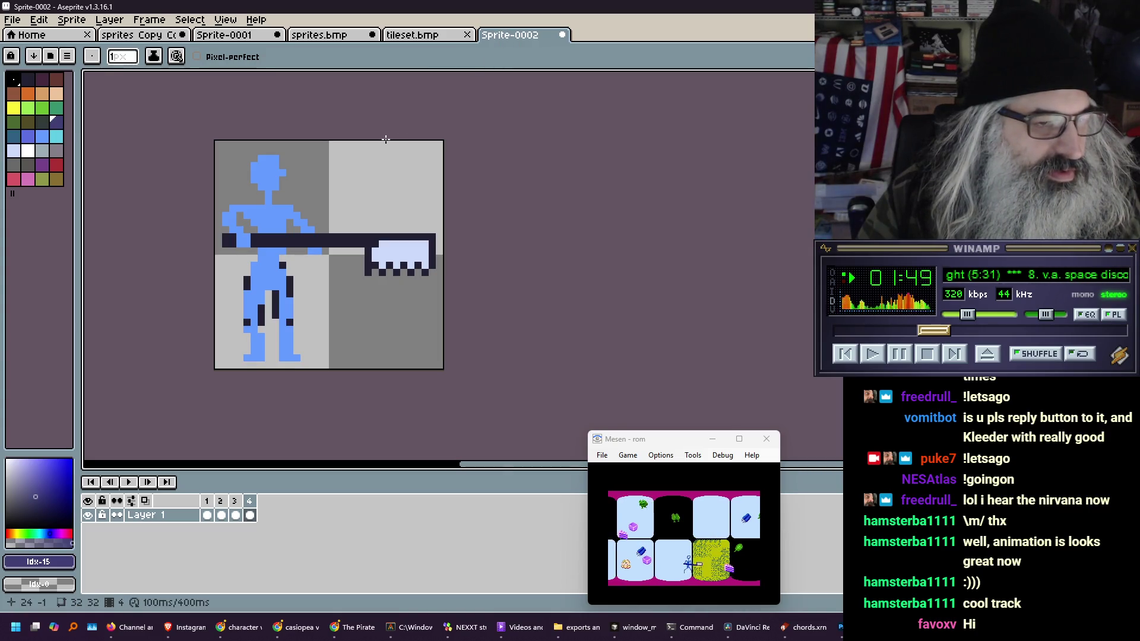
pyautogui.click(211, 502)
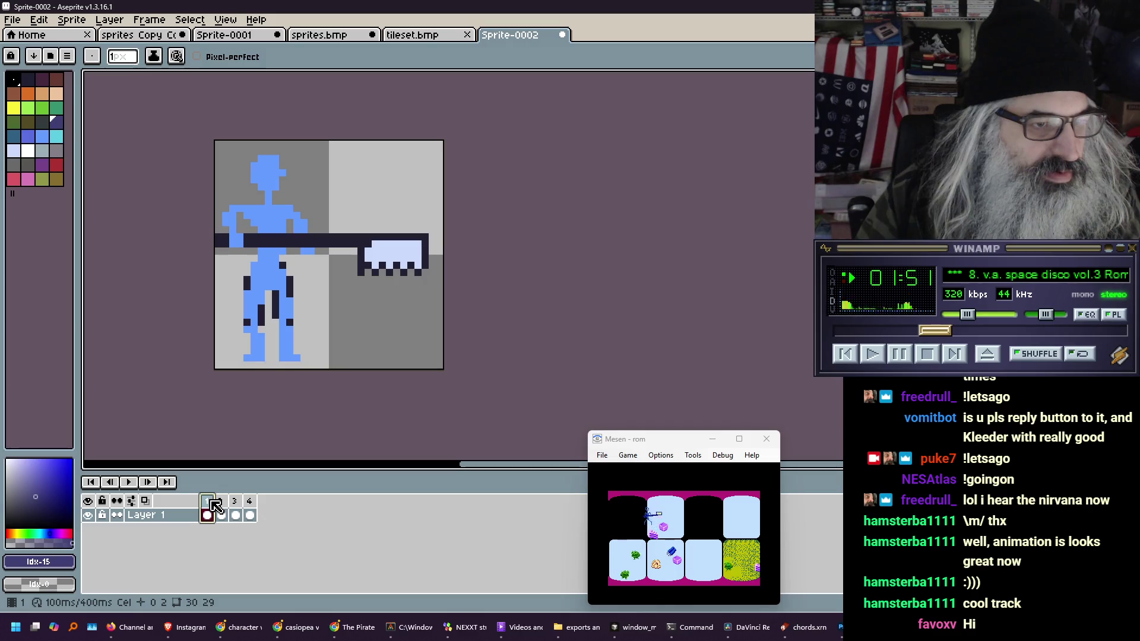
pyautogui.press('m')
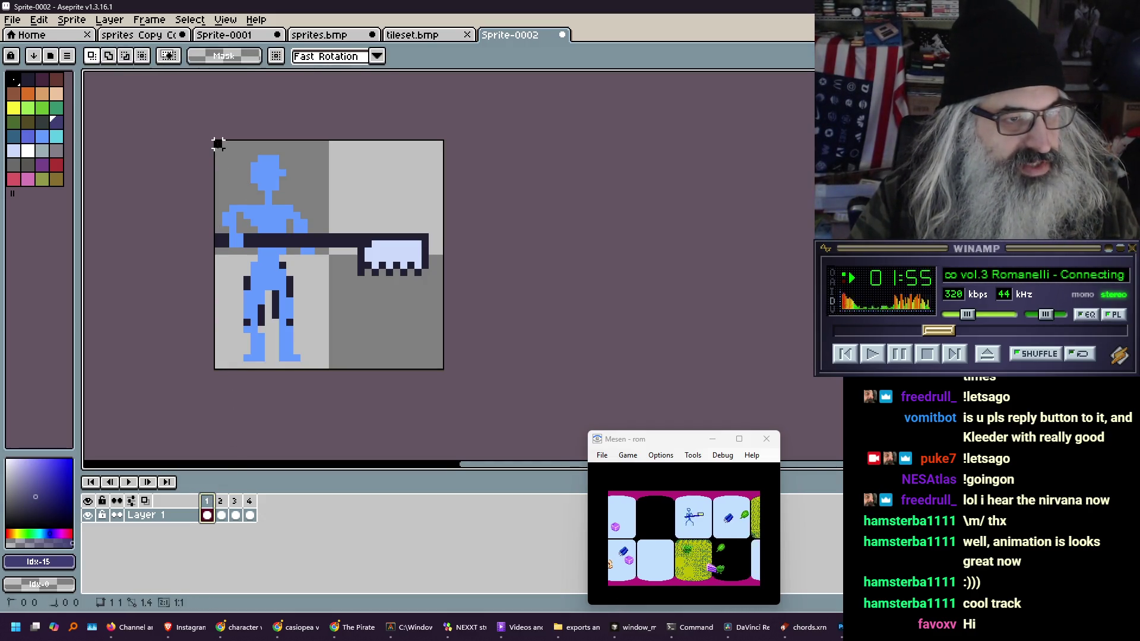
# Copy the whole 32×32 frame and paste it into sprites.bmp, nudged up one pixel
pyautogui.moveTo(214, 141); pyautogui.dragTo(443, 370)
pyautogui.hotkey('ctrl', 'c')
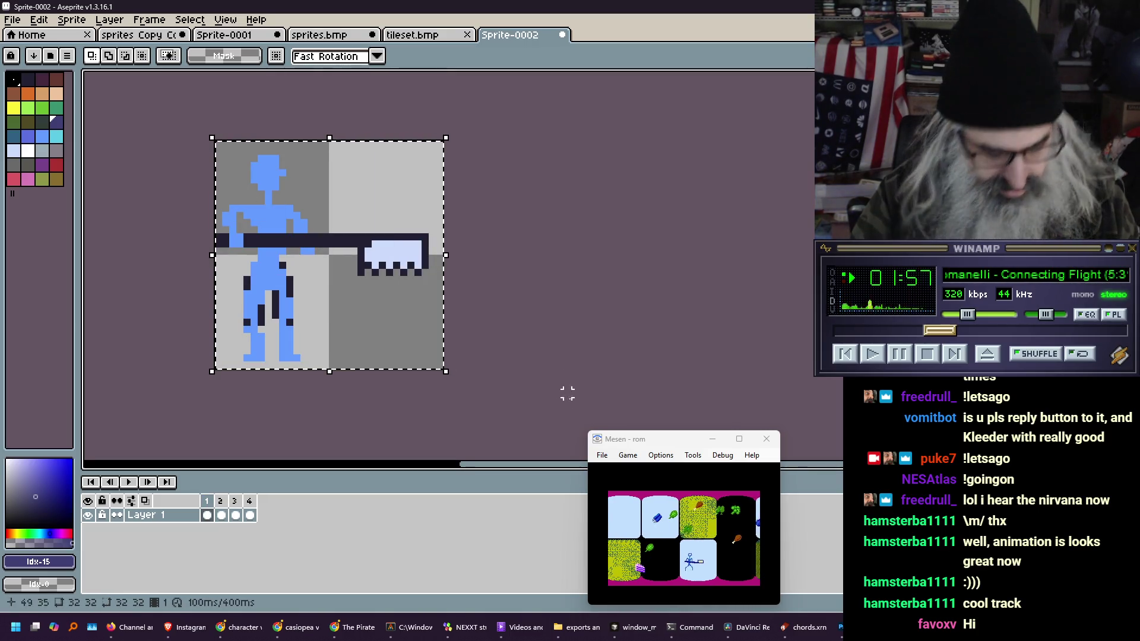
pyautogui.click(350, 35)
pyautogui.hotkey('ctrl', 'v')
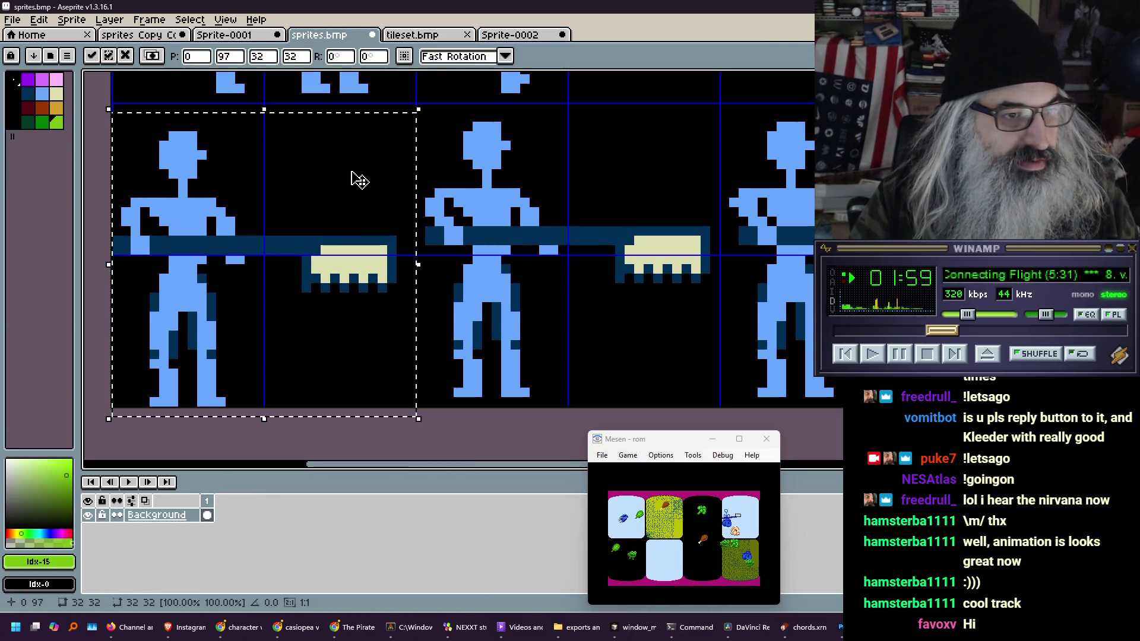
pyautogui.press('Up')
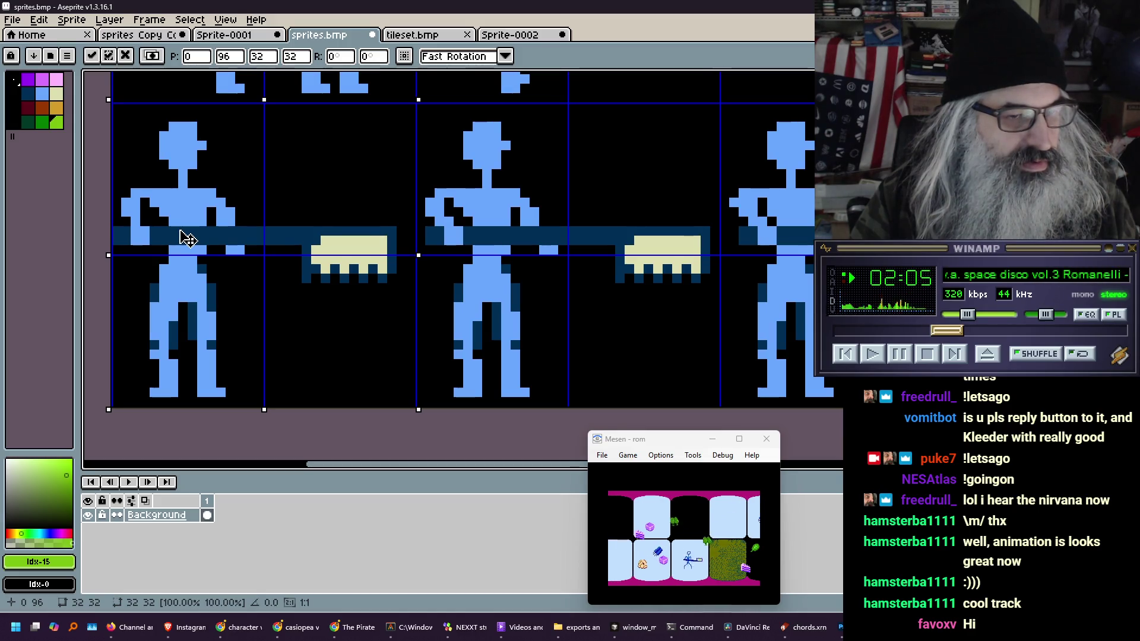
pyautogui.press('Return')
# Switch Sprite-0002 to frame 2 and undo the earlier paste in sprites.bmp
pyautogui.click(500, 40)
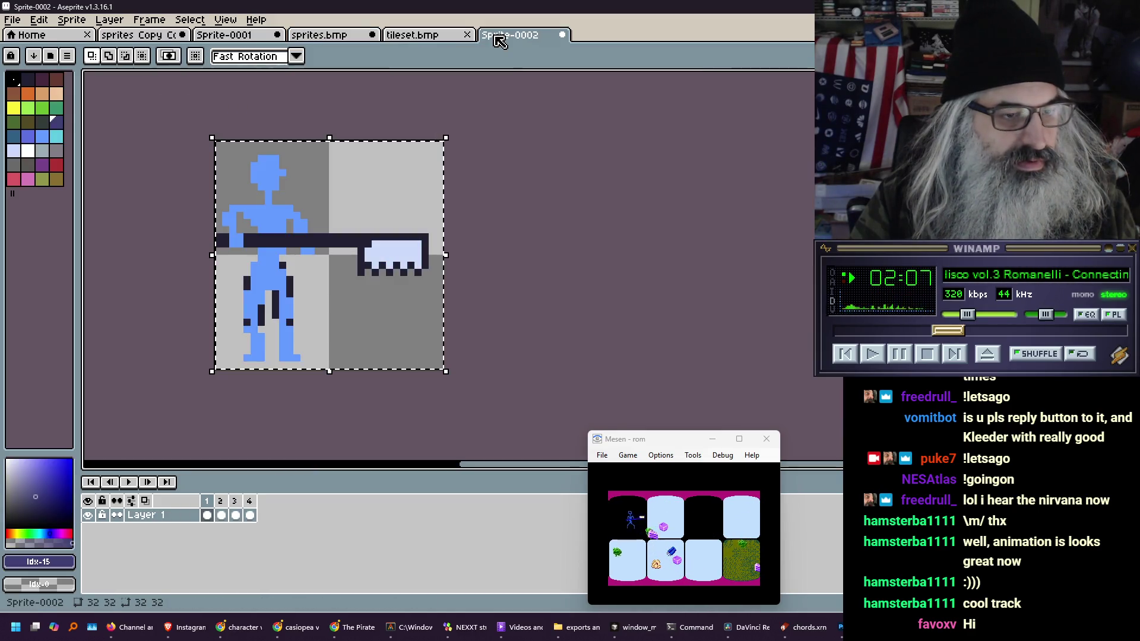
pyautogui.hotkey('ctrl', 'v')
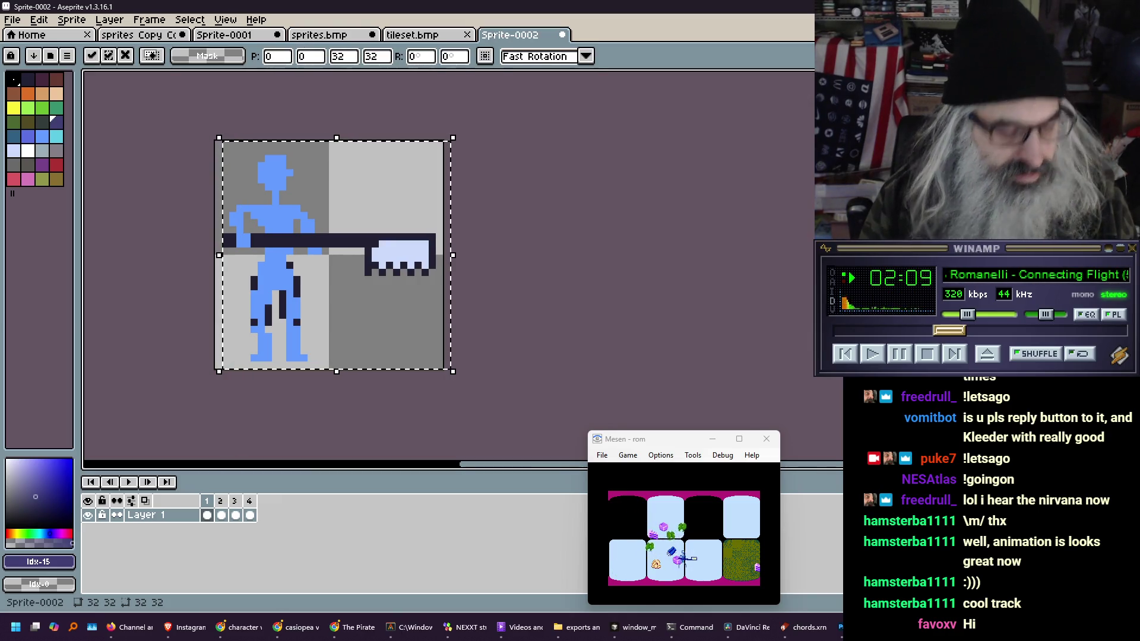
pyautogui.press('Left')
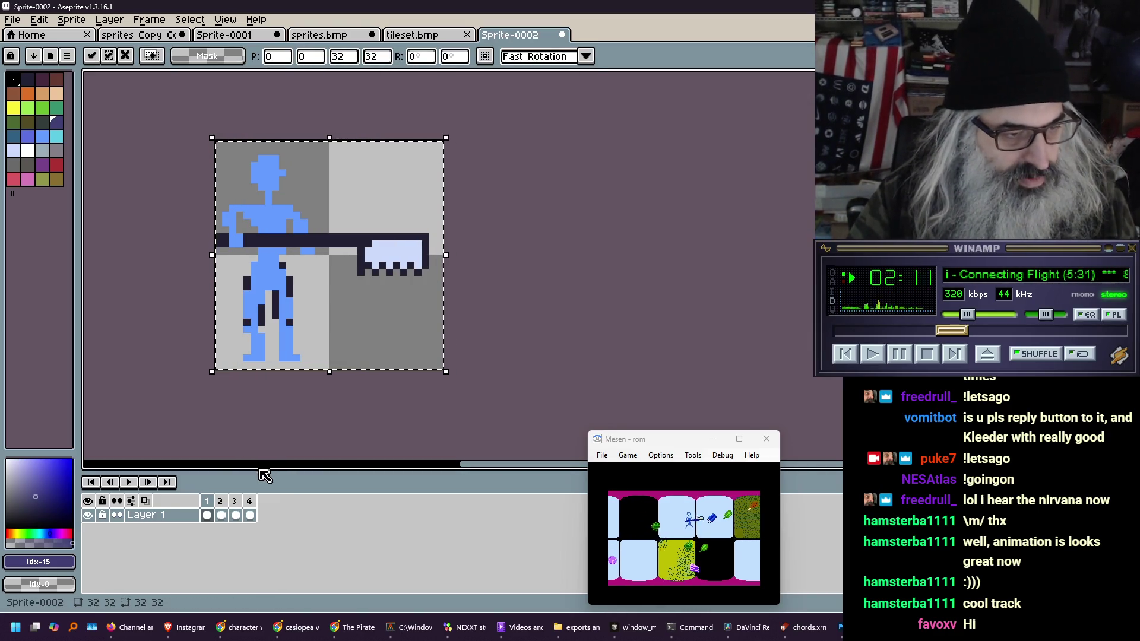
pyautogui.click(221, 515)
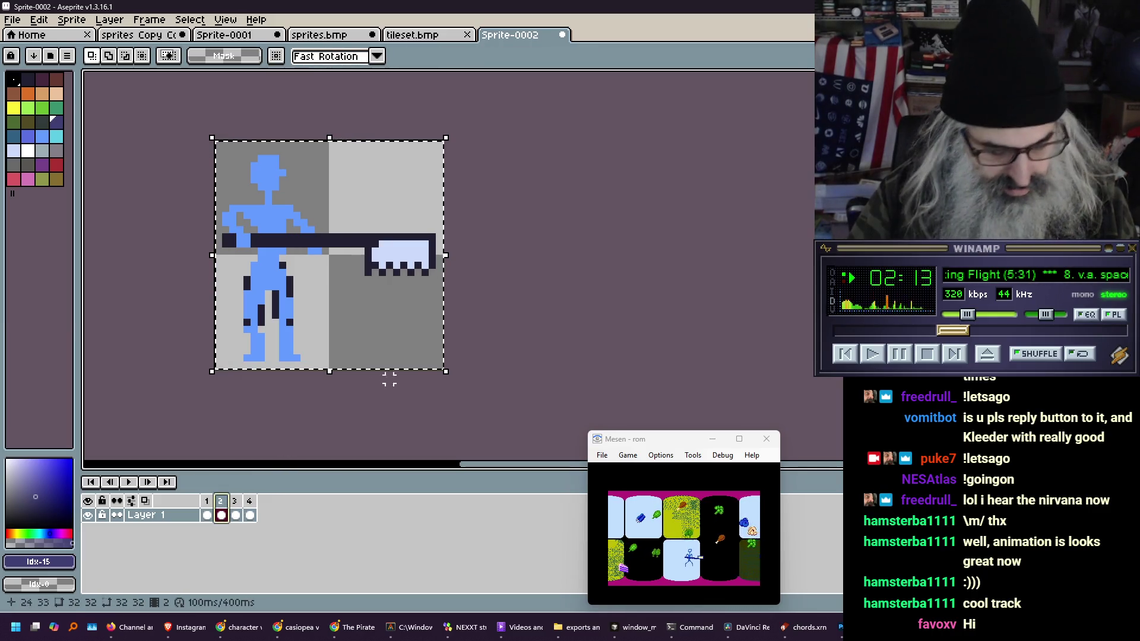
pyautogui.click(343, 40)
pyautogui.hotkey('ctrl', 'z')
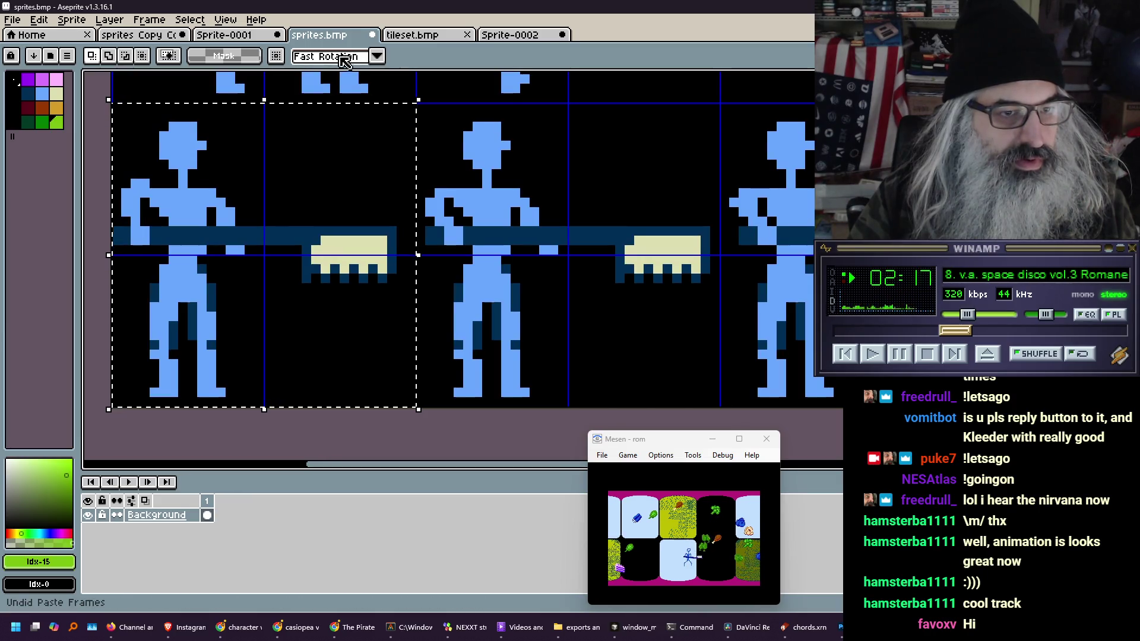
# Paste the copied frame into sprites.bmp again and place it in the sheet's first slot
pyautogui.click(510, 35)
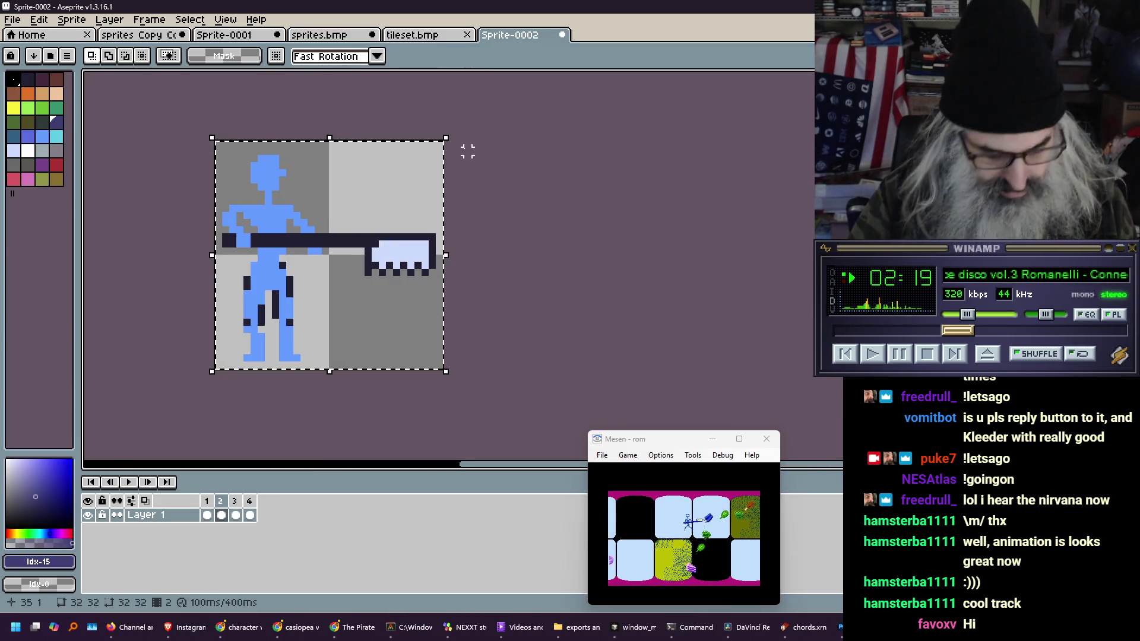
pyautogui.click(358, 344)
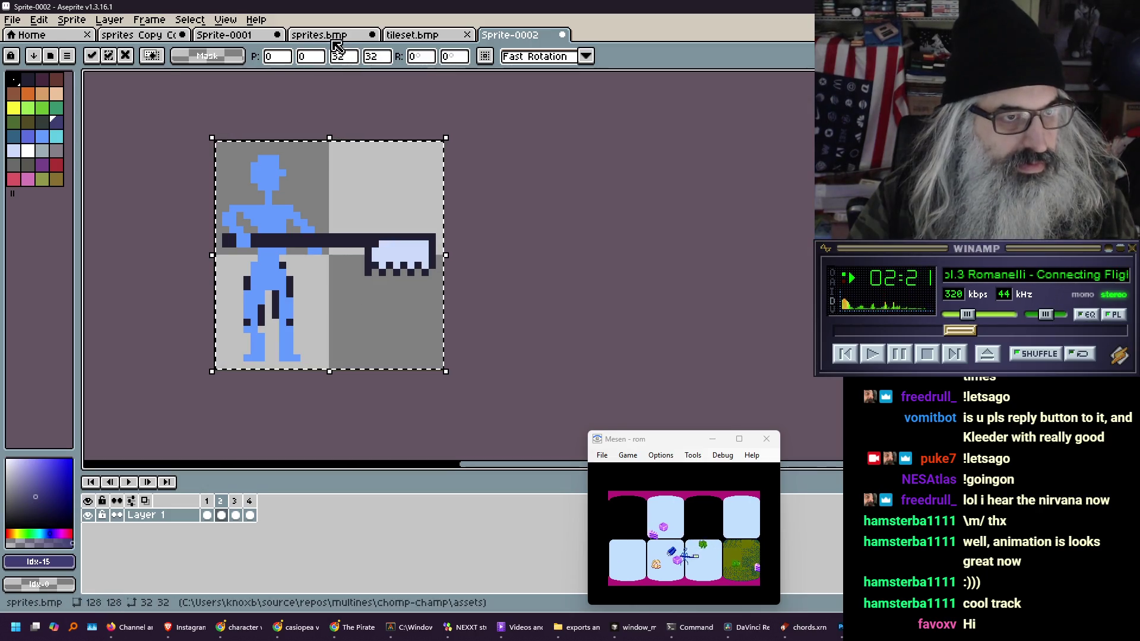
pyautogui.click(334, 36)
pyautogui.hotkey('ctrl', 'v')
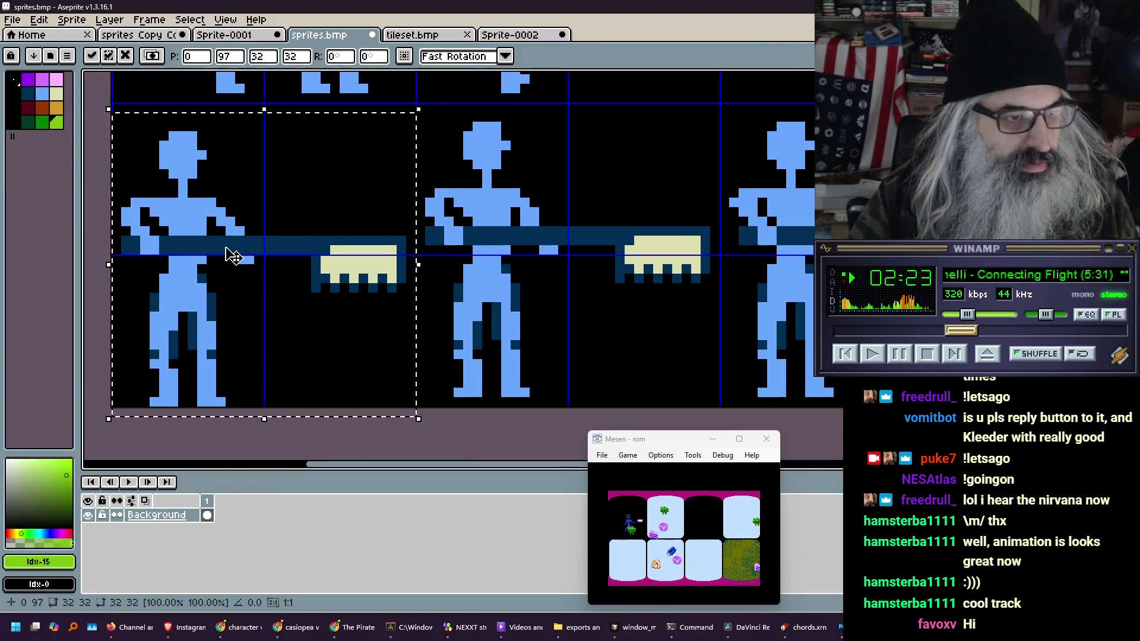
pyautogui.moveTo(229, 255)
pyautogui.mouseDown()
pyautogui.moveTo(460, 239)
pyautogui.moveTo(536, 247)
pyautogui.mouseUp()
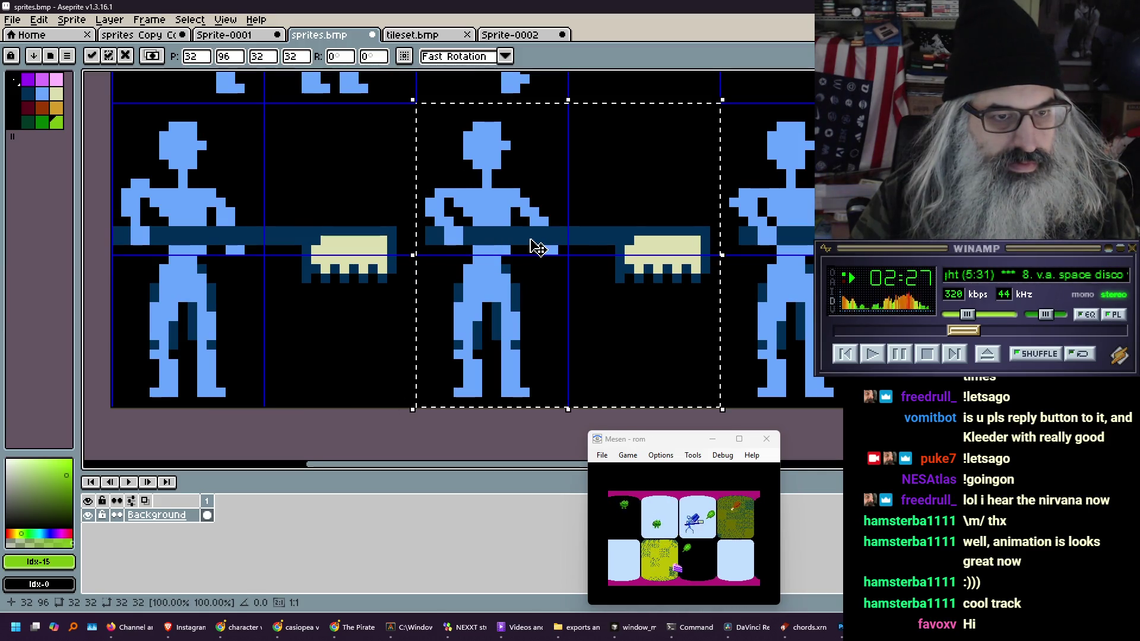
# Paste the third thrust frame into sprites.bmp and drag it right into the next slot
pyautogui.click(511, 35)
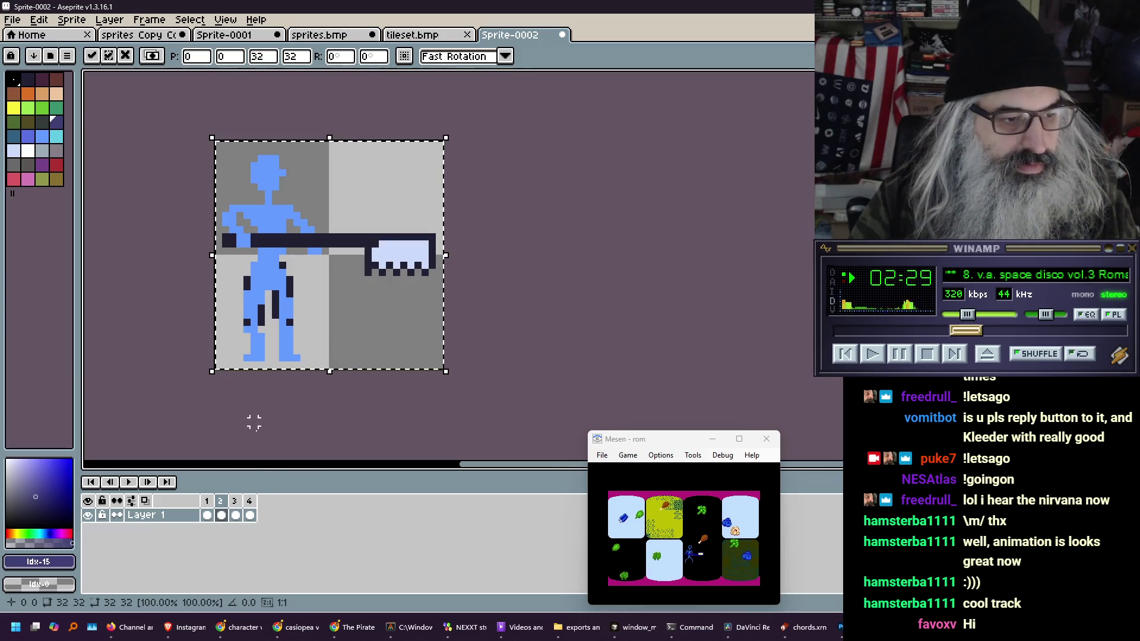
pyautogui.click(236, 515)
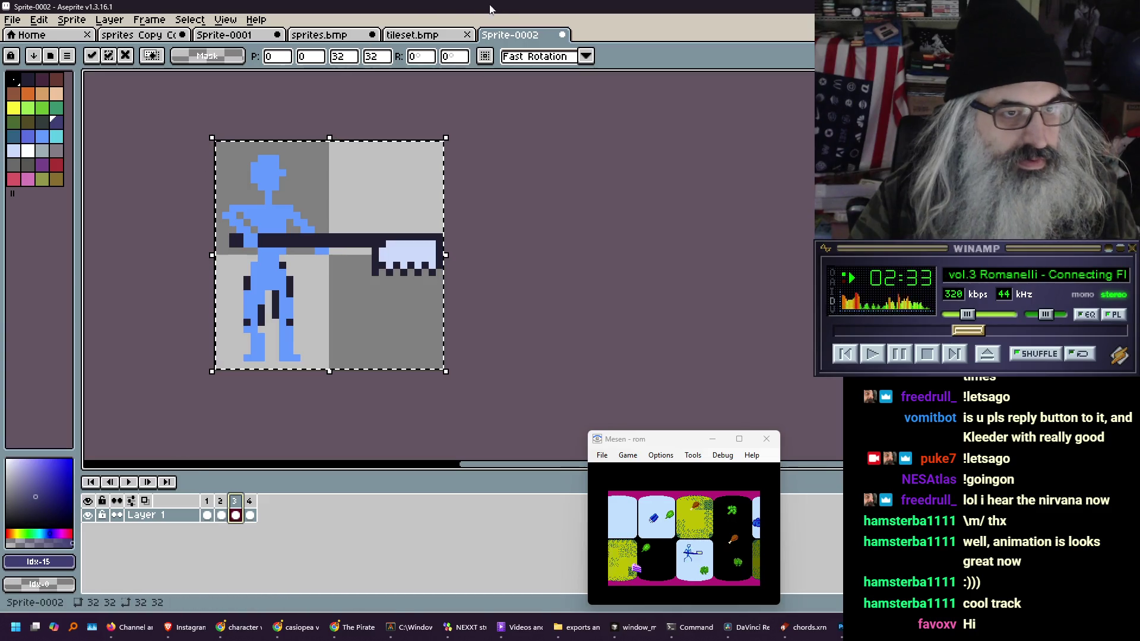
pyautogui.click(320, 35)
pyautogui.hotkey('ctrl', 'v')
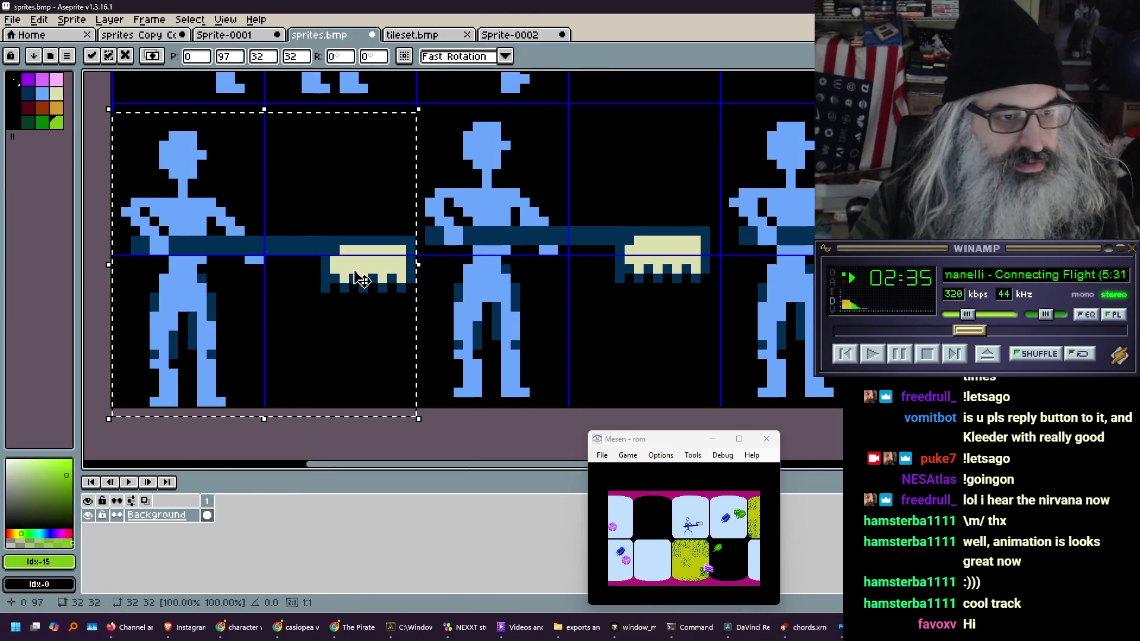
pyautogui.moveTo(365, 280); pyautogui.dragTo(974, 271)
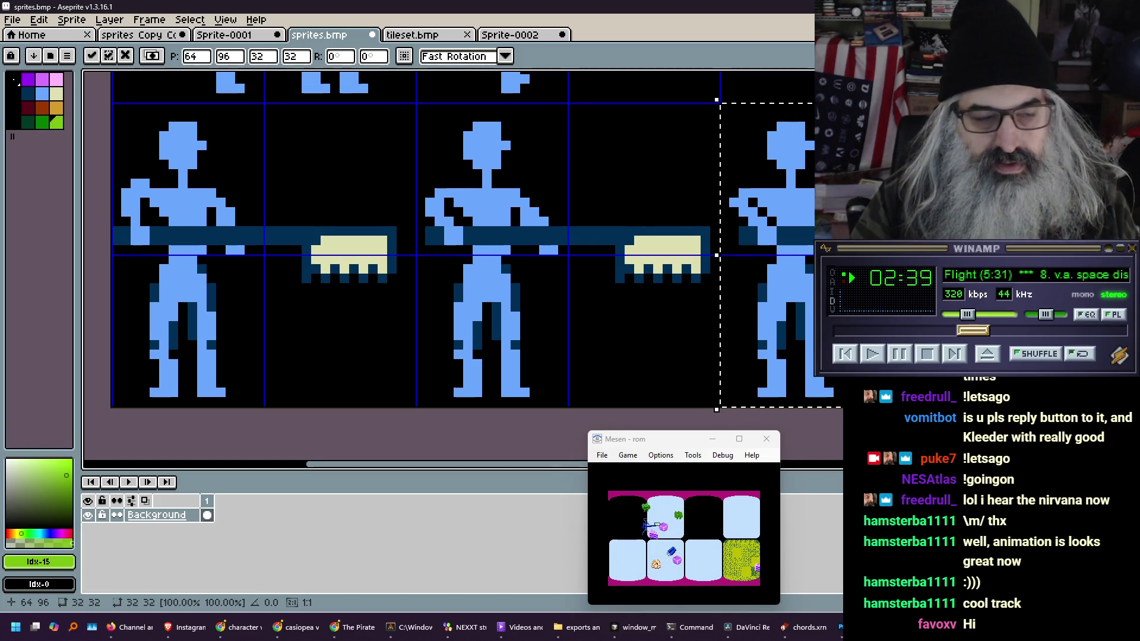
pyautogui.moveTo(786, 280); pyautogui.dragTo(748, 279)
pyautogui.scroll(-3, 748, 279)
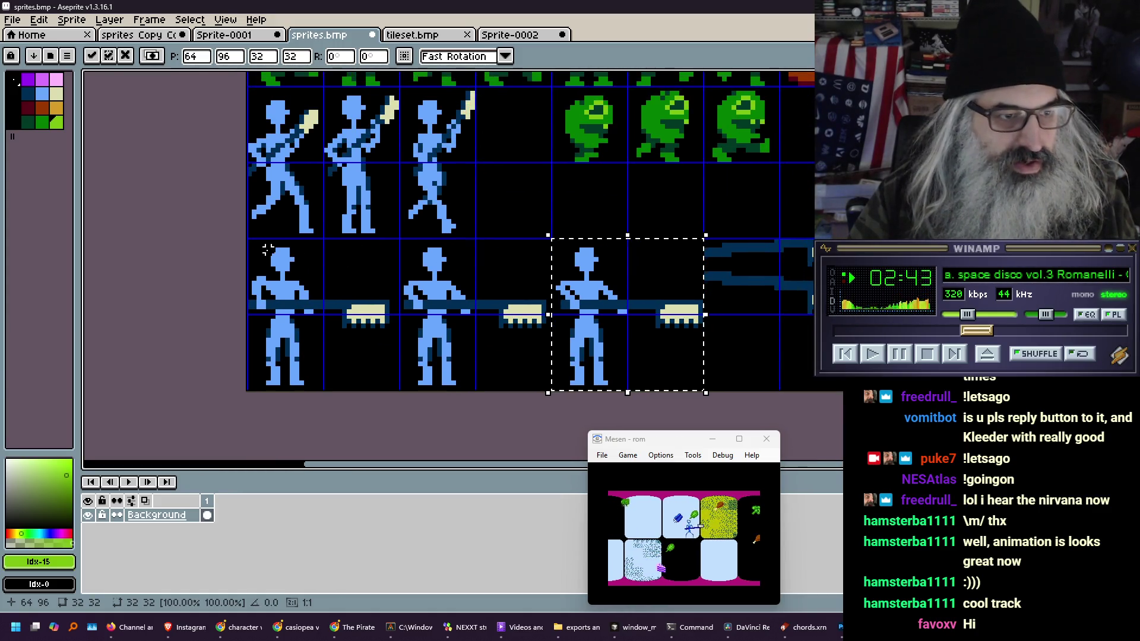
# Commit the pasted frame and select the lower row of three thrust frames in sprites.bmp
pyautogui.click(249, 245)
pyautogui.moveTo(249, 240); pyautogui.dragTo(704, 391)
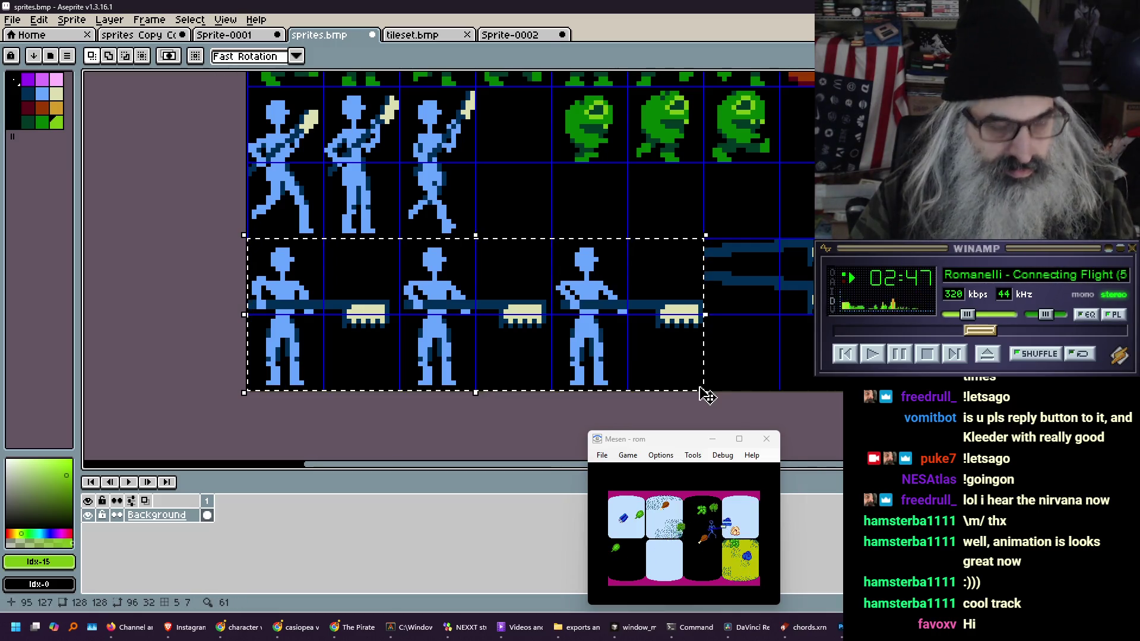
pyautogui.click(437, 35)
pyautogui.click(505, 37)
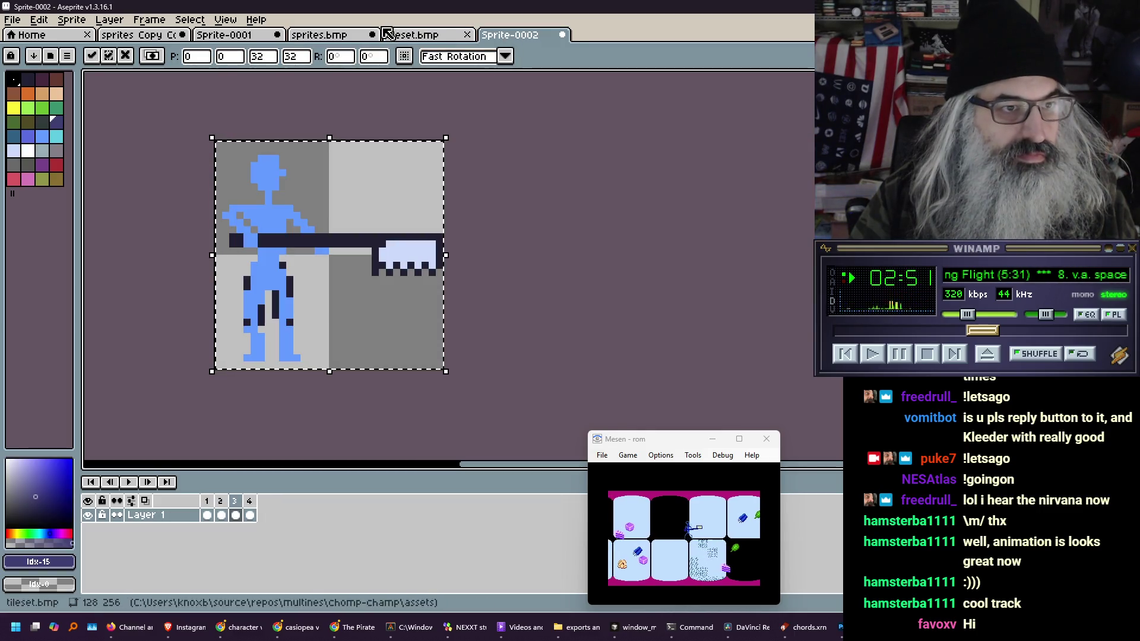
pyautogui.click(223, 36)
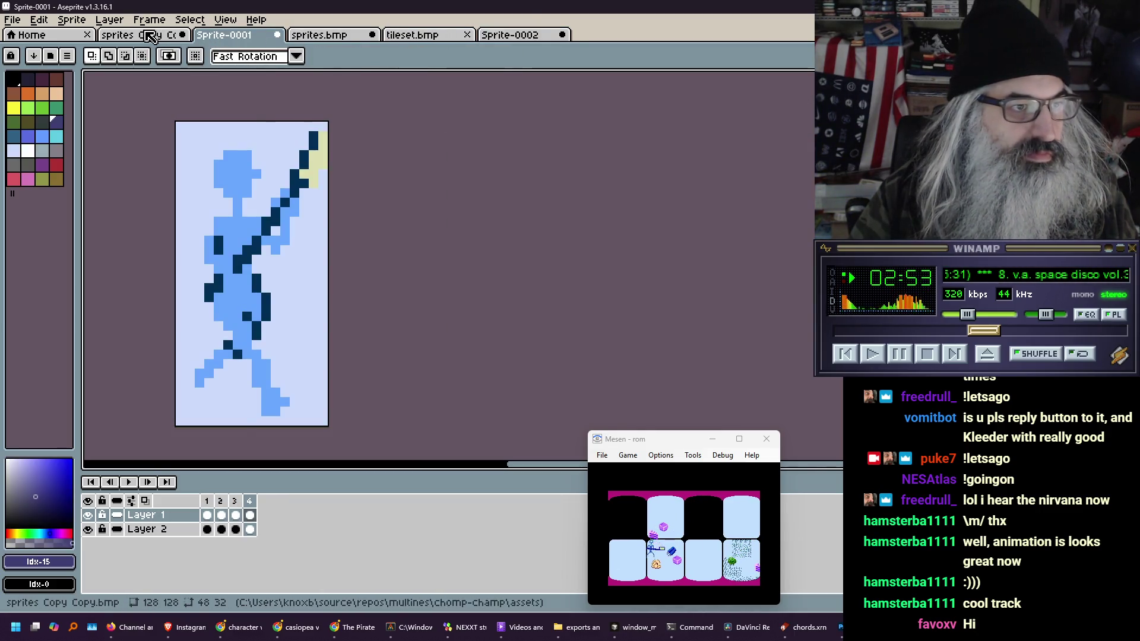
# Paste the three frames into the third row of sprites Copy Copy.bmp, then reopen sprites.bmp
pyautogui.click(149, 37)
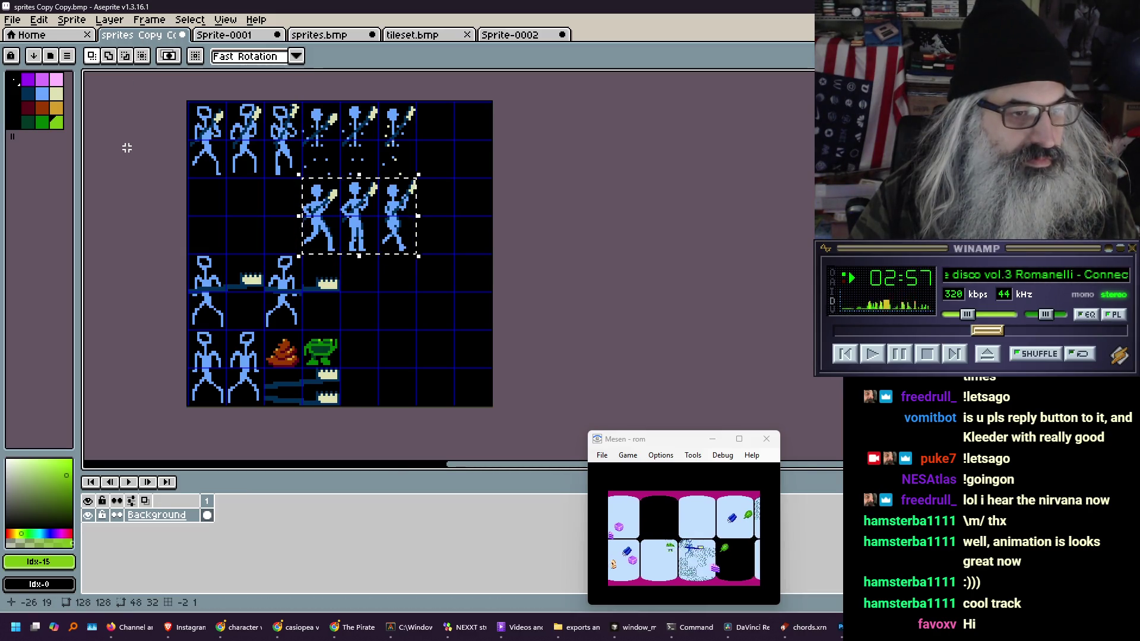
pyautogui.click(447, 38)
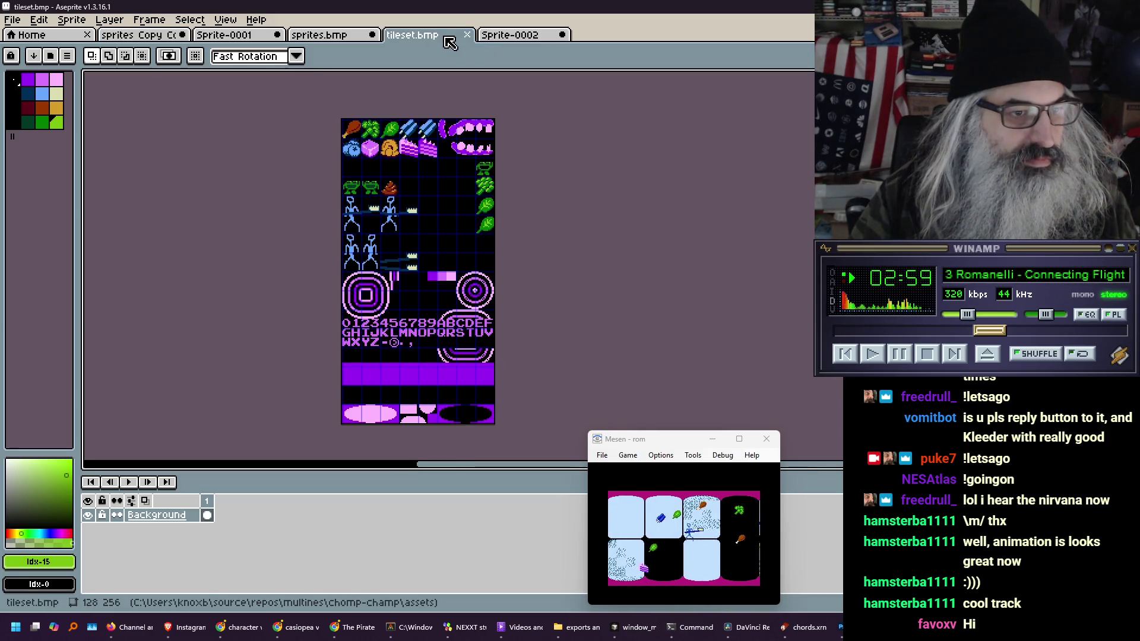
pyautogui.click(232, 39)
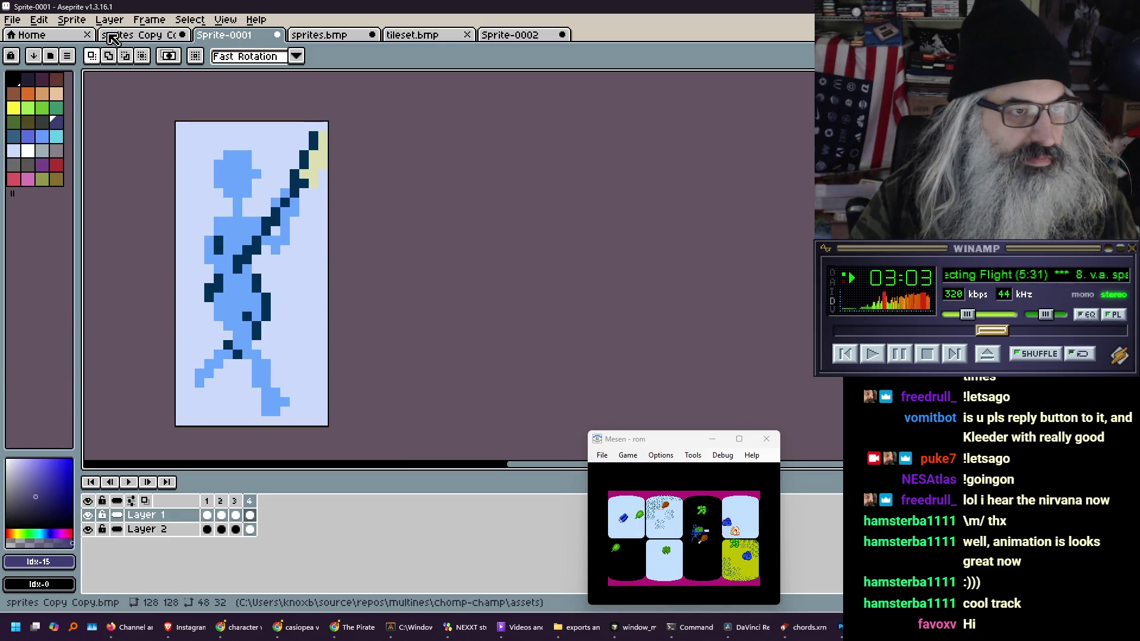
pyautogui.click(126, 39)
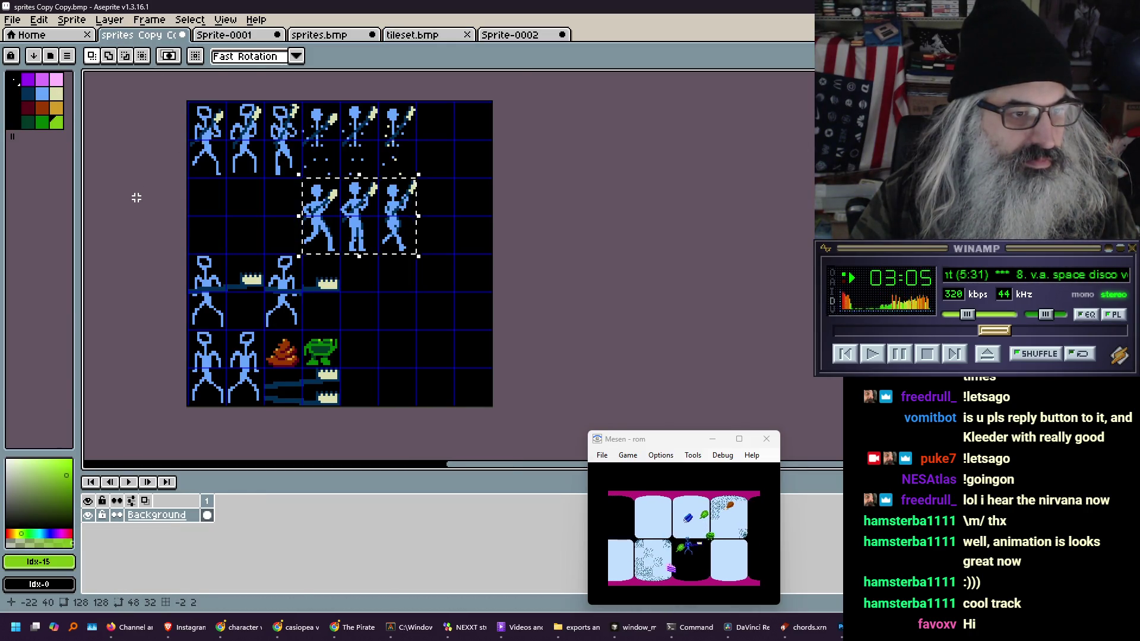
pyautogui.hotkey('ctrl', 'v')
pyautogui.moveTo(285, 364)
pyautogui.mouseDown()
pyautogui.moveTo(294, 286)
pyautogui.moveTo(284, 287)
pyautogui.mouseUp()
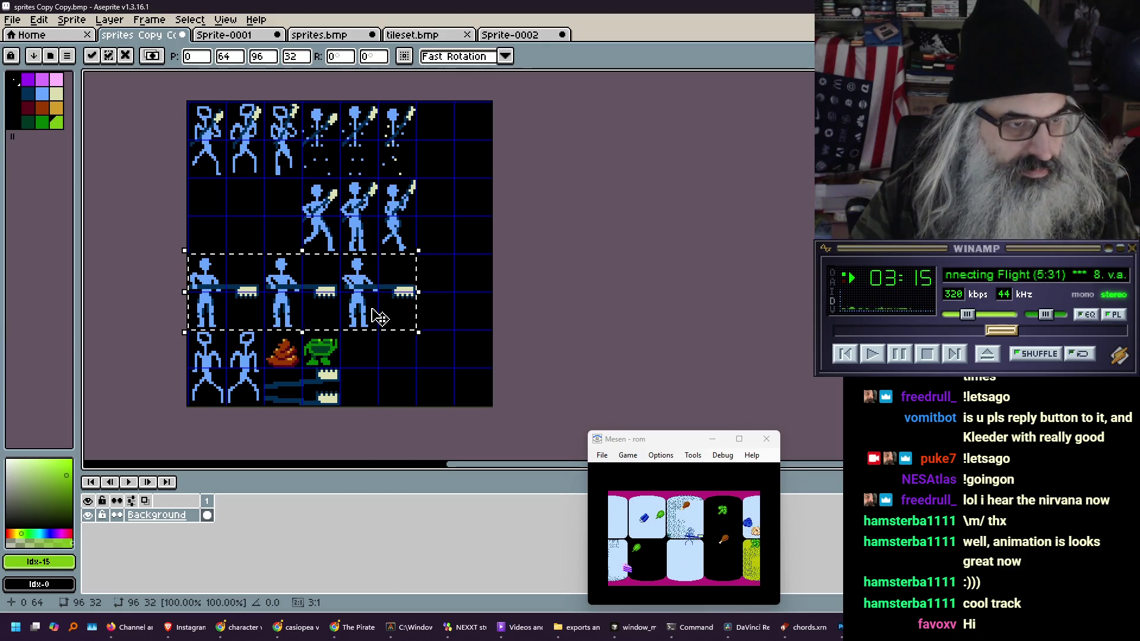
pyautogui.press('Return')
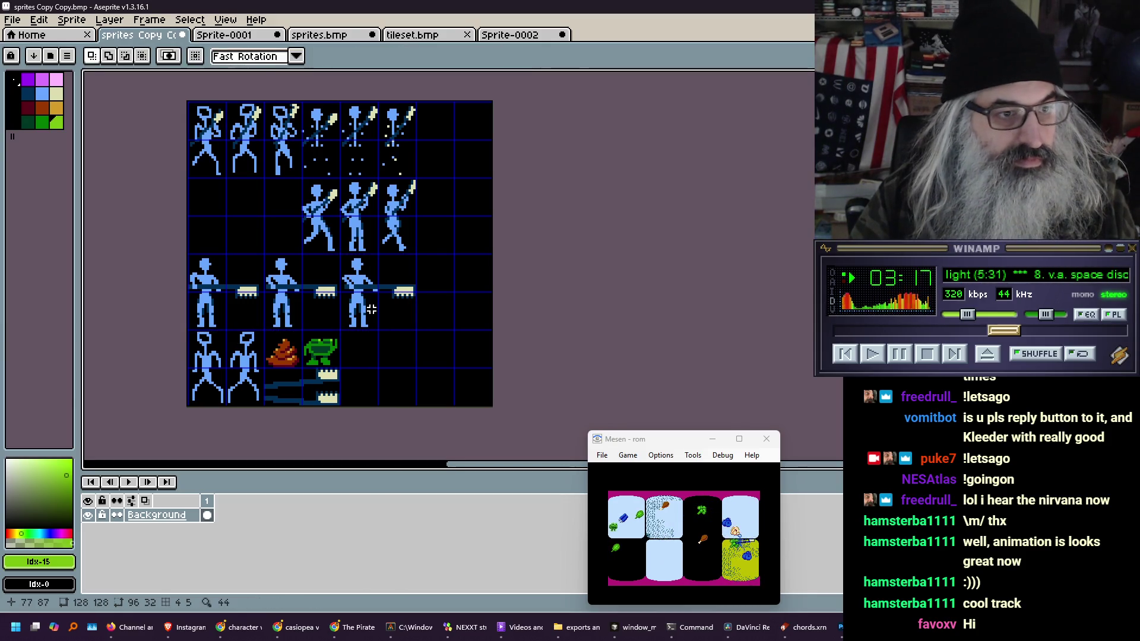
pyautogui.click(321, 36)
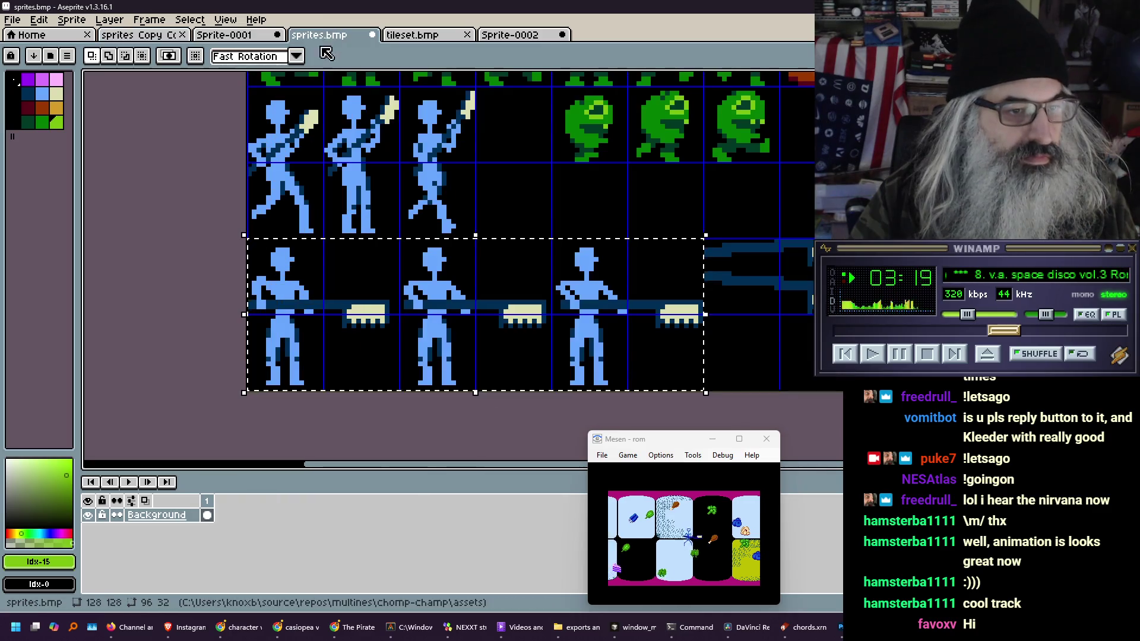
# Move the second figure one cell left and the third two cells left into adjacent cells
pyautogui.hotkey('ctrl', 'd')
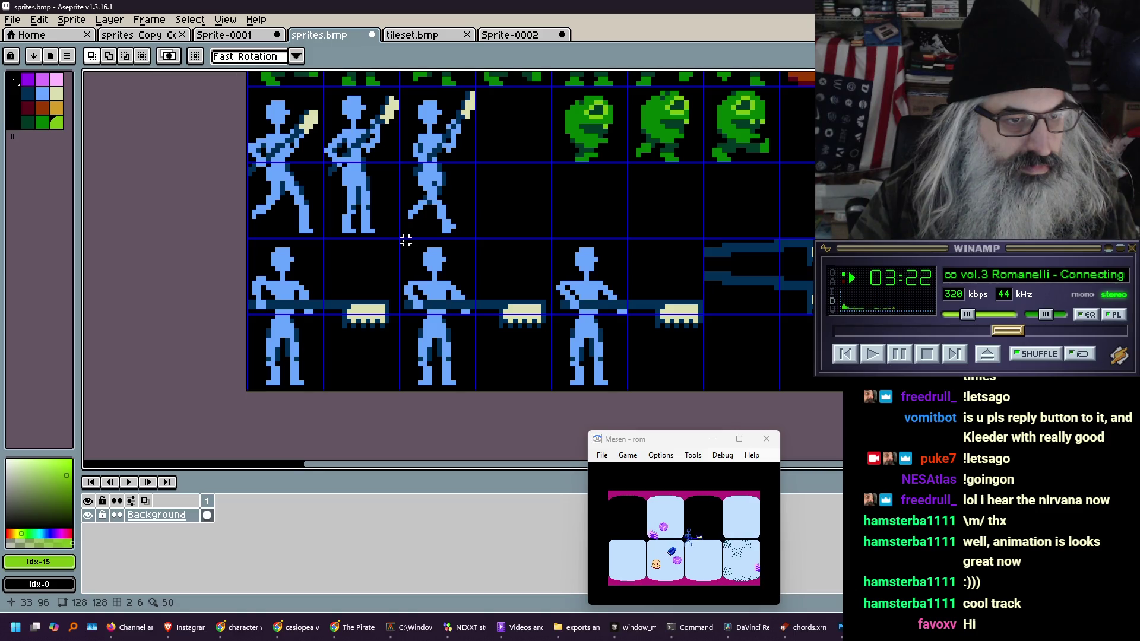
pyautogui.moveTo(402, 241); pyautogui.dragTo(473, 389)
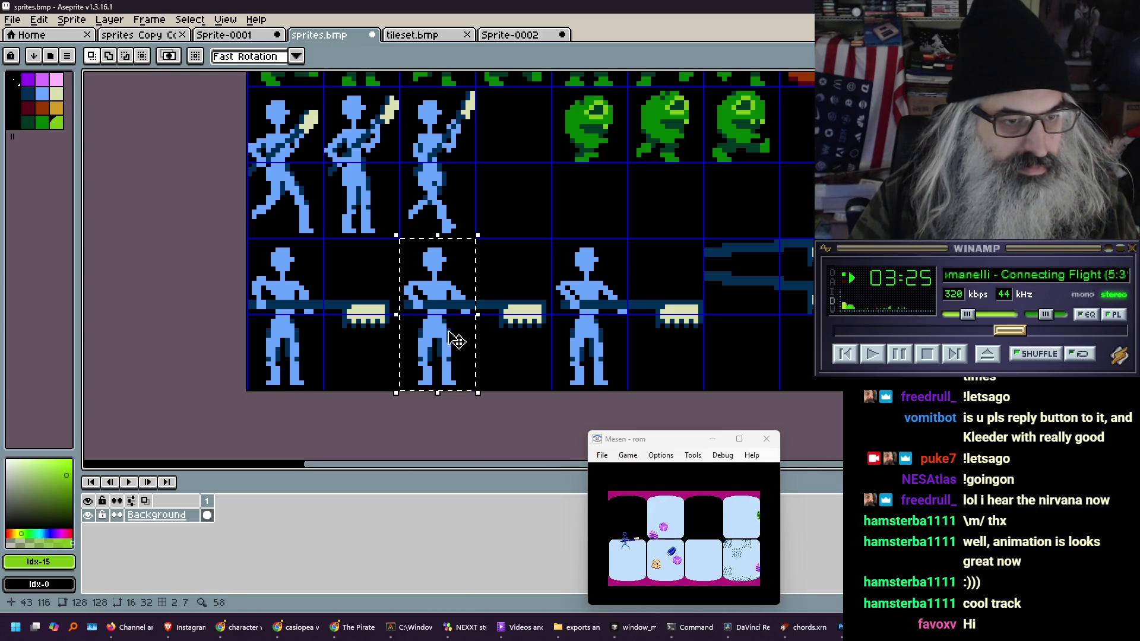
pyautogui.moveTo(441, 307); pyautogui.dragTo(364, 307)
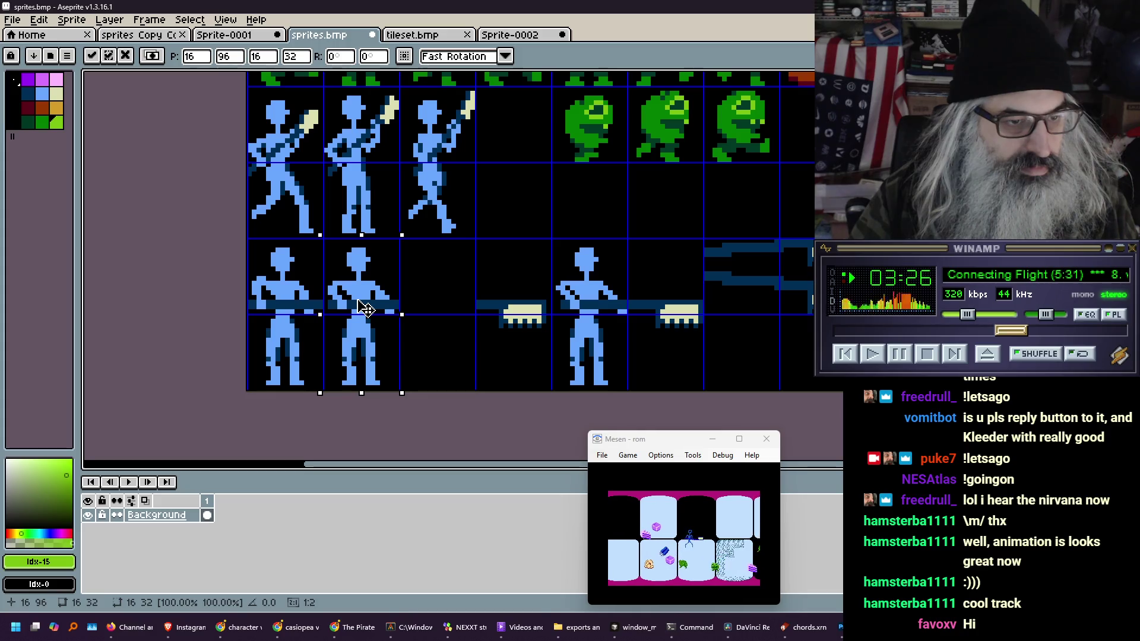
pyautogui.moveTo(552, 240)
pyautogui.mouseDown()
pyautogui.moveTo(554, 265)
pyautogui.moveTo(628, 390)
pyautogui.mouseUp()
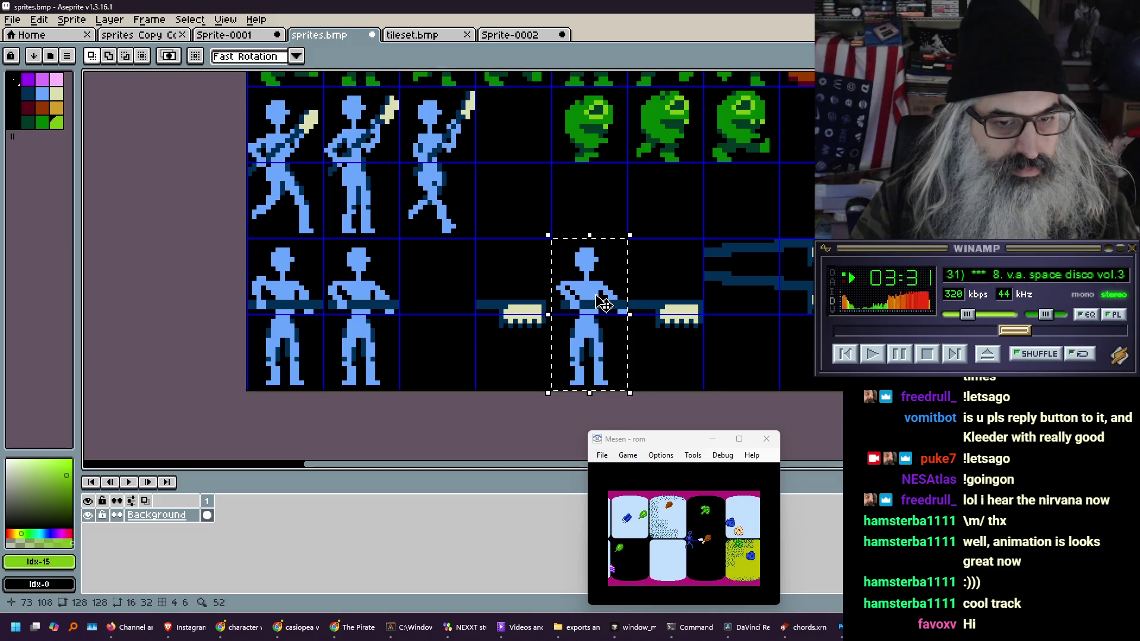
pyautogui.moveTo(603, 303); pyautogui.dragTo(450, 308)
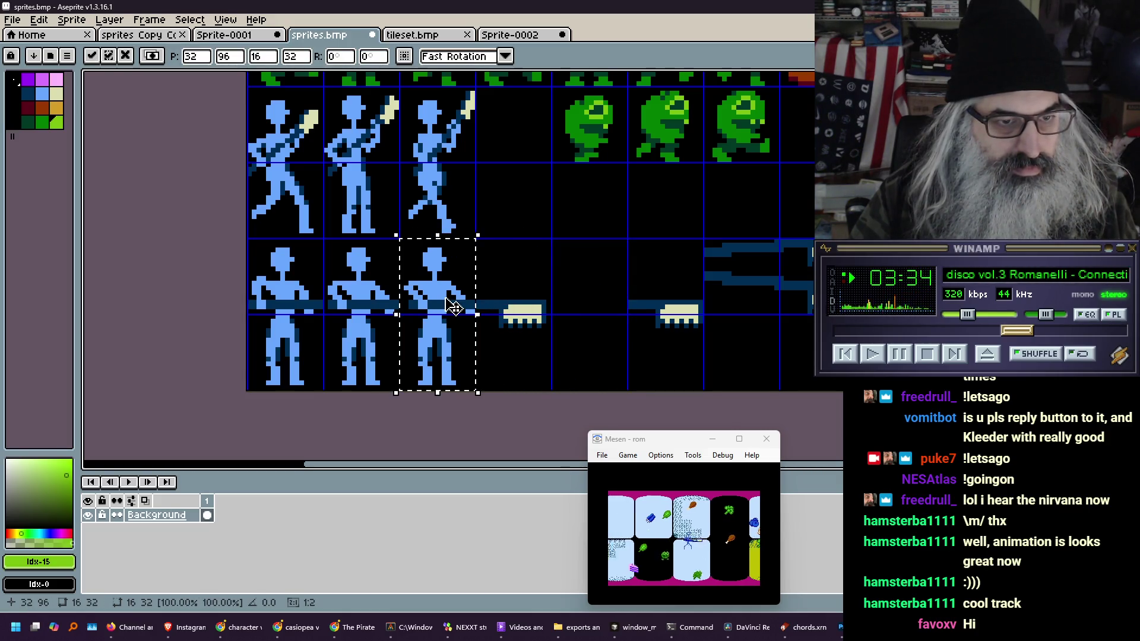
pyautogui.click(563, 288)
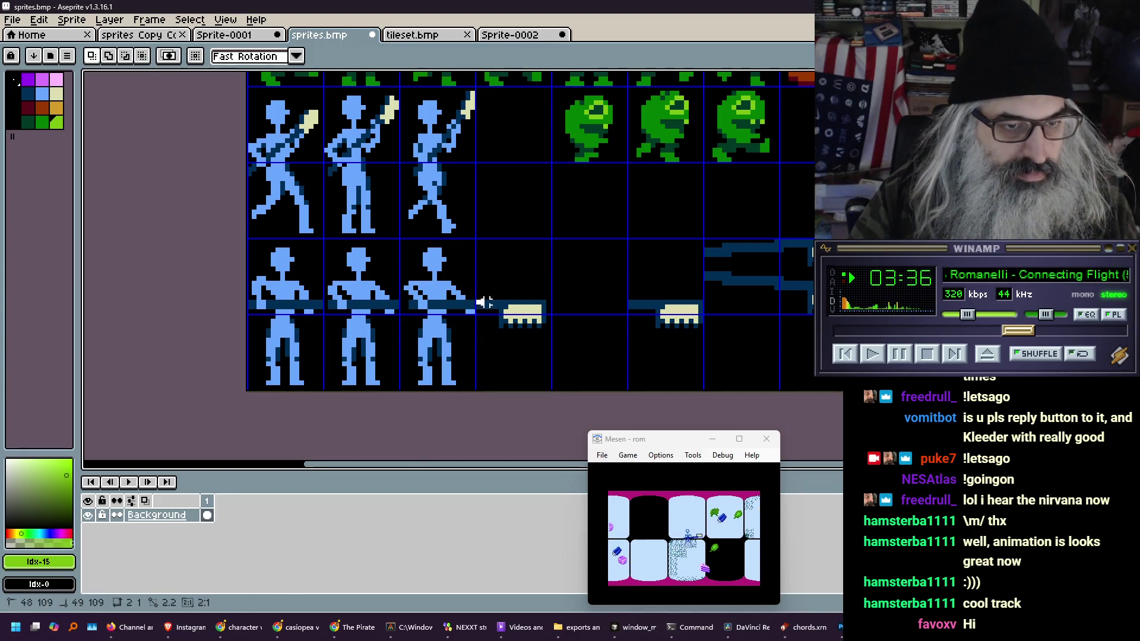
# Move the loose cream saw head up to the top of its cell, then pan around the sheet
pyautogui.moveTo(478, 301); pyautogui.dragTo(557, 330)
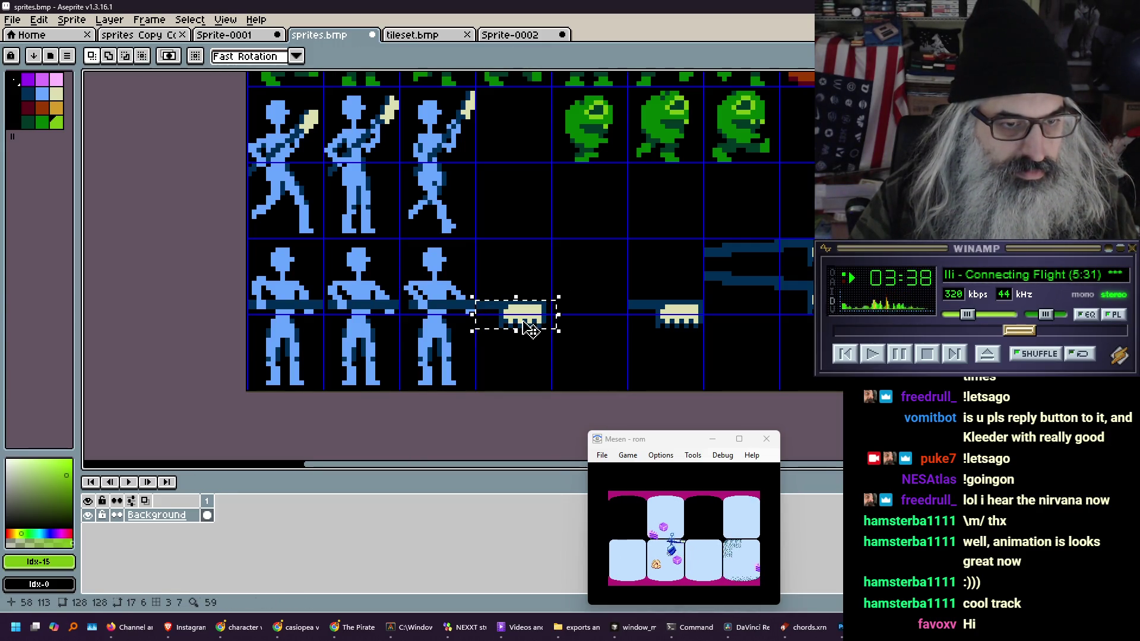
pyautogui.click(531, 329)
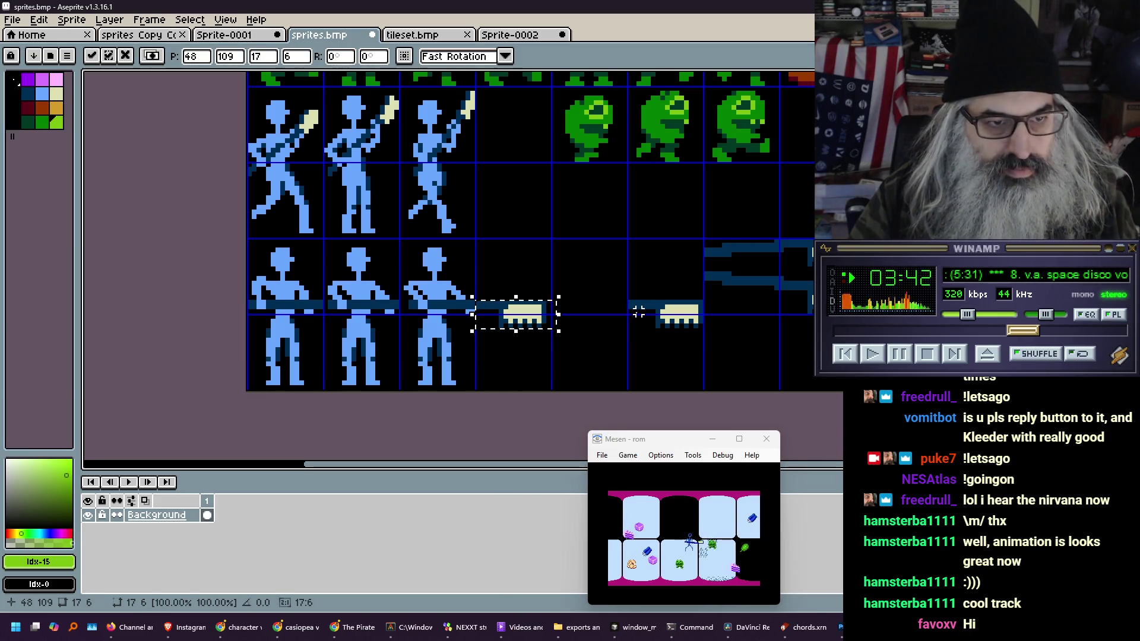
pyautogui.press('Escape')
pyautogui.moveTo(629, 301)
pyautogui.mouseDown()
pyautogui.moveTo(701, 331)
pyautogui.moveTo(534, 263)
pyautogui.mouseUp()
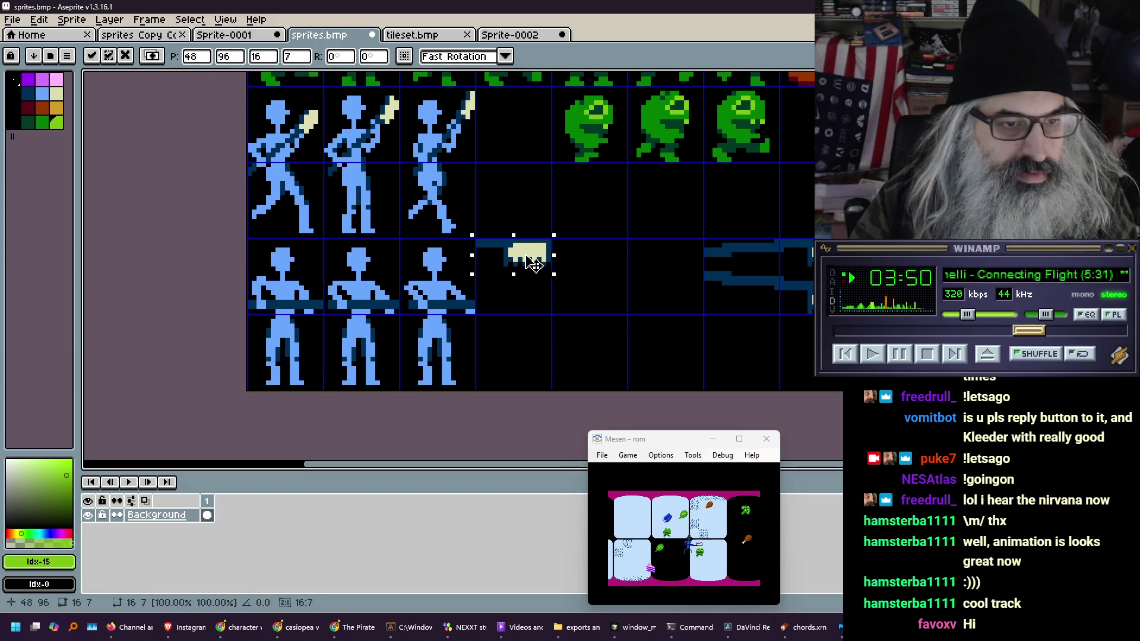
pyautogui.scroll(-1, 532, 211)
pyautogui.moveTo(506, 173)
pyautogui.mouseDown()
pyautogui.moveTo(490, 238)
pyautogui.moveTo(419, 361)
pyautogui.moveTo(426, 243)
pyautogui.moveTo(358, 279)
pyautogui.moveTo(341, 321)
pyautogui.mouseUp()
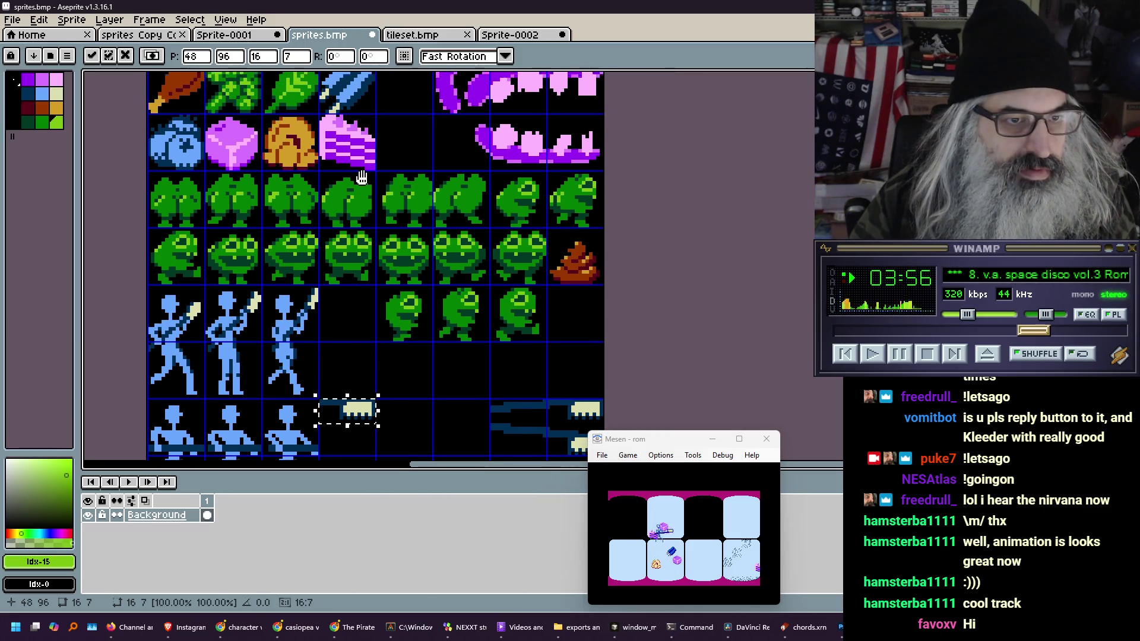
pyautogui.moveTo(361, 177)
pyautogui.mouseDown()
pyautogui.moveTo(355, 266)
pyautogui.moveTo(429, 130)
pyautogui.mouseUp()
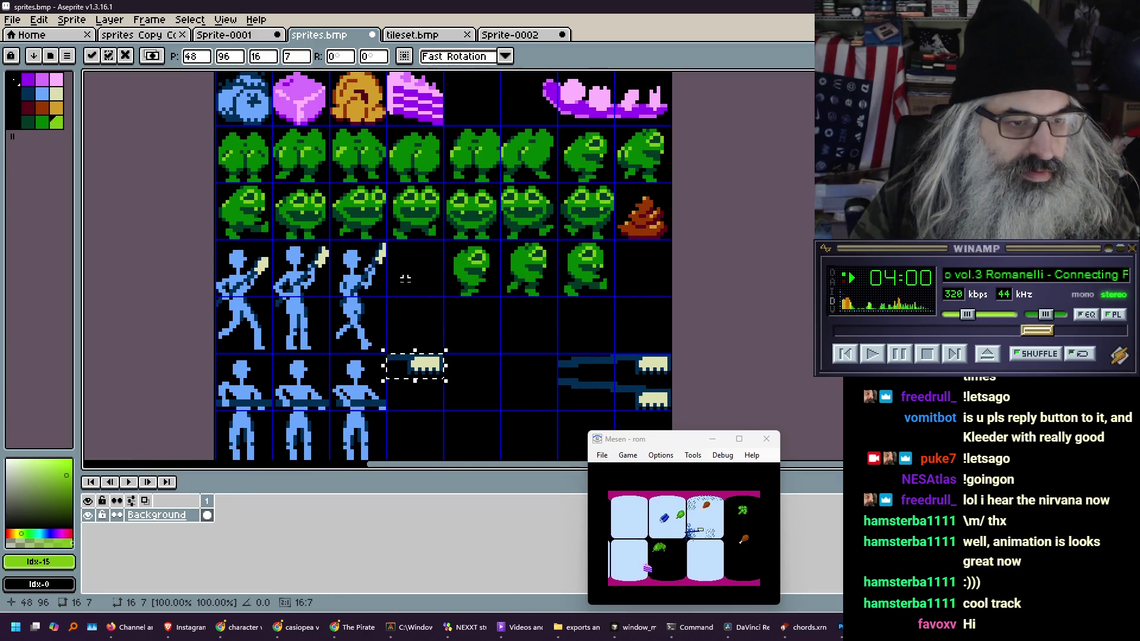
pyautogui.moveTo(416, 292); pyautogui.dragTo(430, 246)
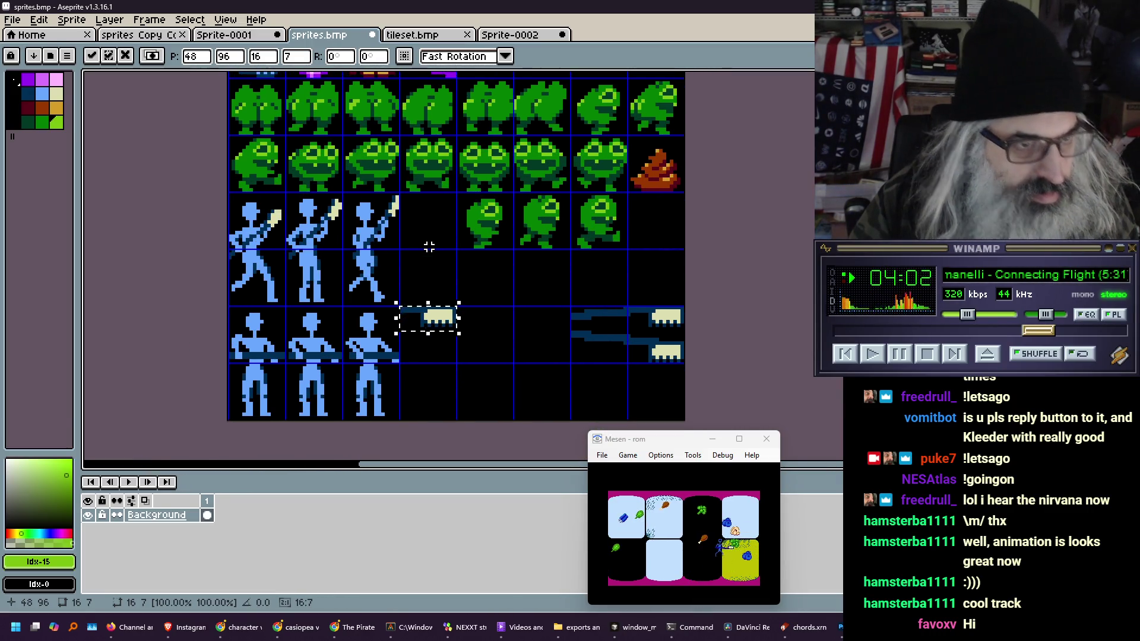
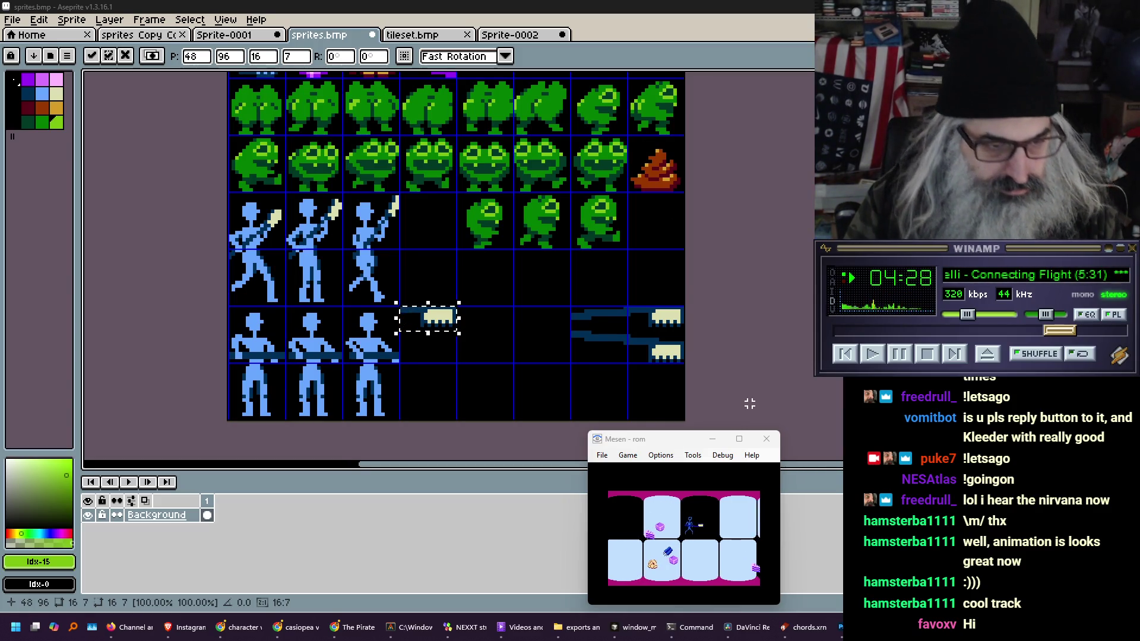
# Bring NEXXT forward on its screen canvas, show the tileset in 8x16 mode, and shift the window left
pyautogui.click(461, 630)
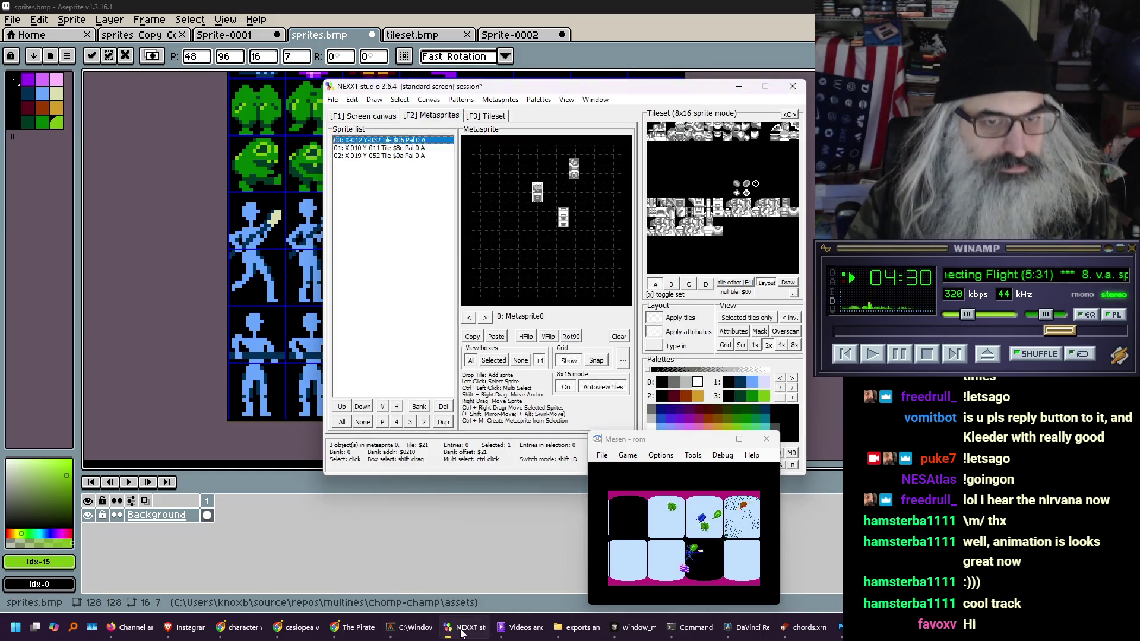
pyautogui.click(354, 119)
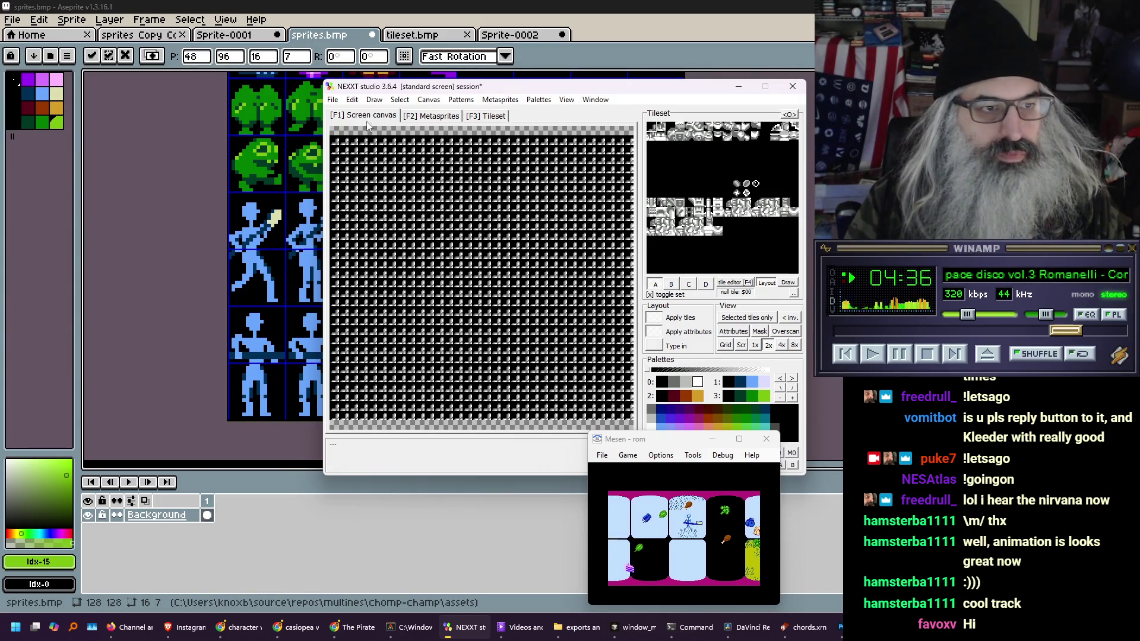
pyautogui.click(333, 99)
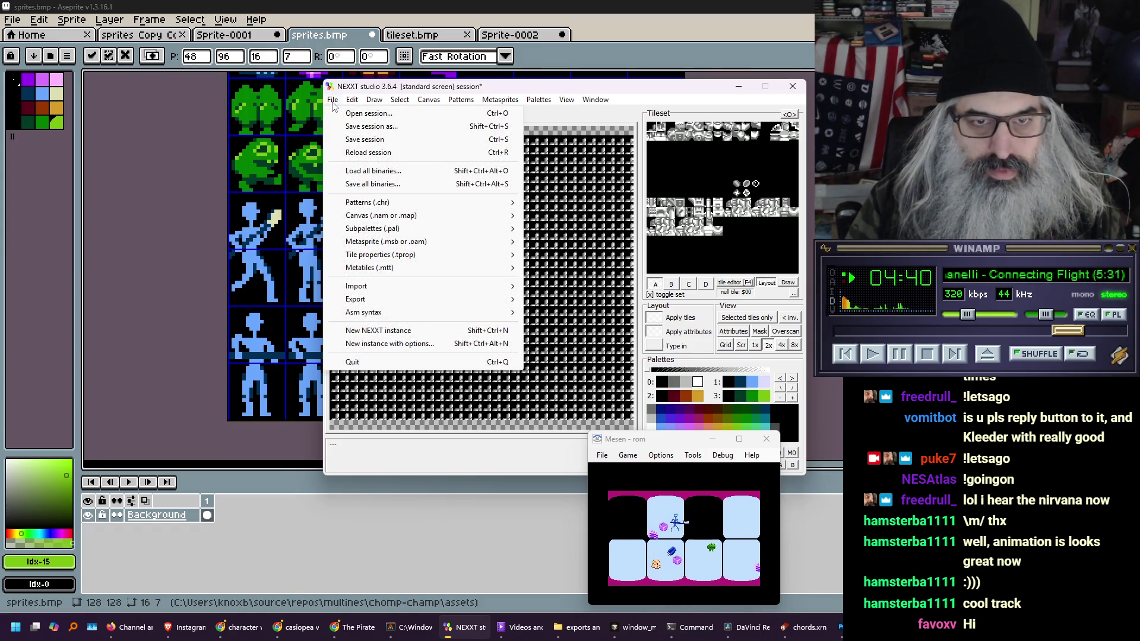
pyautogui.click(791, 116)
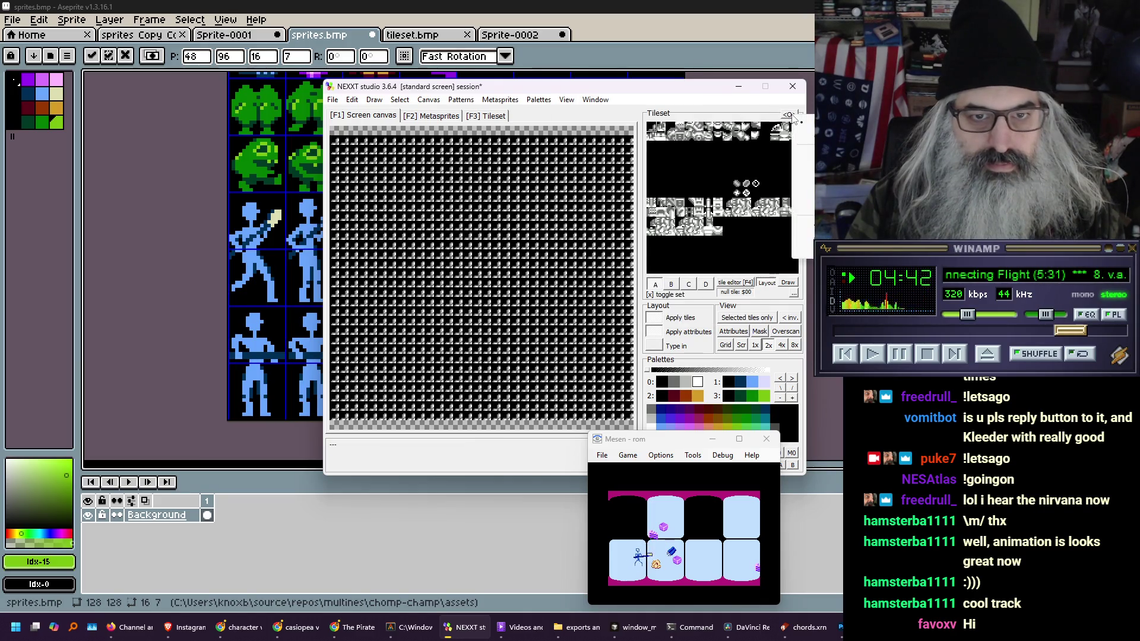
pyautogui.click(791, 115)
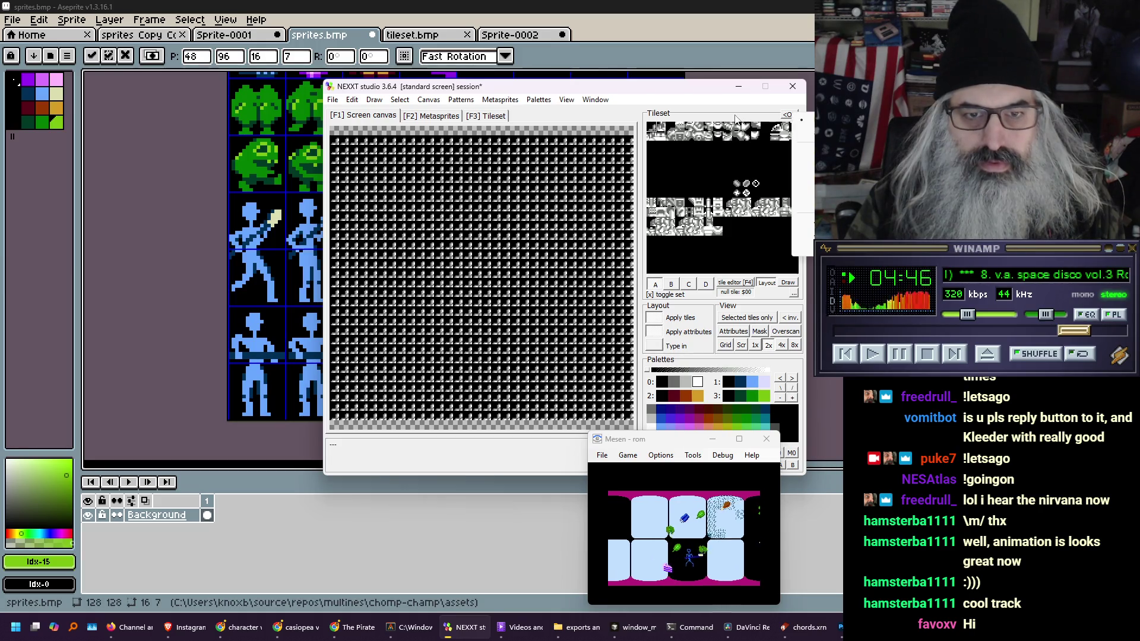
pyautogui.click(790, 117)
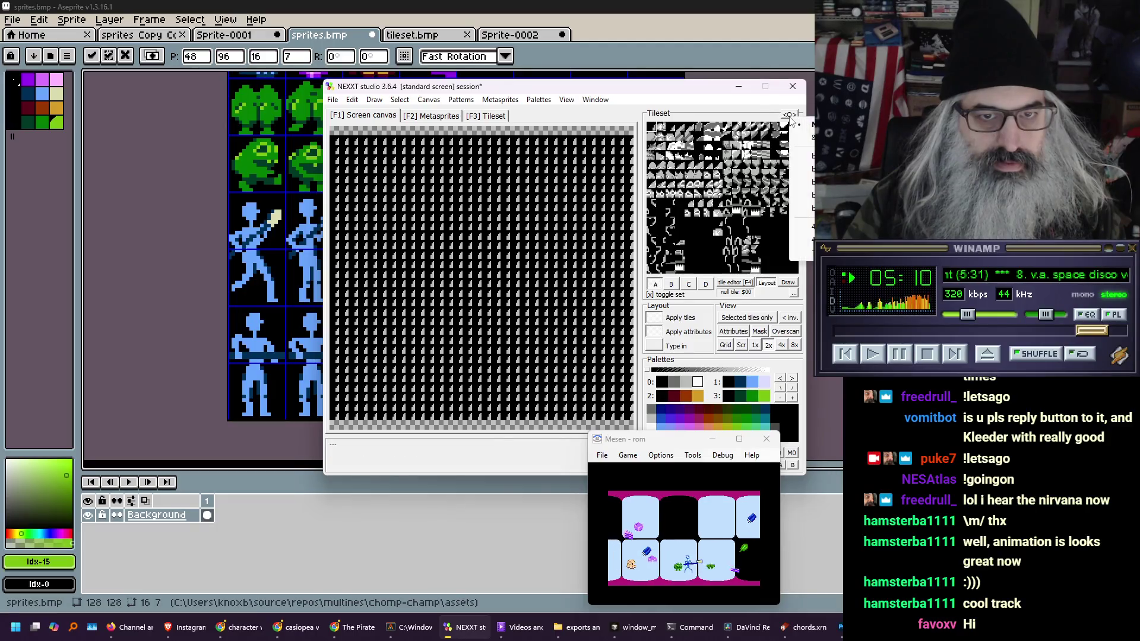
pyautogui.click(803, 136)
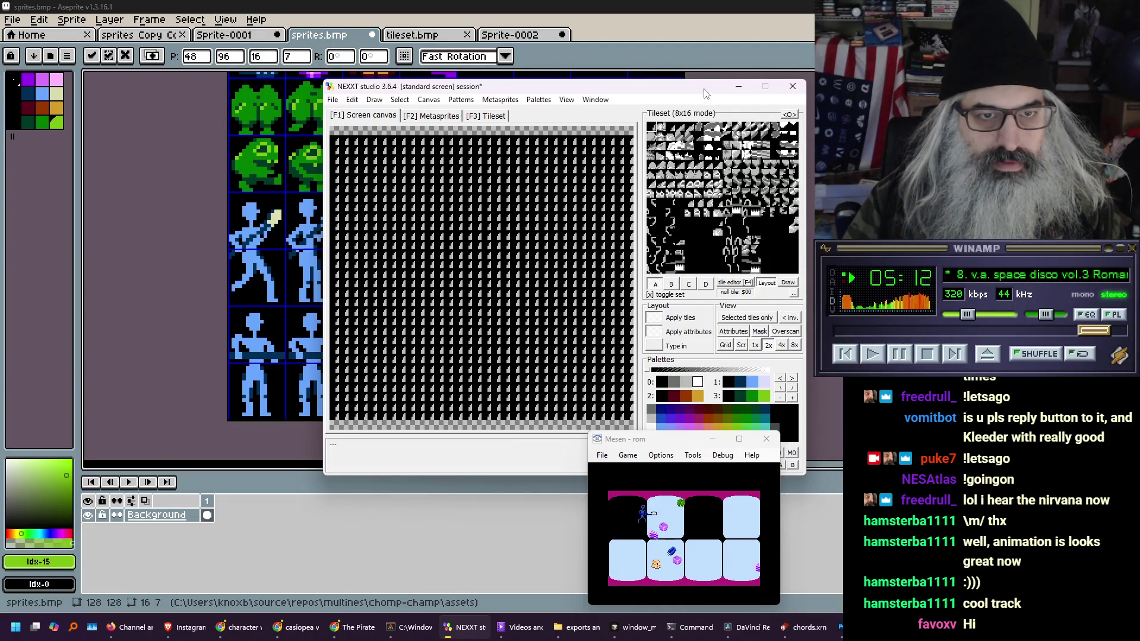
pyautogui.moveTo(705, 94); pyautogui.dragTo(492, 100)
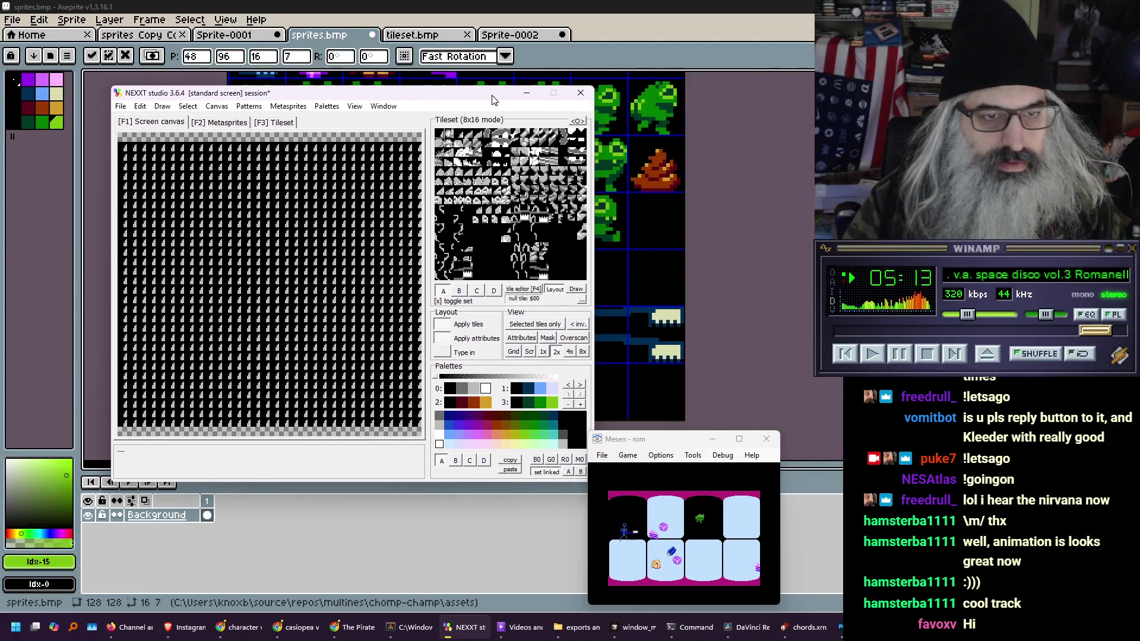
# Import sprites.bmp into NEXXT as the tileset
pyautogui.click(125, 106)
pyautogui.moveTo(273, 295)
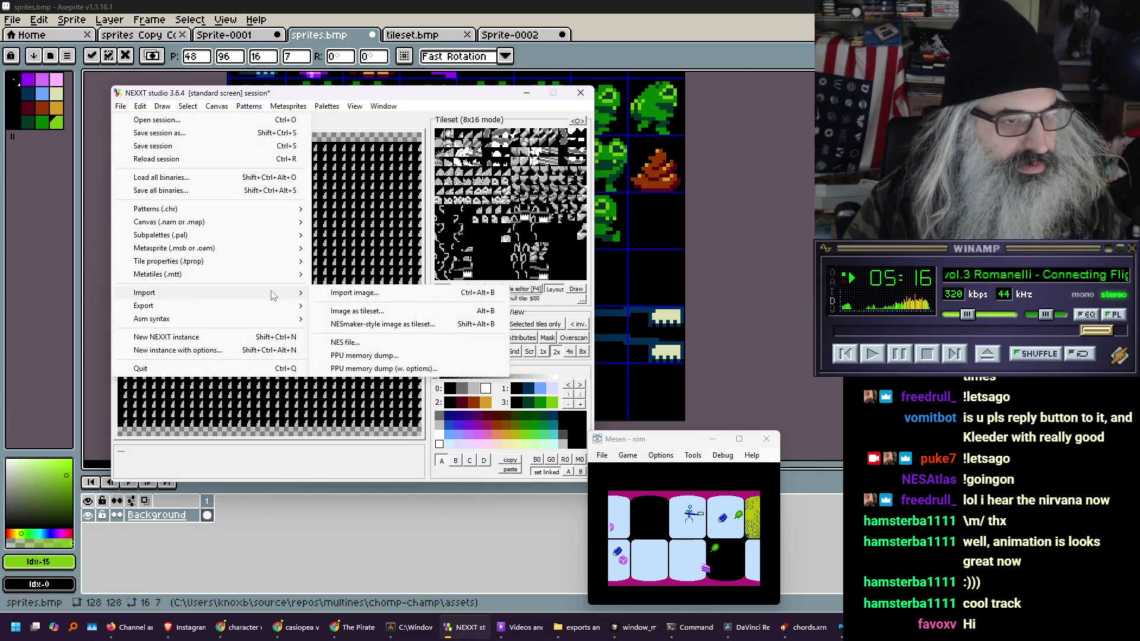
pyautogui.click(382, 311)
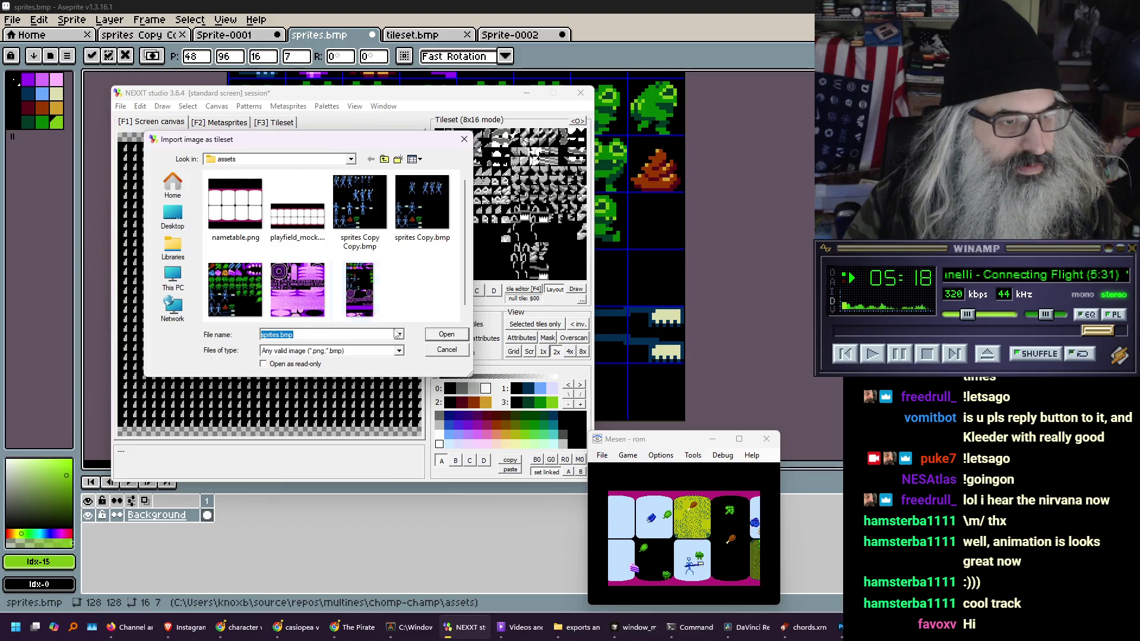
pyautogui.click(440, 335)
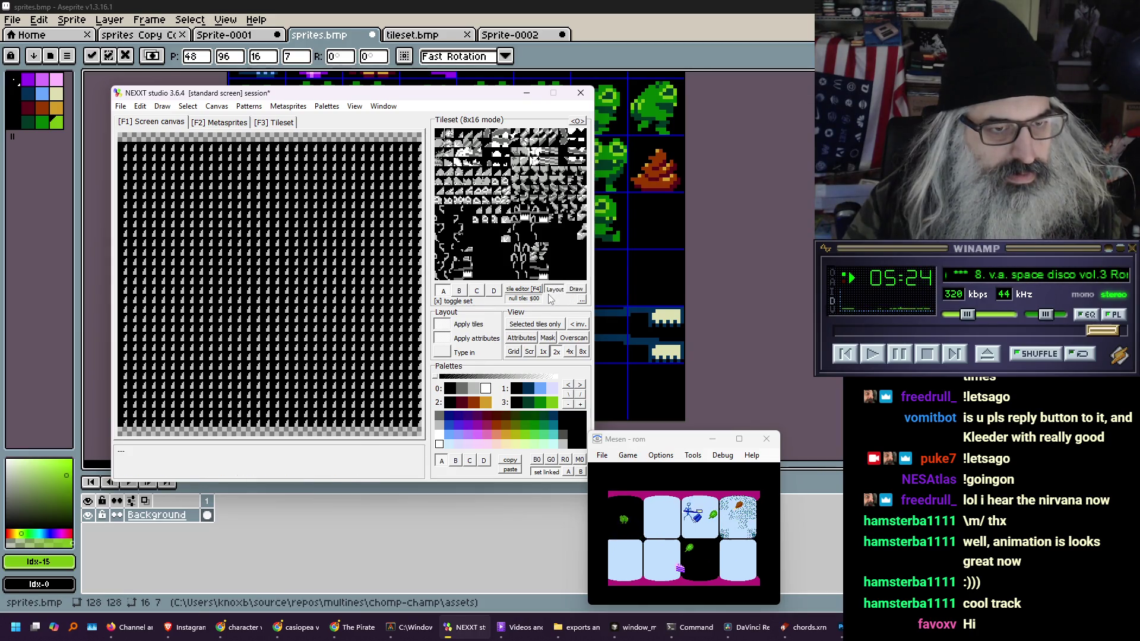
# Display the tileset in Normal order, then return to Aseprite and deselect the floating selection
pyautogui.click(579, 123)
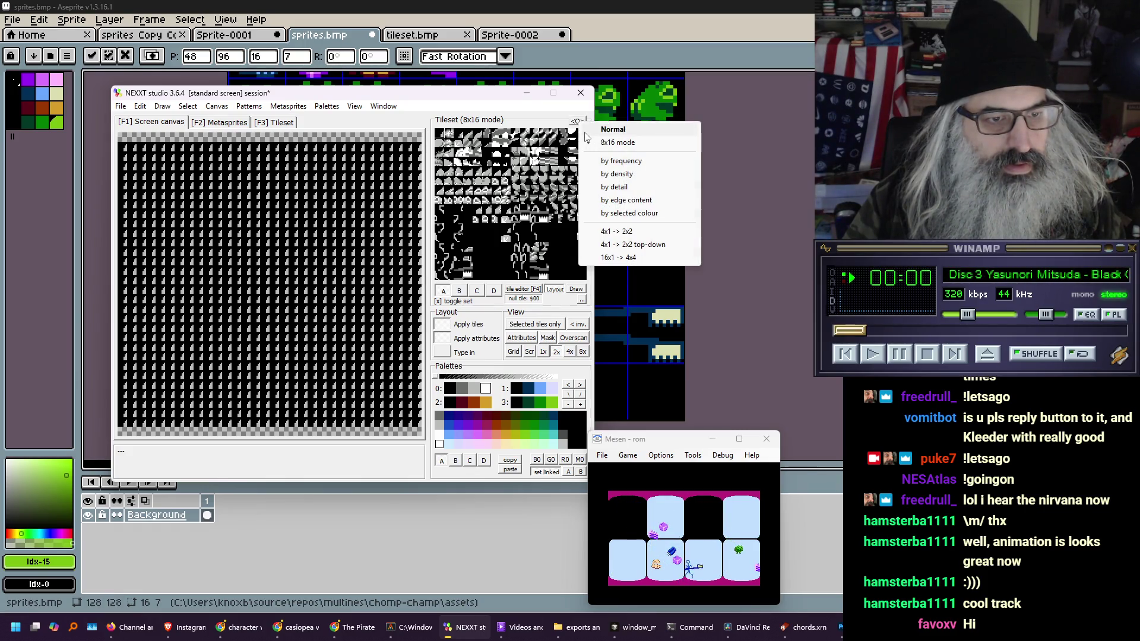
pyautogui.click(585, 132)
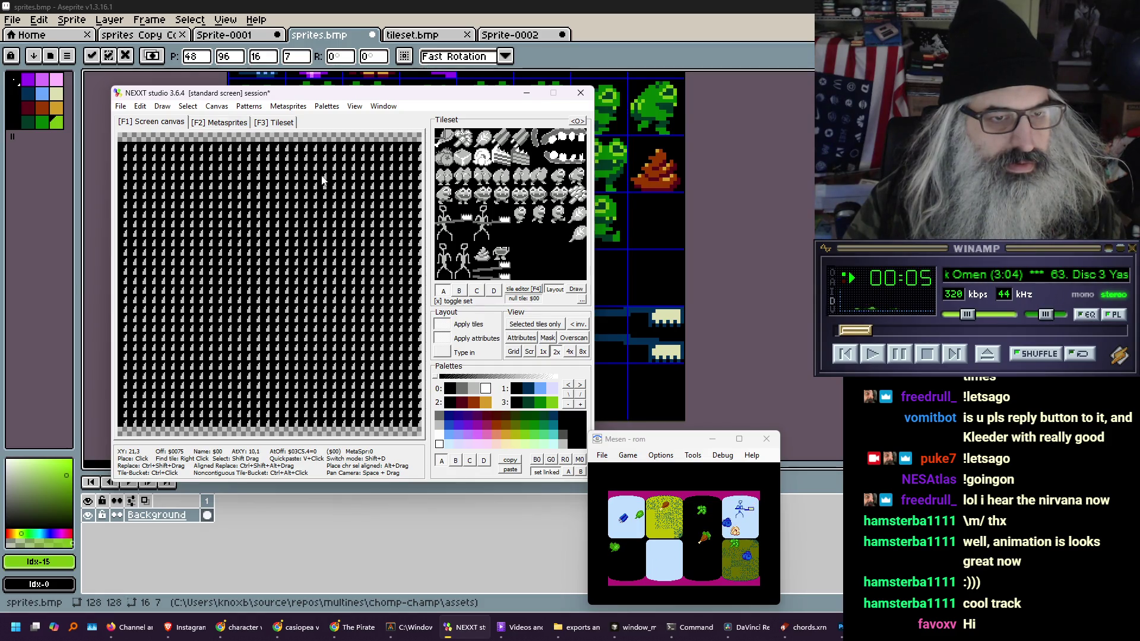
pyautogui.click(693, 59)
pyautogui.hotkey('ctrl', 'd')
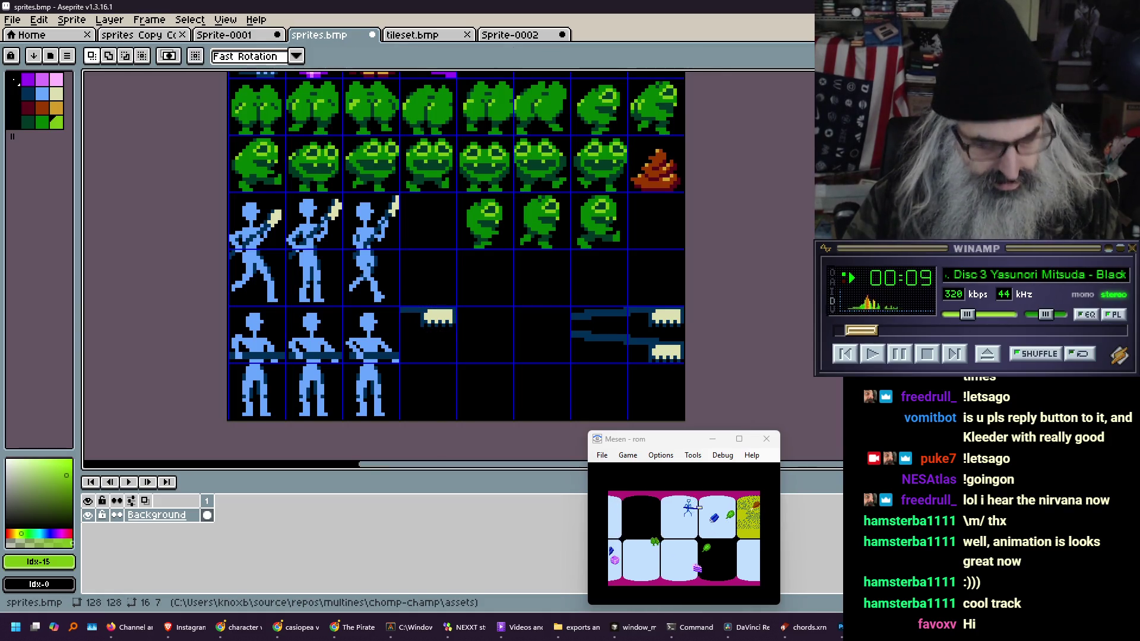
# Save sprites.bmp in Aseprite and re-import it as NEXXT's tileset
pyautogui.hotkey('ctrl', 's')
pyautogui.hotkey('alt', 'Tab')
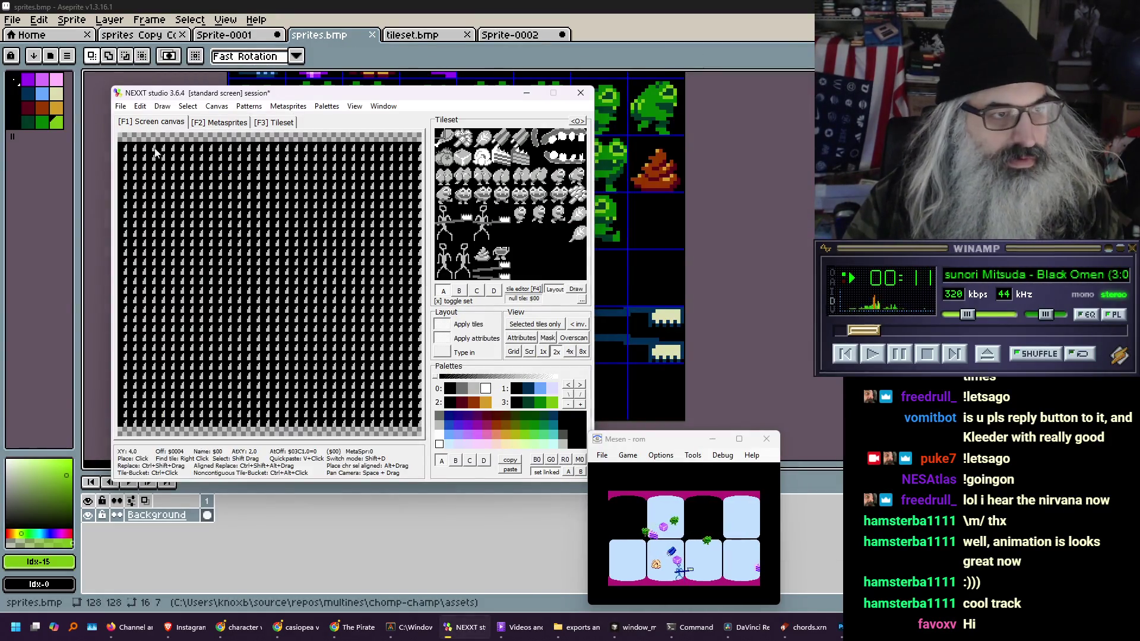
pyautogui.click(122, 106)
pyautogui.moveTo(205, 293)
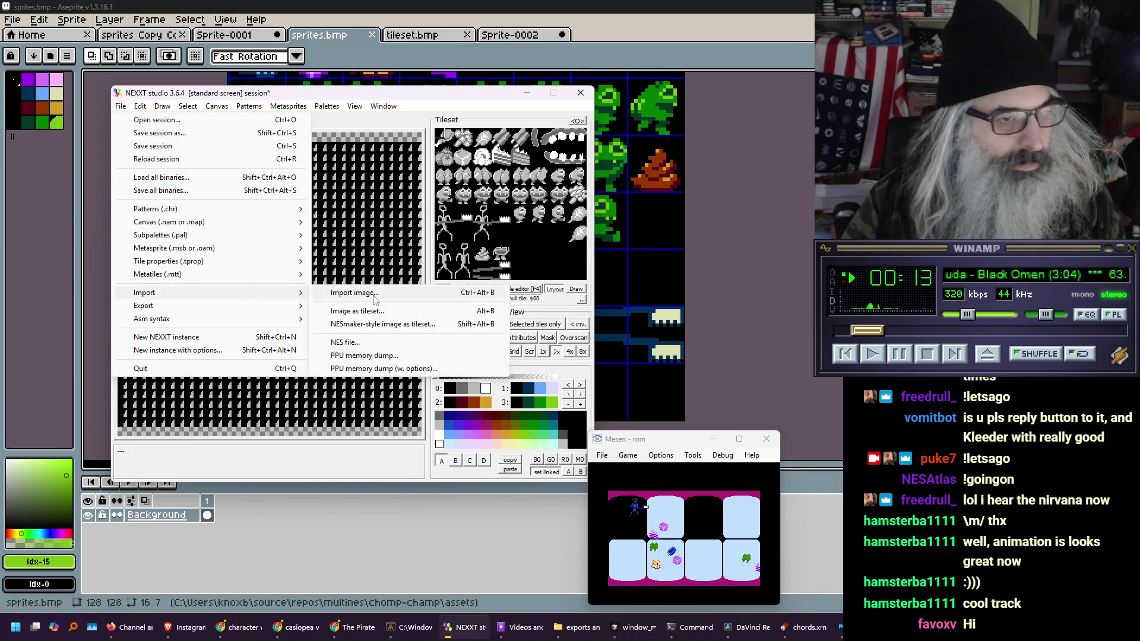
pyautogui.click(383, 311)
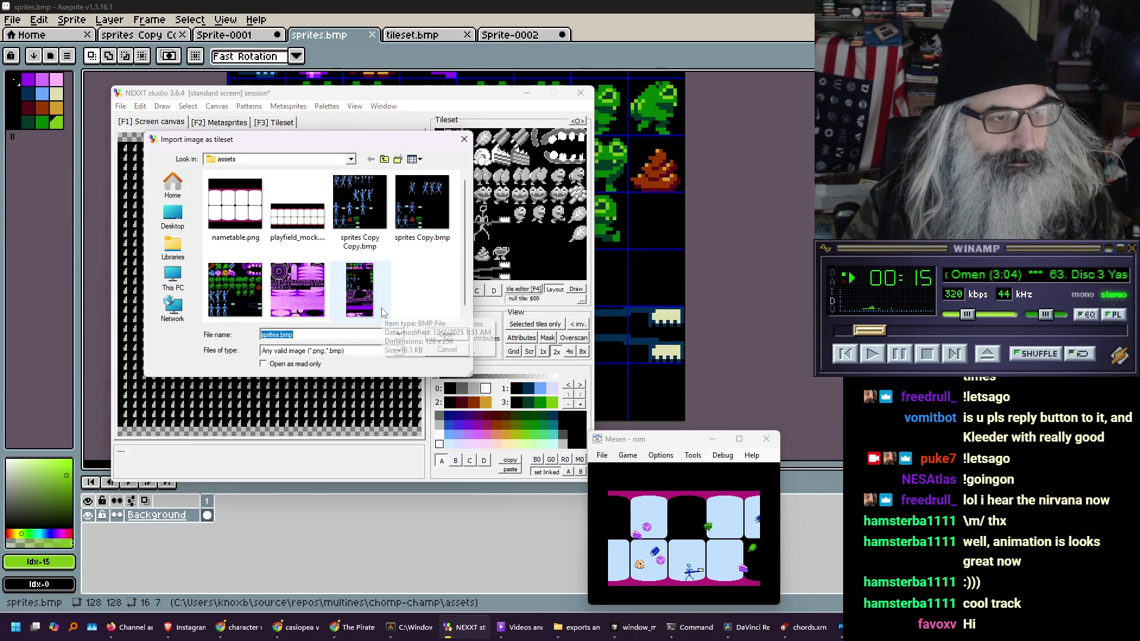
pyautogui.click(438, 335)
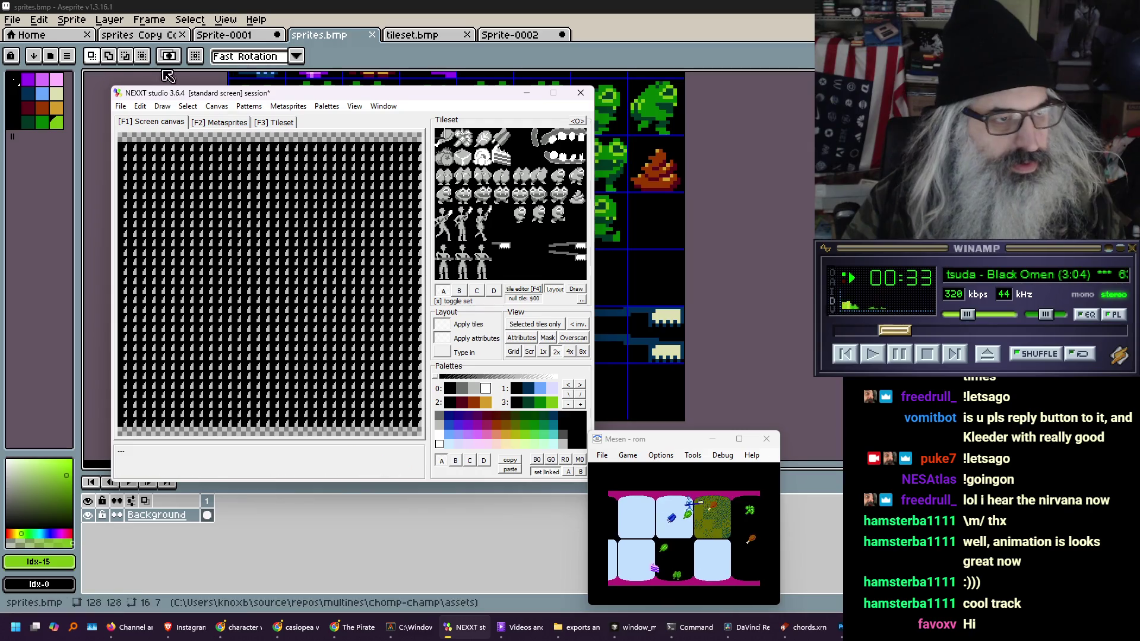
pyautogui.click(120, 106)
# Start saving the current 4K tile set as CHR and navigate up to the repos folder
pyautogui.moveTo(165, 209)
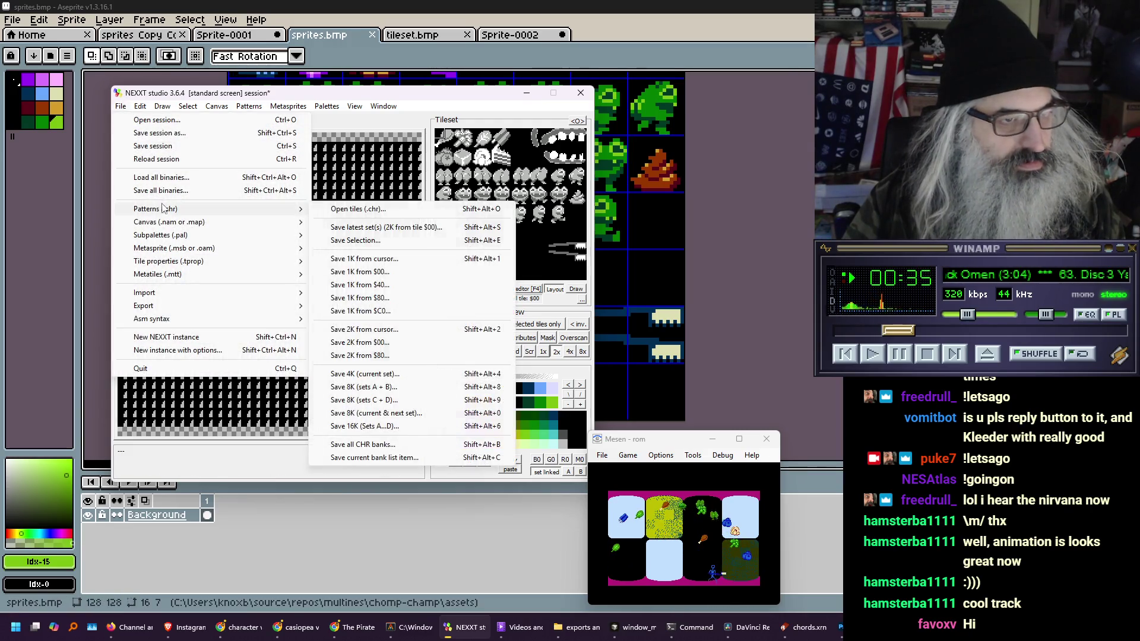
pyautogui.click(415, 373)
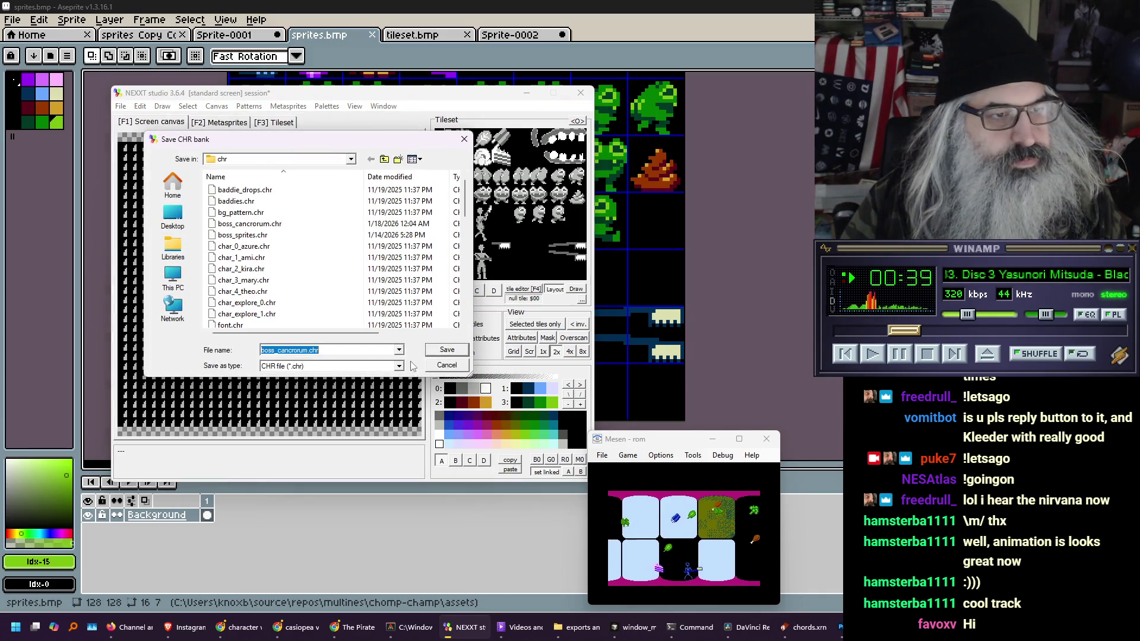
pyautogui.click(384, 159)
pyautogui.click(384, 159)
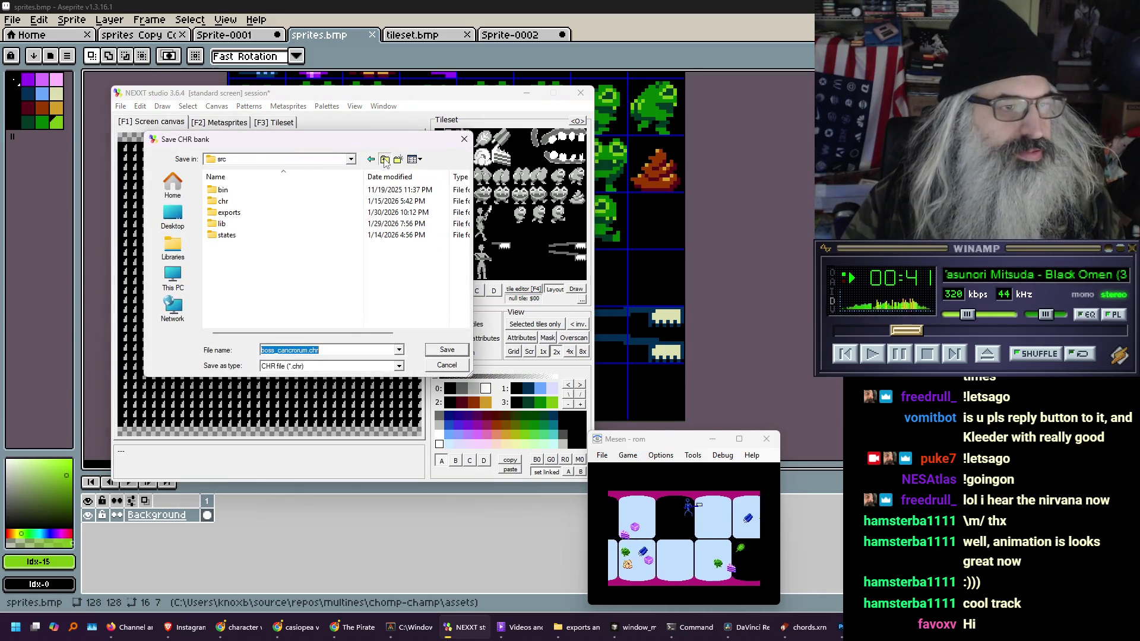
pyautogui.click(384, 159)
pyautogui.click(385, 159)
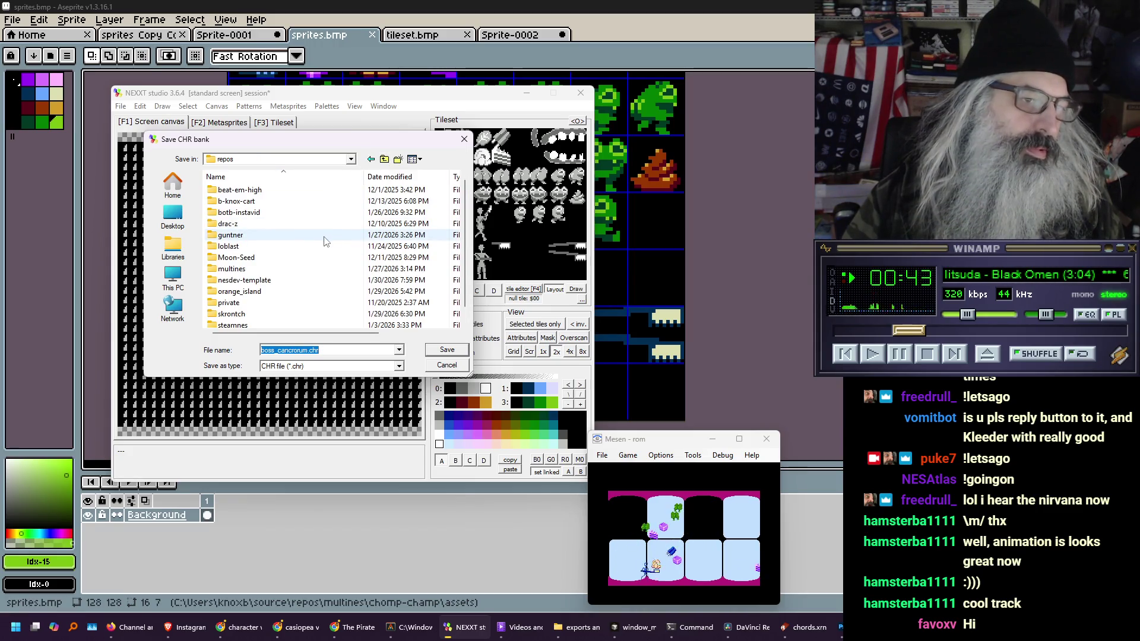
pyautogui.click(352, 159)
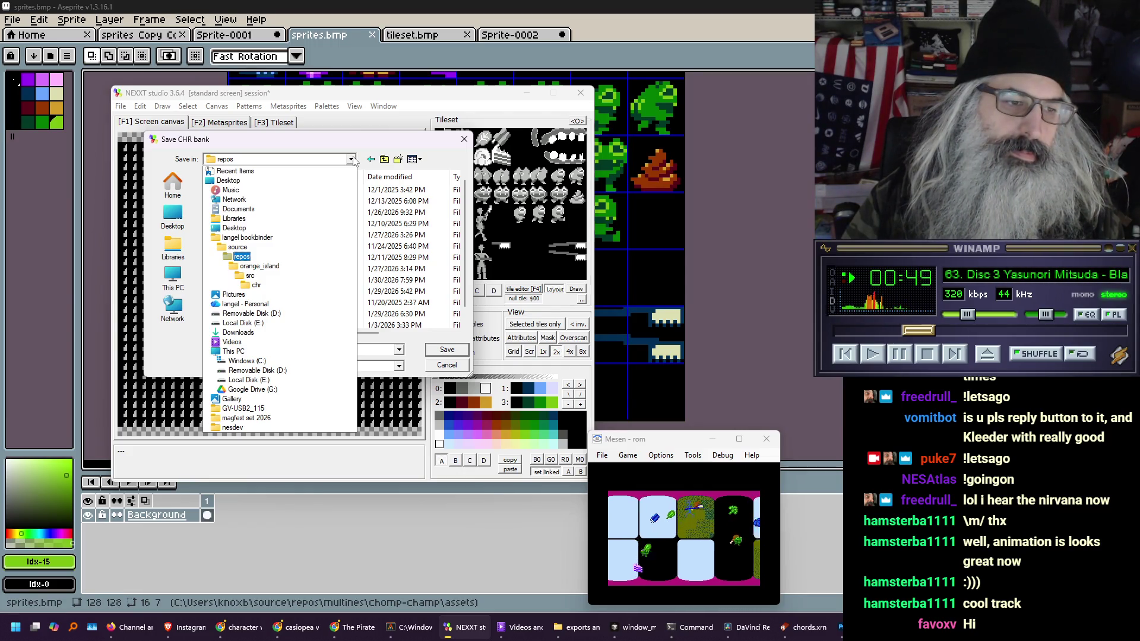
pyautogui.click(316, 157)
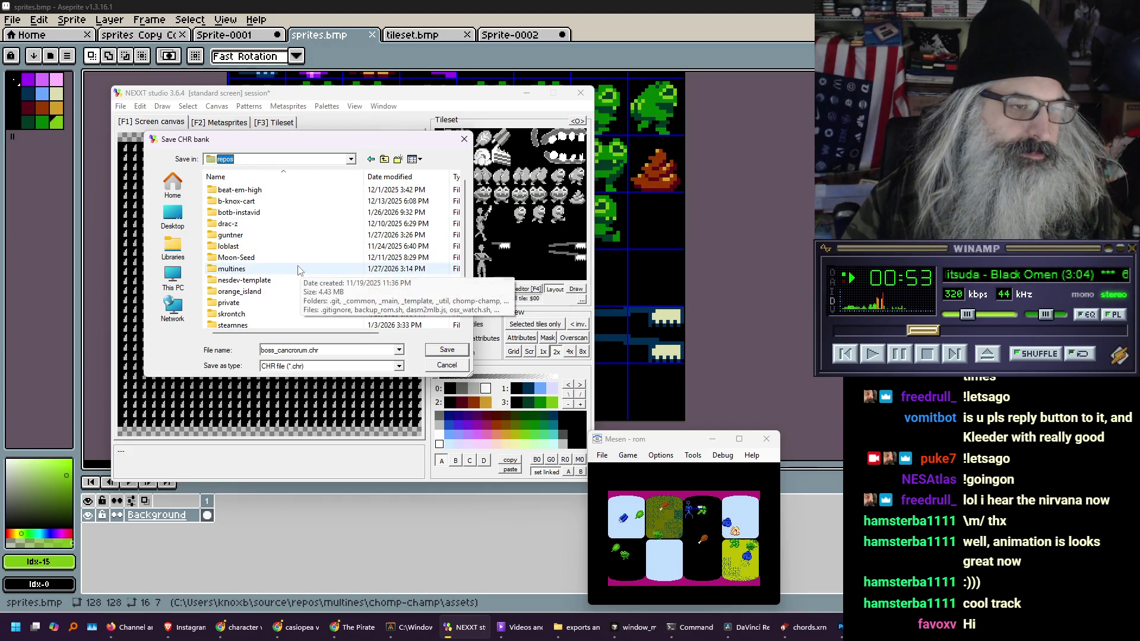
# Browse into multines/chomp-champ/assets and overwrite sprites.chr, confirming the replacement
pyautogui.scroll(-1, 283, 274)
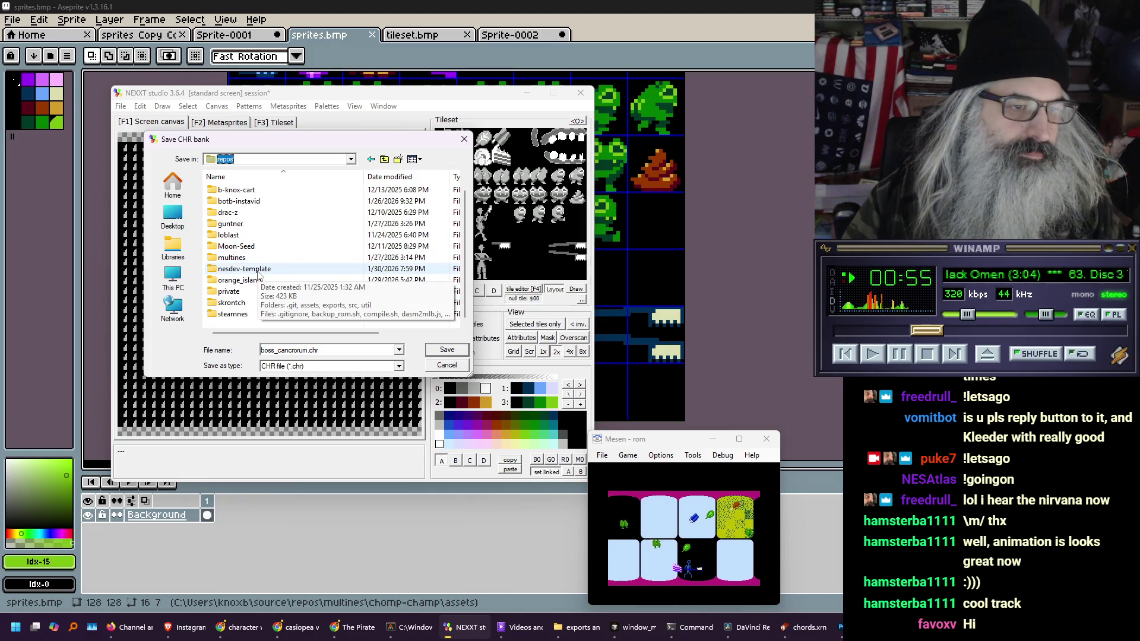
pyautogui.doubleClick(250, 257)
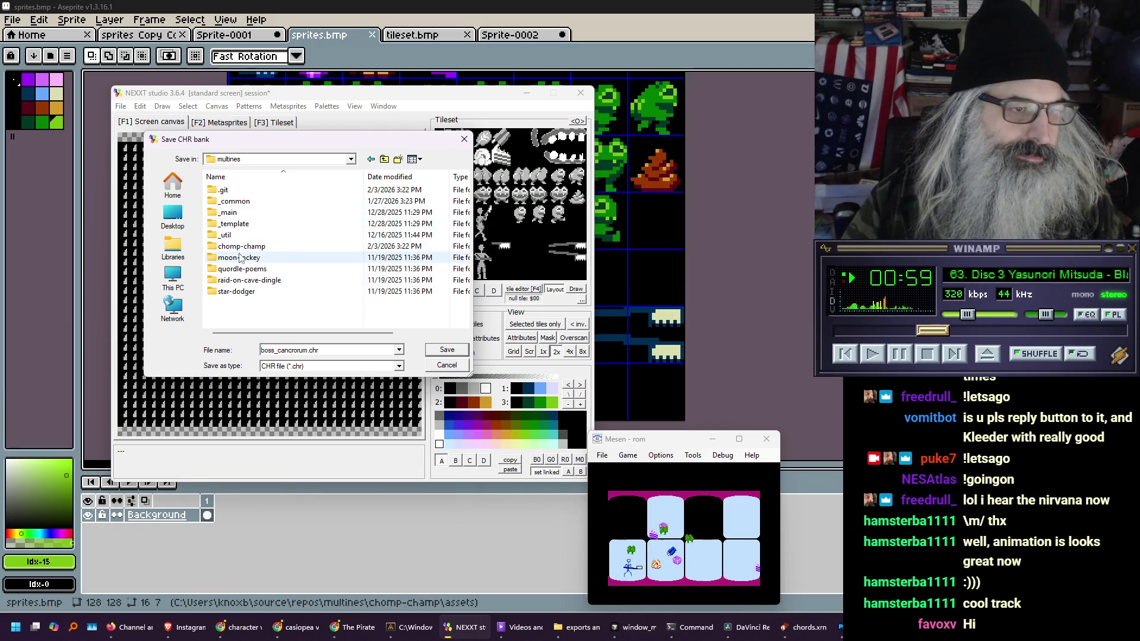
pyautogui.doubleClick(244, 247)
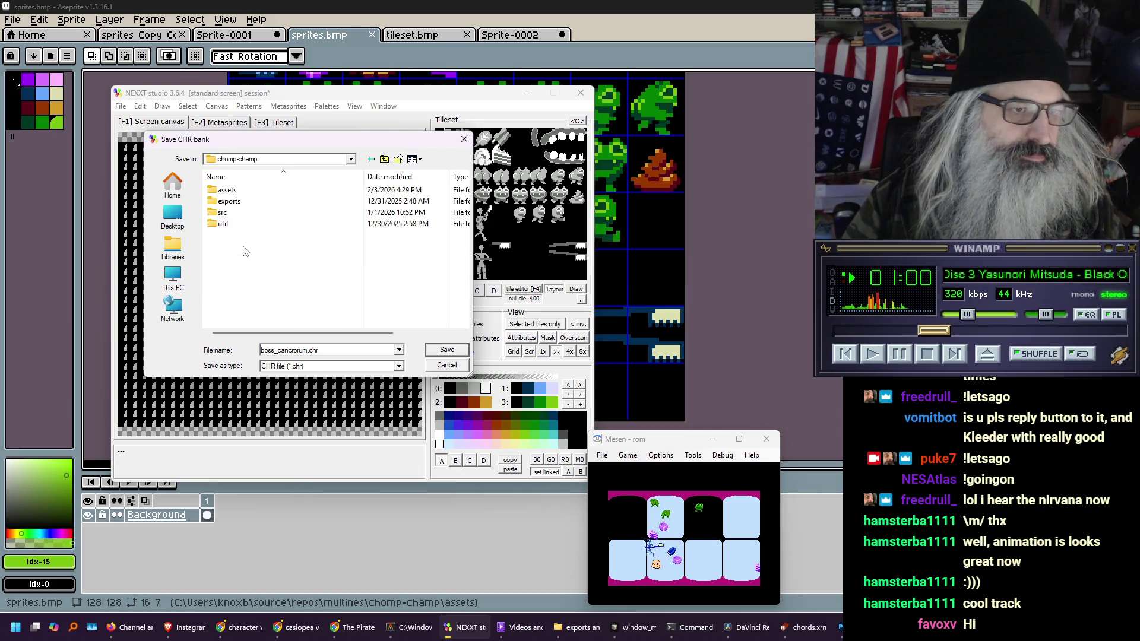
pyautogui.doubleClick(228, 190)
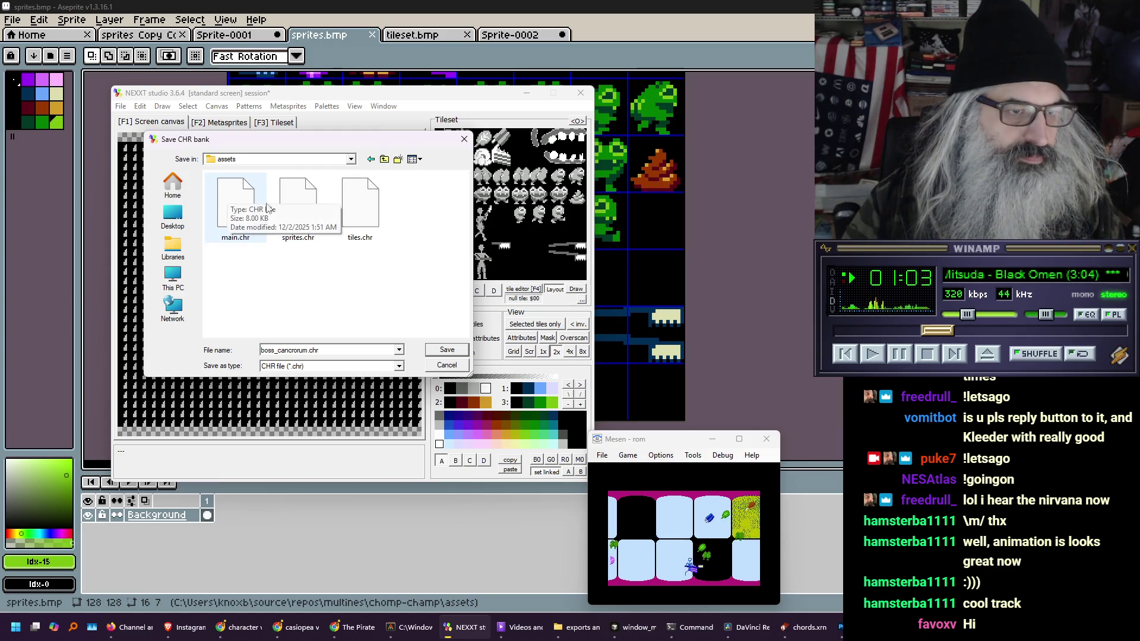
pyautogui.click(304, 208)
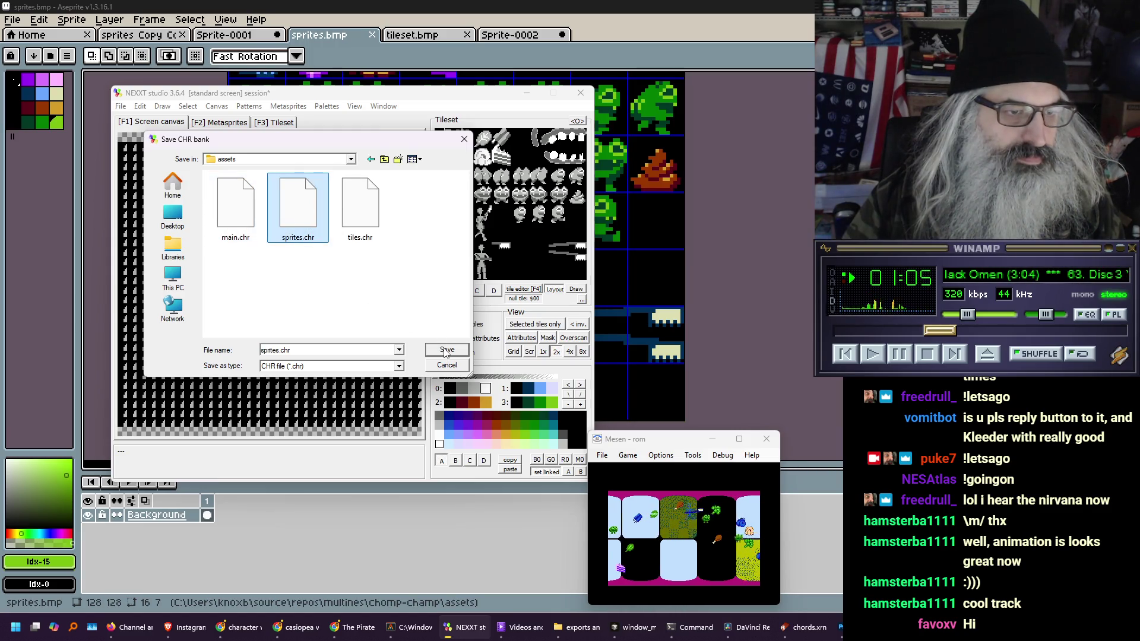
pyautogui.click(445, 350)
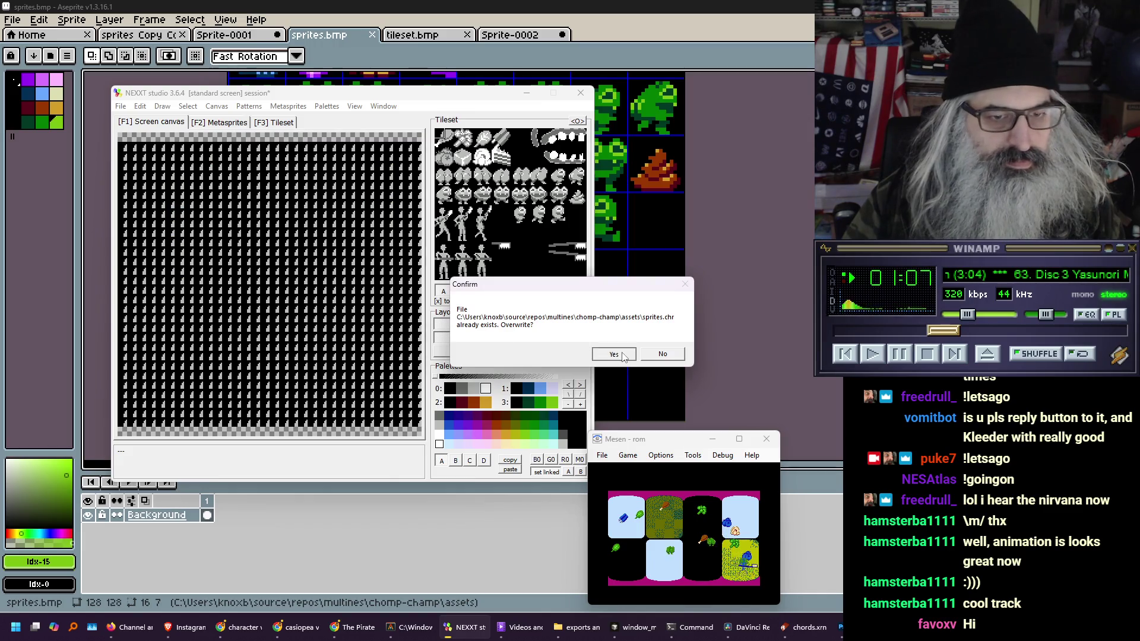
pyautogui.click(618, 355)
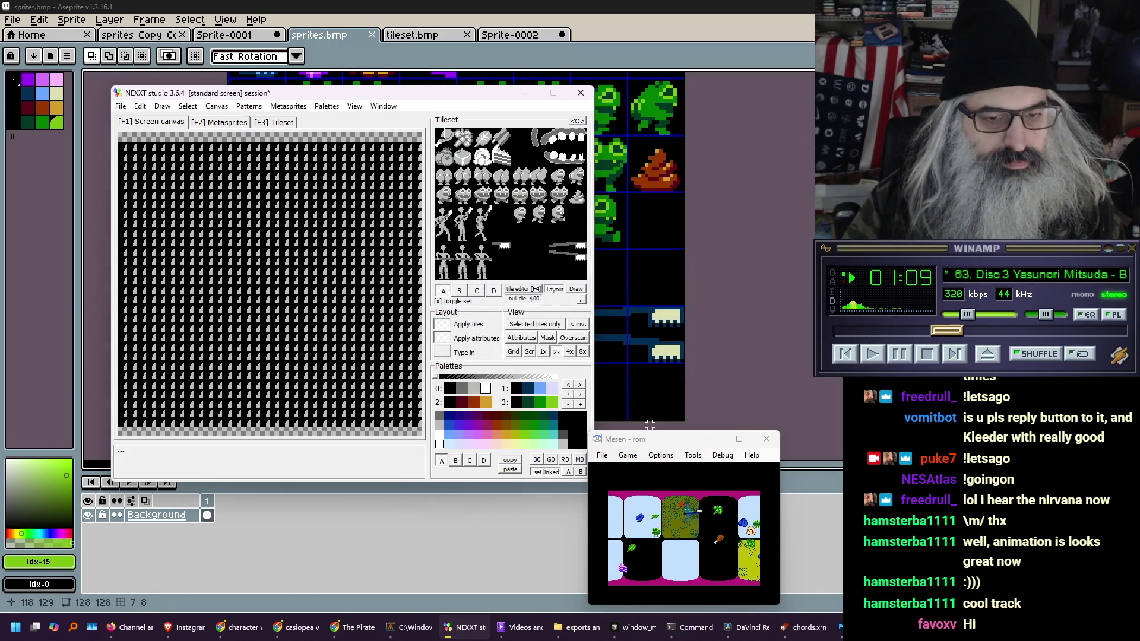
pyautogui.click(660, 444)
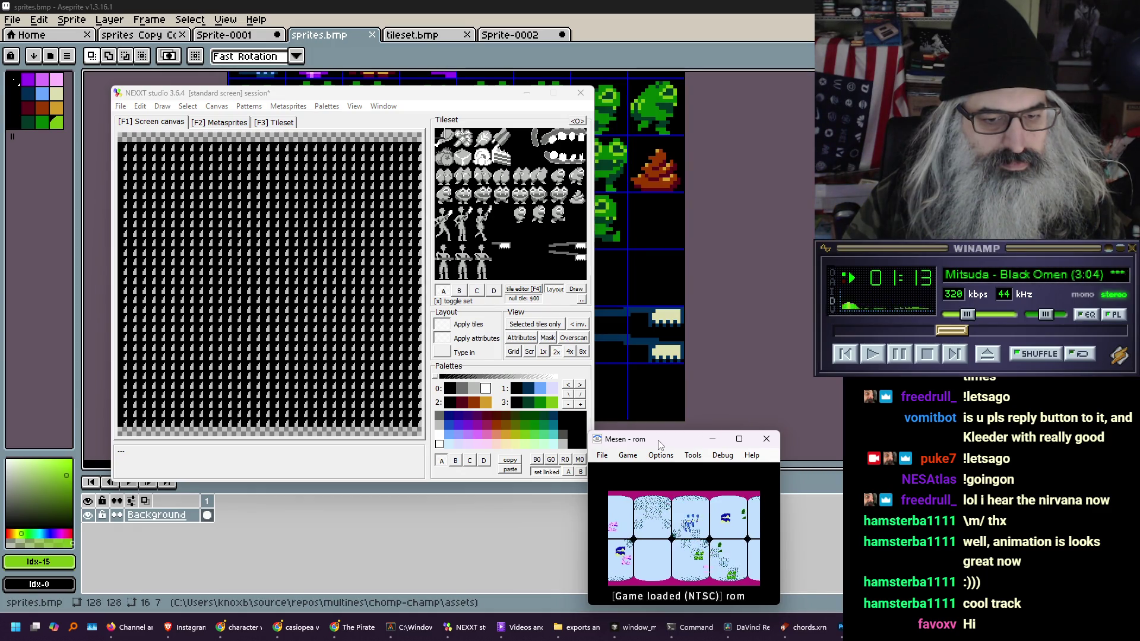
# Move Mesen up and left and scale its game display to 3x
pyautogui.moveTo(660, 444); pyautogui.dragTo(532, 356)
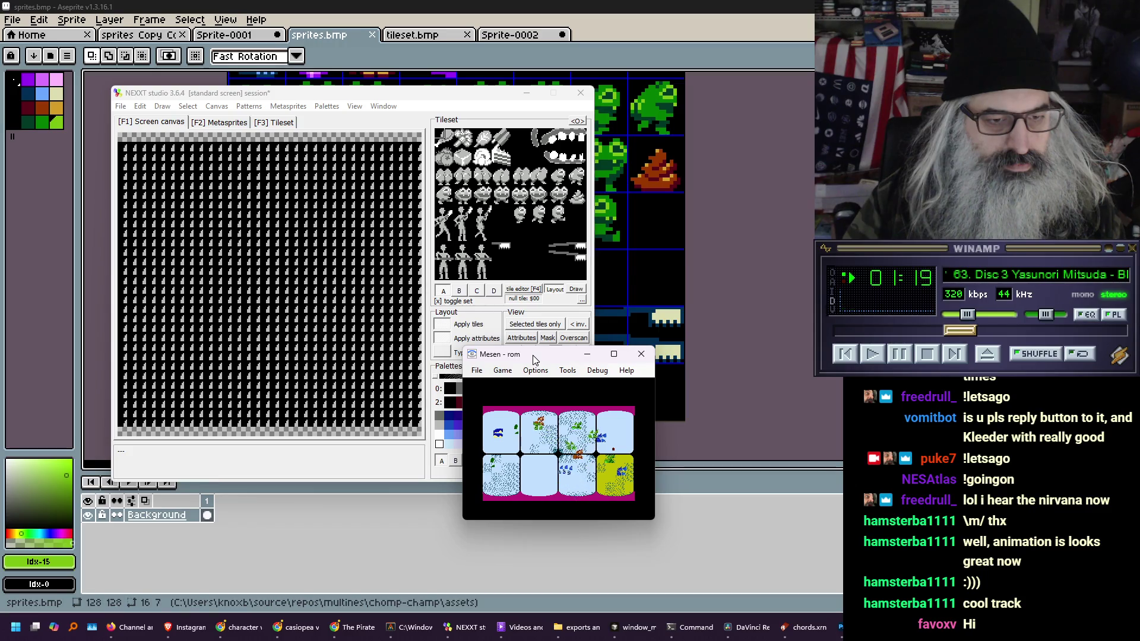
pyautogui.moveTo(532, 355)
pyautogui.mouseDown()
pyautogui.moveTo(229, 150)
pyautogui.moveTo(225, 159)
pyautogui.mouseUp()
pyautogui.hotkey('alt', '3')
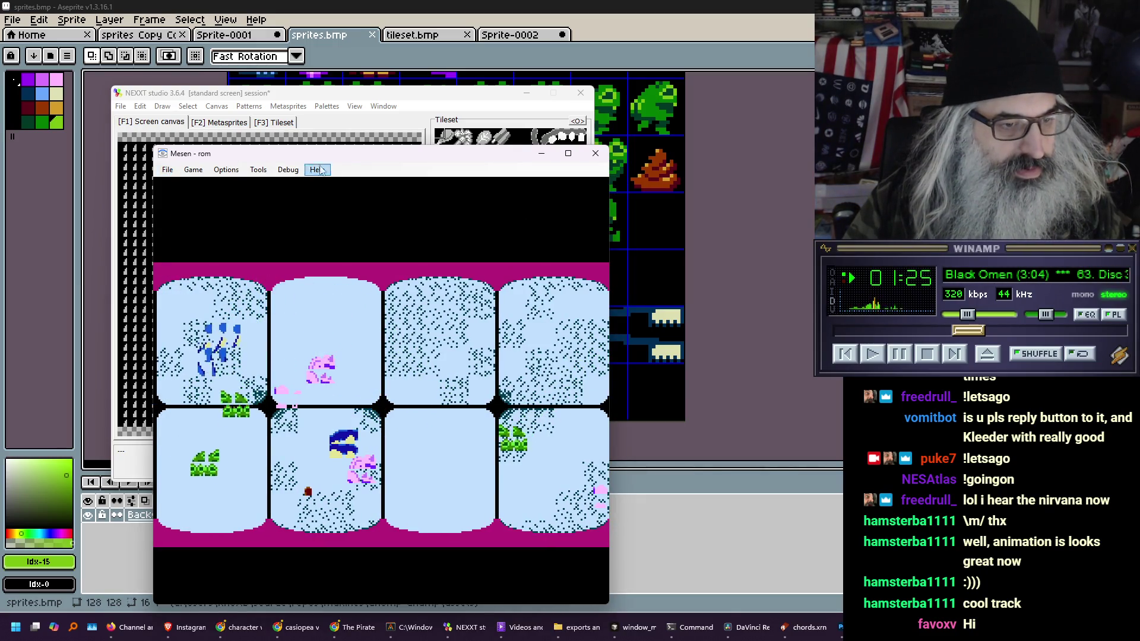
# Open the PPU Viewer's CHR and Sprite views, then uncover NEXXT beside Mesen
pyautogui.click(289, 171)
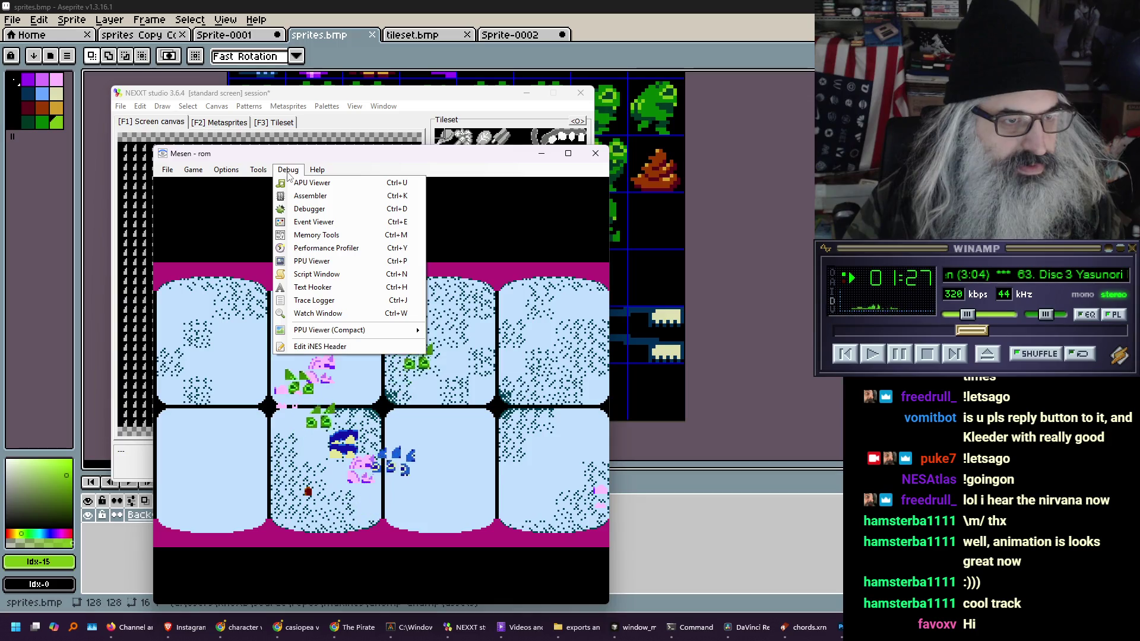
pyautogui.click(323, 262)
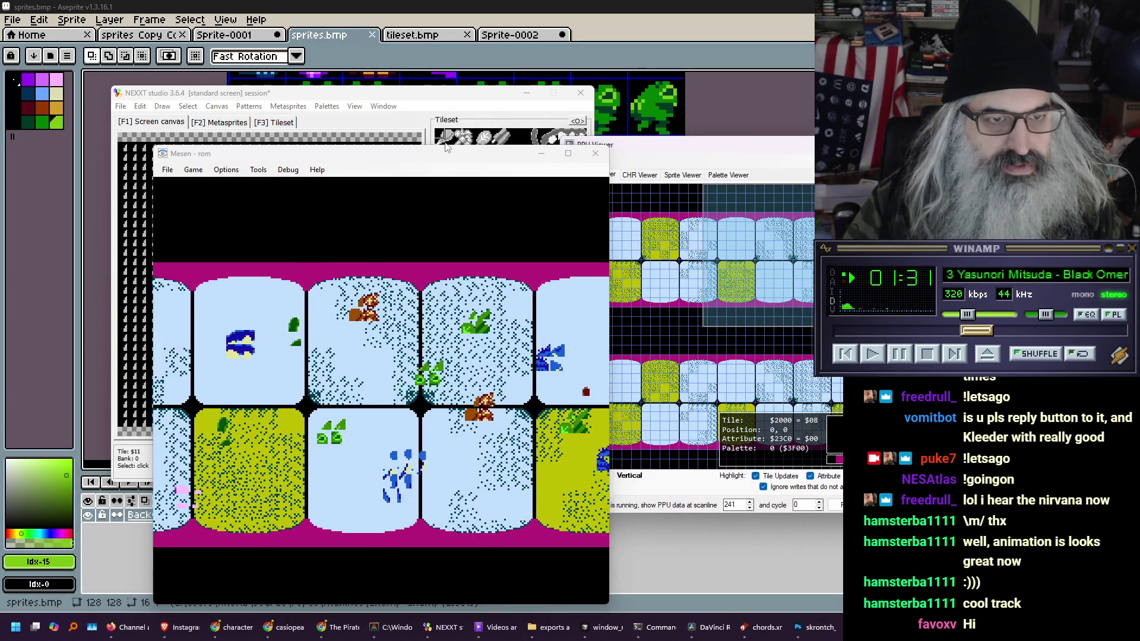
pyautogui.moveTo(445, 161); pyautogui.dragTo(373, 110)
pyautogui.click(638, 174)
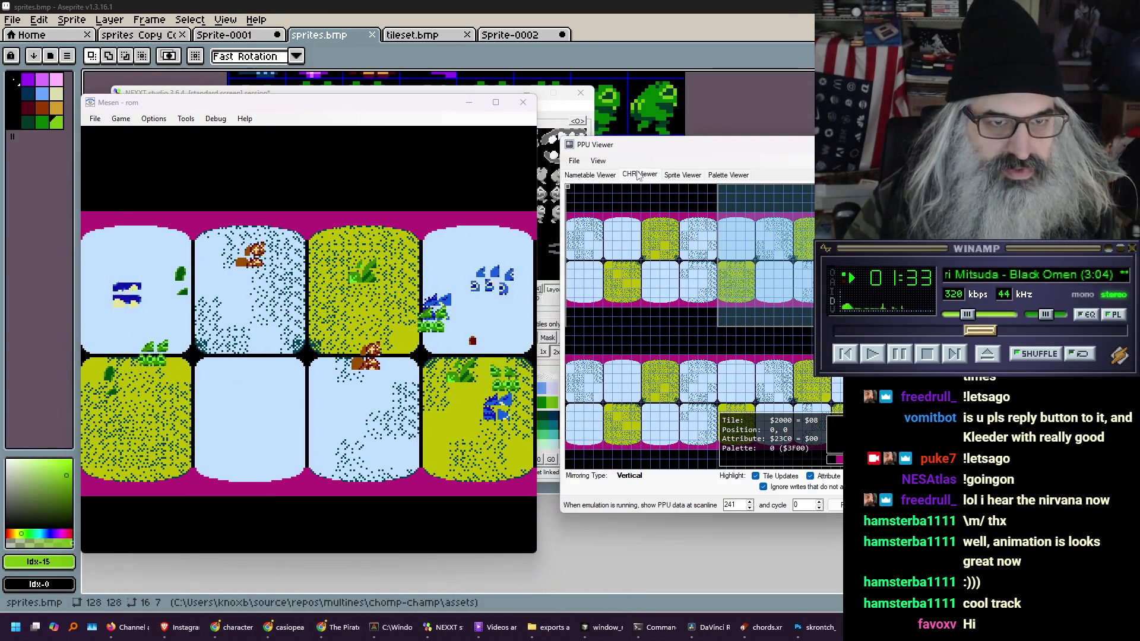
pyautogui.click(692, 178)
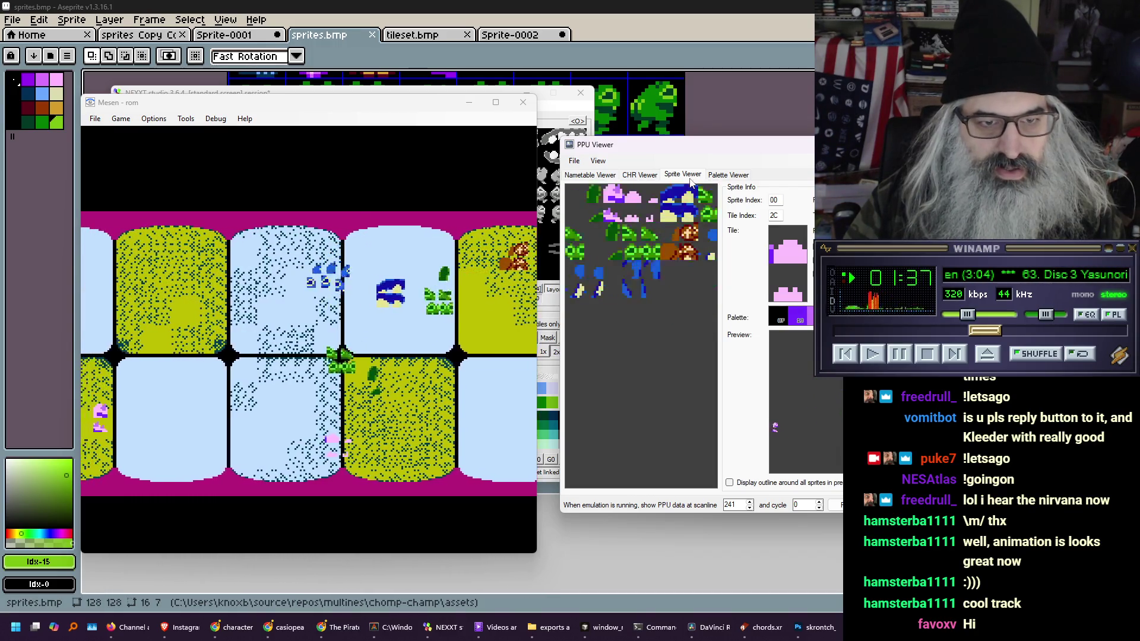
pyautogui.click(562, 112)
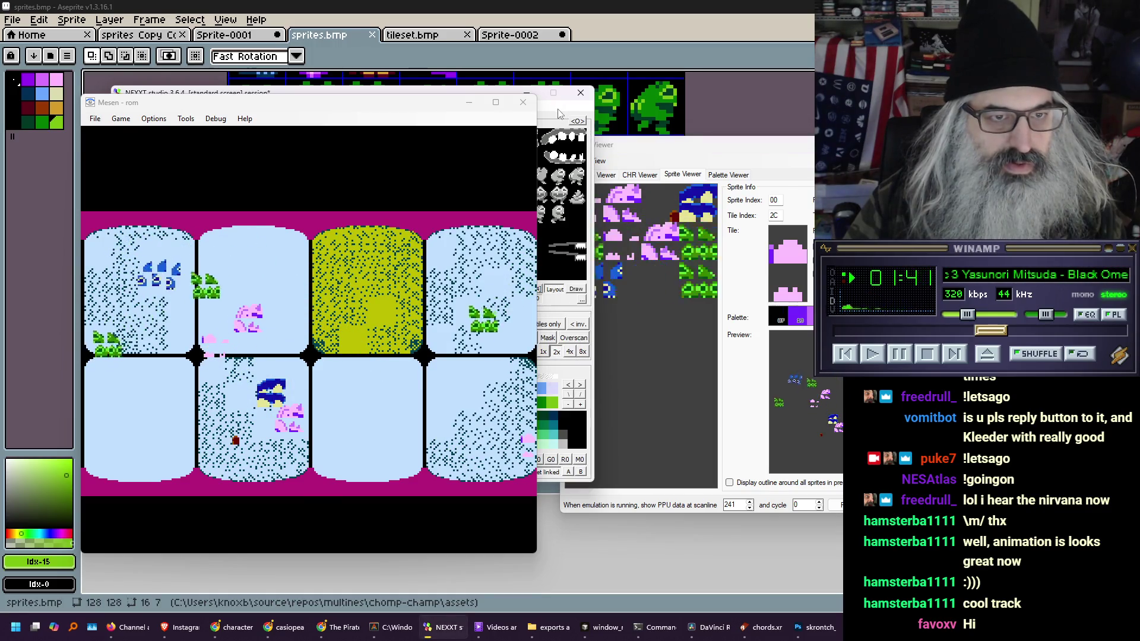
pyautogui.moveTo(434, 102)
pyautogui.mouseDown()
pyautogui.moveTo(428, 124)
pyautogui.moveTo(690, 86)
pyautogui.mouseUp()
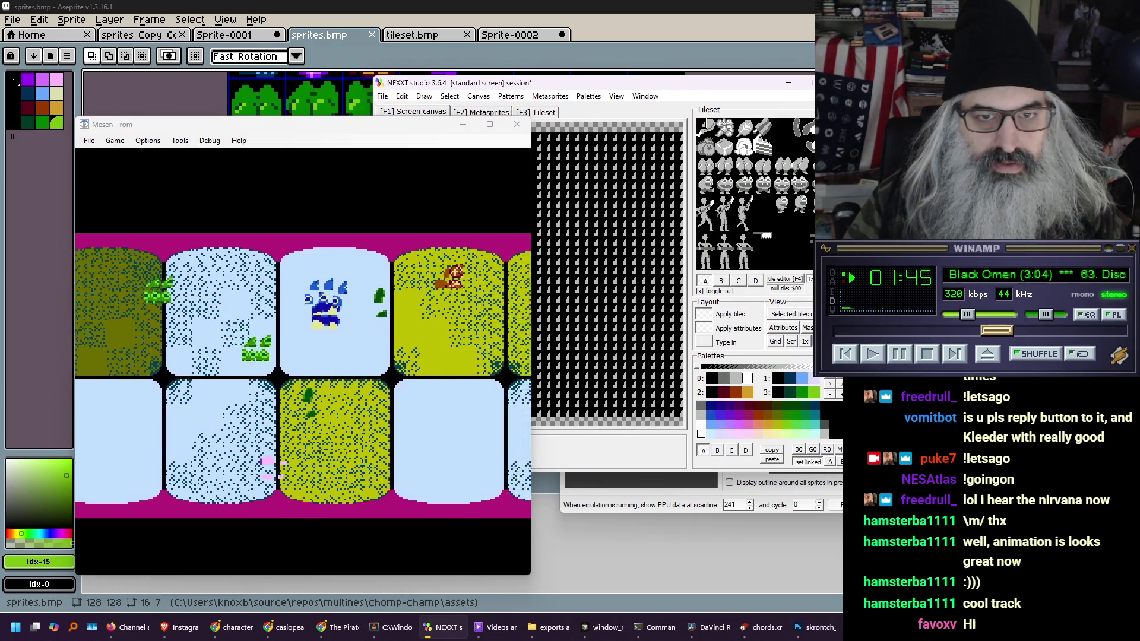
# Save the 4K sprite tiles over sprites.chr again, confirm the overwrite, and move Mesen left
pyautogui.click(383, 97)
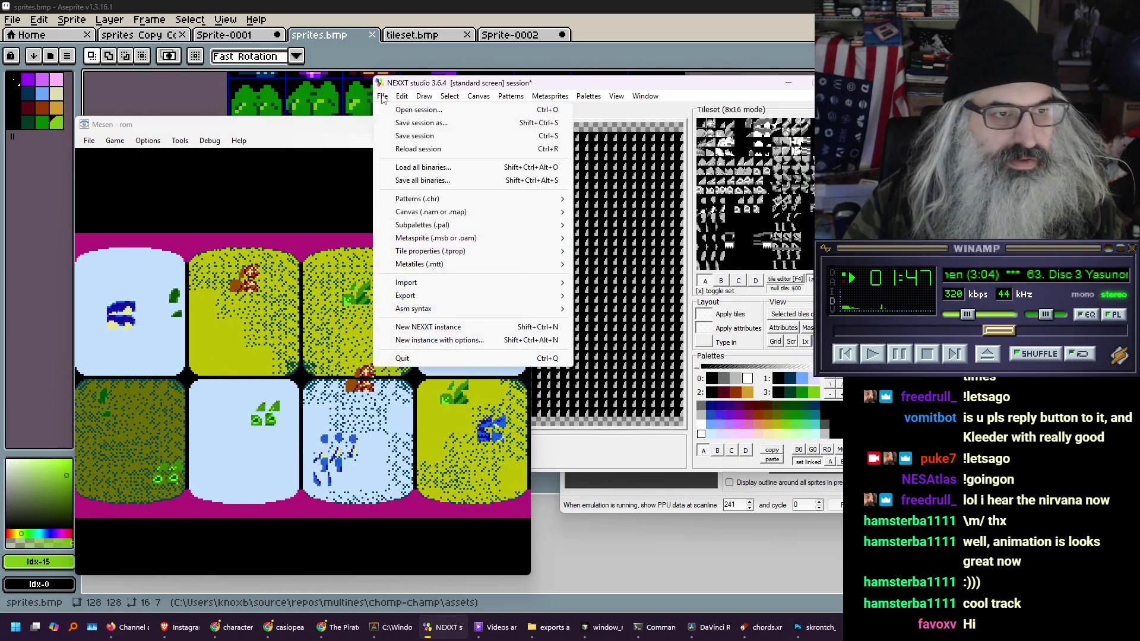
pyautogui.moveTo(437, 203)
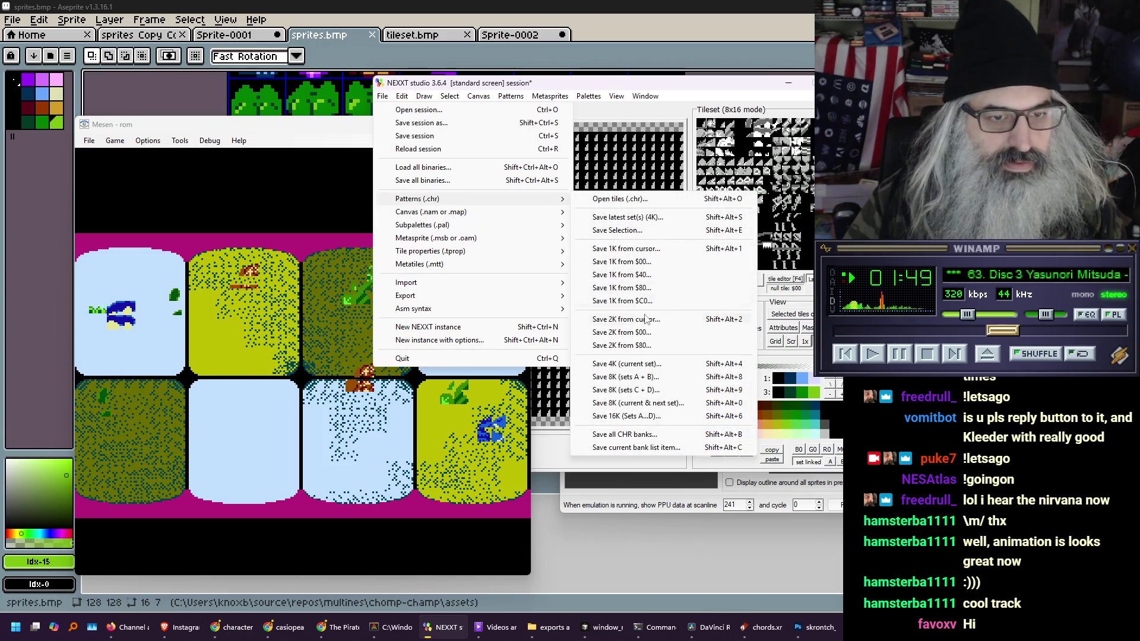
pyautogui.click(643, 368)
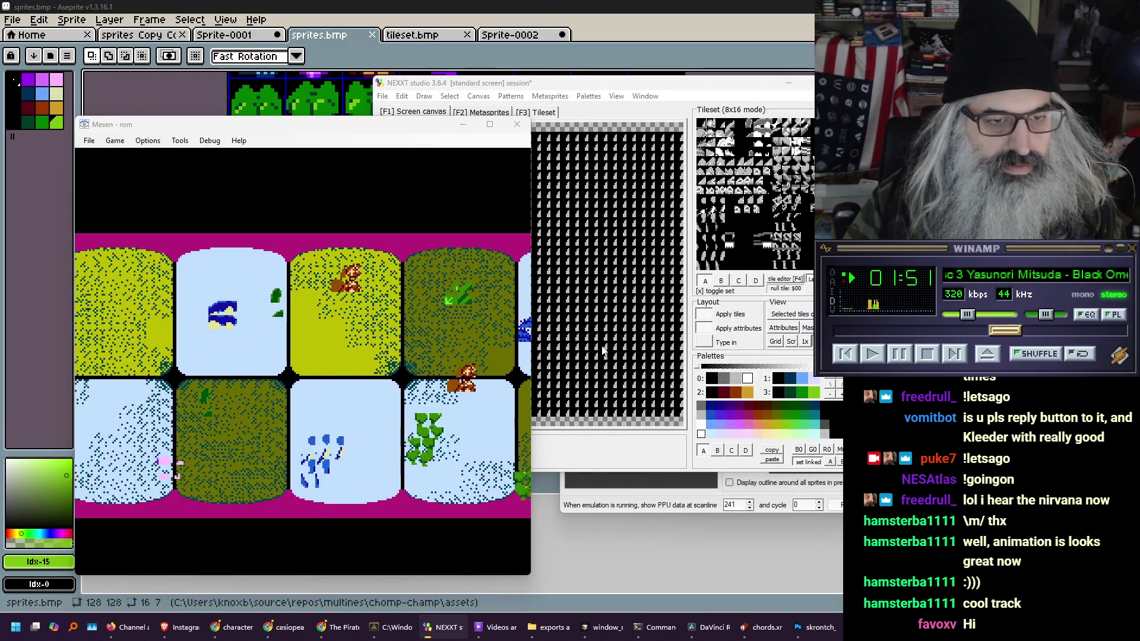
pyautogui.moveTo(277, 128); pyautogui.dragTo(760, 175)
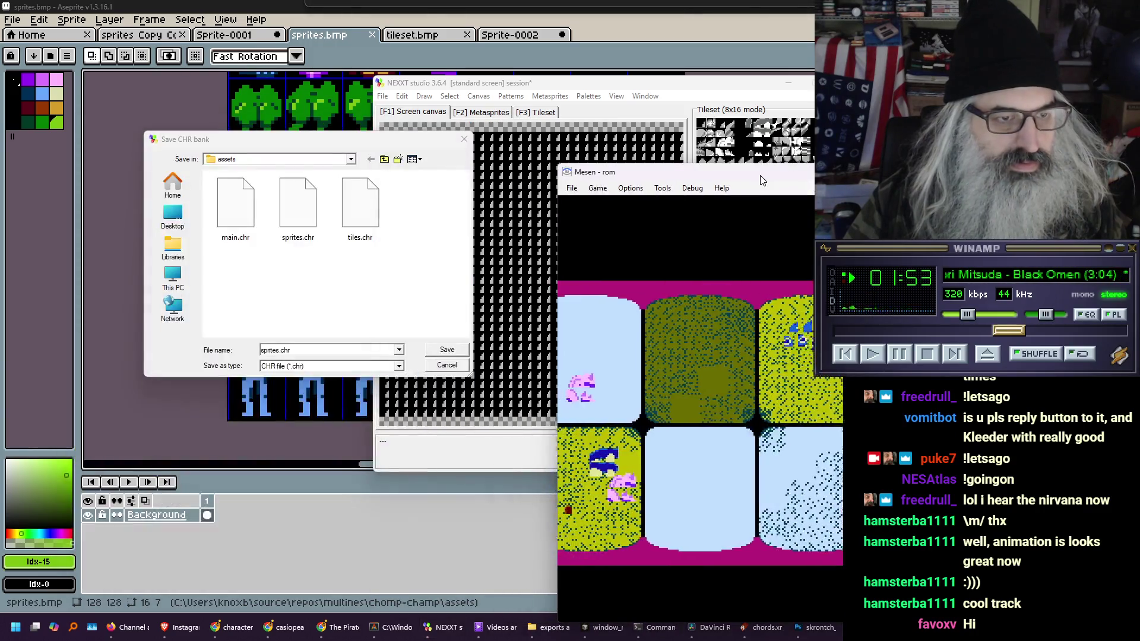
pyautogui.click(447, 350)
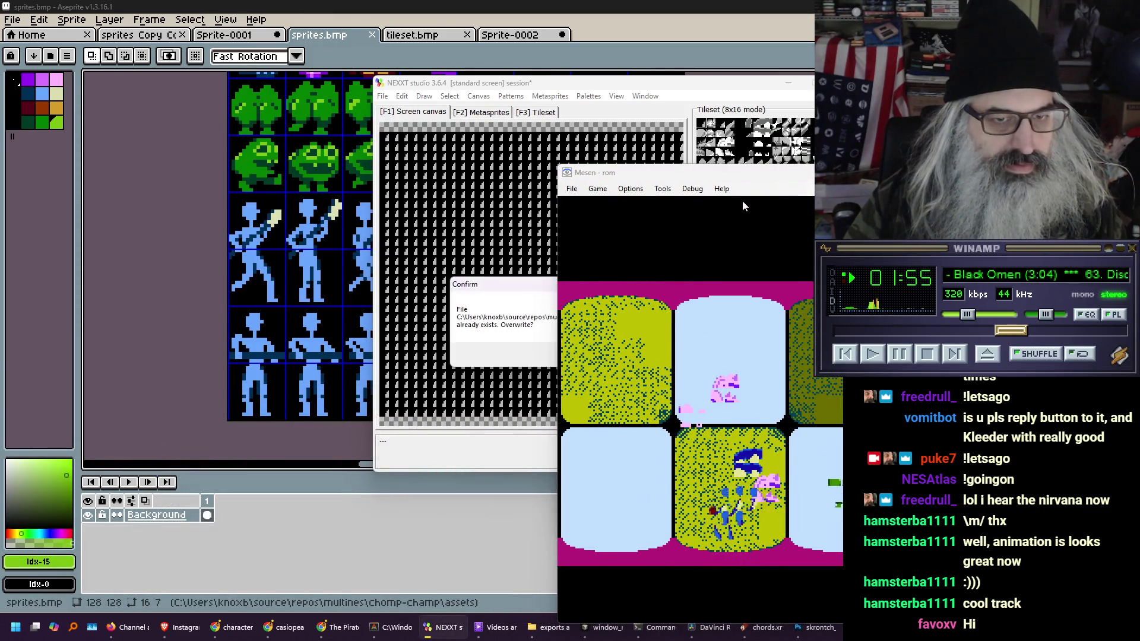
pyautogui.moveTo(469, 284); pyautogui.dragTo(290, 251)
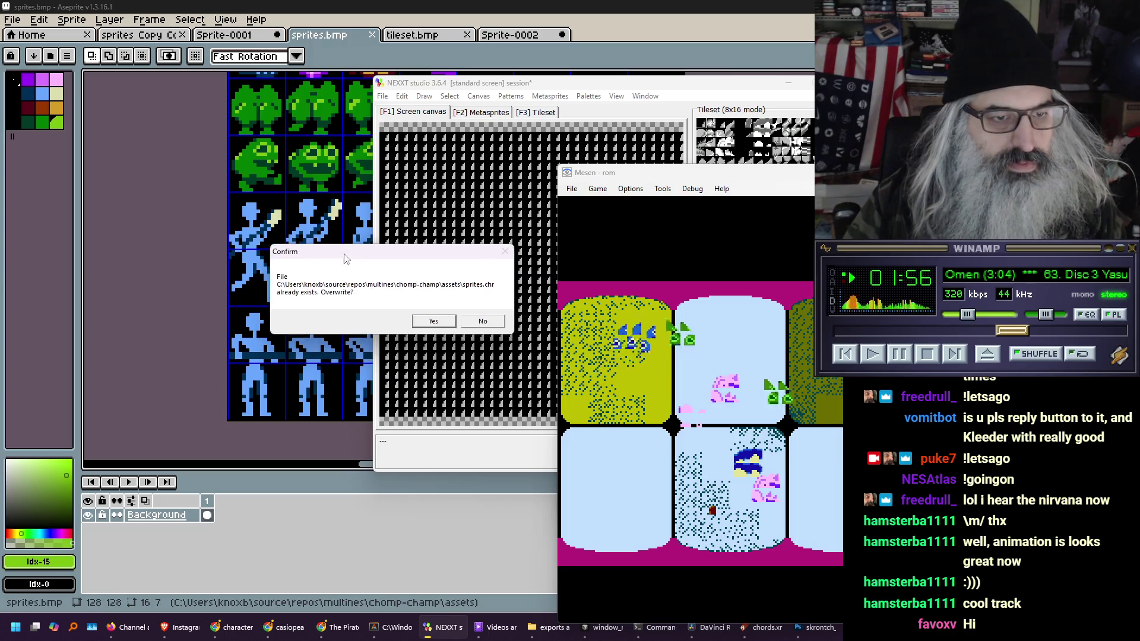
pyautogui.click(432, 322)
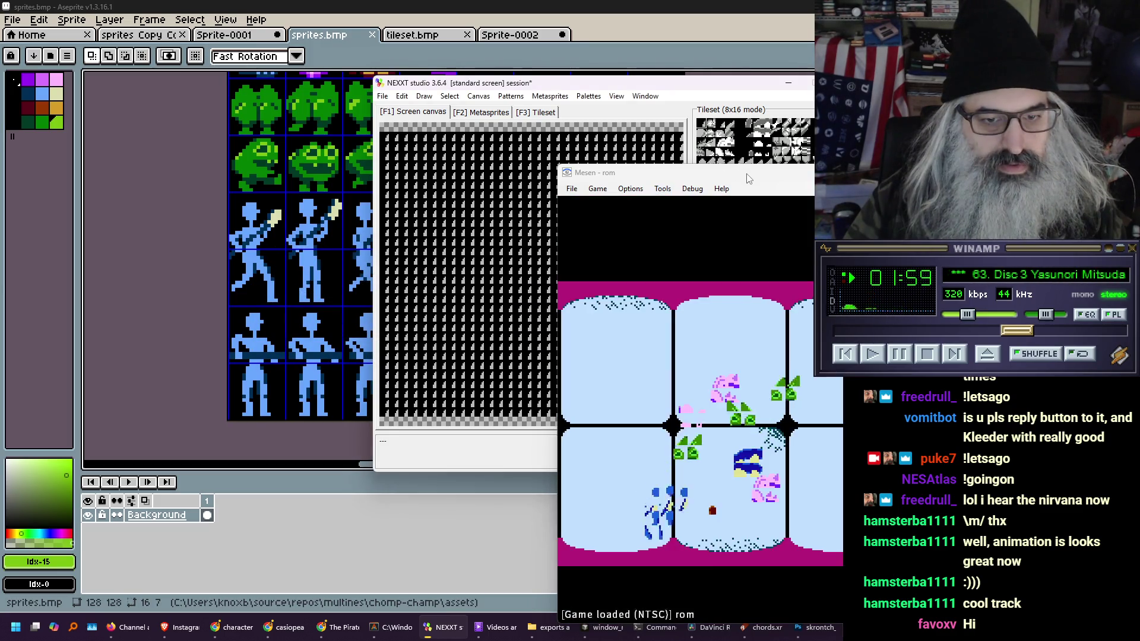
pyautogui.moveTo(748, 179)
pyautogui.mouseDown()
pyautogui.moveTo(208, 191)
pyautogui.moveTo(249, 125)
pyautogui.moveTo(234, 141)
pyautogui.mouseUp()
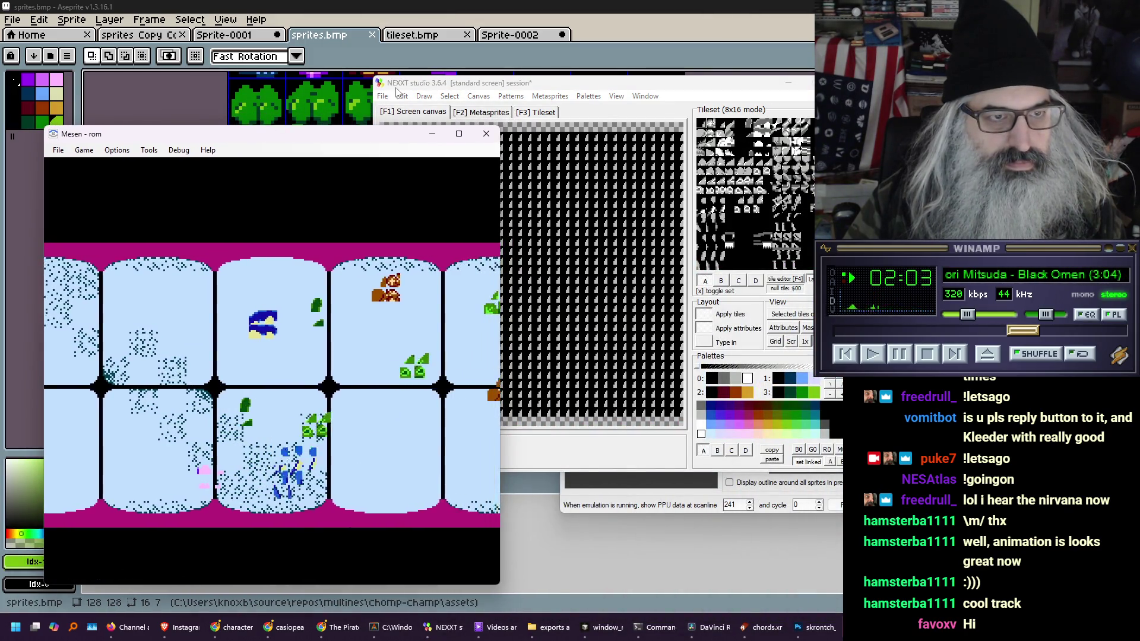
# Shrink Mesen to 1x, re-import sprites.bmp, and set the tileset display to Normal
pyautogui.hotkey('alt', '1')
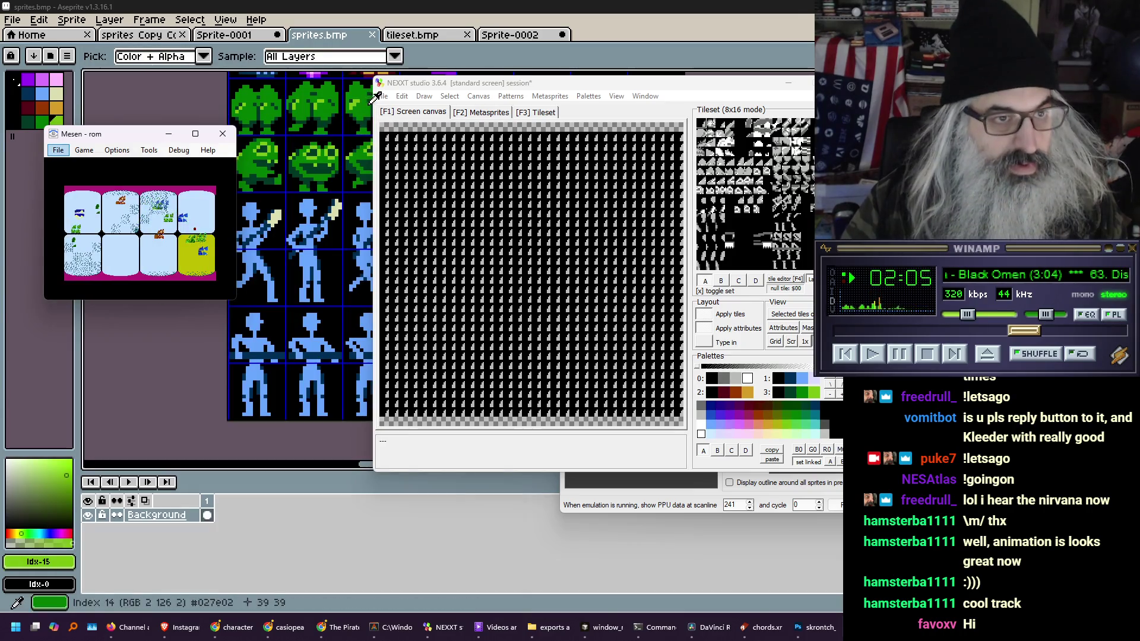
pyautogui.click(381, 96)
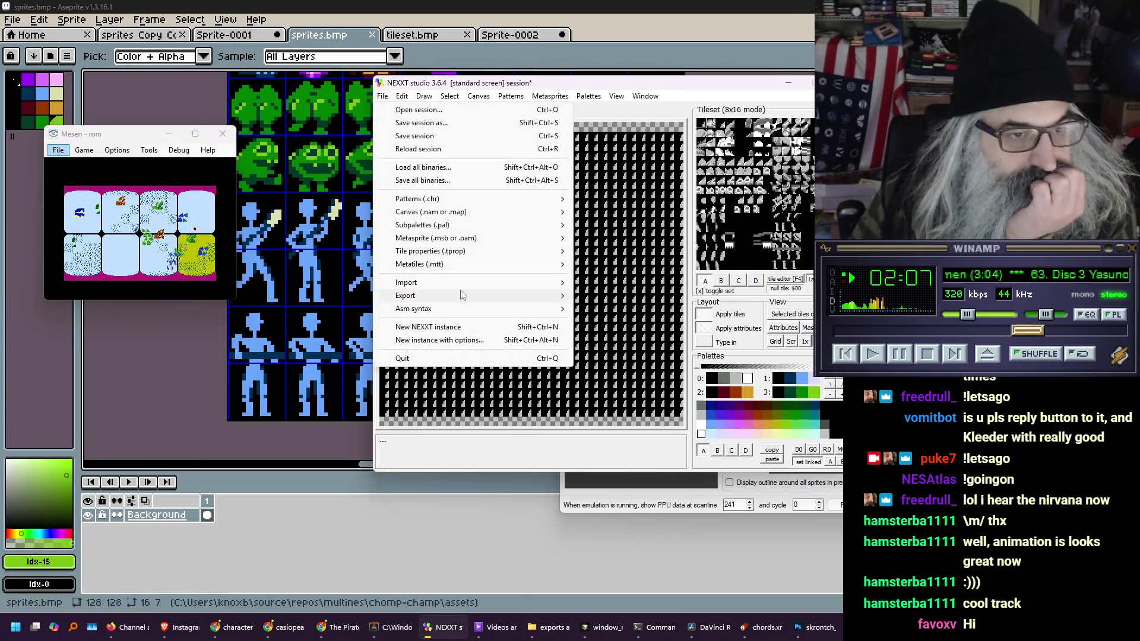
pyautogui.moveTo(416, 283)
pyautogui.click(635, 302)
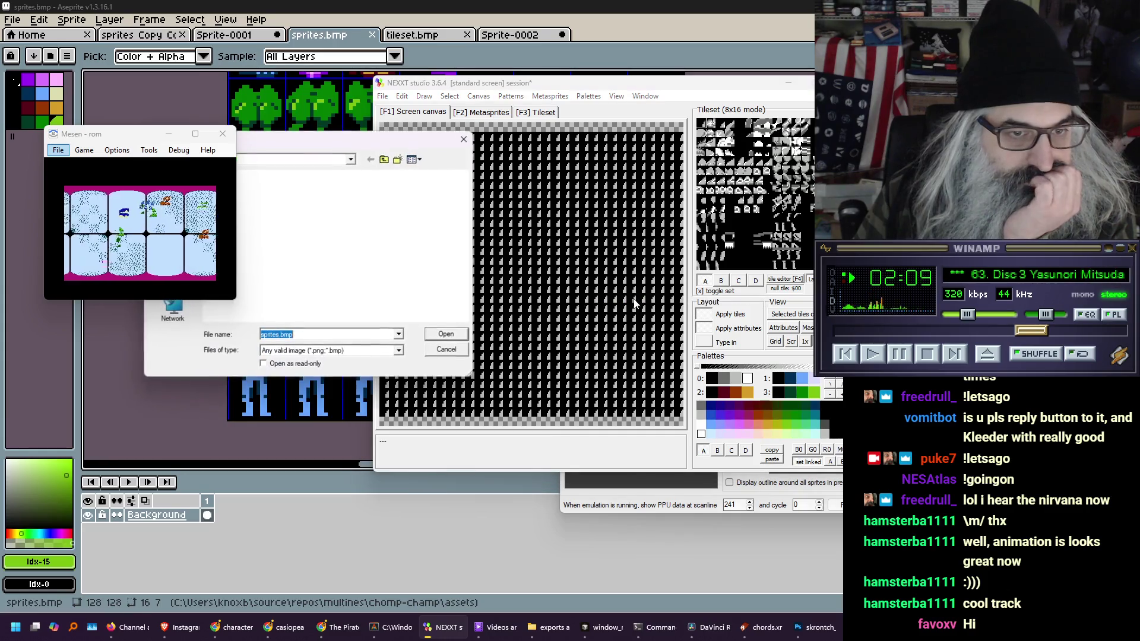
pyautogui.click(451, 335)
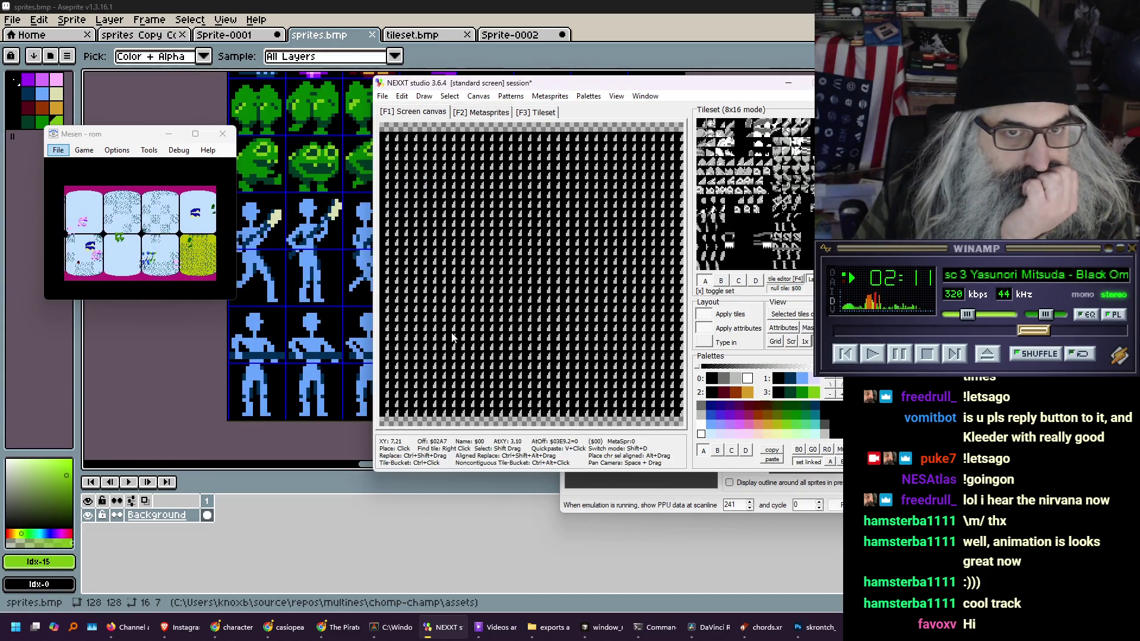
pyautogui.moveTo(497, 85); pyautogui.dragTo(387, 100)
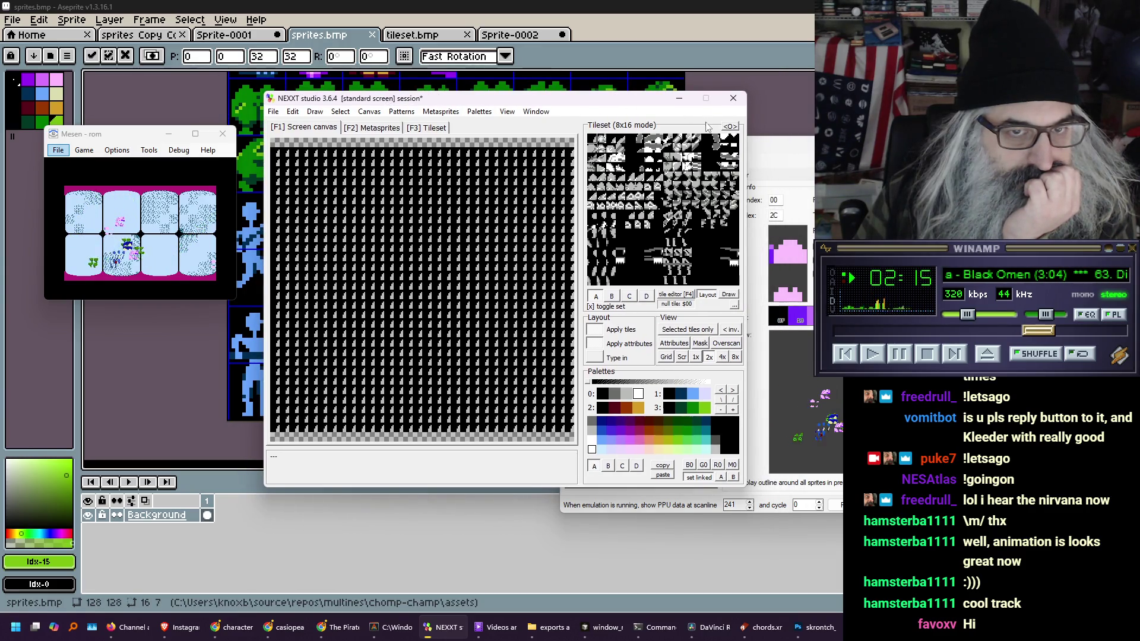
pyautogui.click(734, 127)
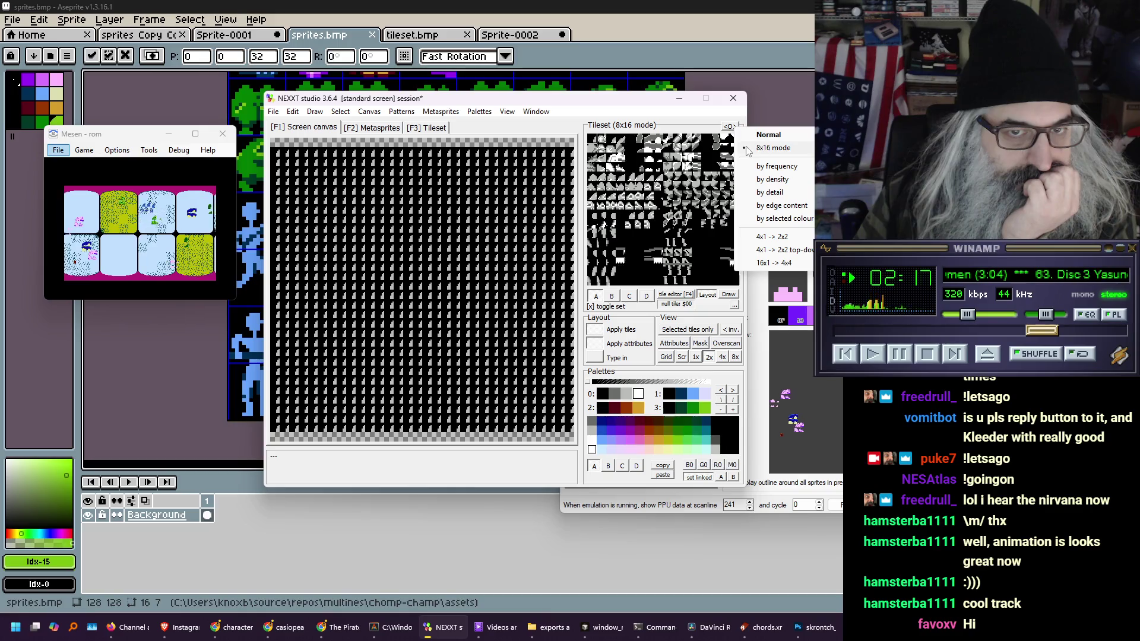
pyautogui.click(757, 134)
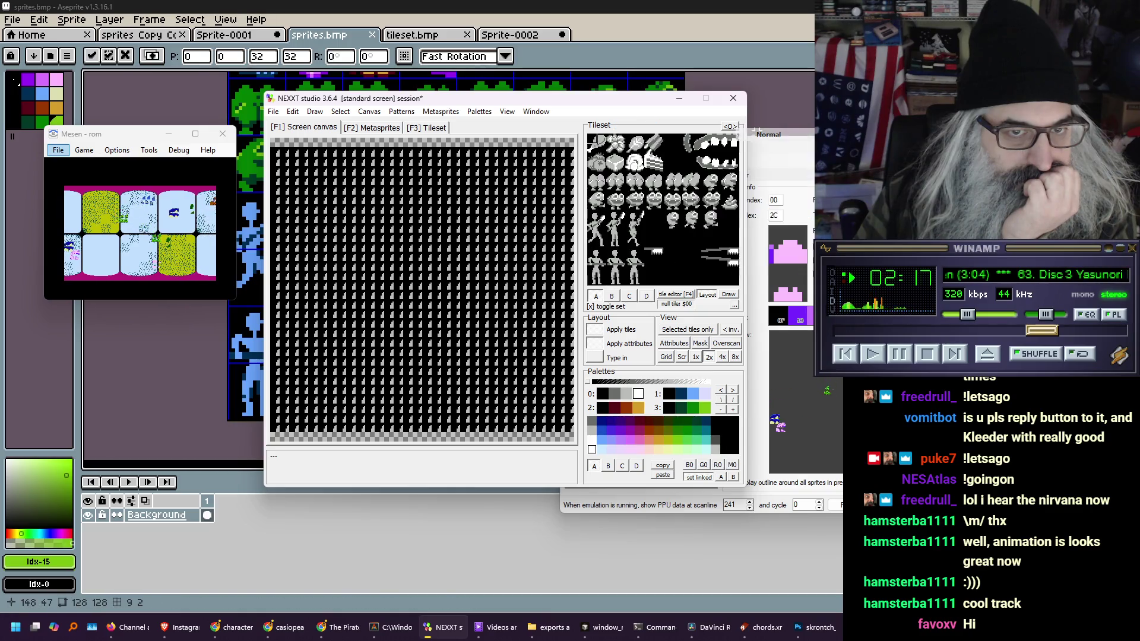
# Import the sprite sheet again as the tileset and display it in 8x16 mode
pyautogui.click(273, 113)
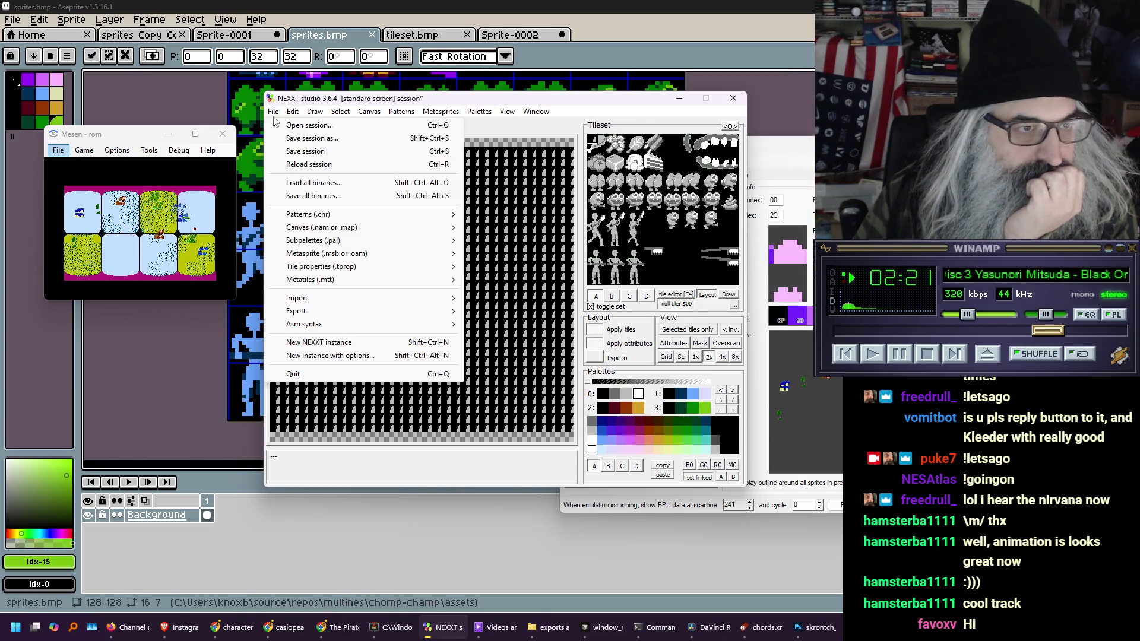
pyautogui.moveTo(358, 303)
pyautogui.click(513, 318)
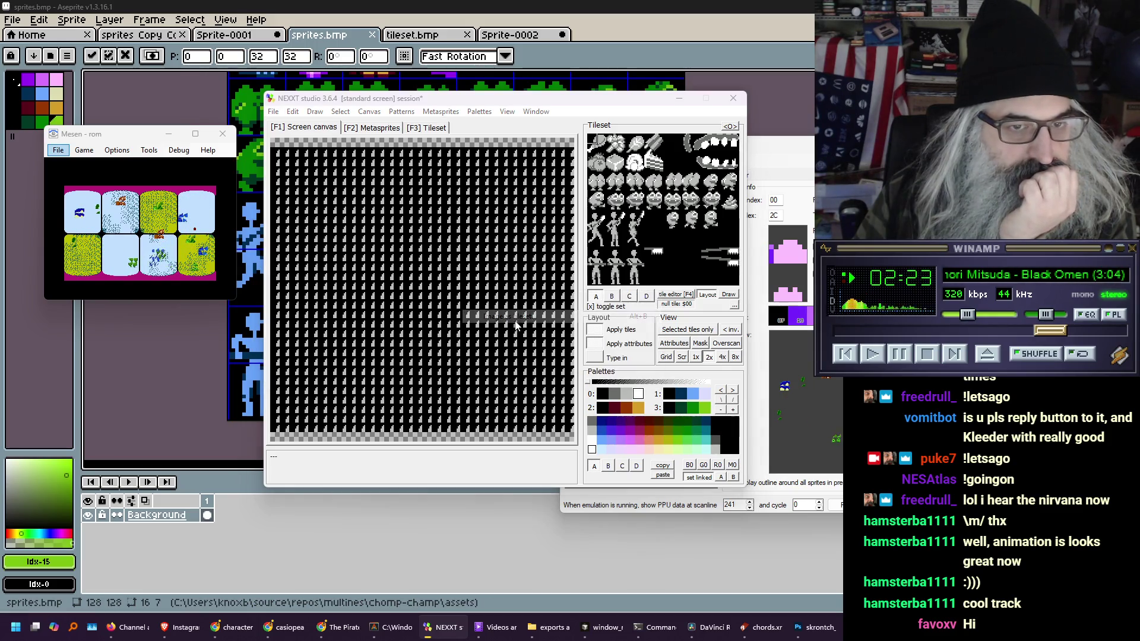
pyautogui.click(447, 335)
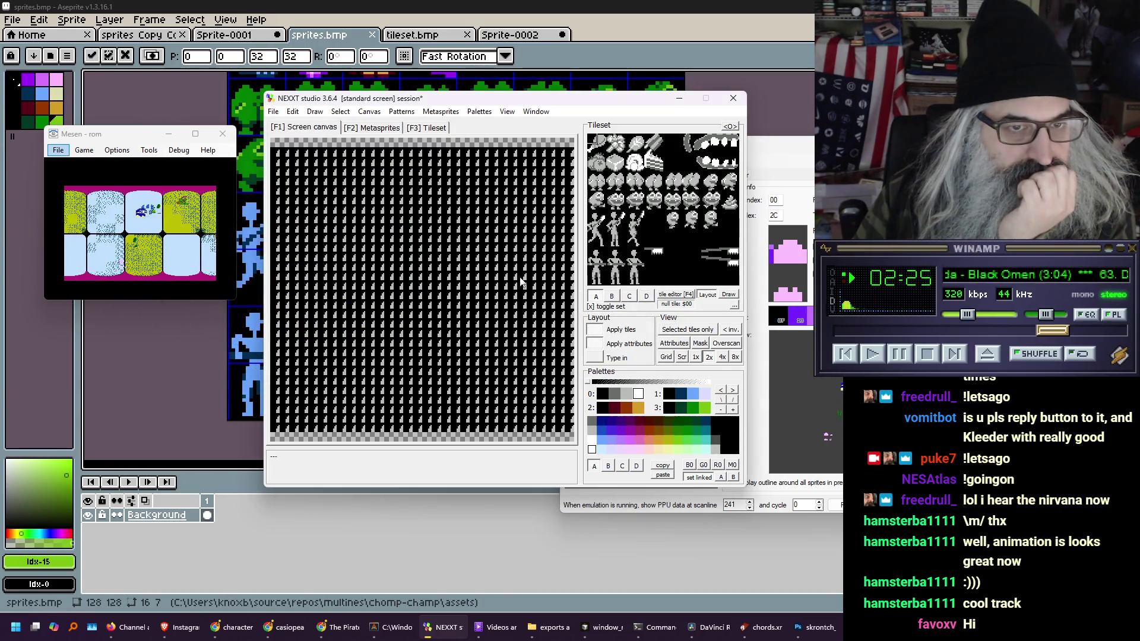
pyautogui.click(734, 127)
pyautogui.click(747, 147)
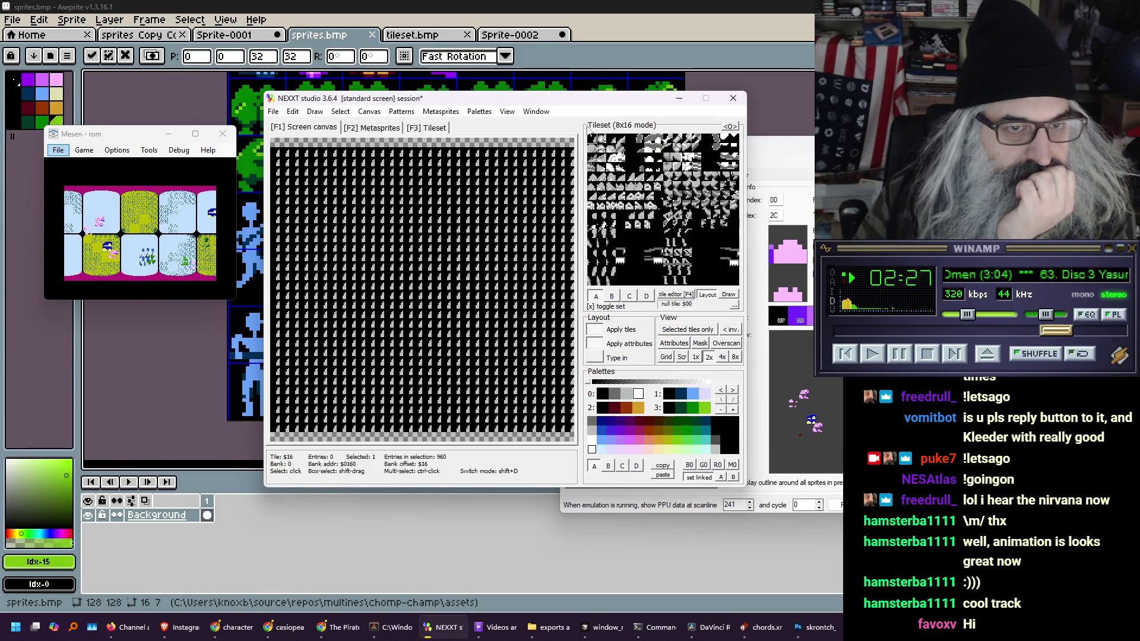
# Save the current 4K pattern set over sprites.chr, confirming the overwrite
pyautogui.click(274, 111)
pyautogui.moveTo(333, 214)
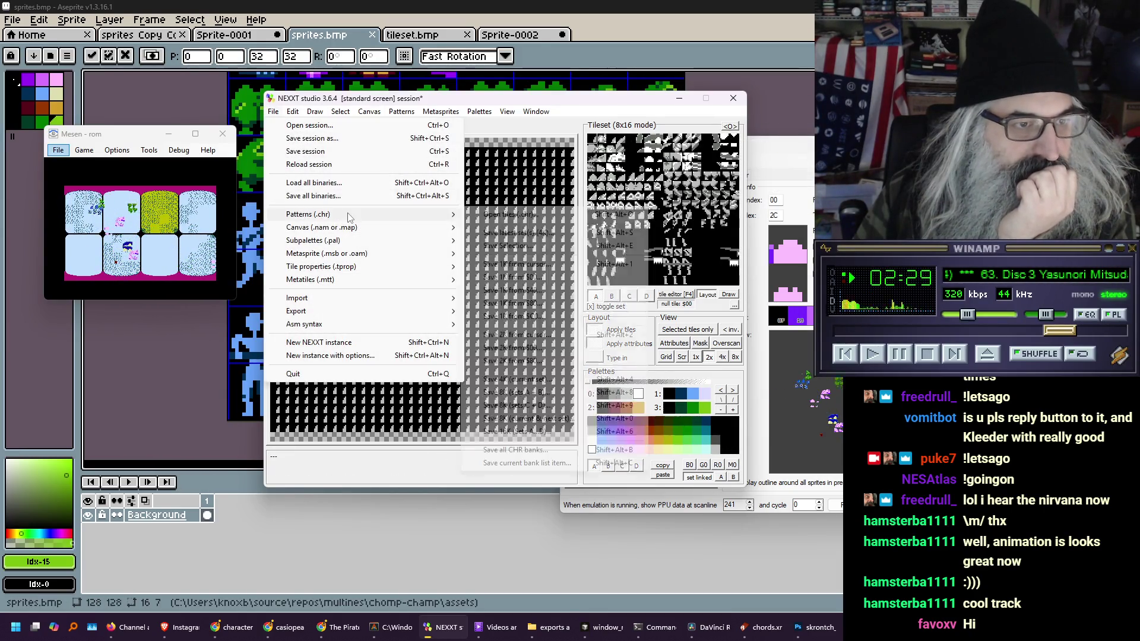
pyautogui.click(532, 383)
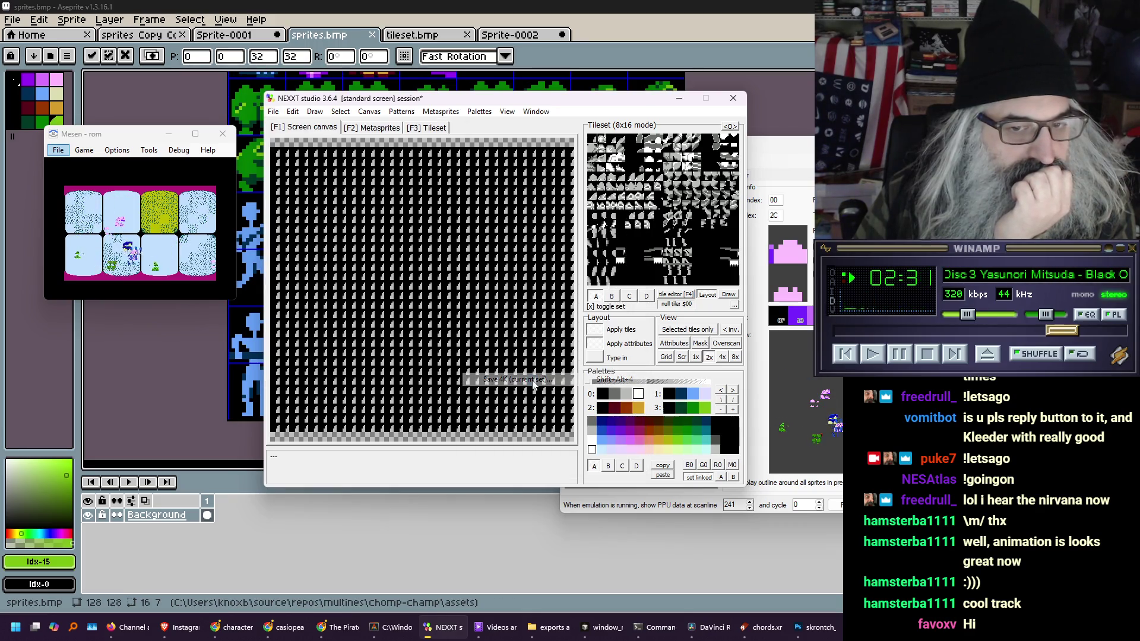
pyautogui.click(463, 353)
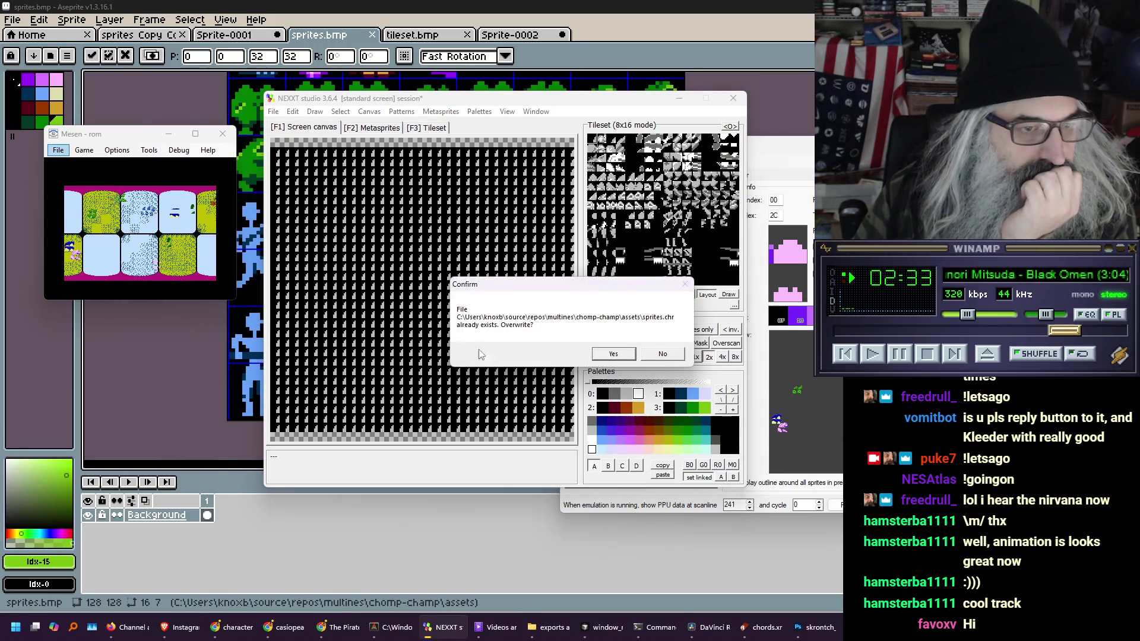
pyautogui.click(615, 355)
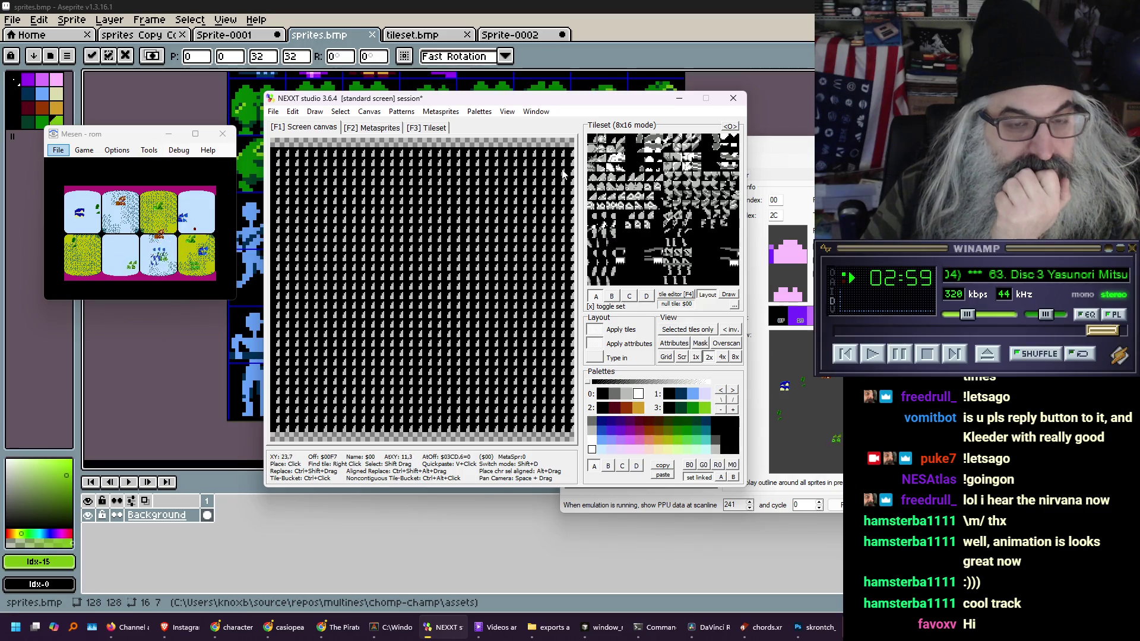
pyautogui.click(730, 127)
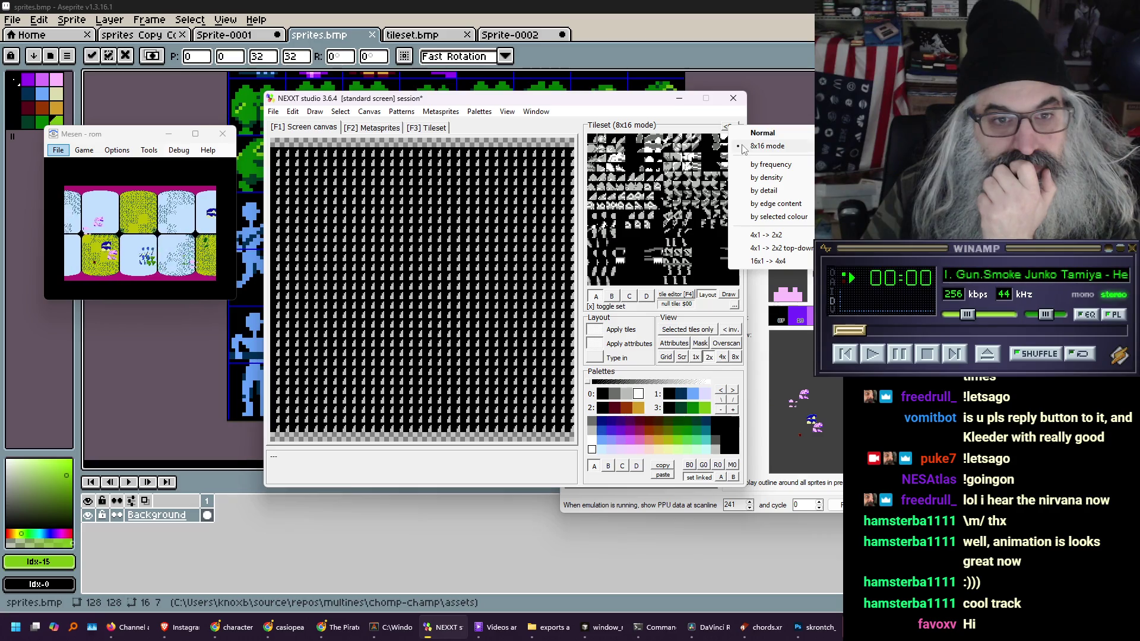
# Re-import sprites.bmp as the tileset in Normal display mode
pyautogui.click(742, 145)
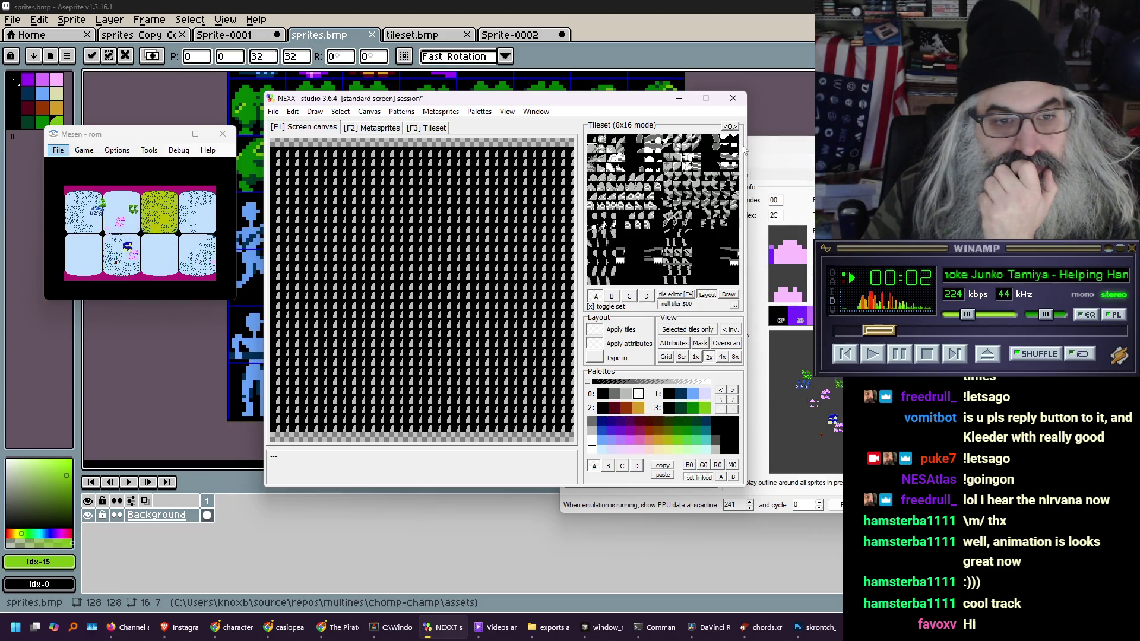
pyautogui.click(274, 112)
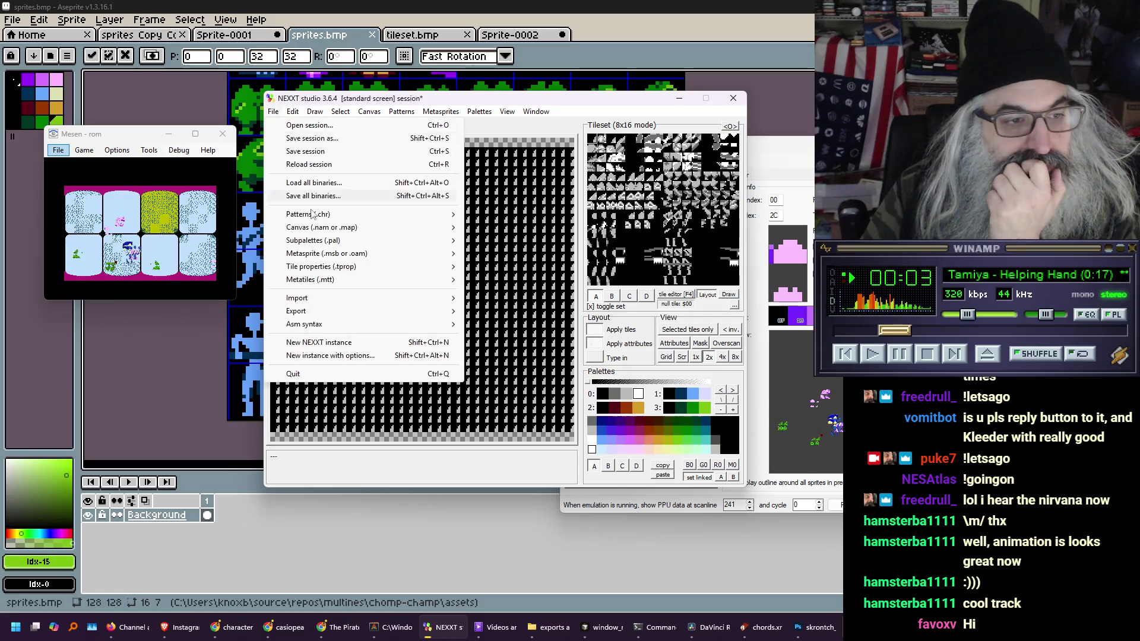
pyautogui.moveTo(358, 303)
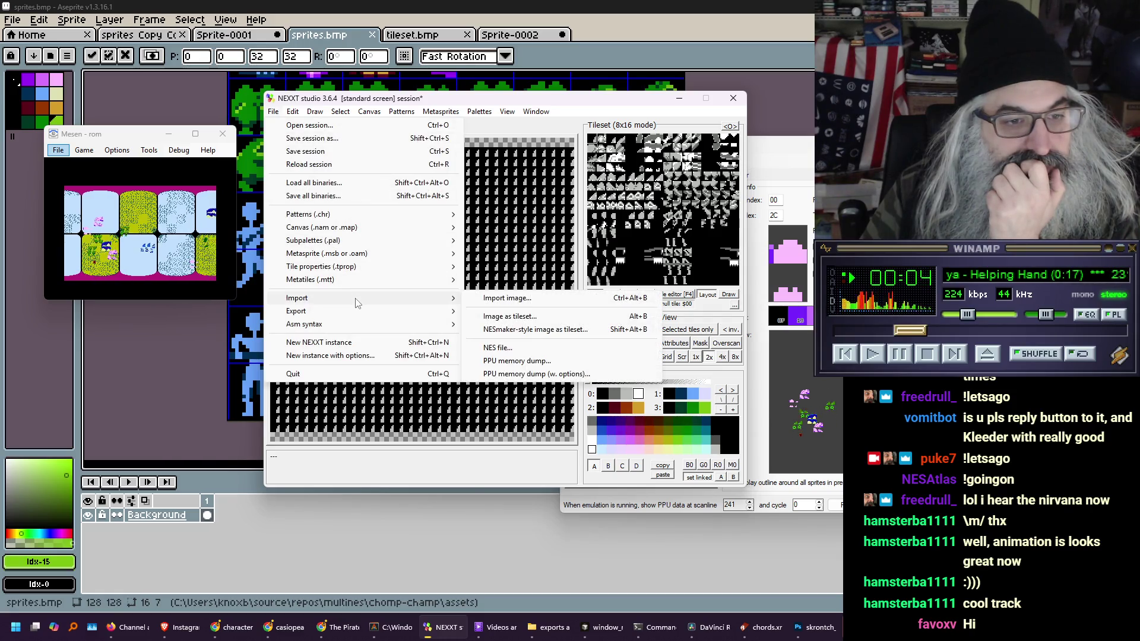
pyautogui.click(548, 321)
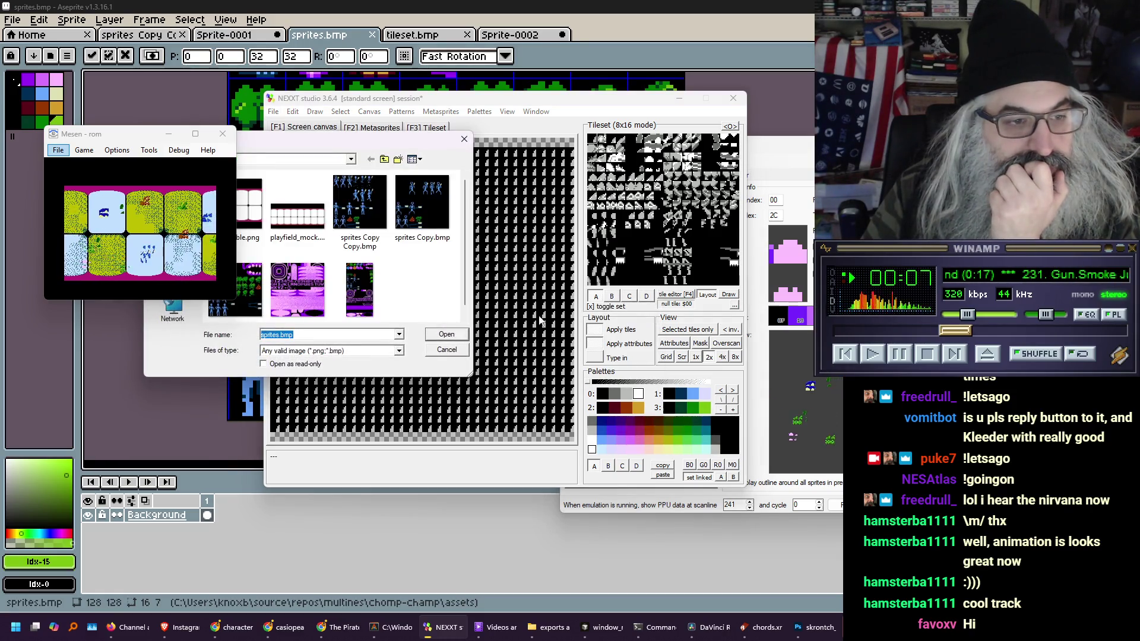
pyautogui.click(445, 336)
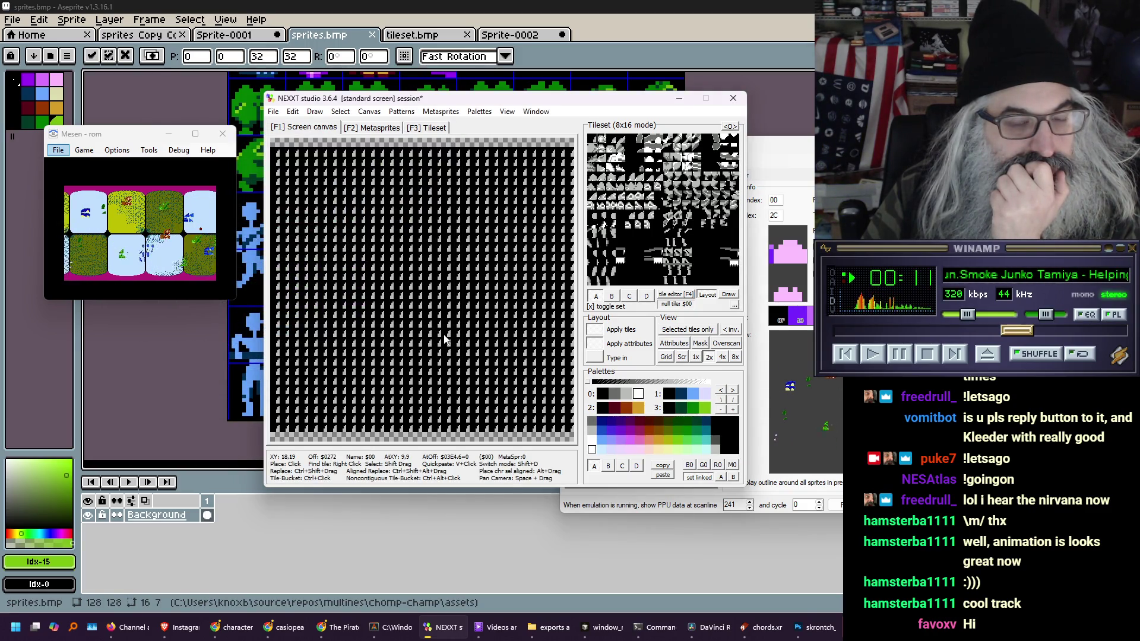
pyautogui.click(736, 127)
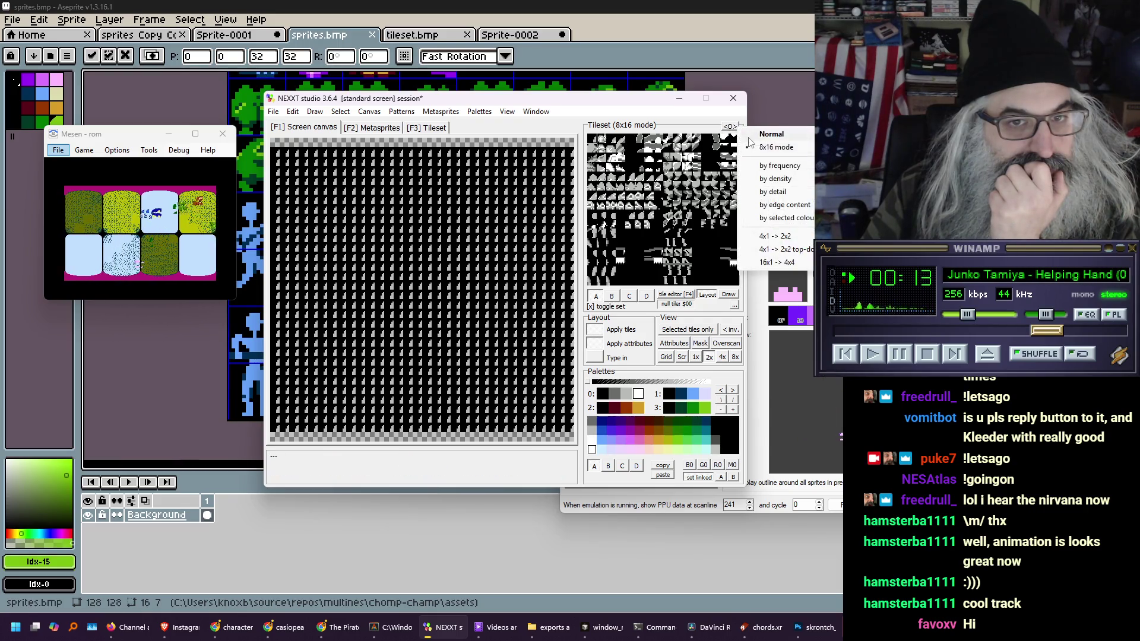
pyautogui.click(766, 135)
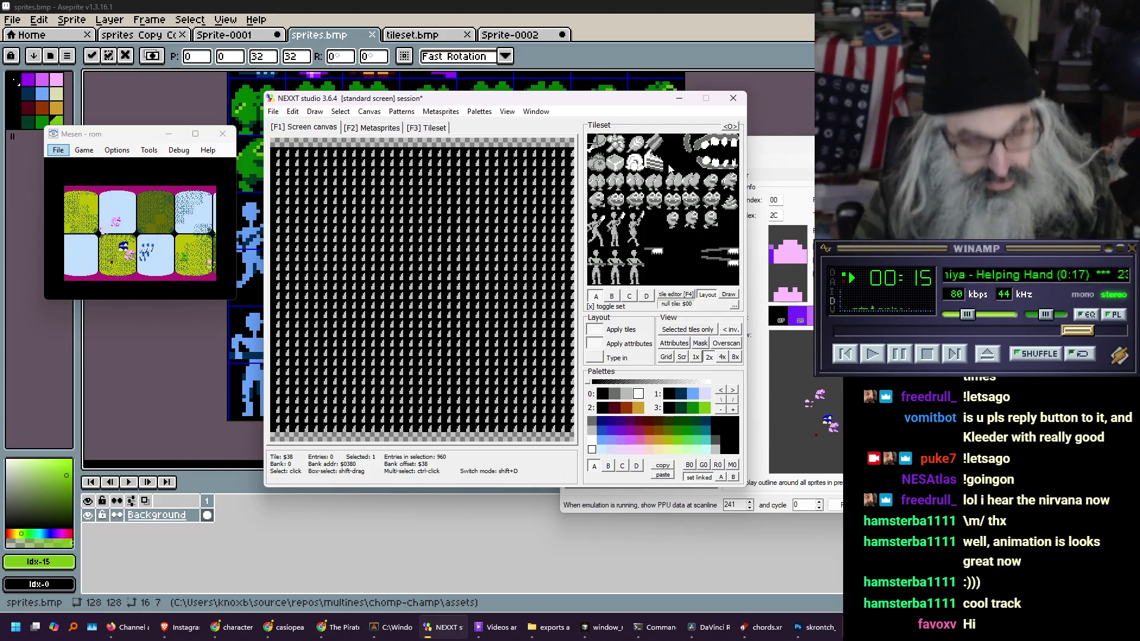
# Select all 256 tiles, switch to 8x16 mode, and rearrange them into coherent 8x16 sprites
pyautogui.hotkey('ctrl', 'a')
pyautogui.click(730, 126)
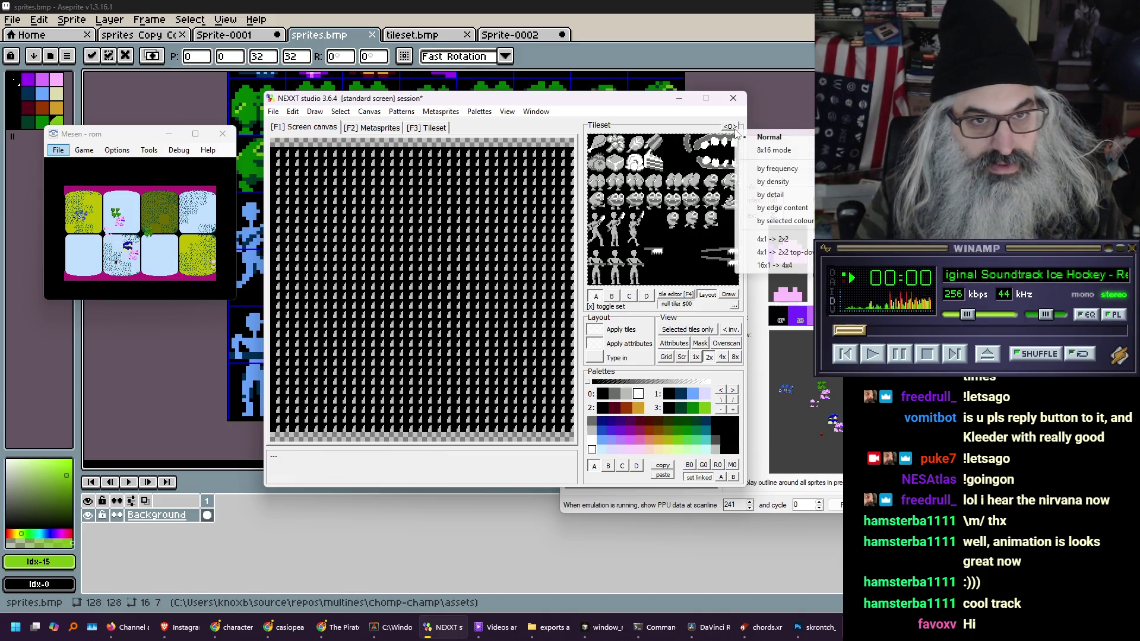
pyautogui.click(766, 146)
pyautogui.hotkey('ctrl', 'r')
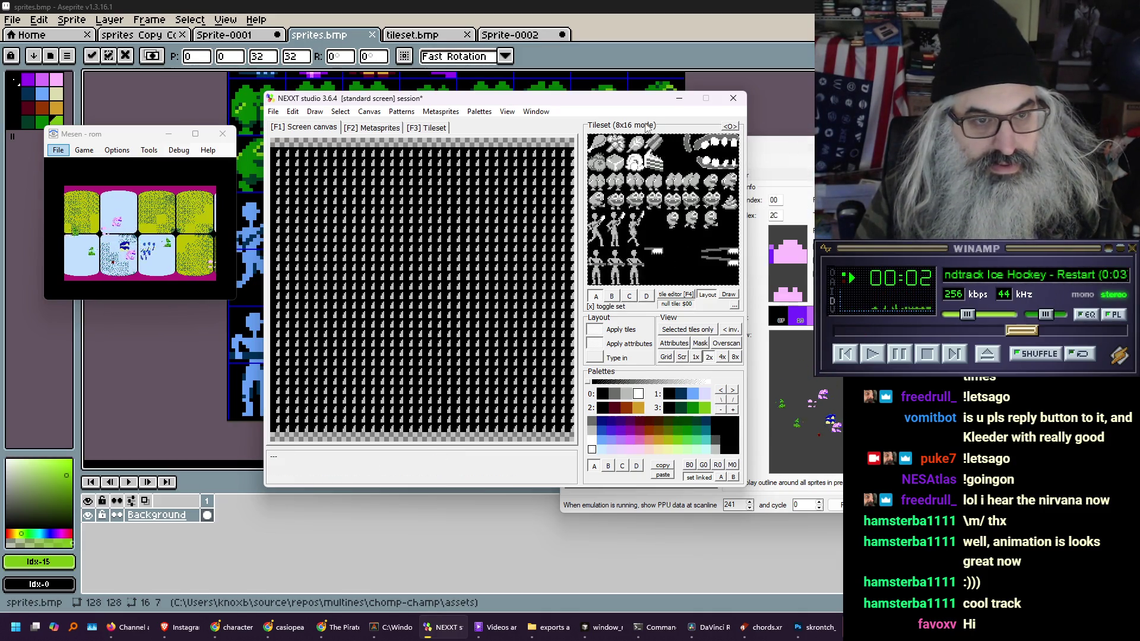
# Save the 4K pattern set over sprites.chr, confirm the overwrite, and nudge Mesen down-right
pyautogui.click(272, 112)
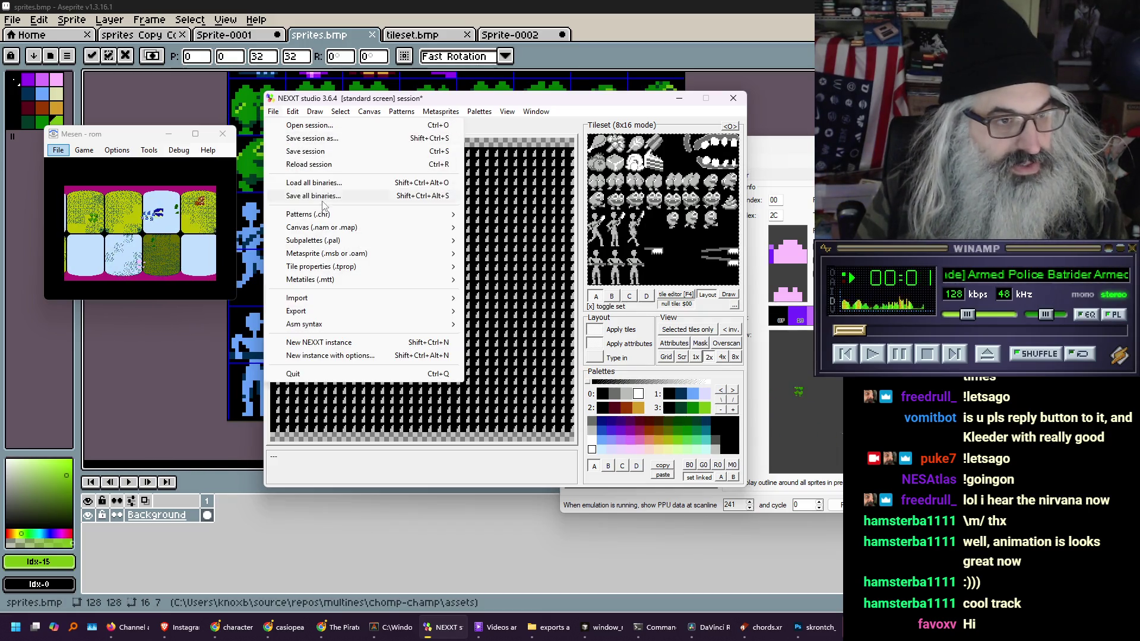
pyautogui.moveTo(332, 218)
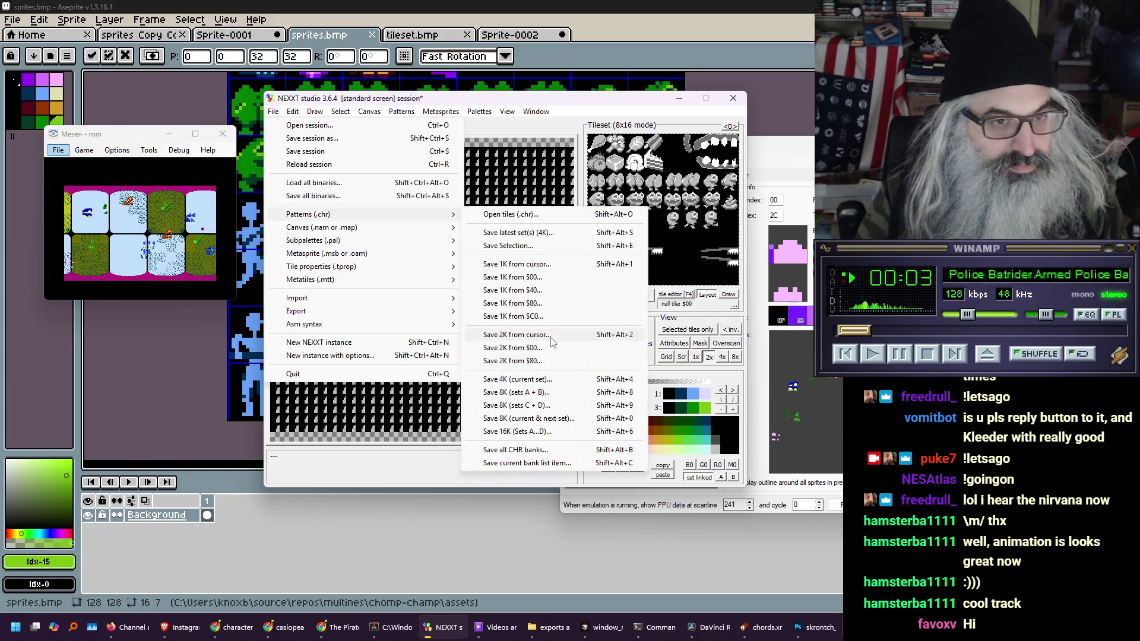
pyautogui.click(547, 382)
pyautogui.click(457, 346)
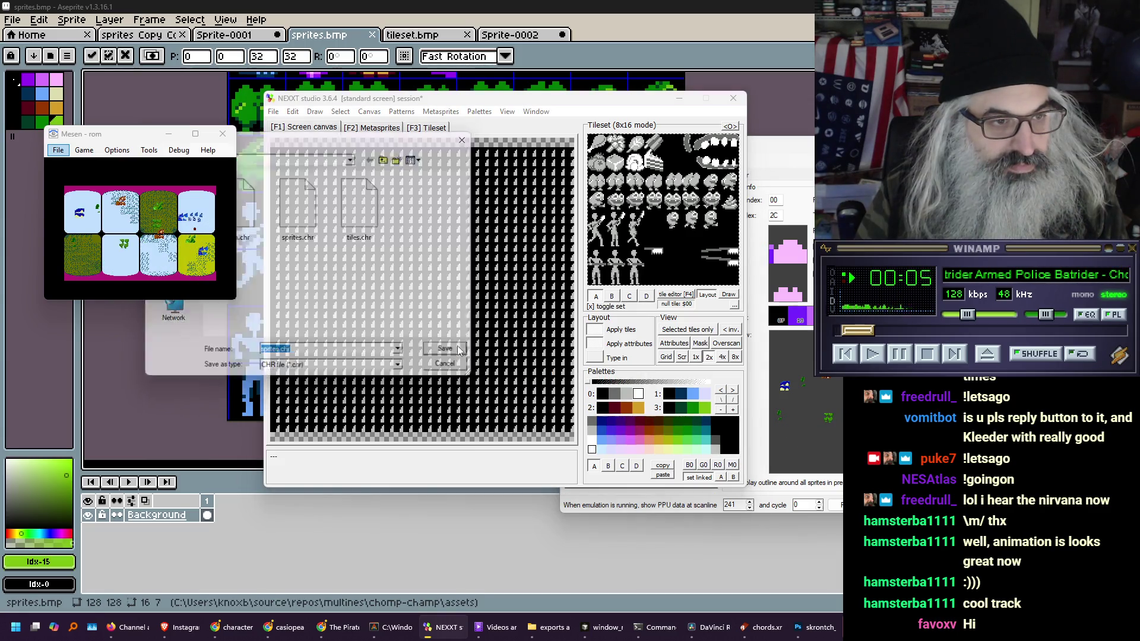
pyautogui.click(613, 354)
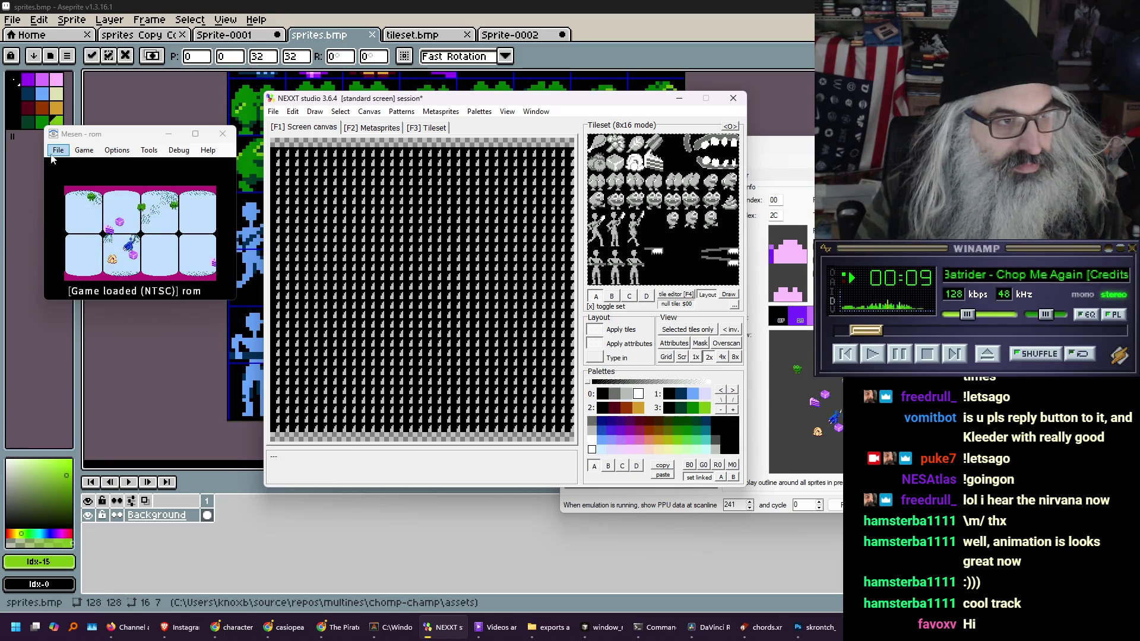
pyautogui.moveTo(102, 138); pyautogui.dragTo(116, 176)
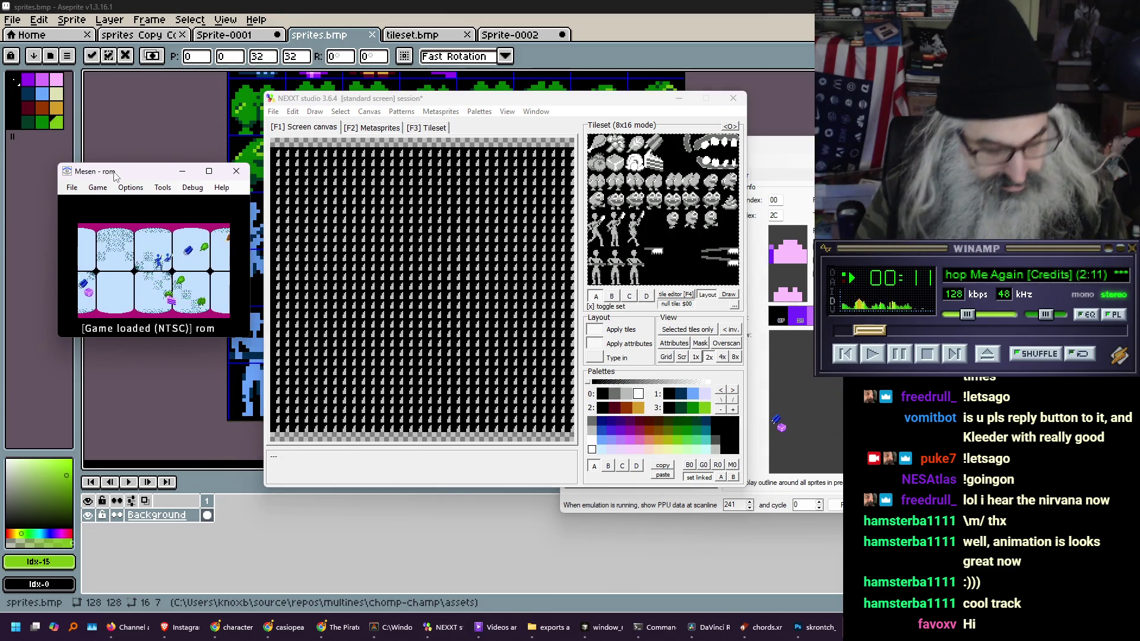
# Scale Mesen's game display to 3x with Alt+3 to check the new sprites
pyautogui.hotkey('alt', '3')
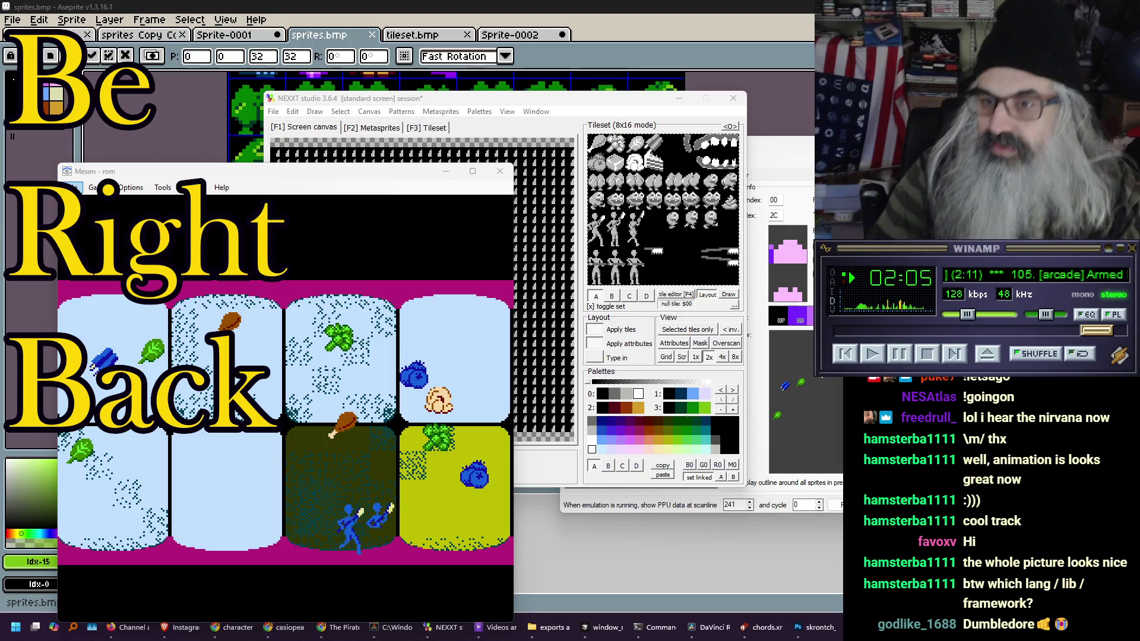
# Move Mesen to the centre-right and bring the Aseprite sprite sheet up behind it
pyautogui.moveTo(331, 178); pyautogui.dragTo(613, 158)
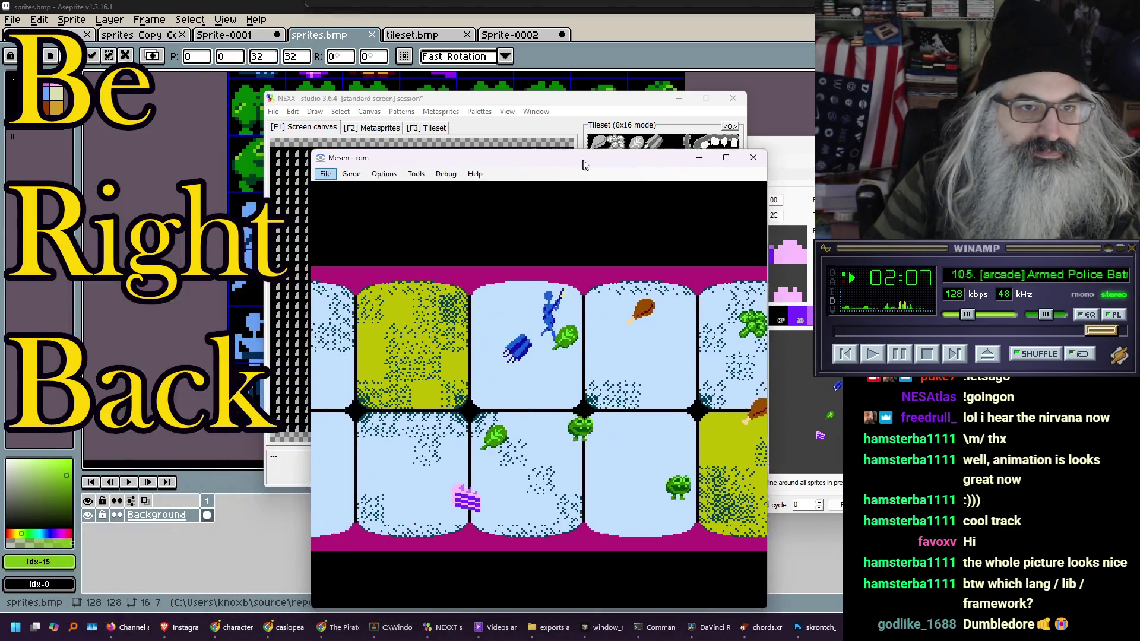
pyautogui.click(747, 50)
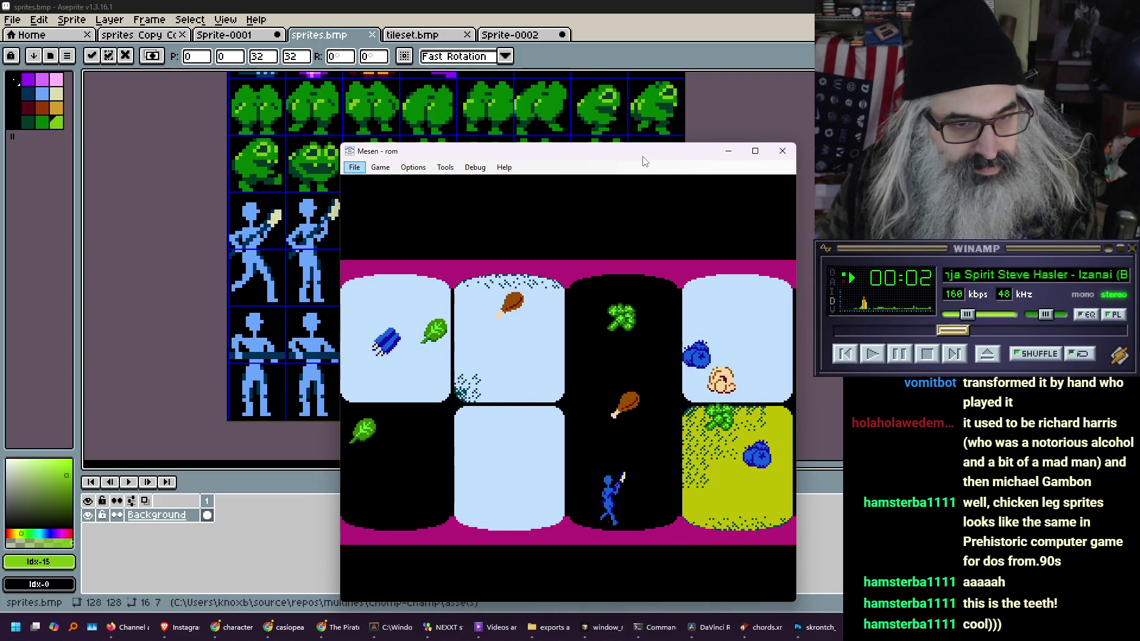
# Shrink Mesen's game window to 1x scale and move it to the top-left
pyautogui.hotkey('alt', '2')
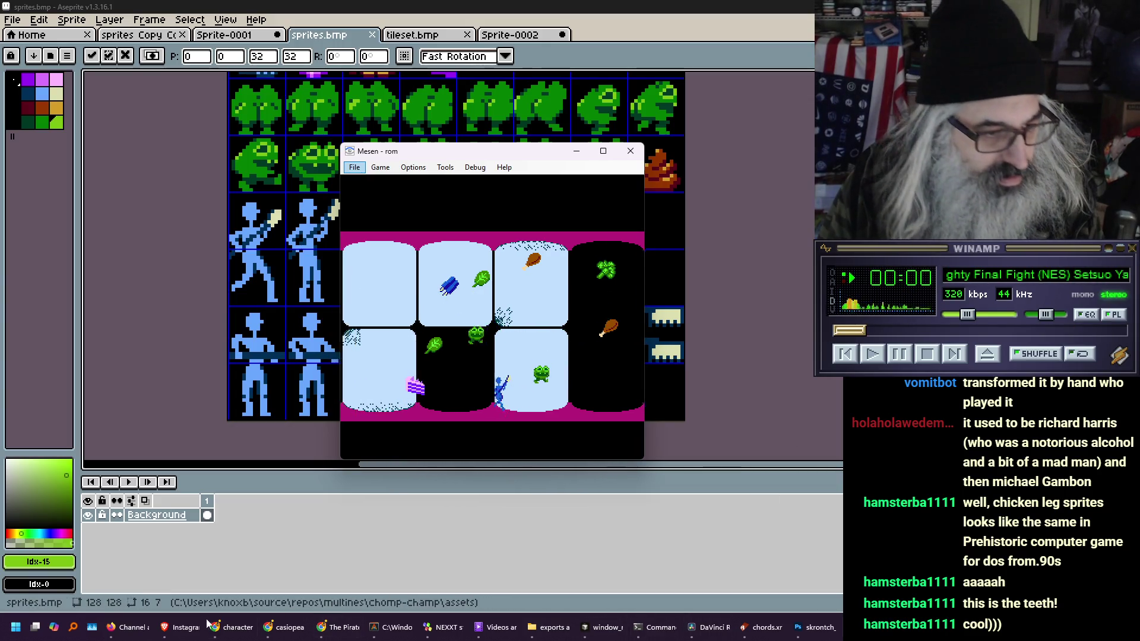
pyautogui.click(378, 632)
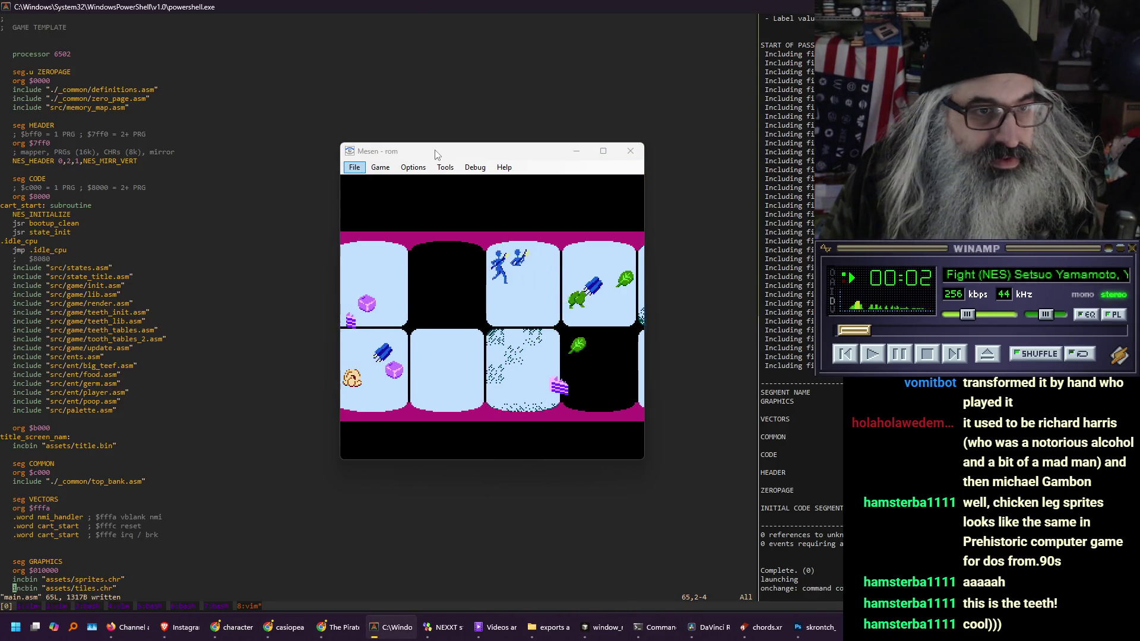
pyautogui.moveTo(434, 150)
pyautogui.mouseDown()
pyautogui.moveTo(292, 140)
pyautogui.moveTo(112, 53)
pyautogui.mouseUp()
pyautogui.hotkey('alt', '1')
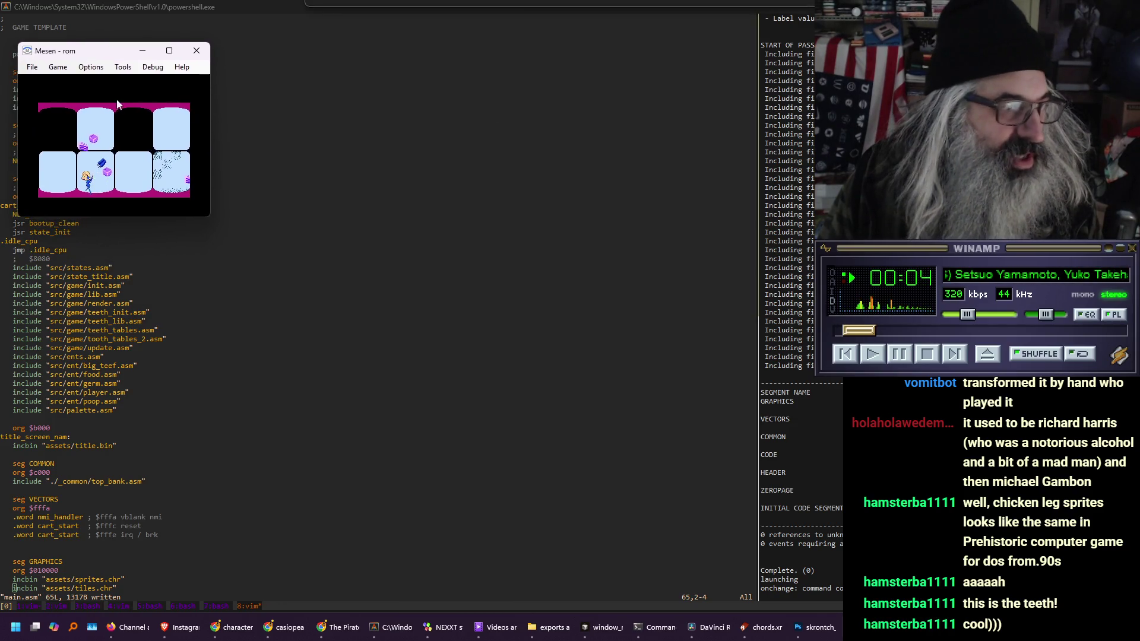
# Focus the Vim editor and split main.asm into two side-by-side panes with :vs
pyautogui.click(121, 323)
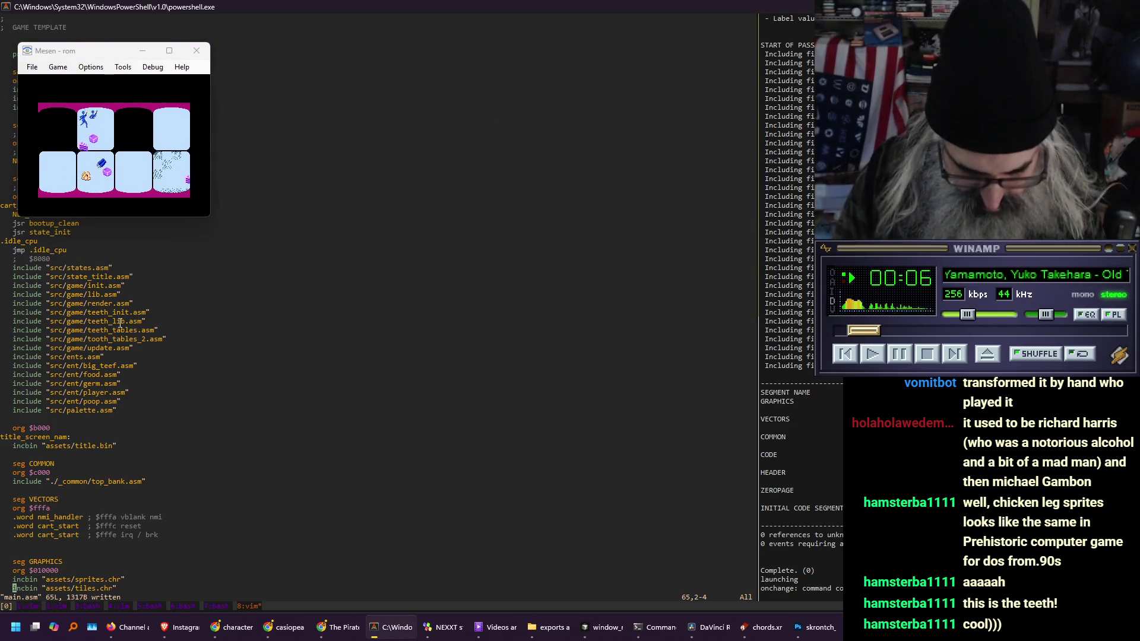
pyautogui.write(':vs')
pyautogui.press('Return')
# Browse with :E into src/ent and open player.asm in the new pane
pyautogui.write(':E')
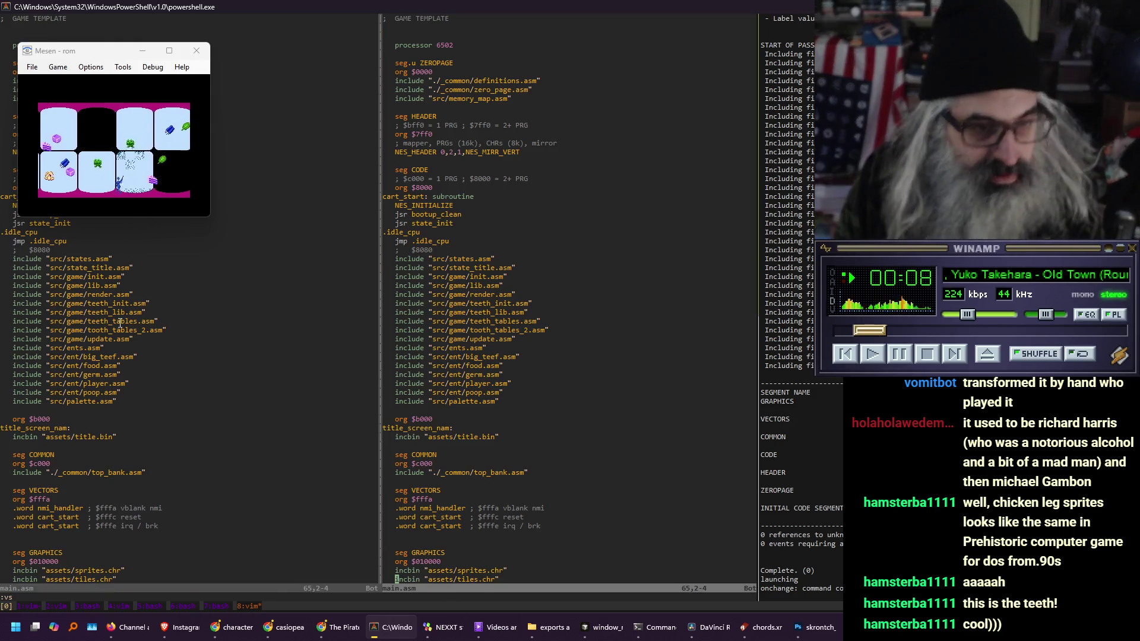
pyautogui.press('Return')
pyautogui.press('j')
pyautogui.press('j')
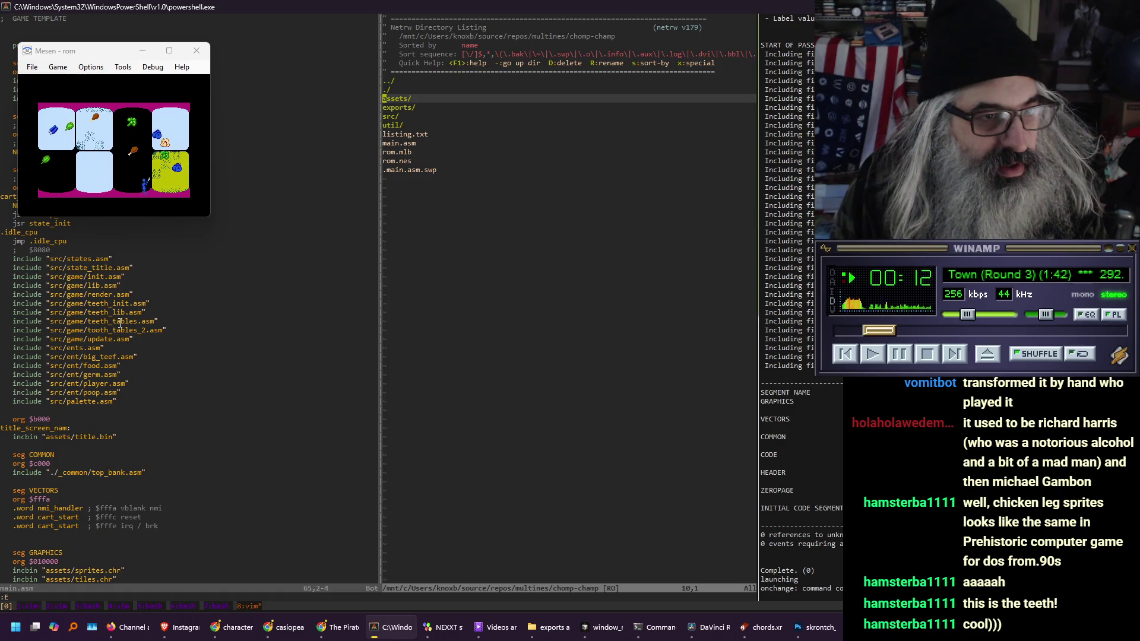
pyautogui.press('j')
pyautogui.press('j')
pyautogui.press('Return')
pyautogui.press('k')
pyautogui.press('k')
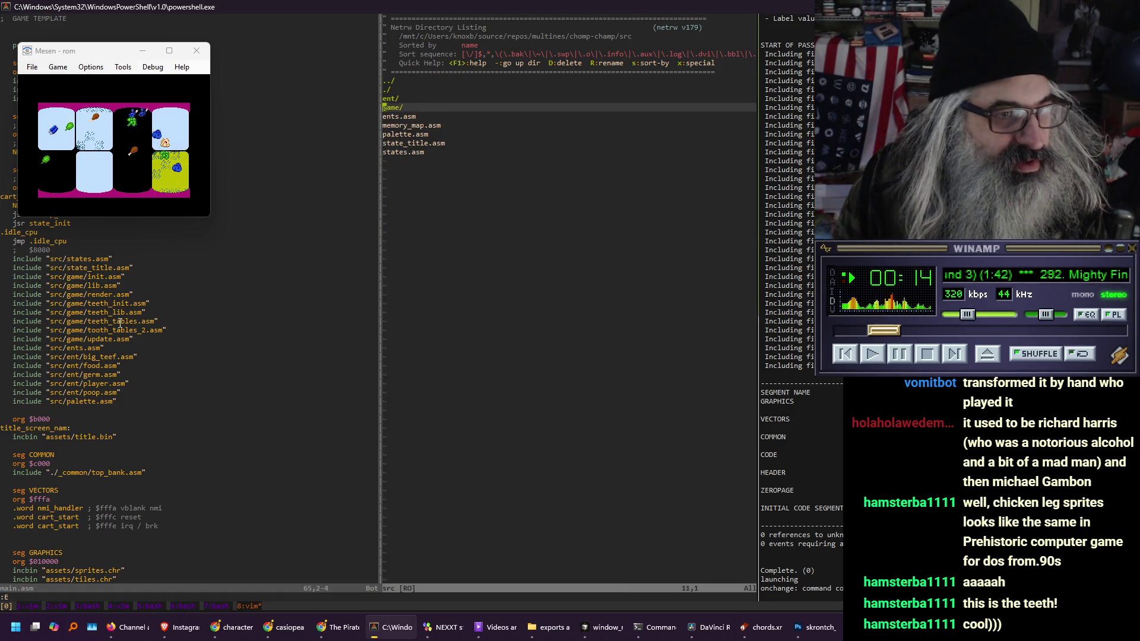
pyautogui.press('Return')
pyautogui.press('j')
pyautogui.press('j')
pyautogui.press('j')
pyautogui.press('Return')
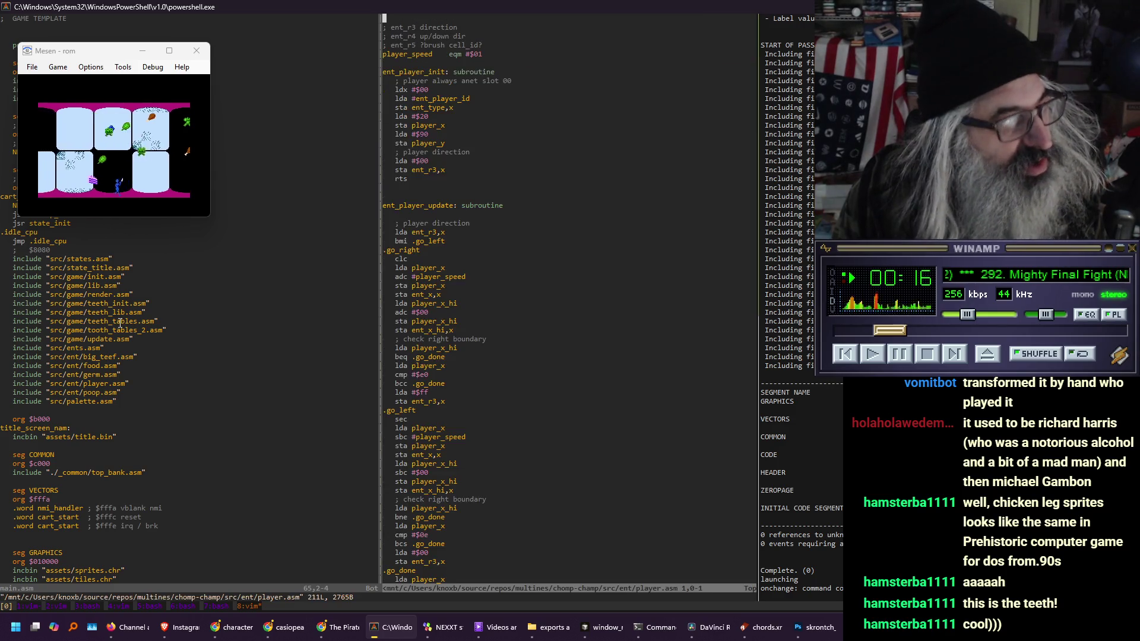
# Page through player.asm, from the tooth damage code to ent_player_render's sprite setup
pyautogui.hotkey('ctrl', 'f')
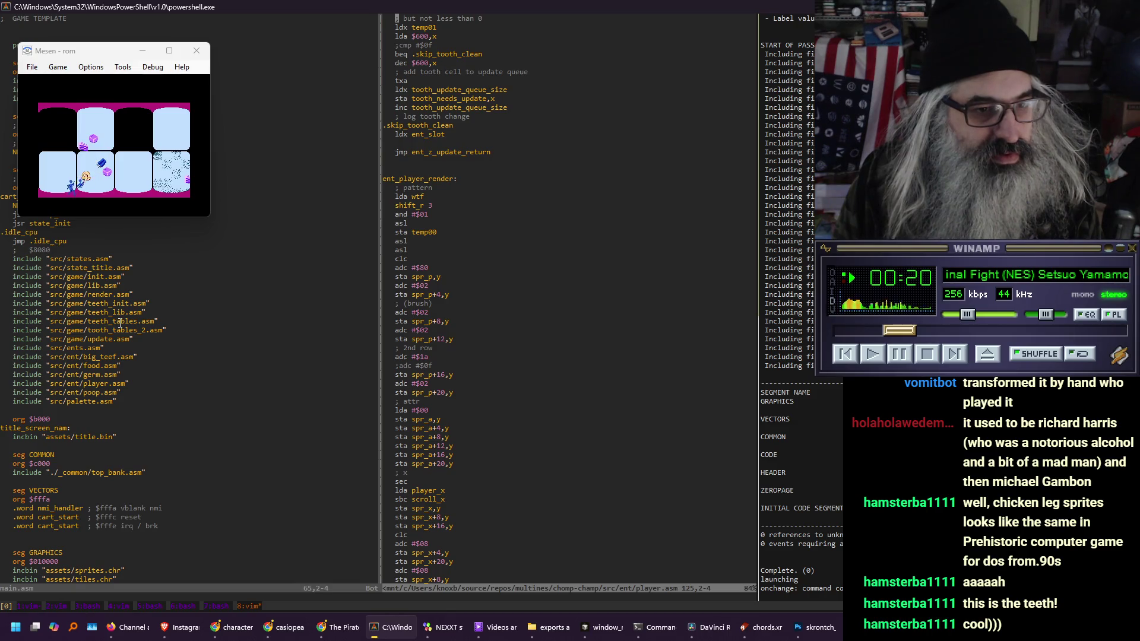
pyautogui.hotkey('ctrl', 'f')
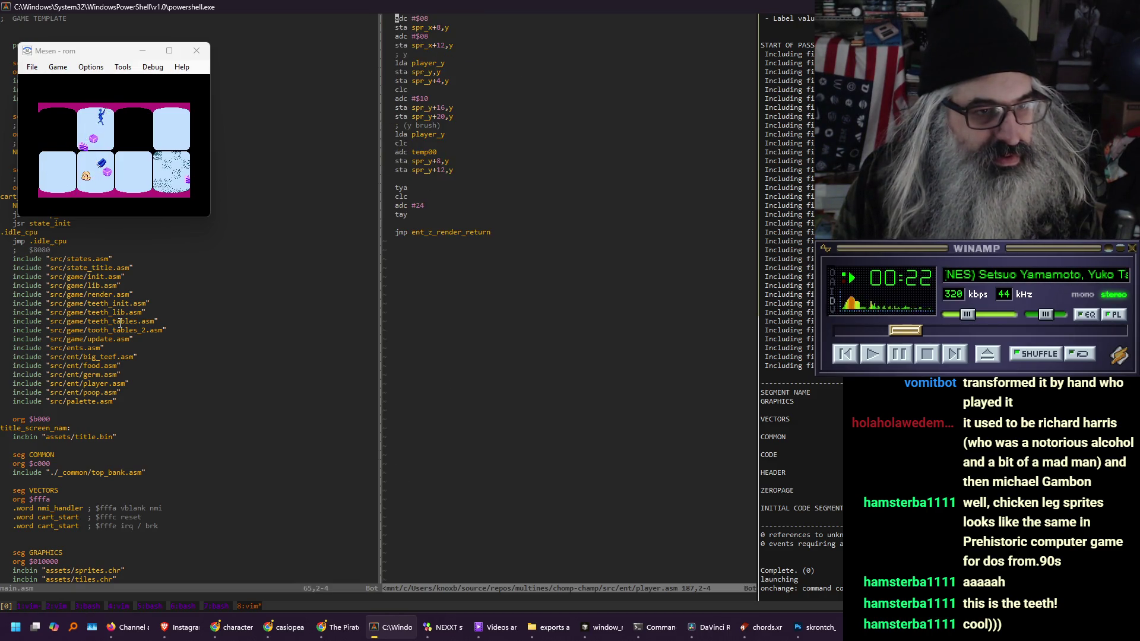
pyautogui.hotkey('ctrl', 'b')
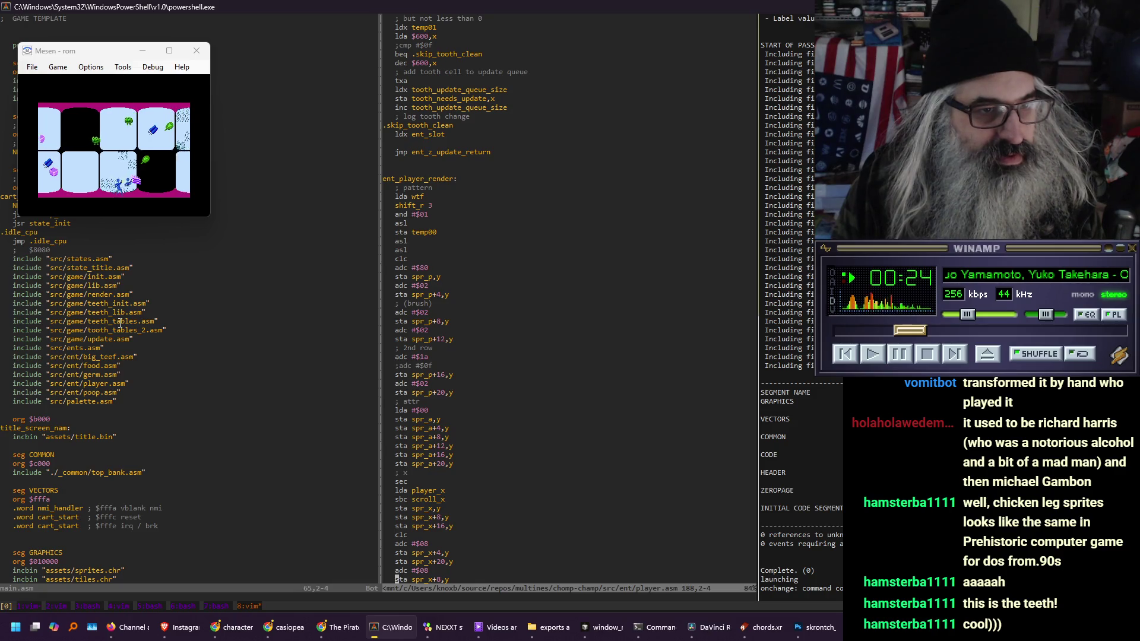
pyautogui.hotkey('ctrl', 'b')
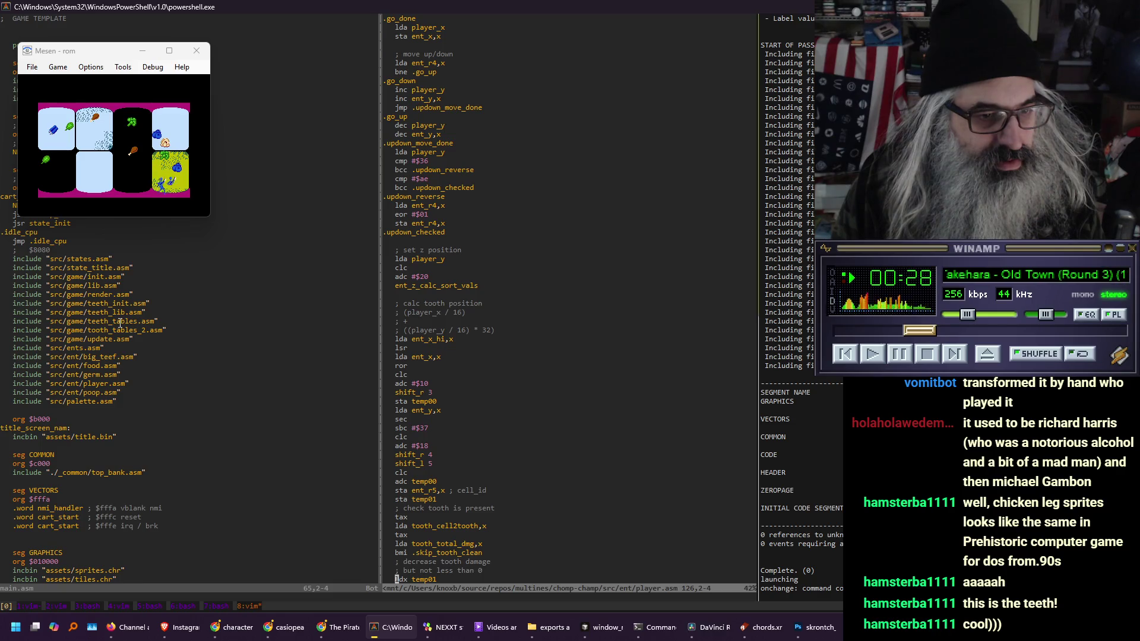
pyautogui.hotkey('ctrl', 'b')
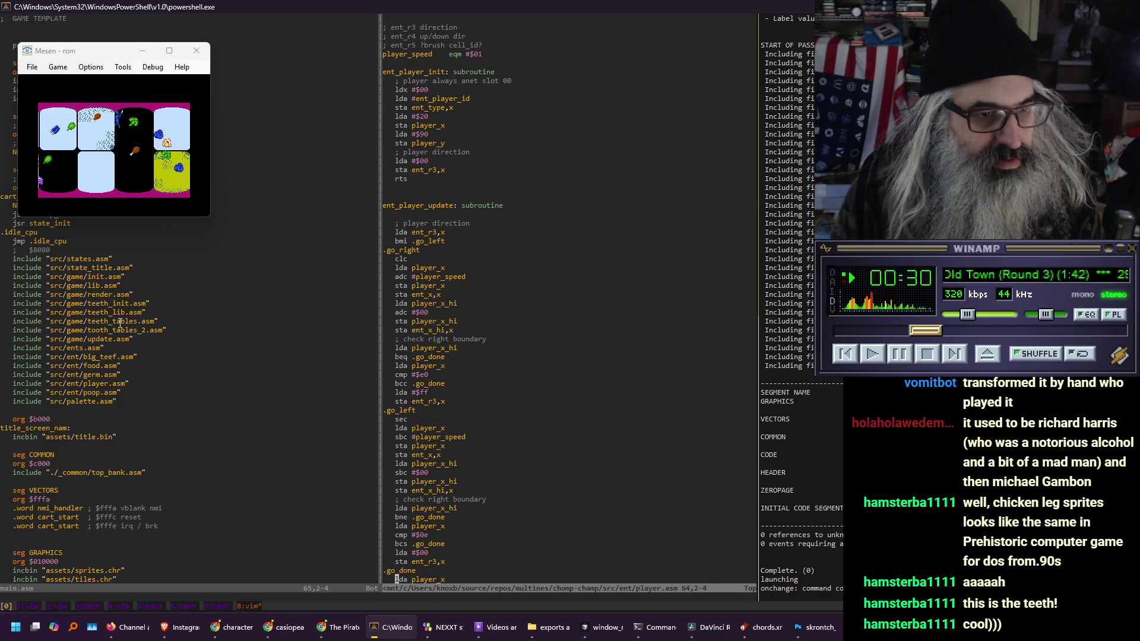
pyautogui.hotkey('ctrl', 'f')
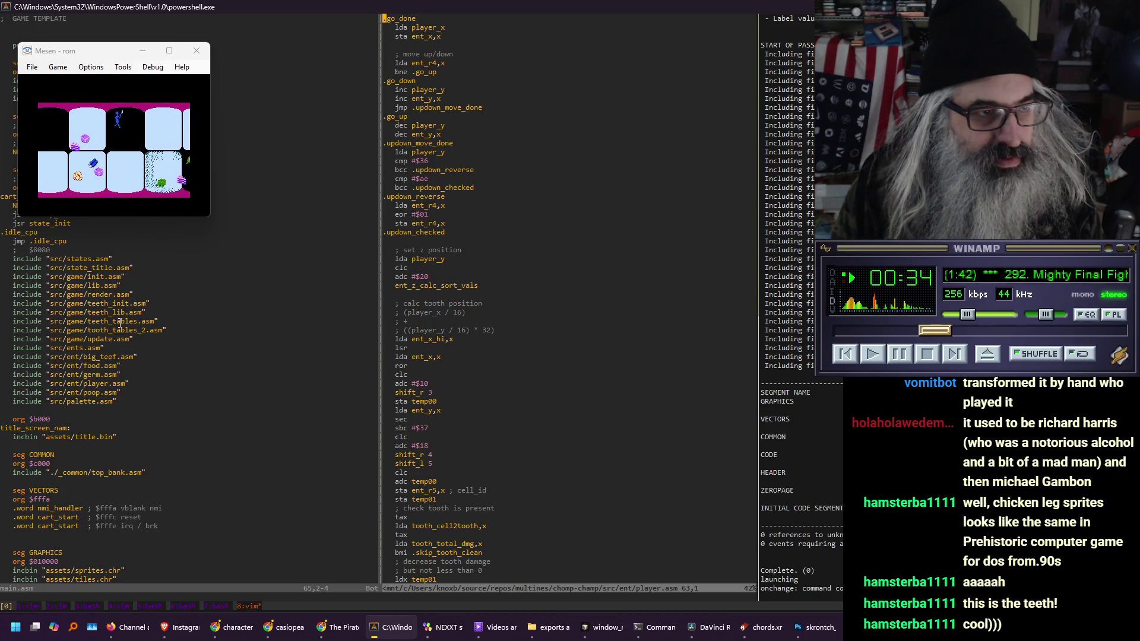
pyautogui.press('j')
pyautogui.press('j')
pyautogui.press('j')
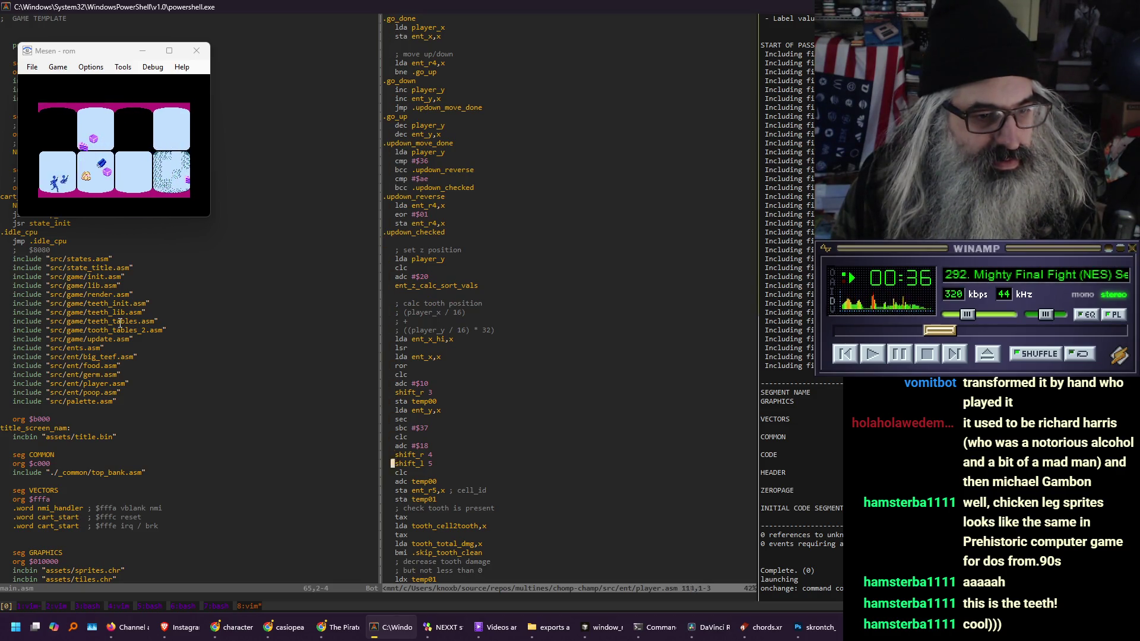
pyautogui.press('j')
pyautogui.press('j')
pyautogui.press('j')
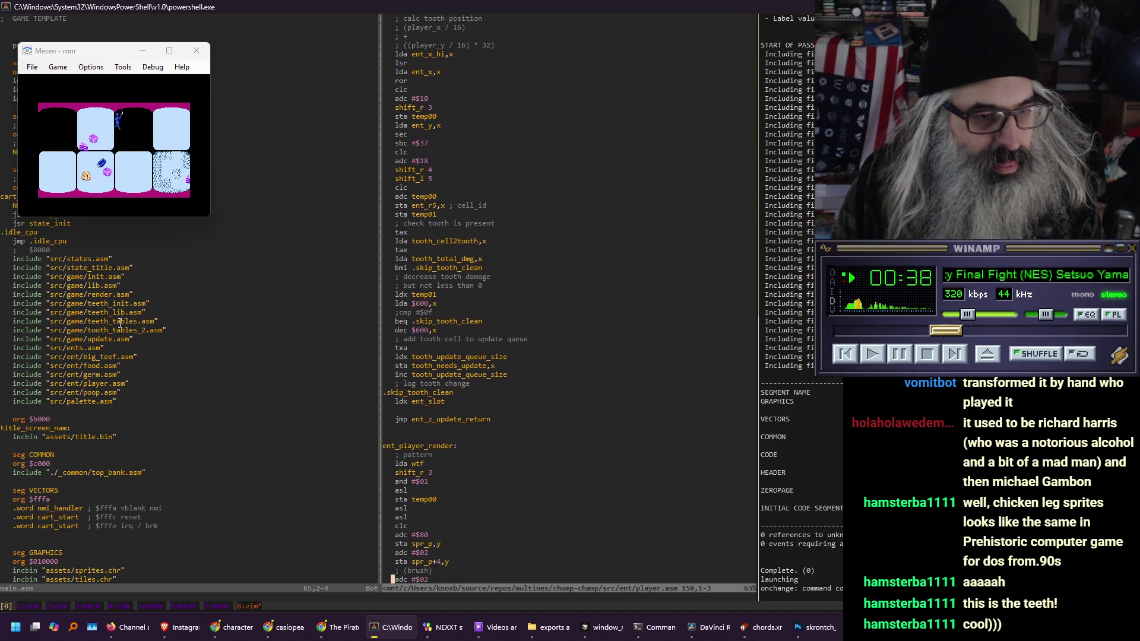
pyautogui.press('j')
pyautogui.press('j')
pyautogui.press('j')
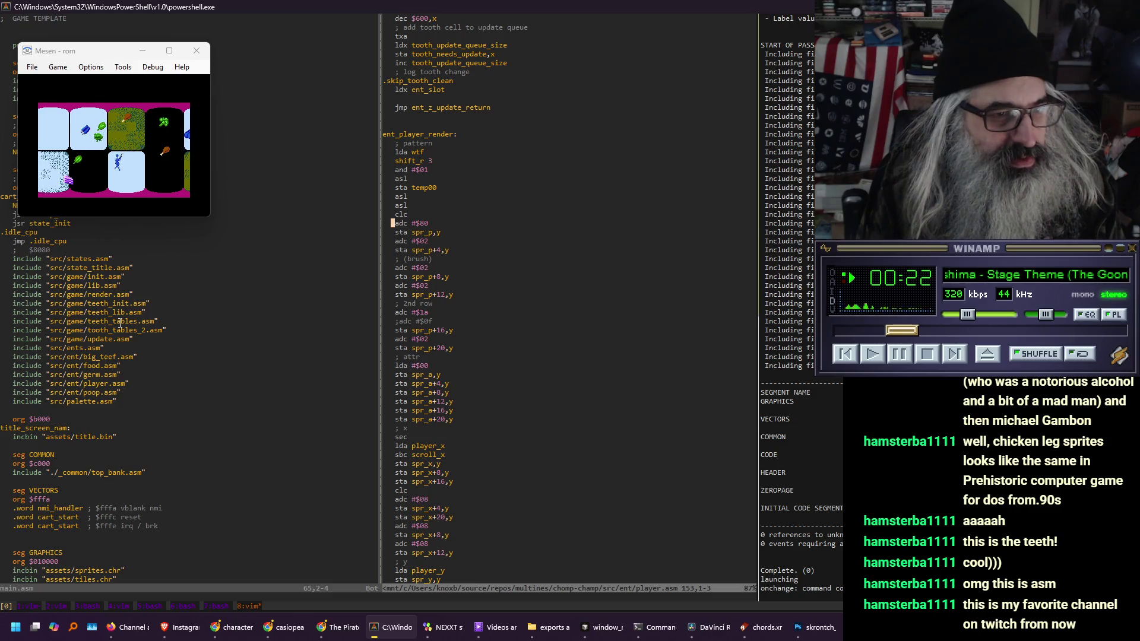
# Change and #$01 to and #$03, delete the following asl line, and save player.asm
pyautogui.press('$')
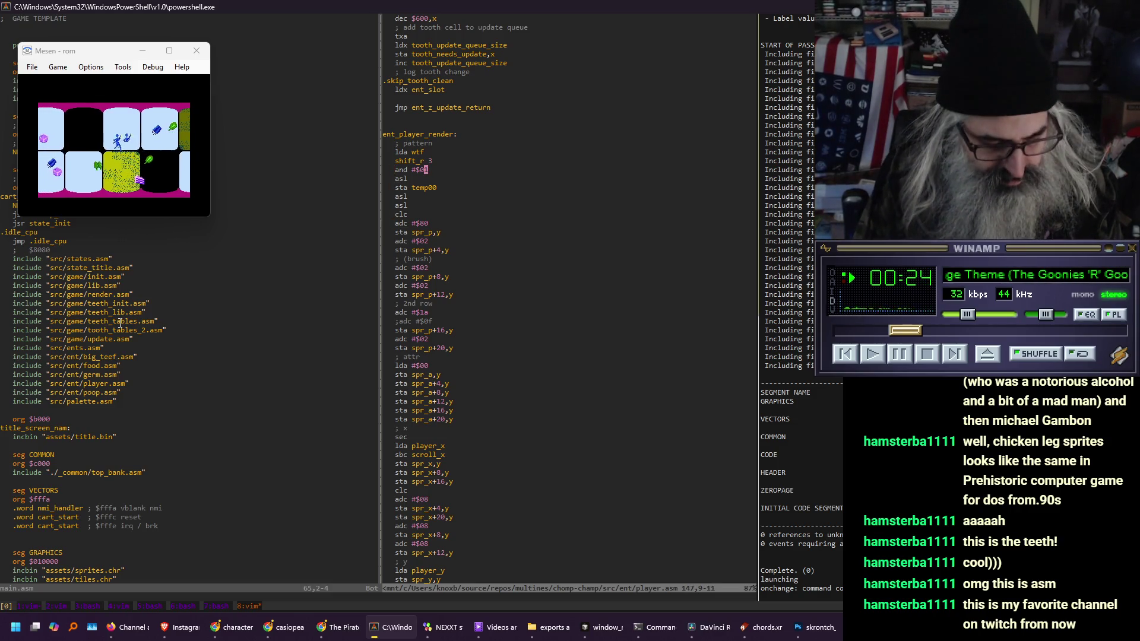
pyautogui.press('r')
pyautogui.press('3')
pyautogui.press('j')
pyautogui.press('d')
pyautogui.press('d')
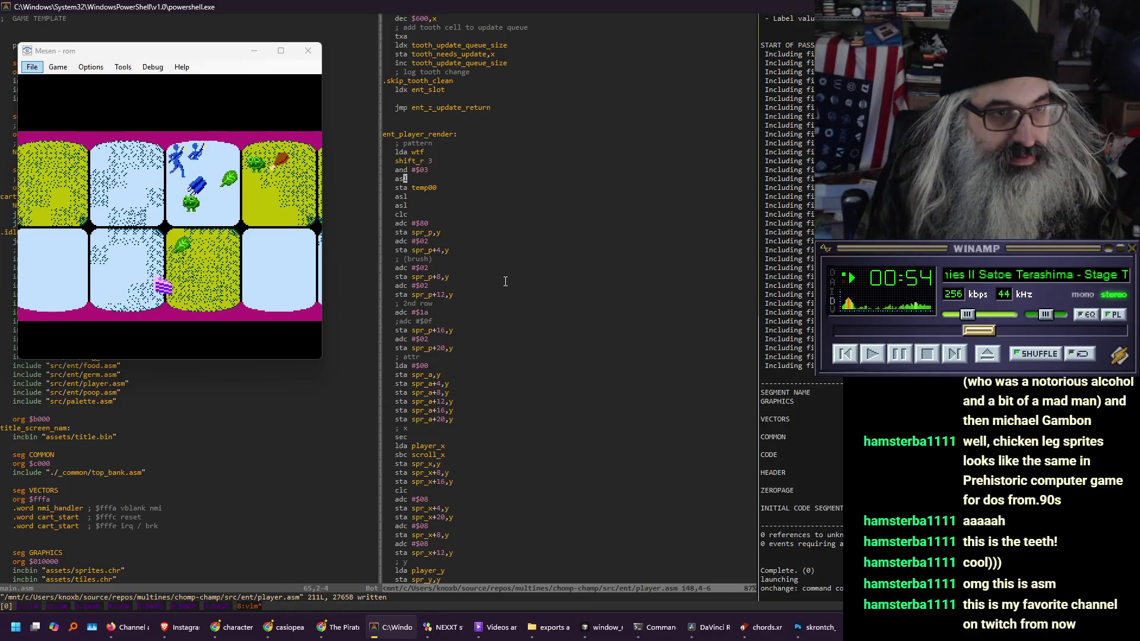
pyautogui.write(':w')
pyautogui.press('Return')
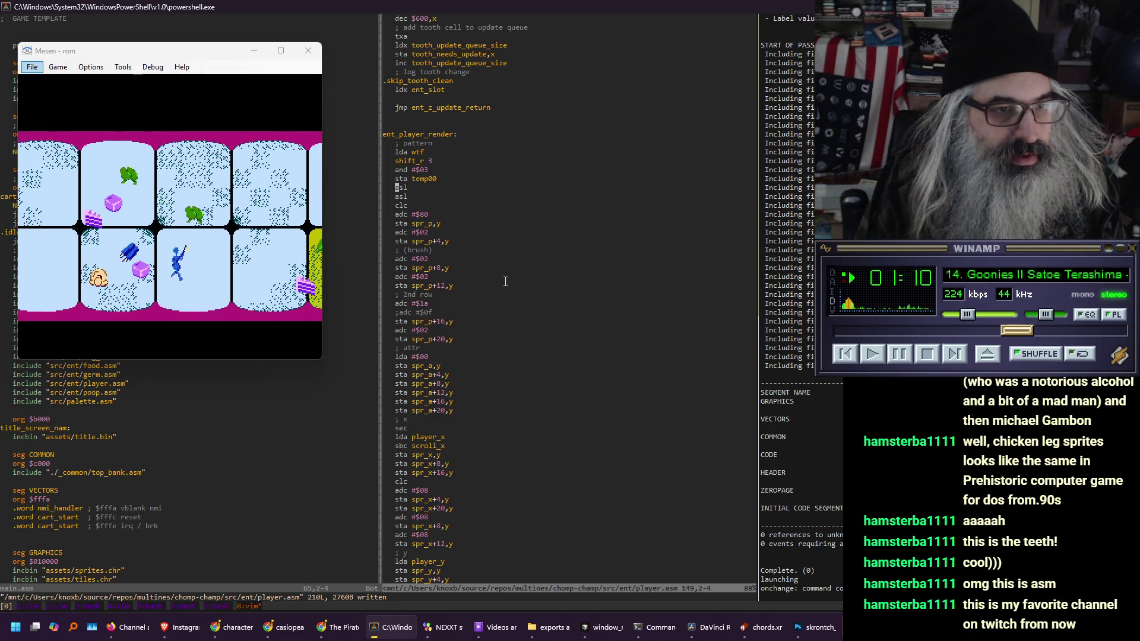
# Add cmp #$03 below the and #$03 mask, followed by a .dont_fix_frame label
pyautogui.press('k')
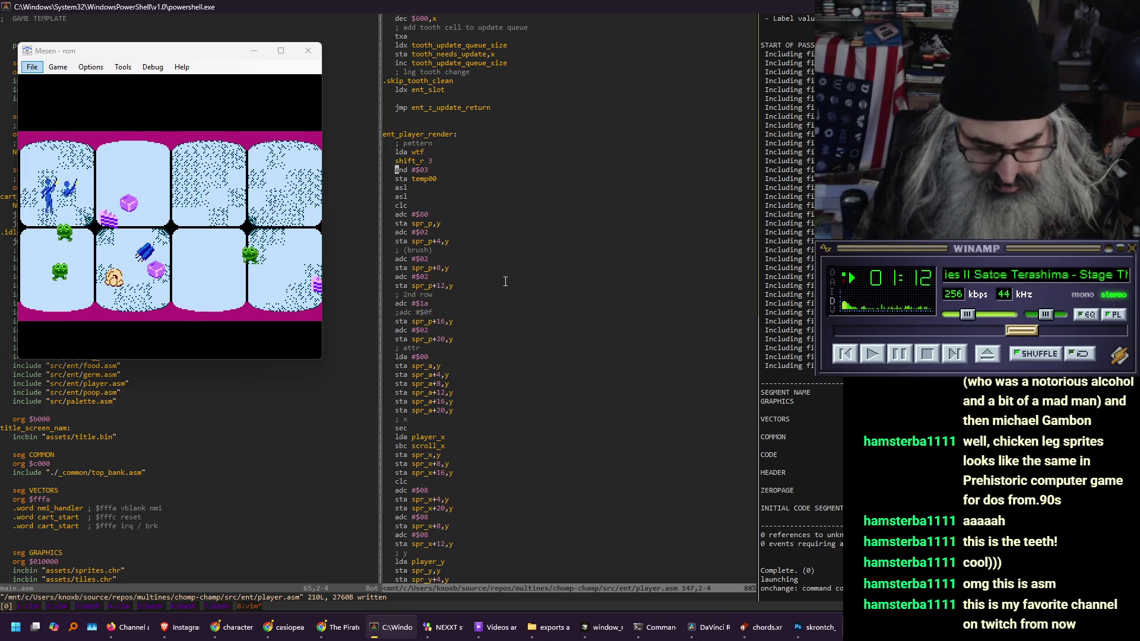
pyautogui.write('ocmp ')
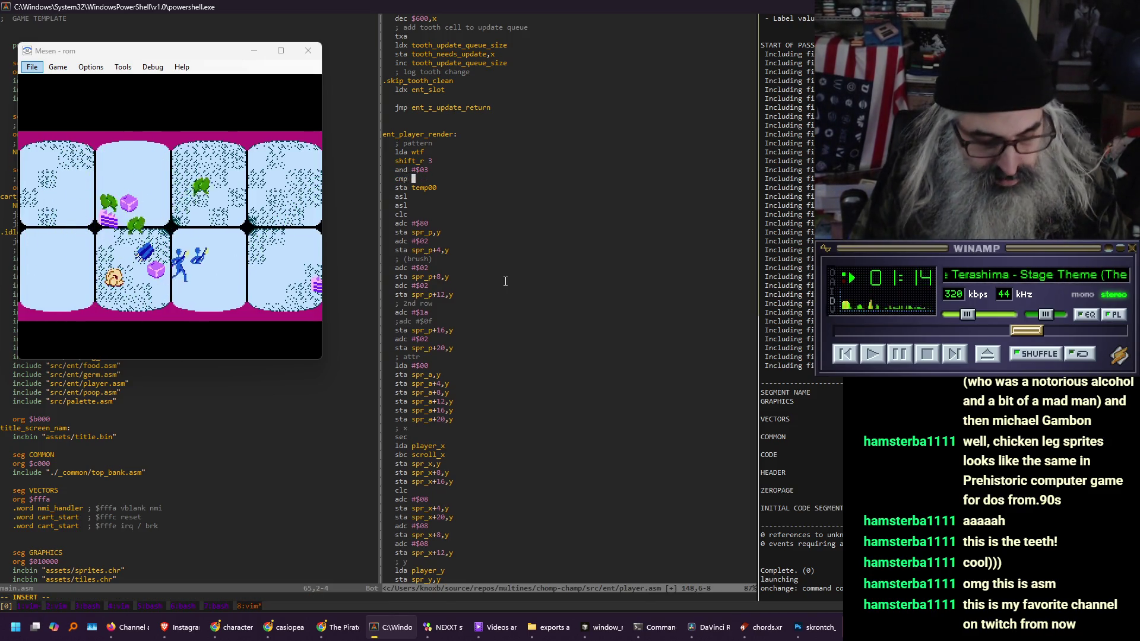
pyautogui.write('03')
pyautogui.press('Return')
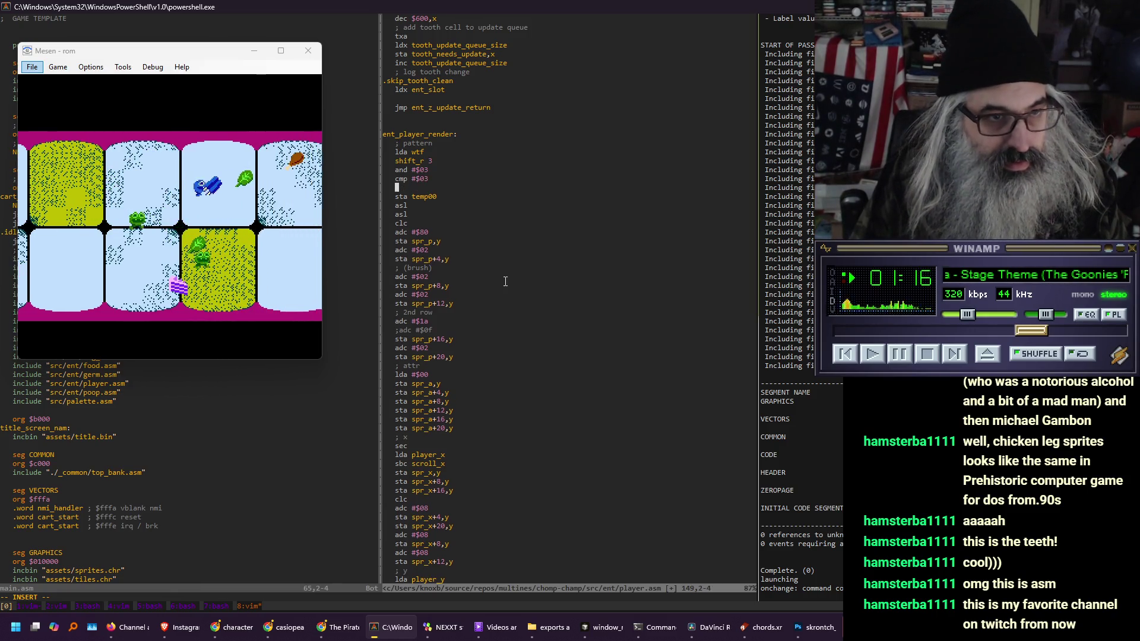
pyautogui.write('.')
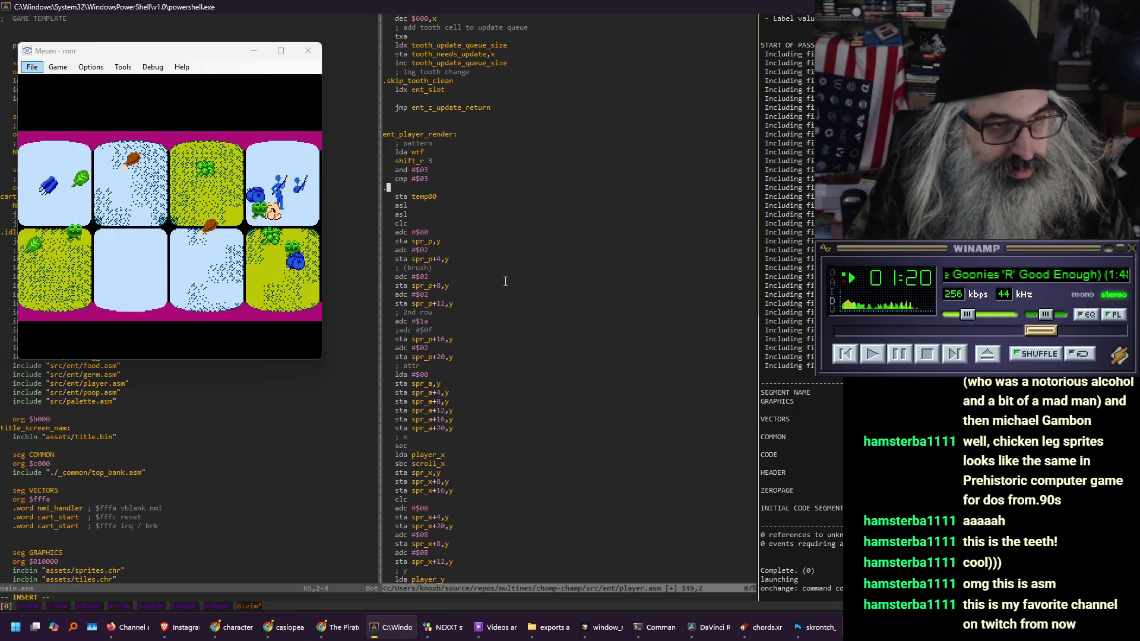
pyautogui.write('dont_fix_frame')
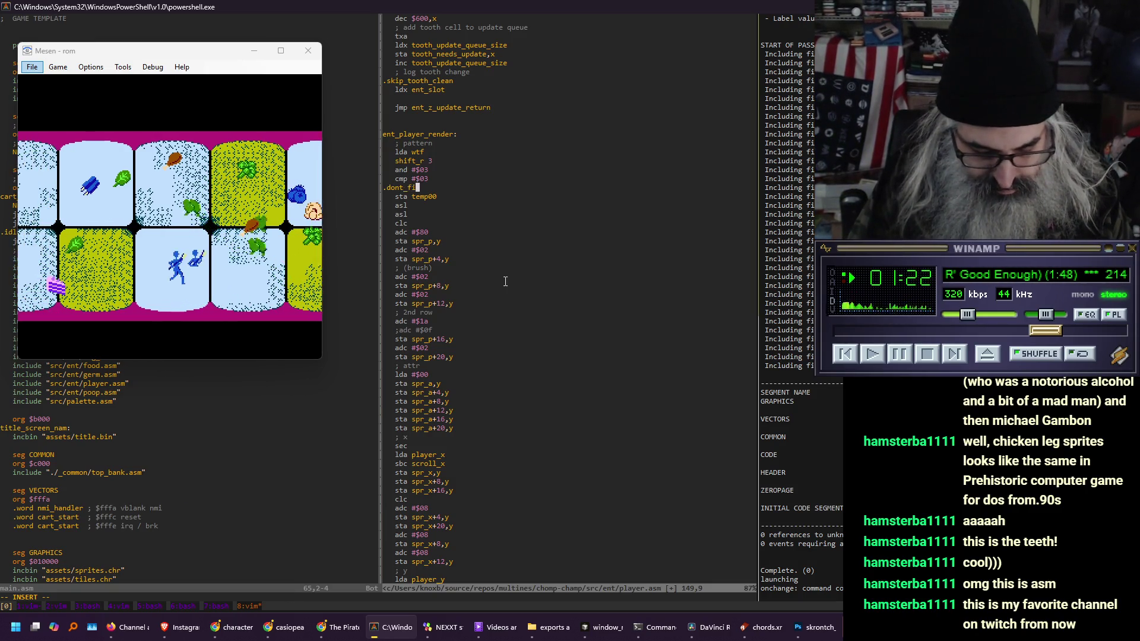
pyautogui.press('Escape')
# Insert bne .dont_fix_frame and lda #$01 above the label, then save
pyautogui.hotkey('shift', 'o')
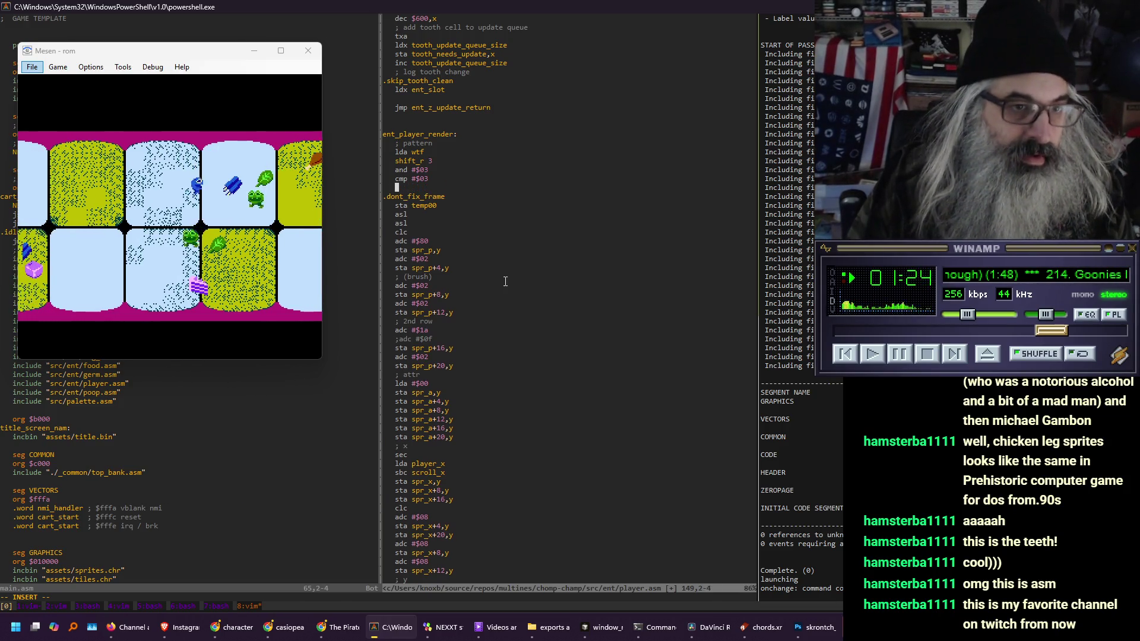
pyautogui.write('be')
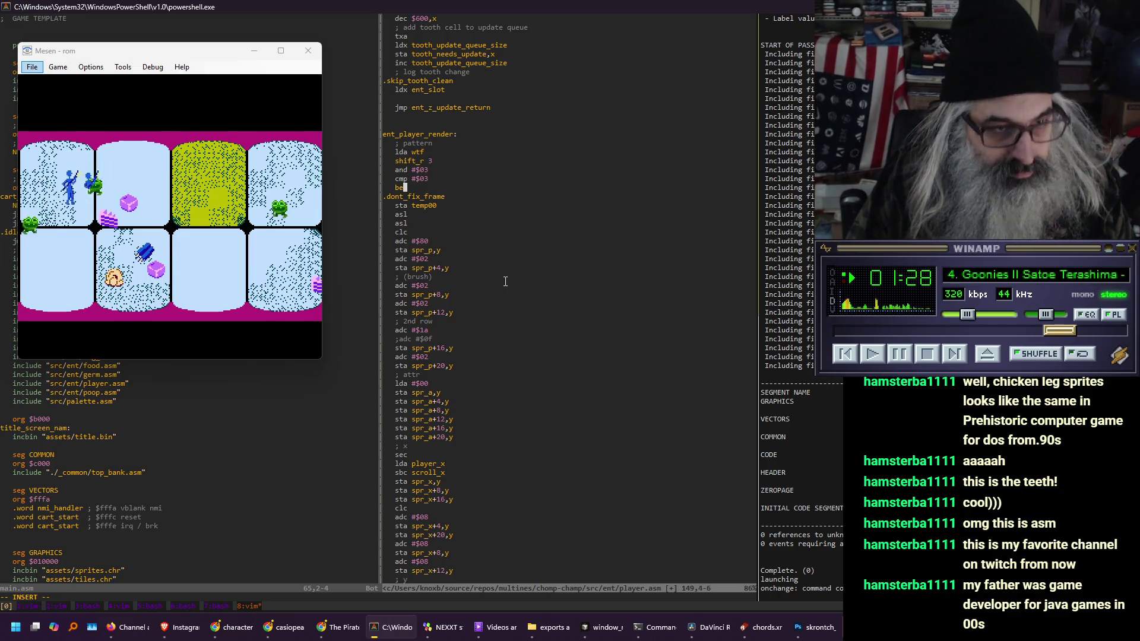
pyautogui.write('q .ne .dont')
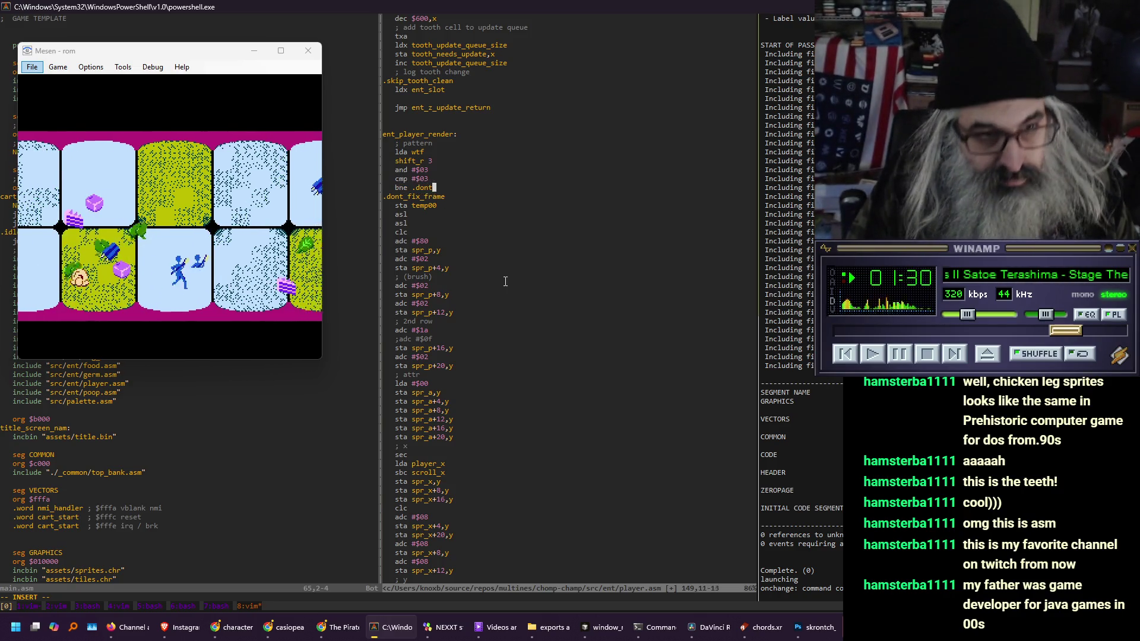
pyautogui.write('_fix_frame')
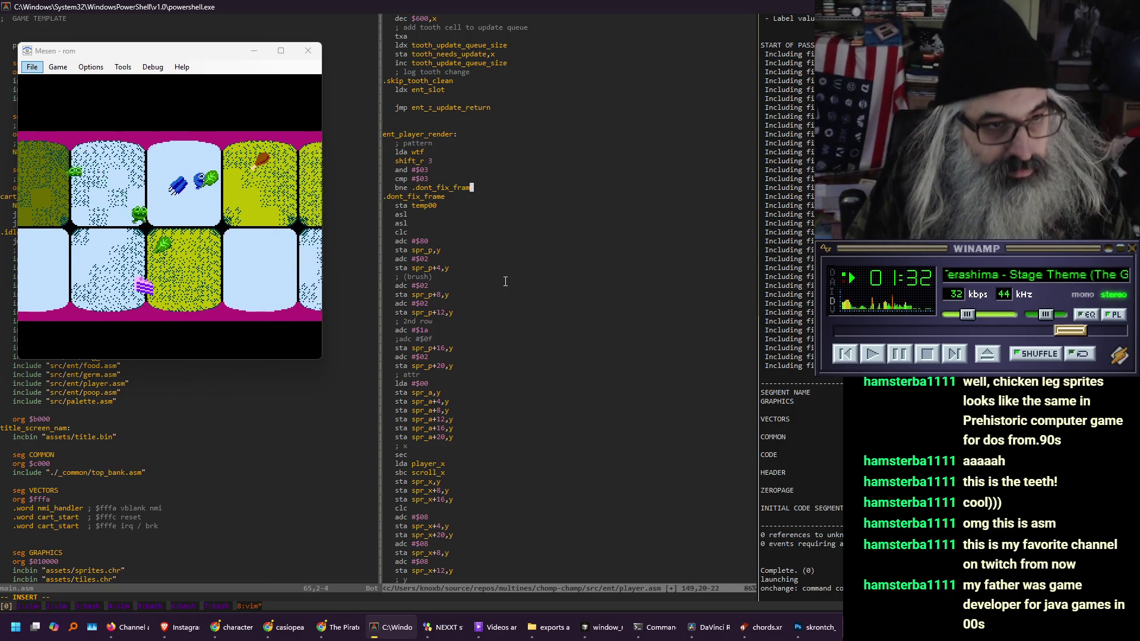
pyautogui.press('Return')
pyautogui.write('lda ')
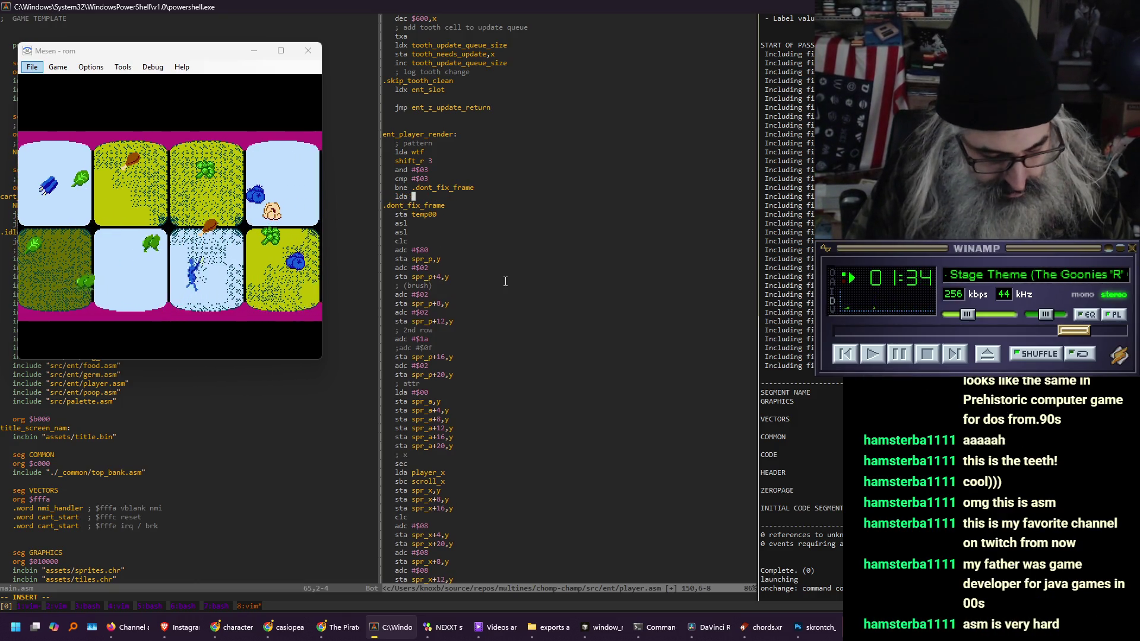
pyautogui.write('@#01')
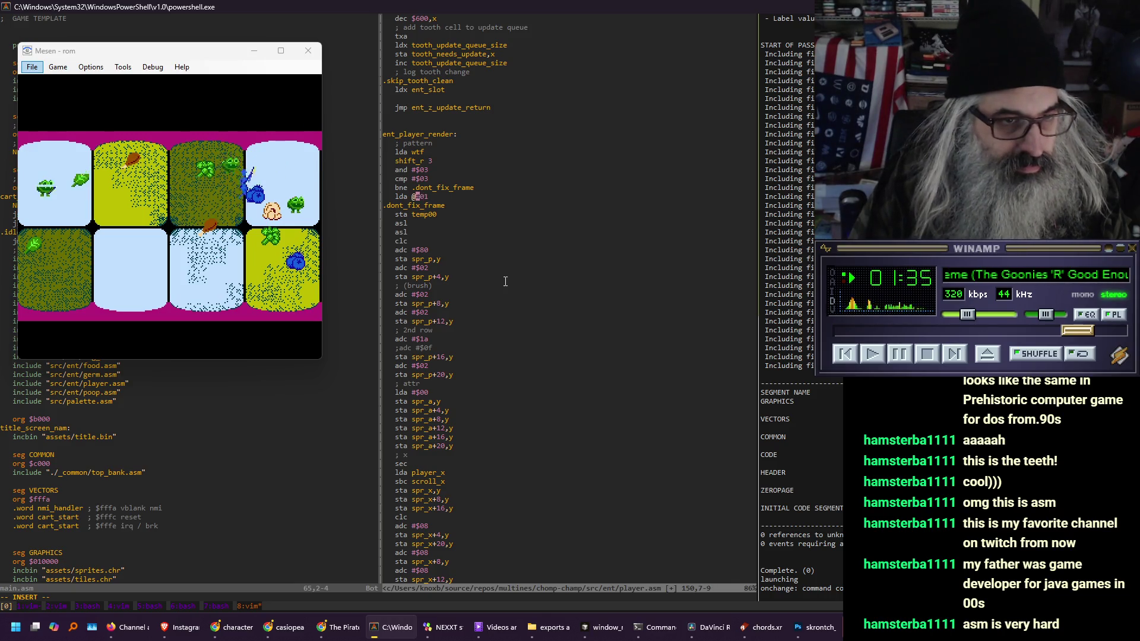
pyautogui.press('BackSpace')
pyautogui.write('$')
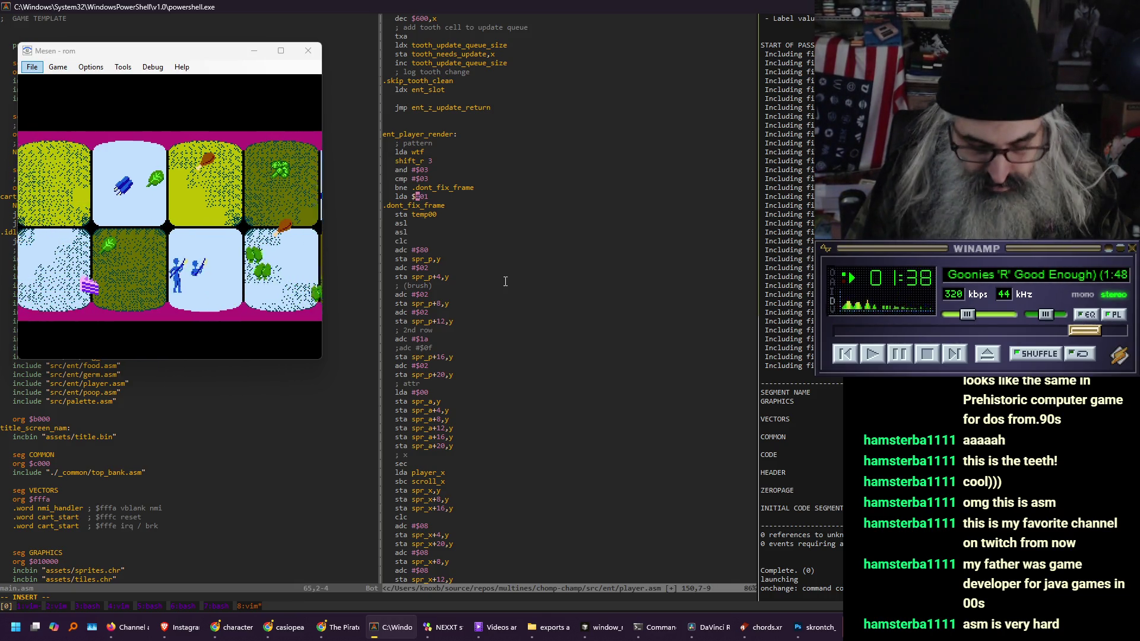
pyautogui.press('Escape')
pyautogui.write(':w')
pyautogui.press('Return')
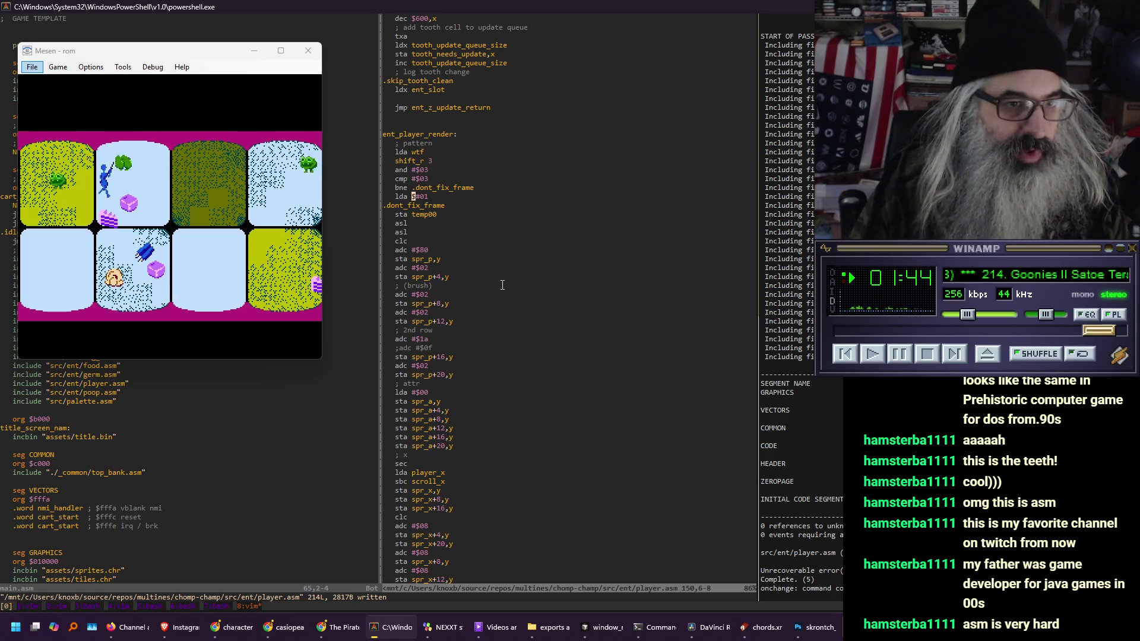
# Correct the lda operand to #$01 and save player.asm again
pyautogui.write('xa$')
pyautogui.press('Escape')
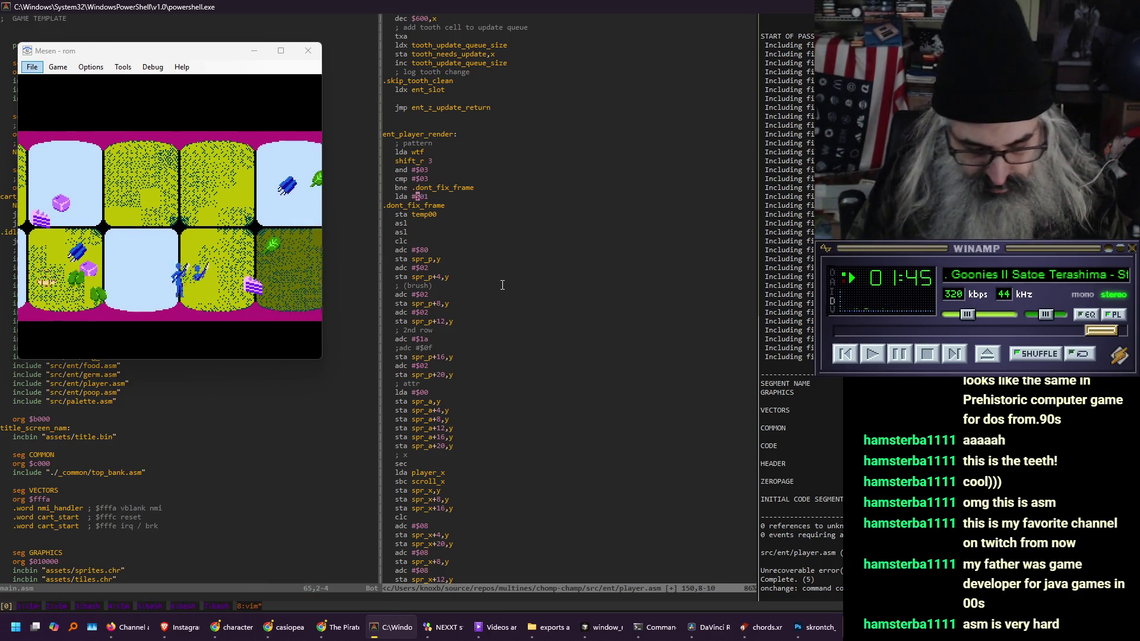
pyautogui.write(':w')
pyautogui.press('Return')
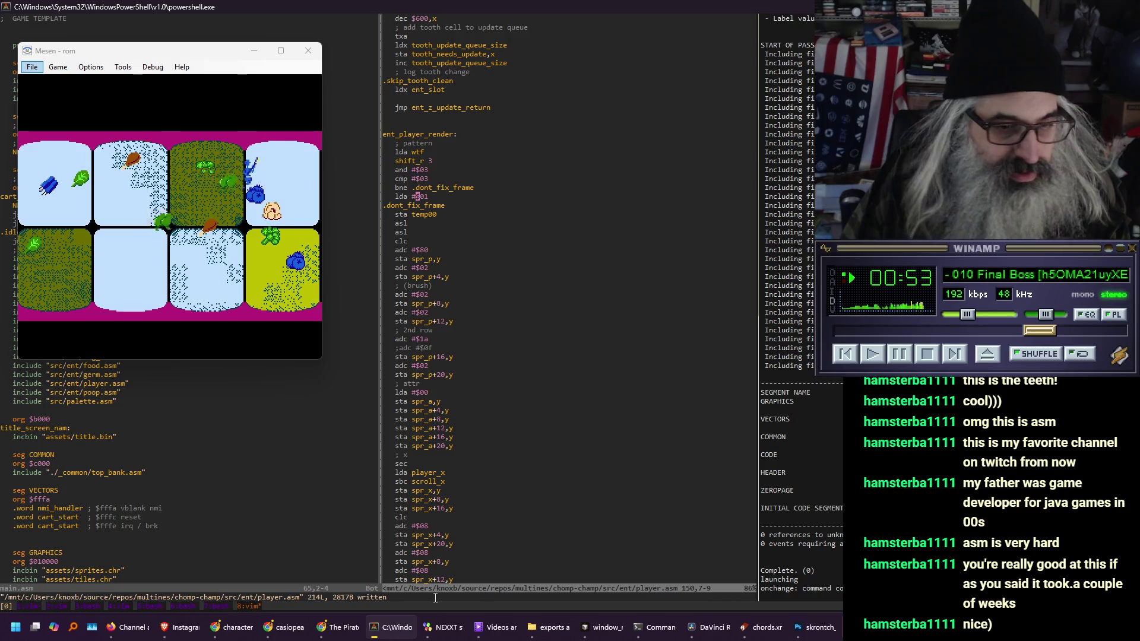
# Bring the File Explorer window showing the exports folder to the front
pyautogui.click(539, 633)
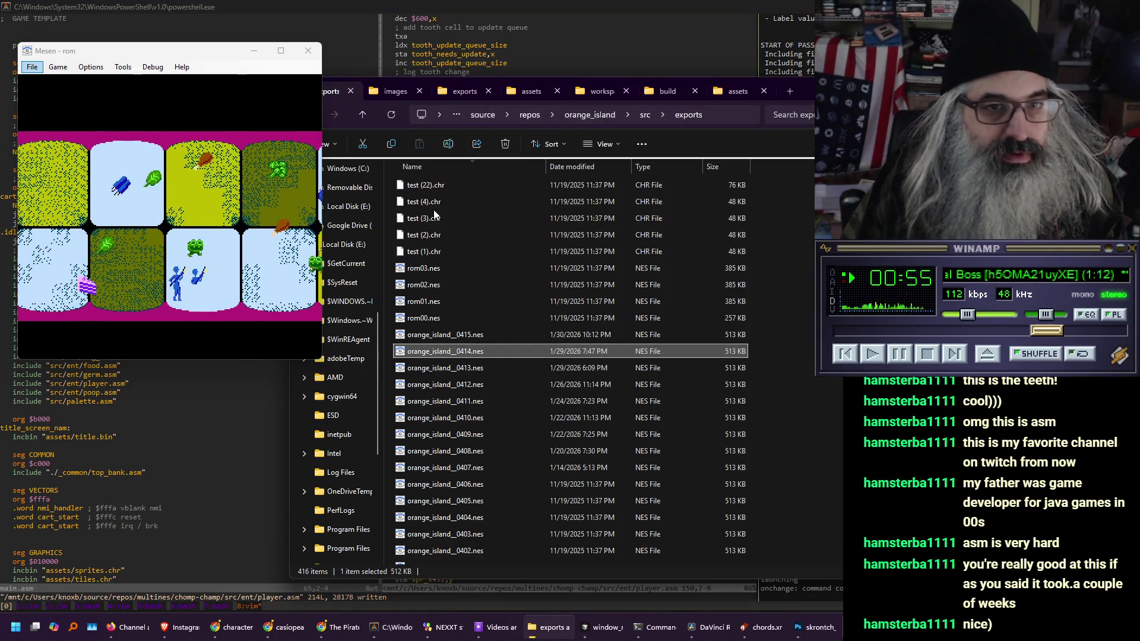
# Load orange_island_0415.nes into Mesen, start it, and enlarge the view to 3x
pyautogui.doubleClick(472, 334)
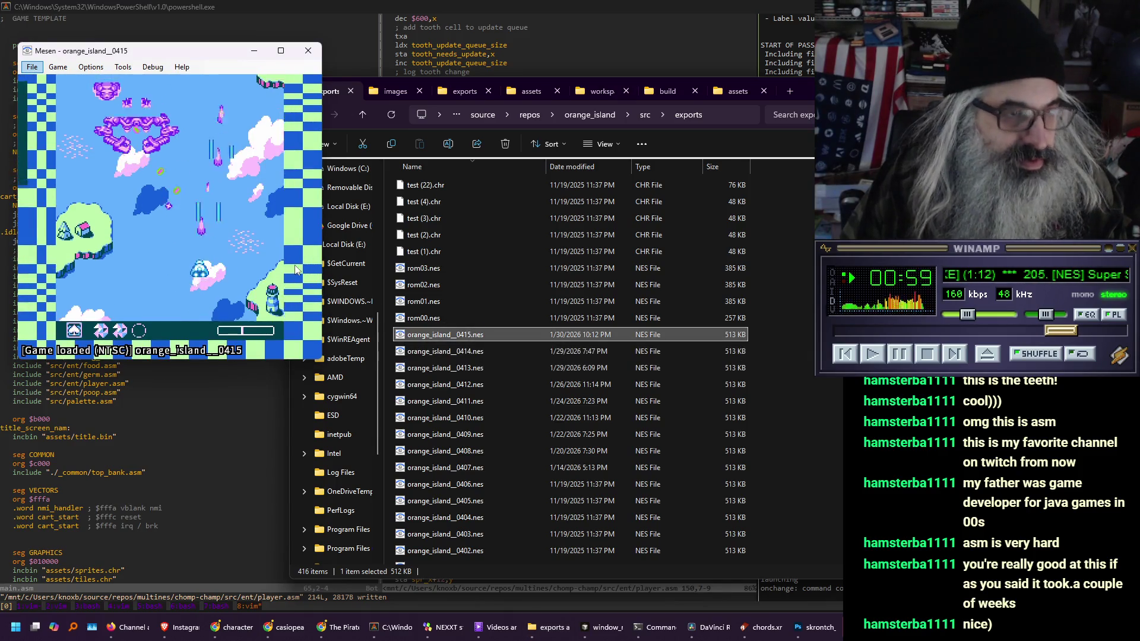
pyautogui.click(267, 257)
pyautogui.hotkey('alt', '3')
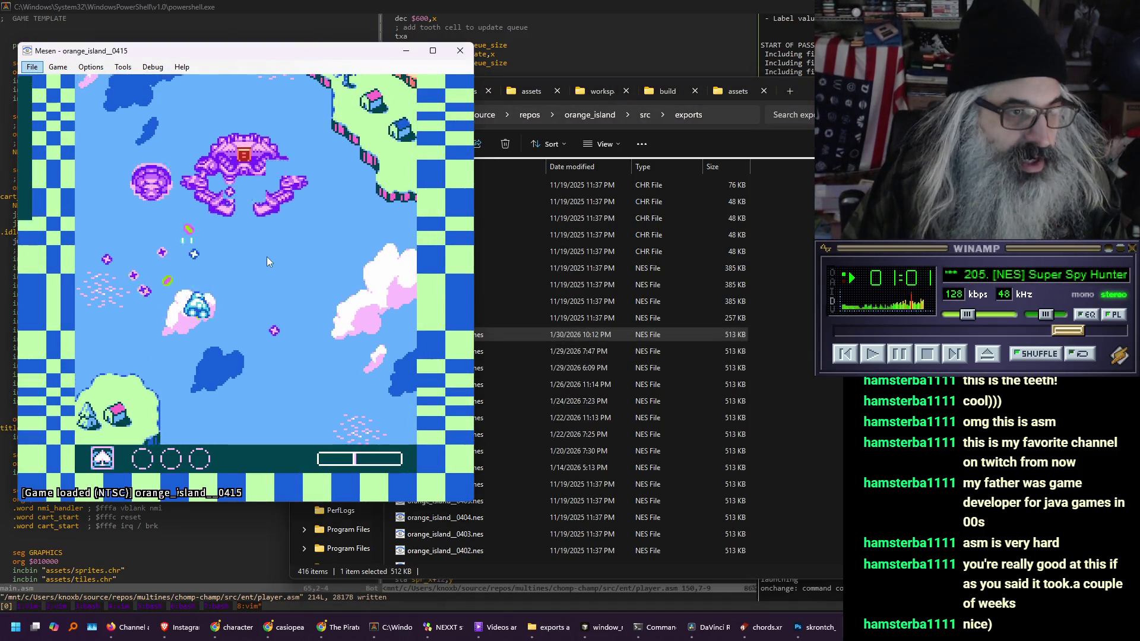
pyautogui.moveTo(129, 52); pyautogui.dragTo(171, 65)
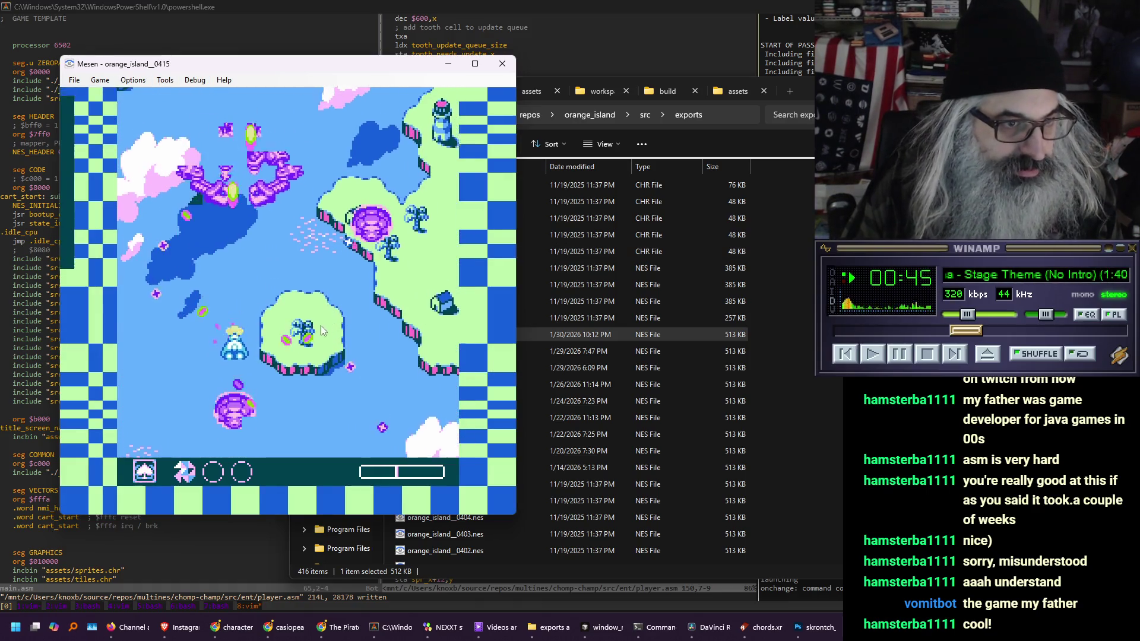
# After playing, return the game view to 1x scale
pyautogui.click(683, 143)
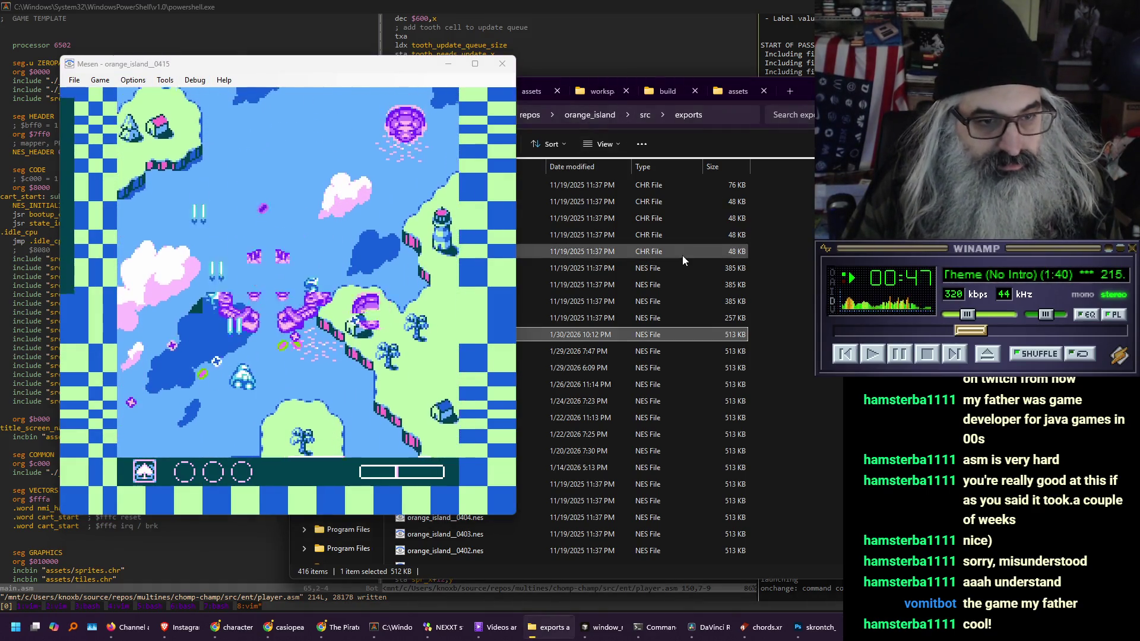
pyautogui.click(368, 220)
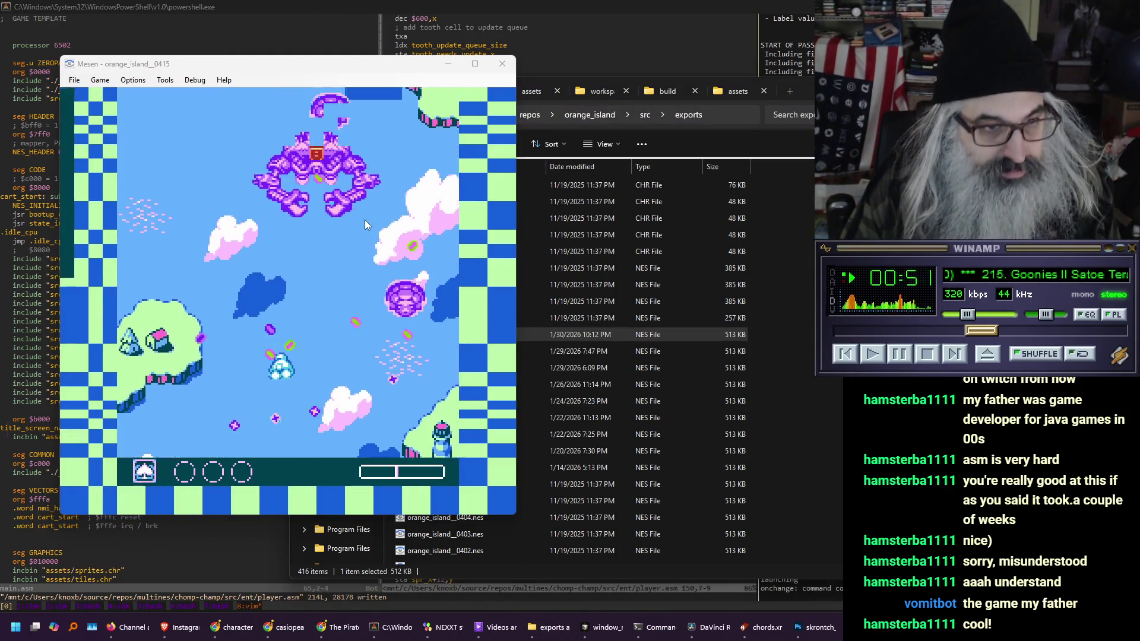
pyautogui.press('super')
pyautogui.press('Escape')
pyautogui.hotkey('alt', '1')
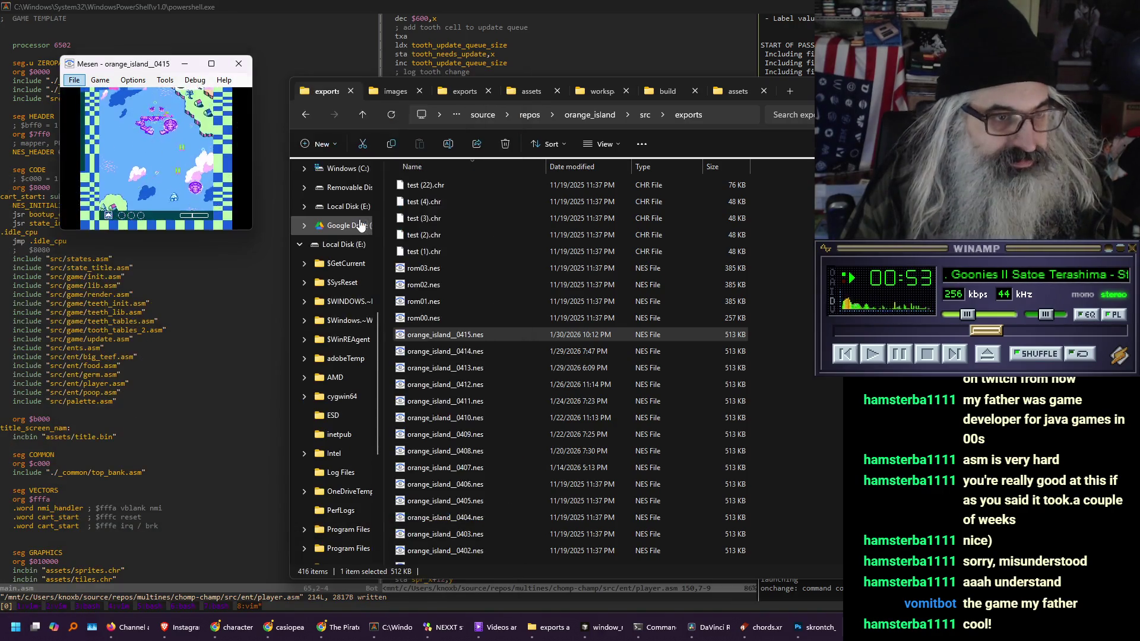
# Bring Vim forward and step through ent_player_render's sprite pattern, attribute and x-position writes
pyautogui.click(529, 72)
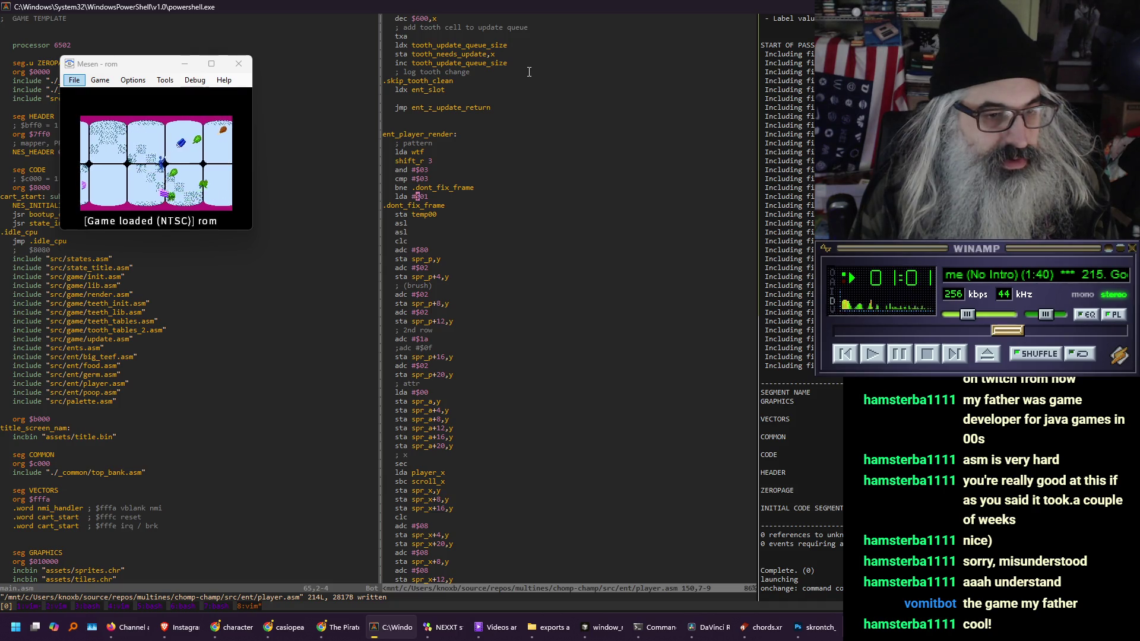
pyautogui.press('j')
pyautogui.press('j')
pyautogui.press('j')
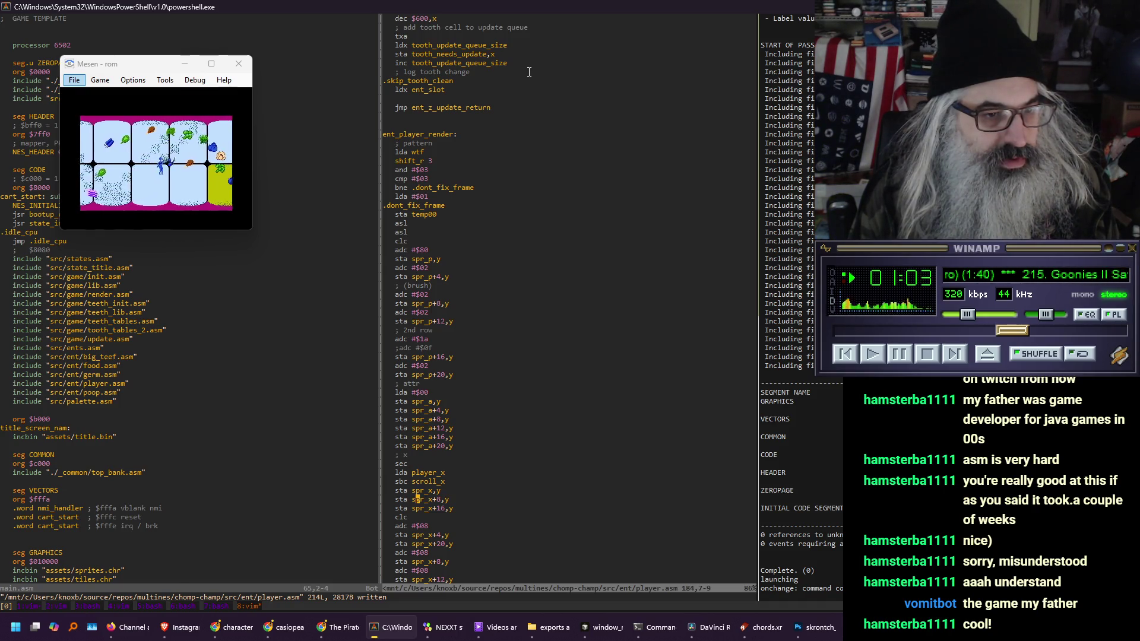
pyautogui.press('k')
pyautogui.press('k')
pyautogui.press('k')
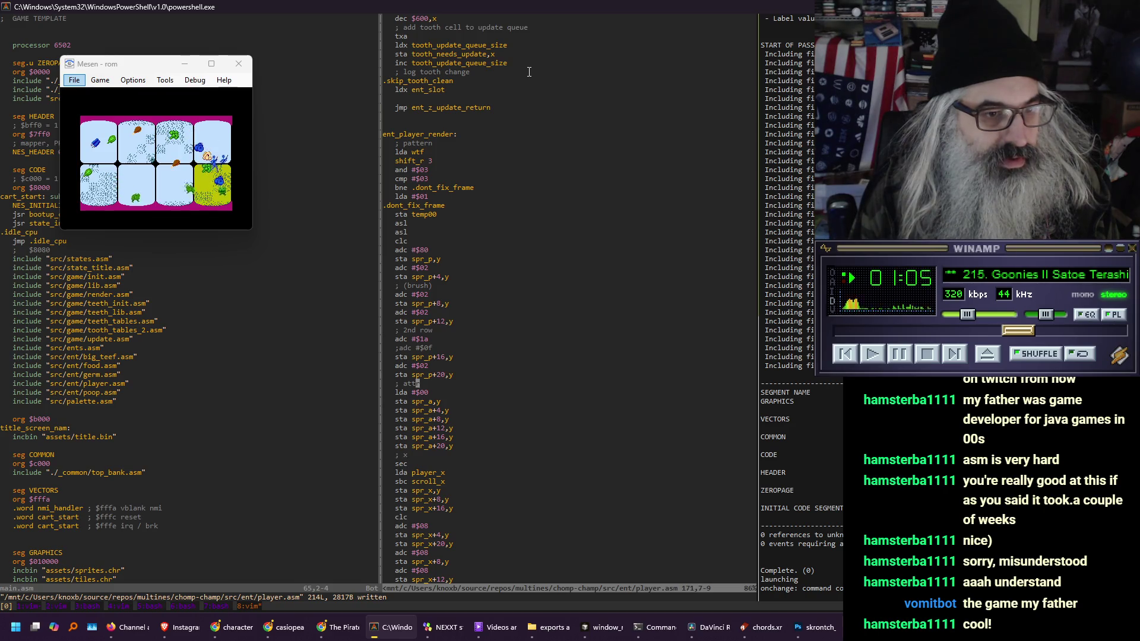
pyautogui.press('j')
pyautogui.press('j')
pyautogui.press('j')
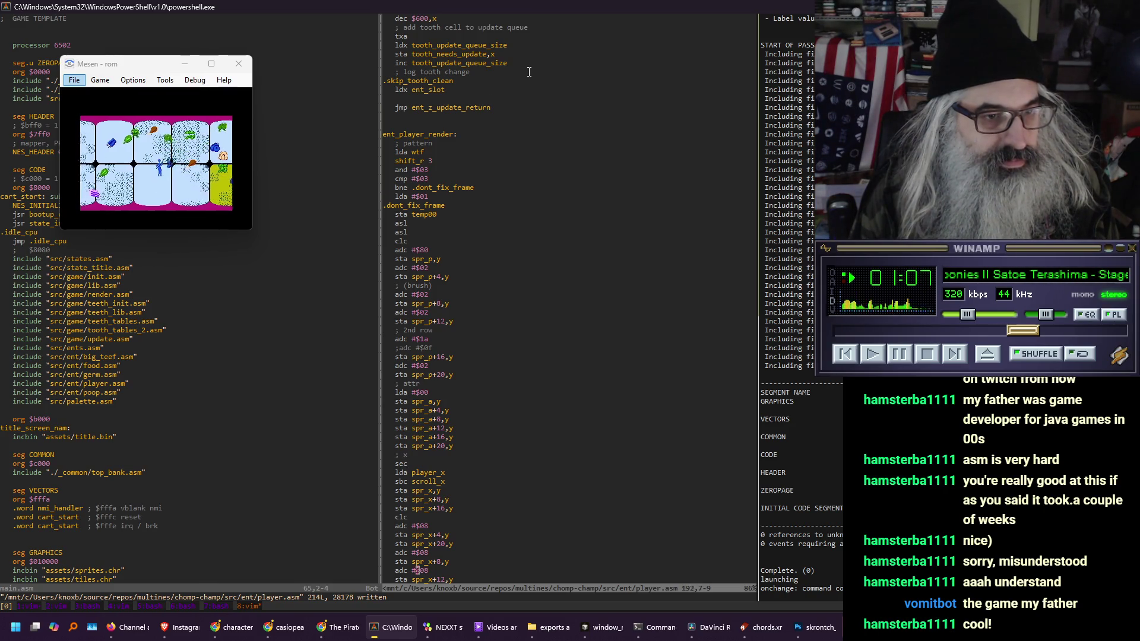
pyautogui.press('k')
pyautogui.press('k')
pyautogui.press('k')
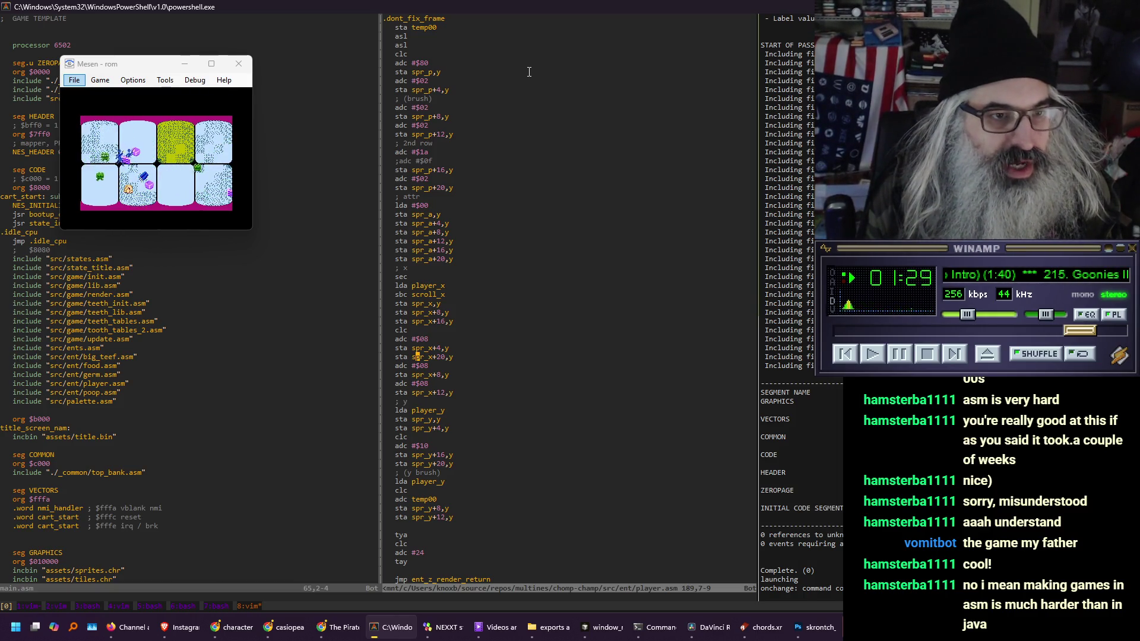
pyautogui.press('h')
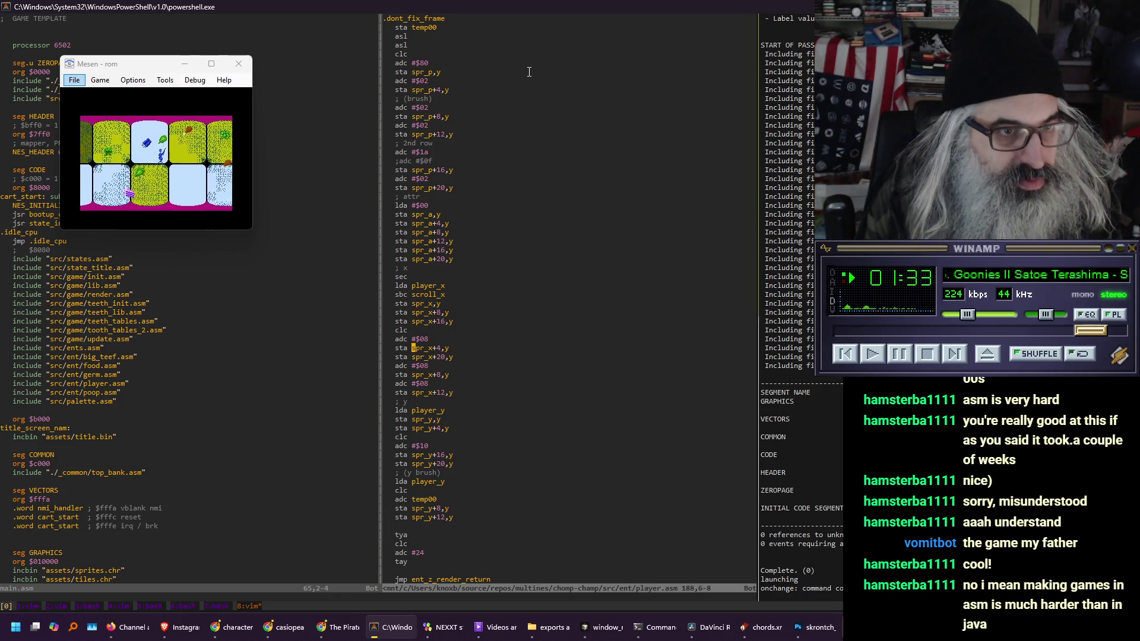
# Insert an opening /* above the '; (brush)' sprite-pattern lines
pyautogui.press('k')
pyautogui.press('k')
pyautogui.press('k')
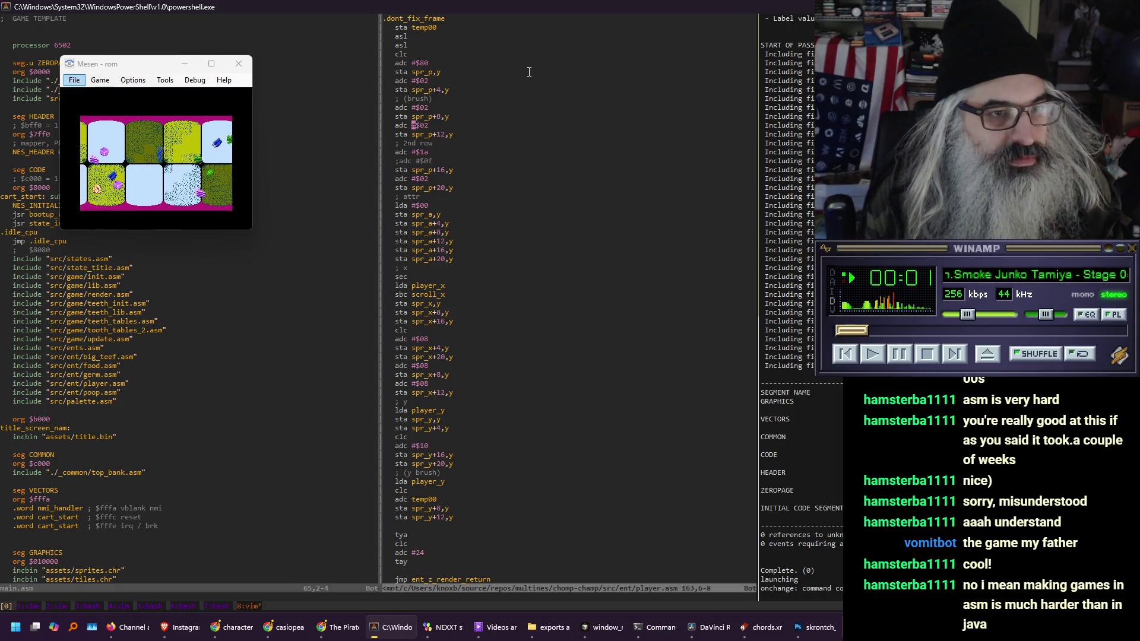
pyautogui.press('k')
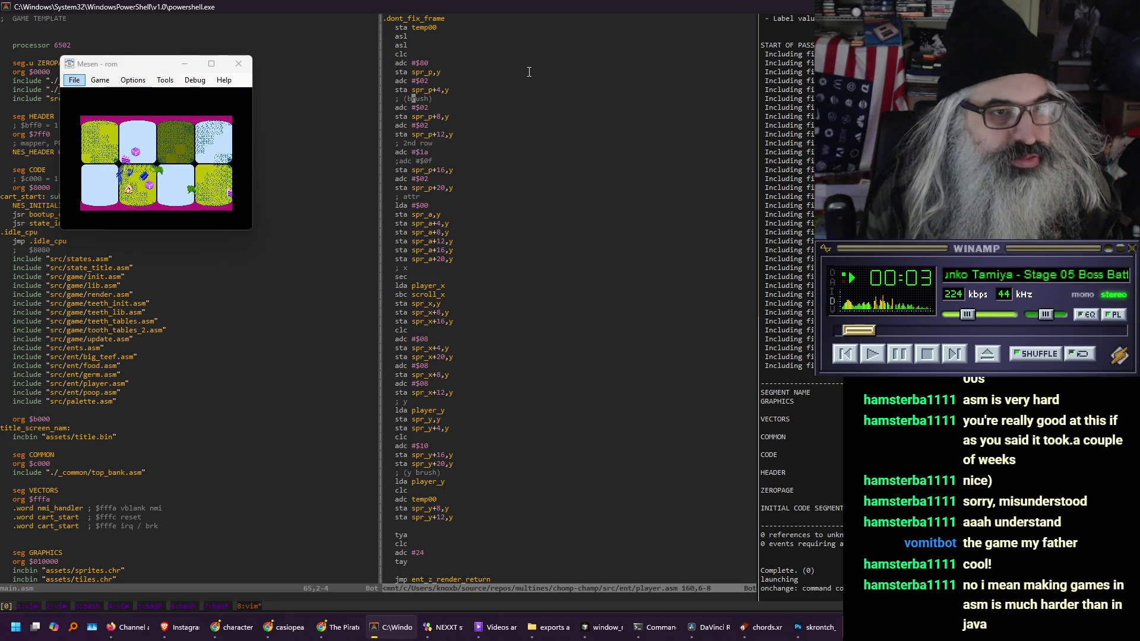
pyautogui.press('k')
pyautogui.press('k')
pyautogui.write('O/')
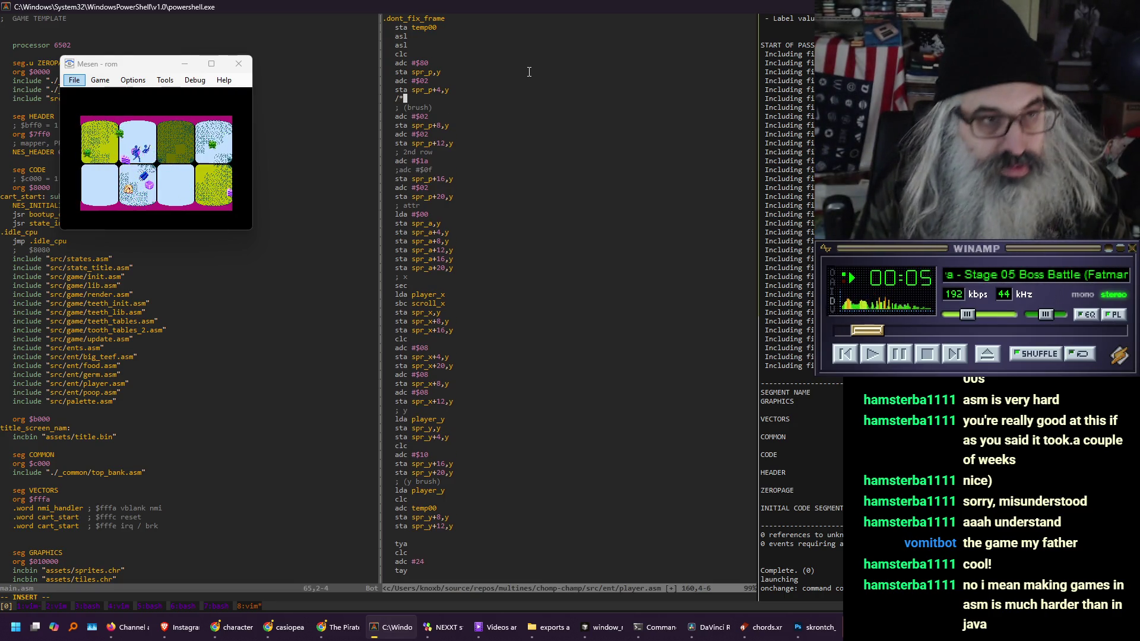
pyautogui.write('*')
pyautogui.press('Down')
pyautogui.press('Down')
pyautogui.press('Down')
# Close the comment with */ after sta spr_p+12,y, save, and watch the reloaded game at 3x
pyautogui.press('End')
pyautogui.press('Return')
pyautogui.write('*/')
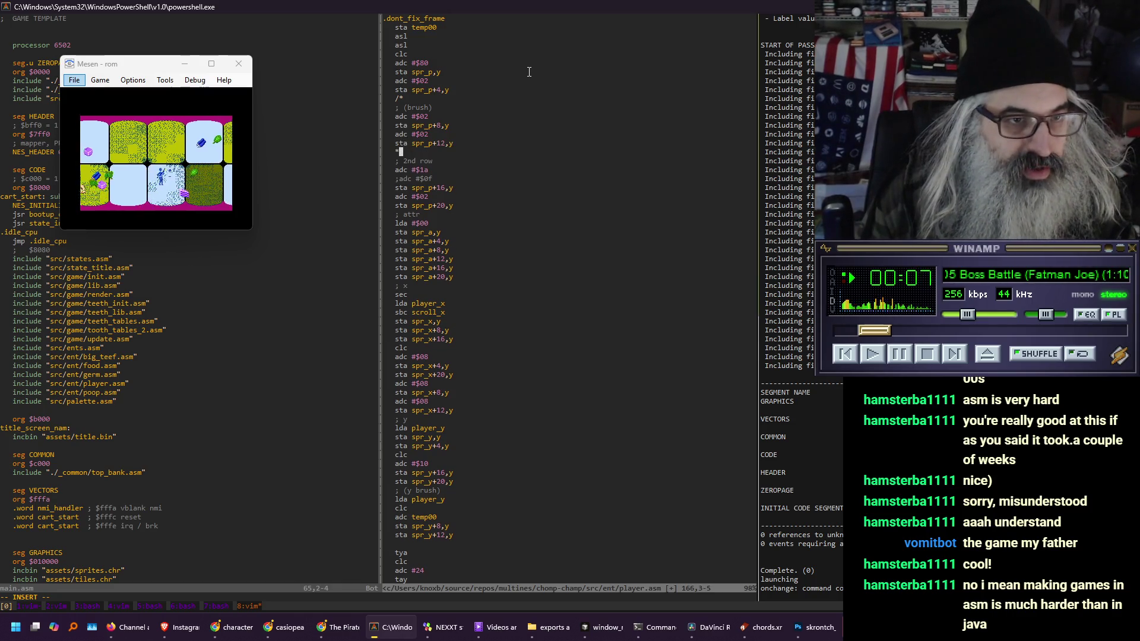
pyautogui.press('Escape')
pyautogui.write(':w')
pyautogui.press('Return')
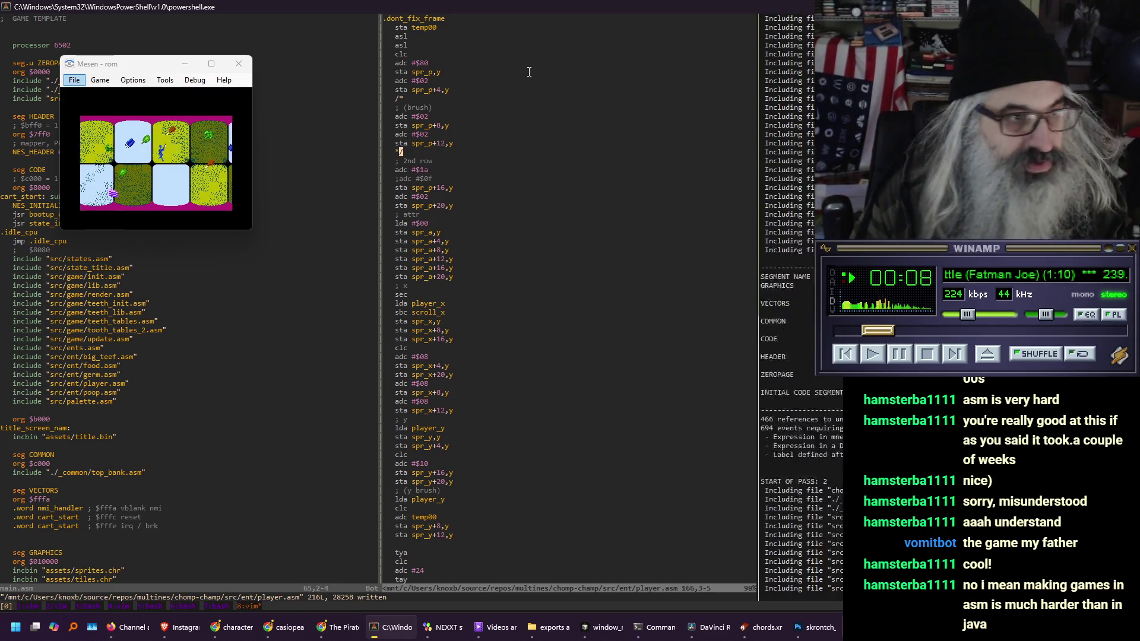
pyautogui.click(189, 173)
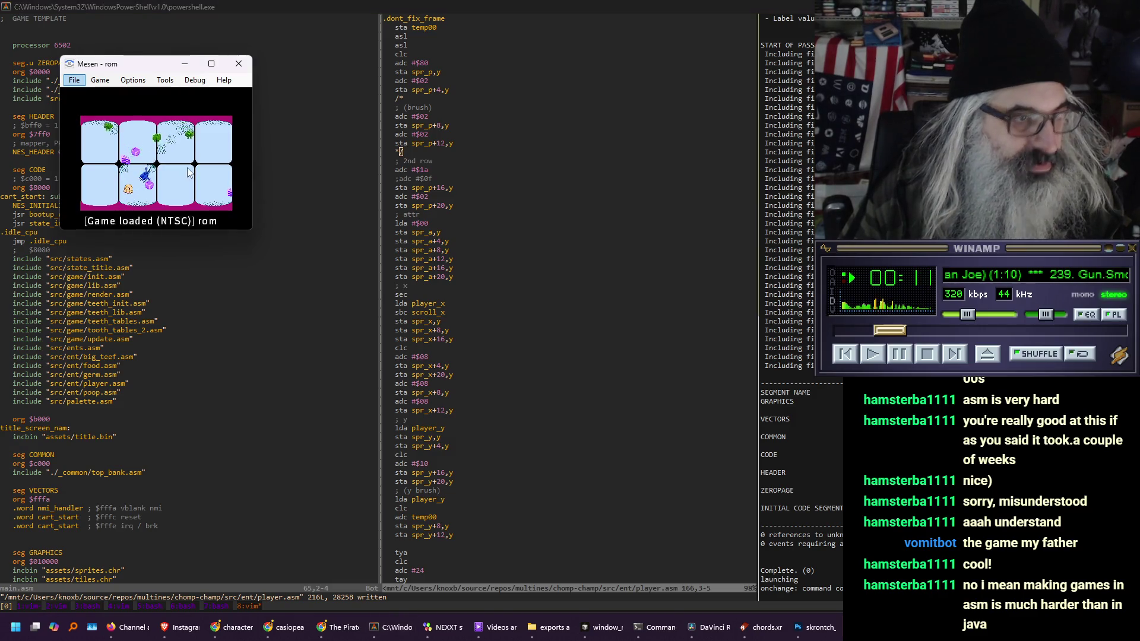
pyautogui.hotkey('alt', '3')
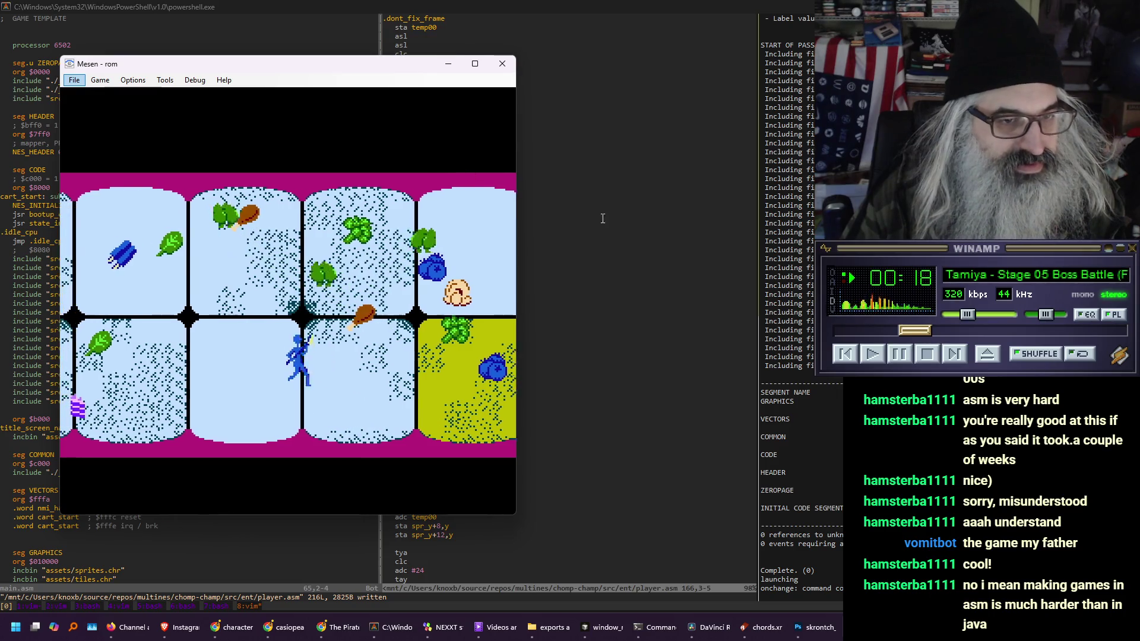
pyautogui.hotkey('alt', '1')
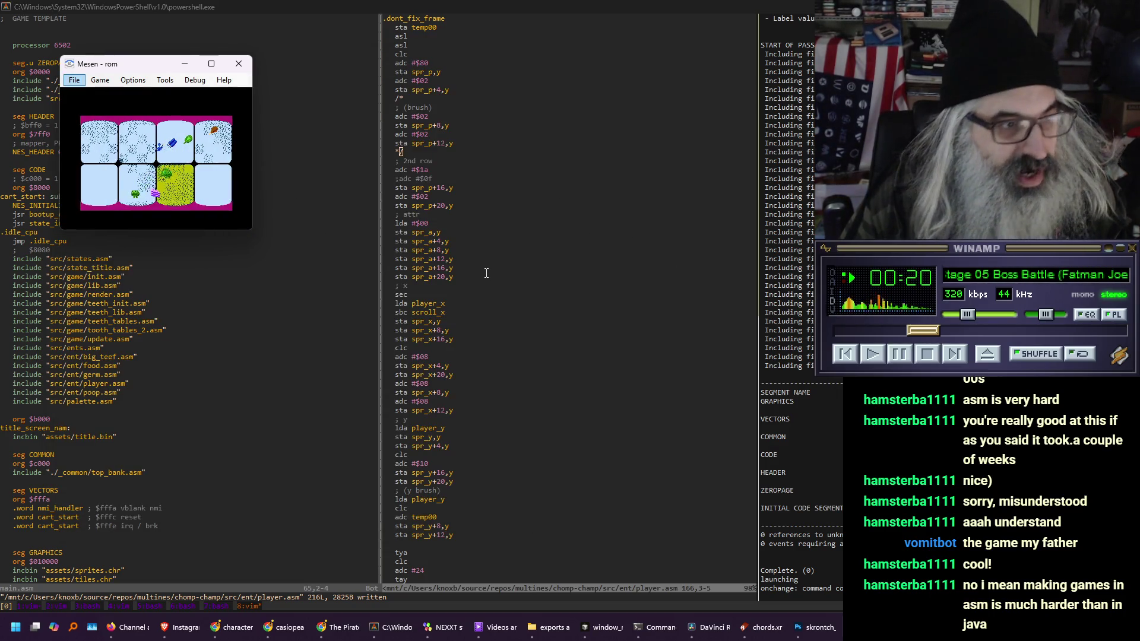
pyautogui.click(486, 272)
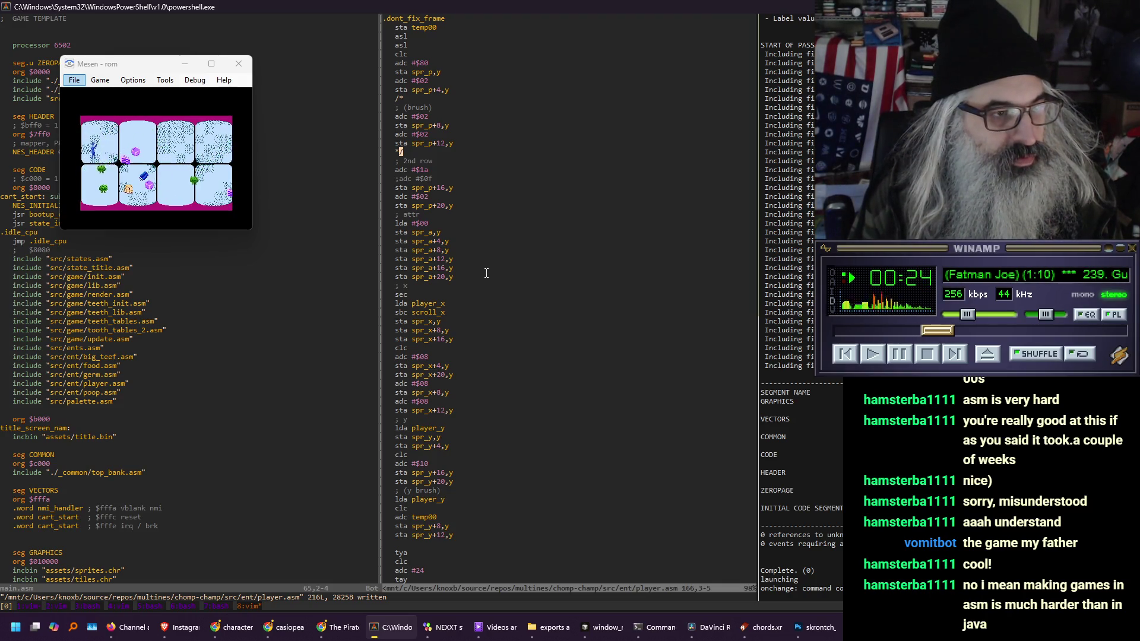
pyautogui.hotkey('ctrl', 'b')
pyautogui.hotkey('ctrl', 'b')
pyautogui.press('k')
pyautogui.press('k')
pyautogui.press('k')
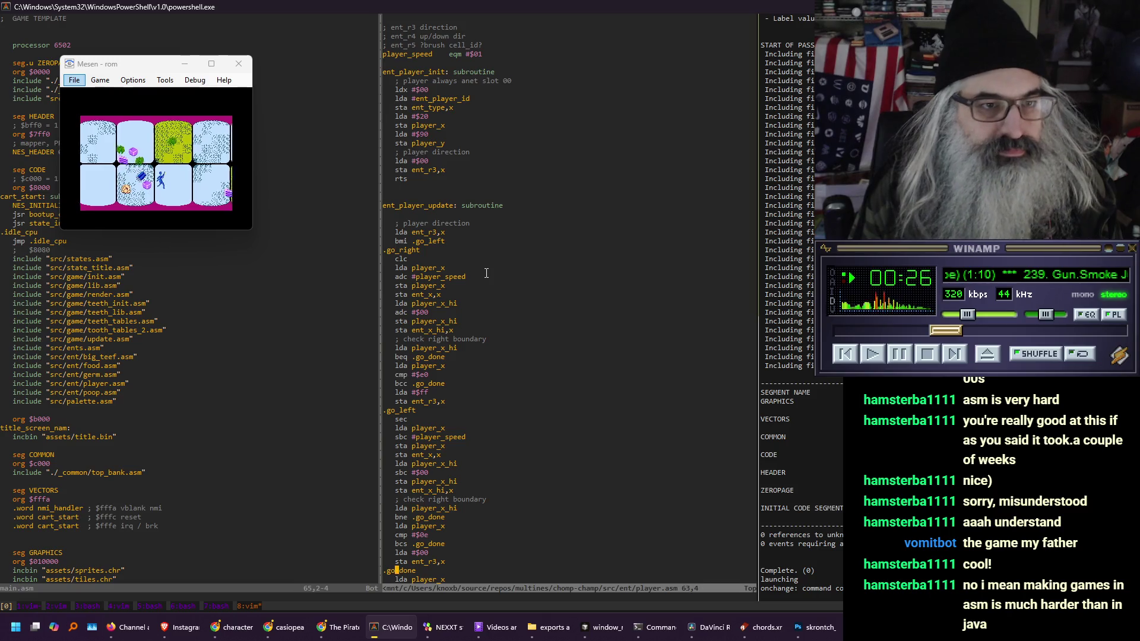
pyautogui.press('k')
pyautogui.press('k')
pyautogui.press('k')
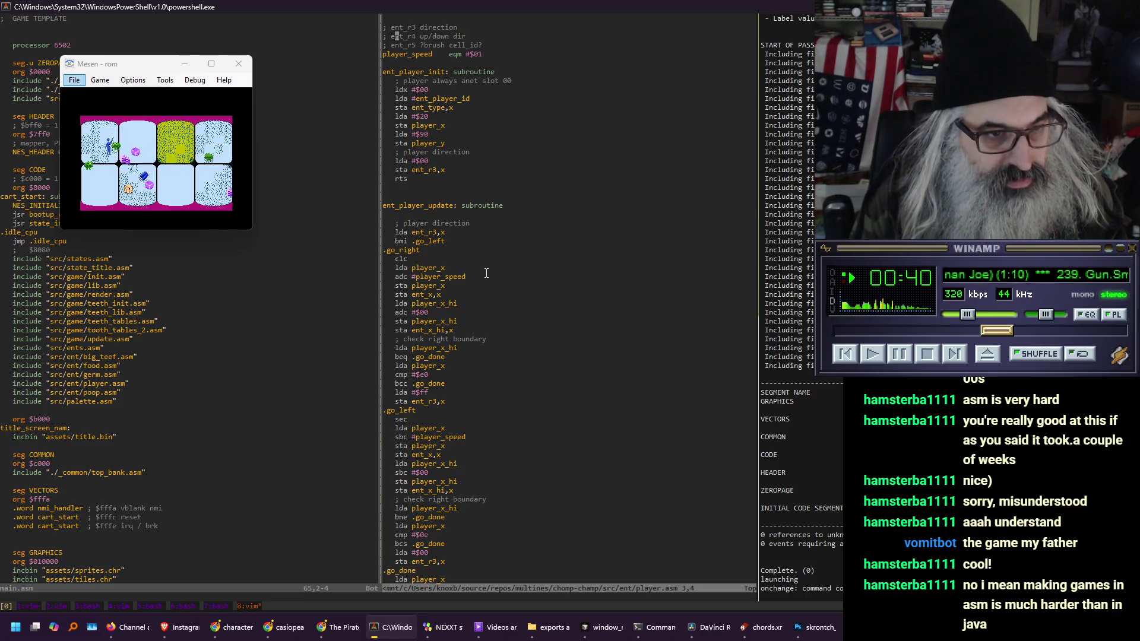
pyautogui.write('/r3')
pyautogui.press('Return')
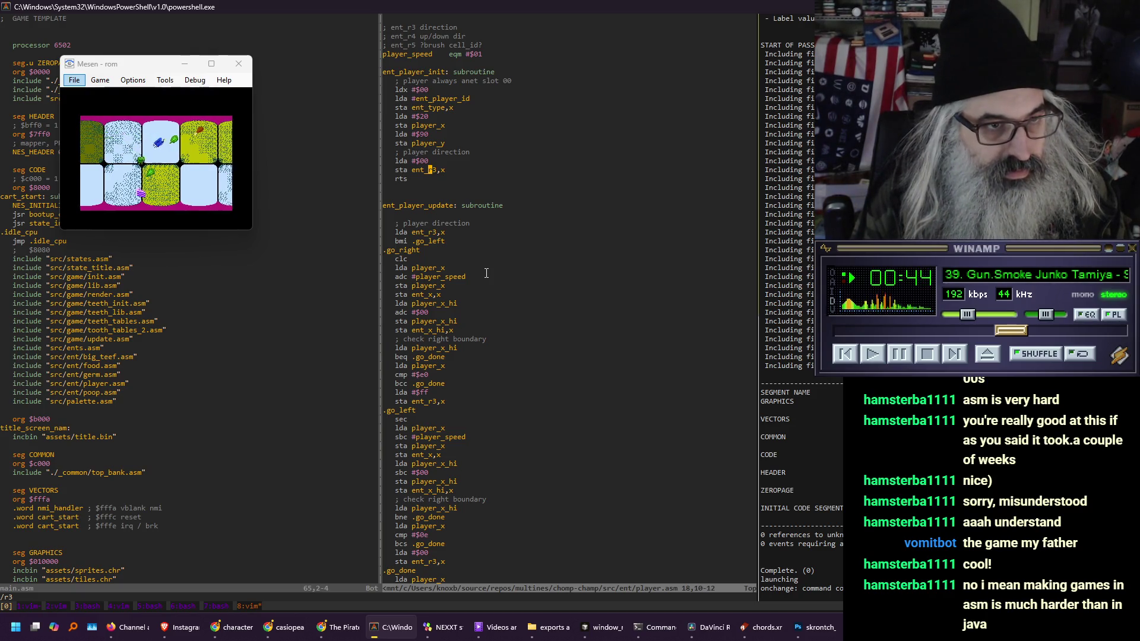
pyautogui.press('n')
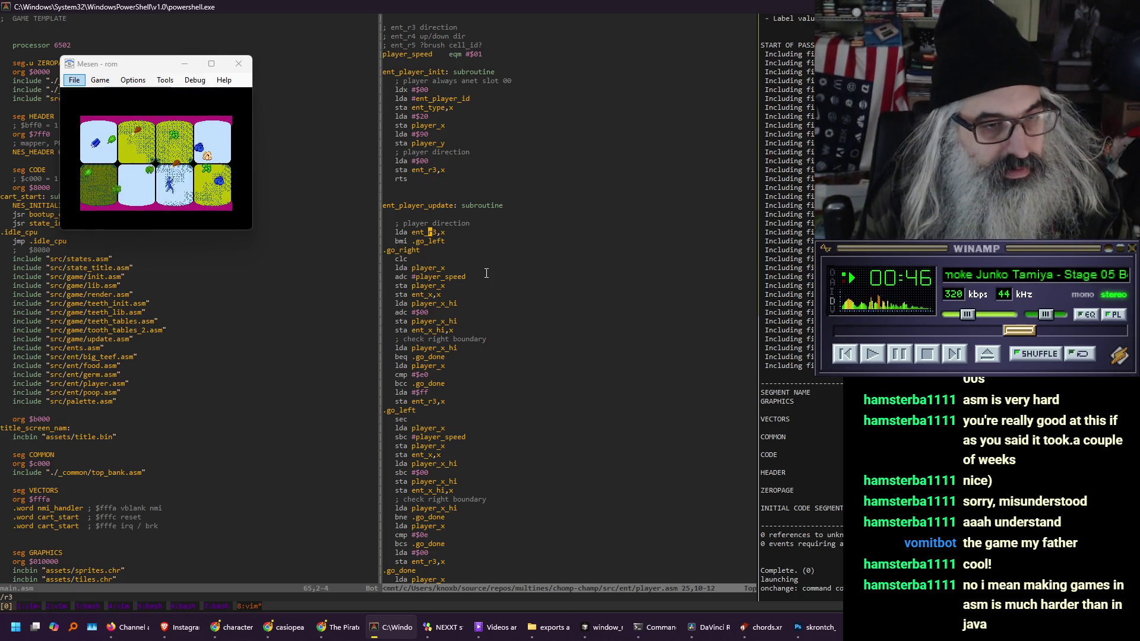
pyautogui.press('n')
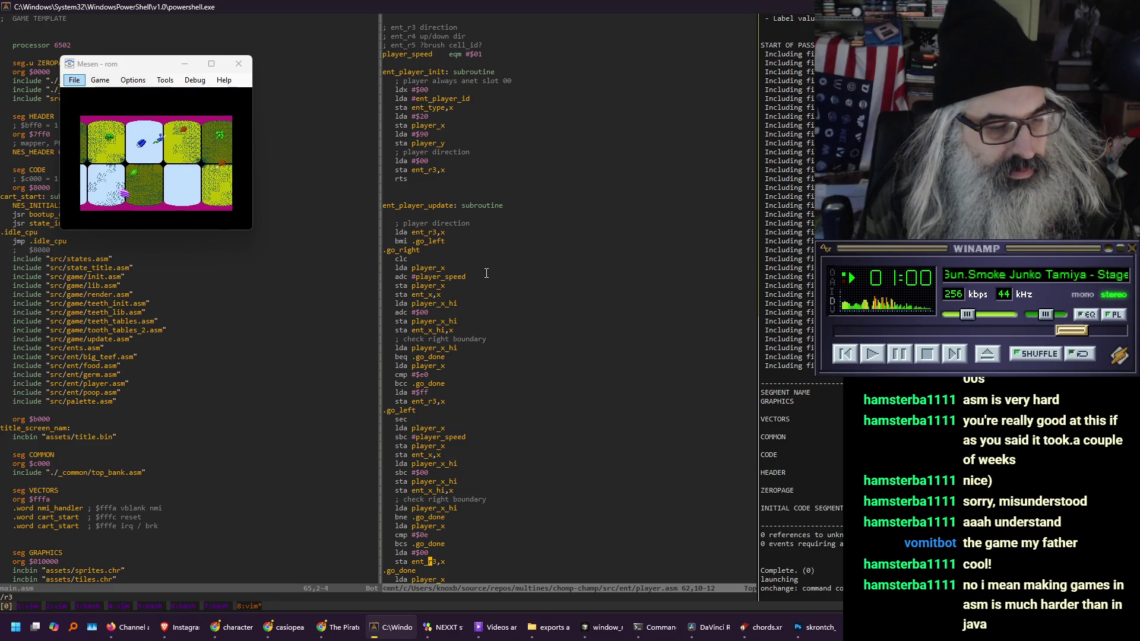
pyautogui.hotkey('ctrl', 'f')
pyautogui.hotkey('ctrl', 'f')
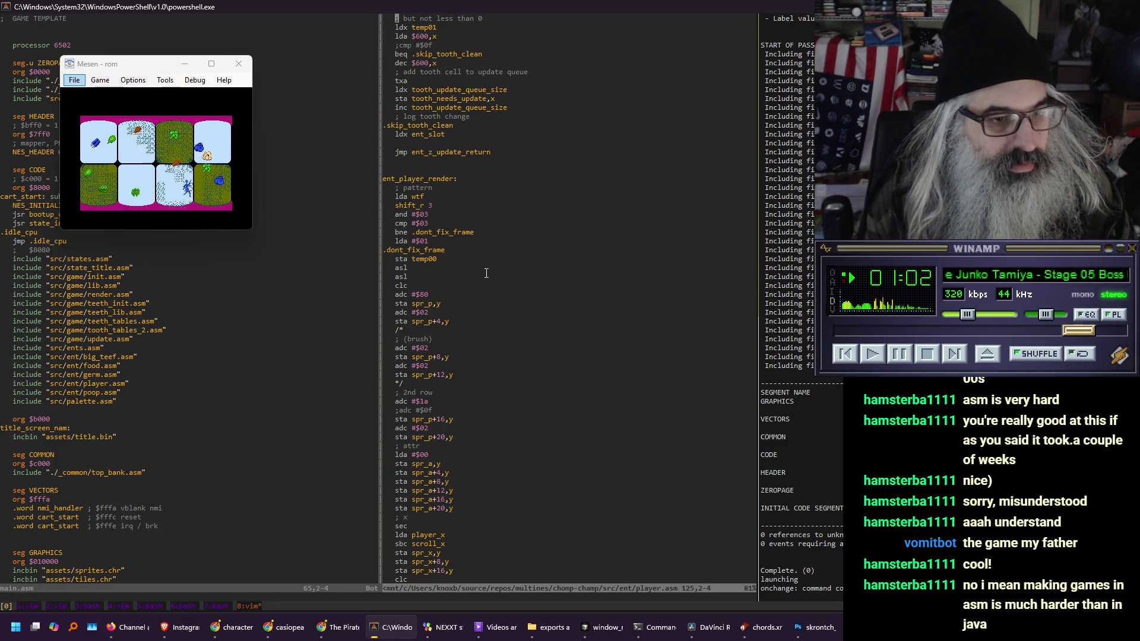
pyautogui.press('j')
pyautogui.press('j')
pyautogui.press('j')
pyautogui.press('j')
pyautogui.press('j')
pyautogui.press('j')
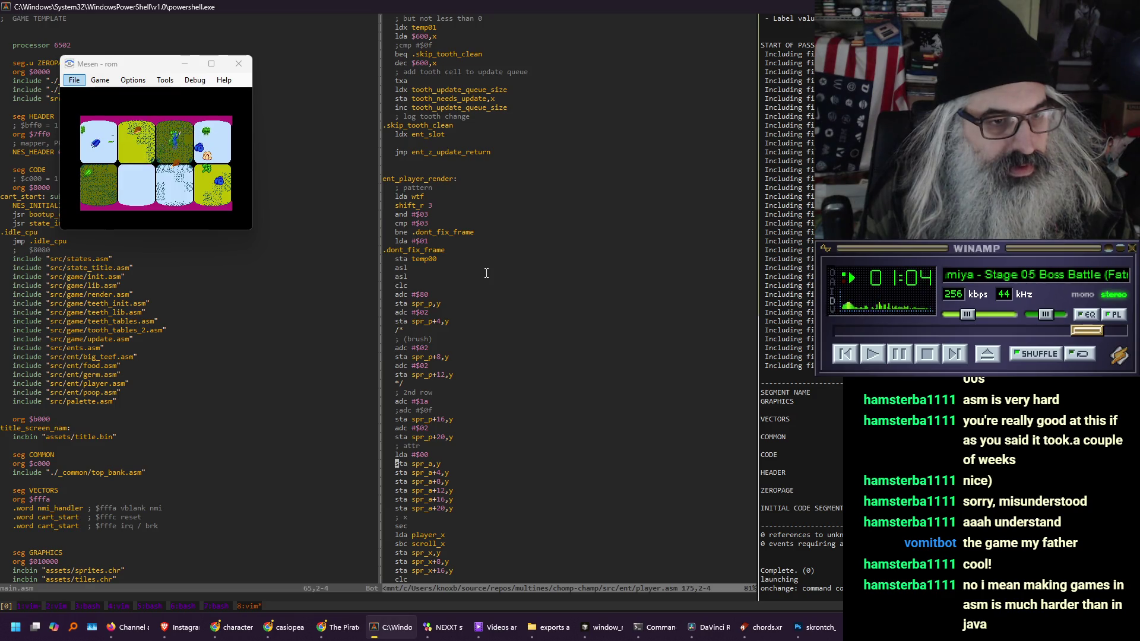
pyautogui.press('j')
pyautogui.press('j')
pyautogui.press('j')
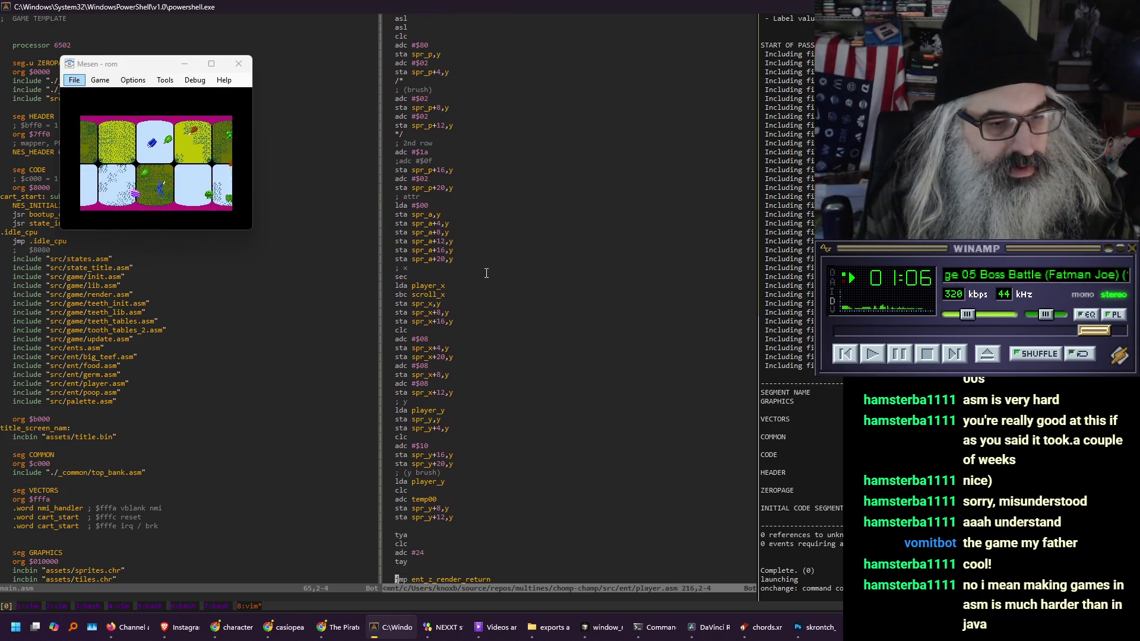
pyautogui.press('k')
pyautogui.press('k')
pyautogui.press('k')
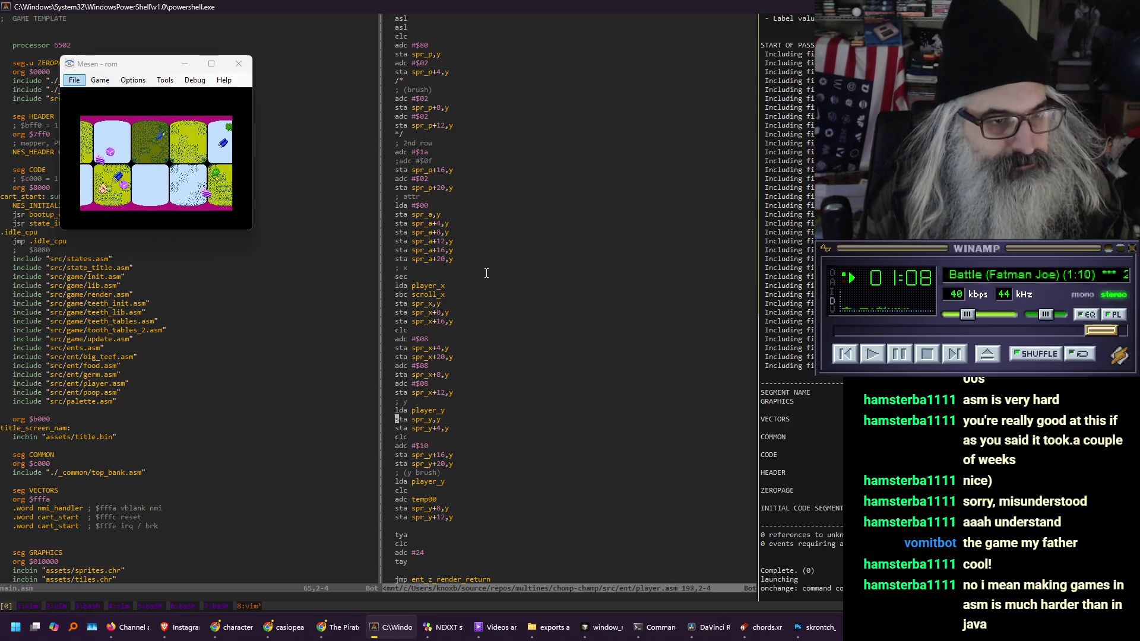
pyautogui.press('k')
pyautogui.press('k')
pyautogui.press('k')
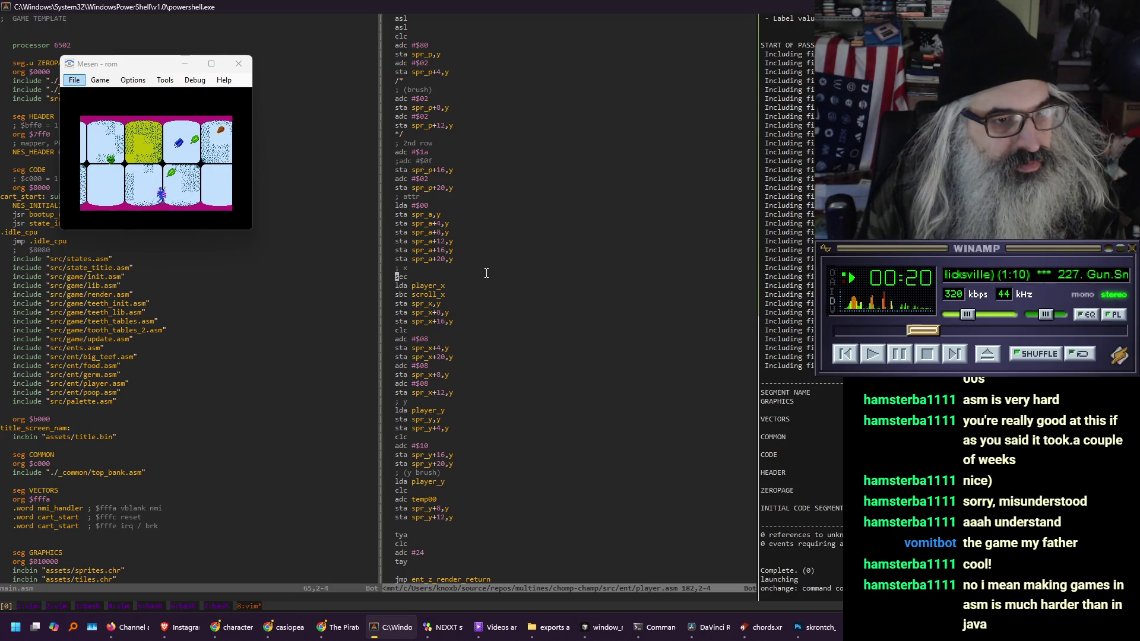
pyautogui.scroll(-17, 486, 274)
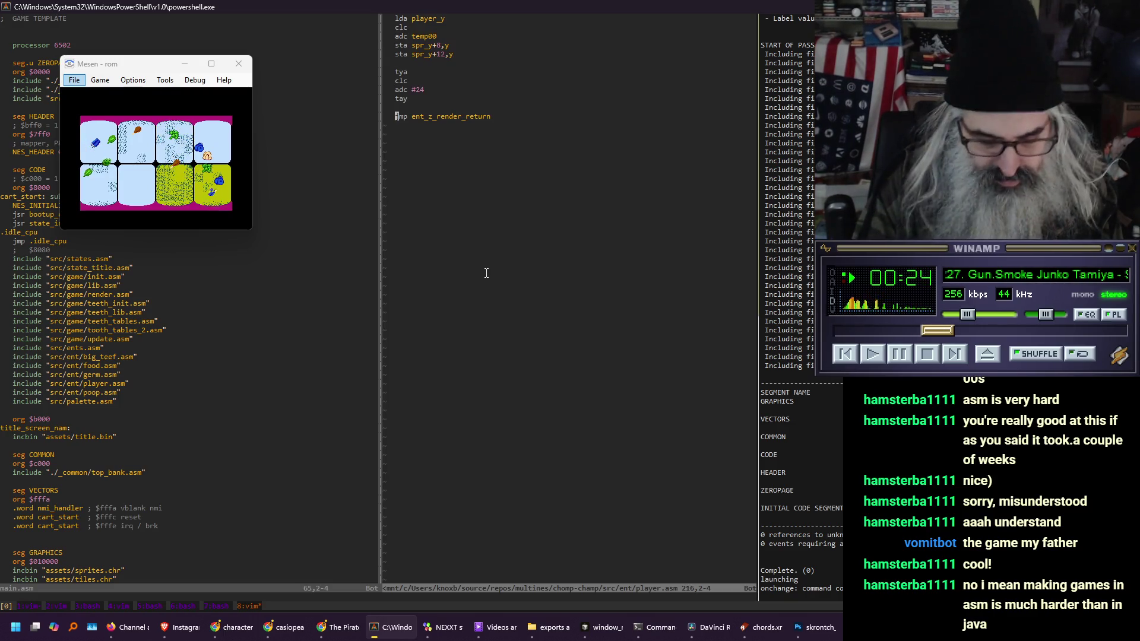
# Add a line after the return jmp and split player.asm into two vertical panes
pyautogui.press('o')
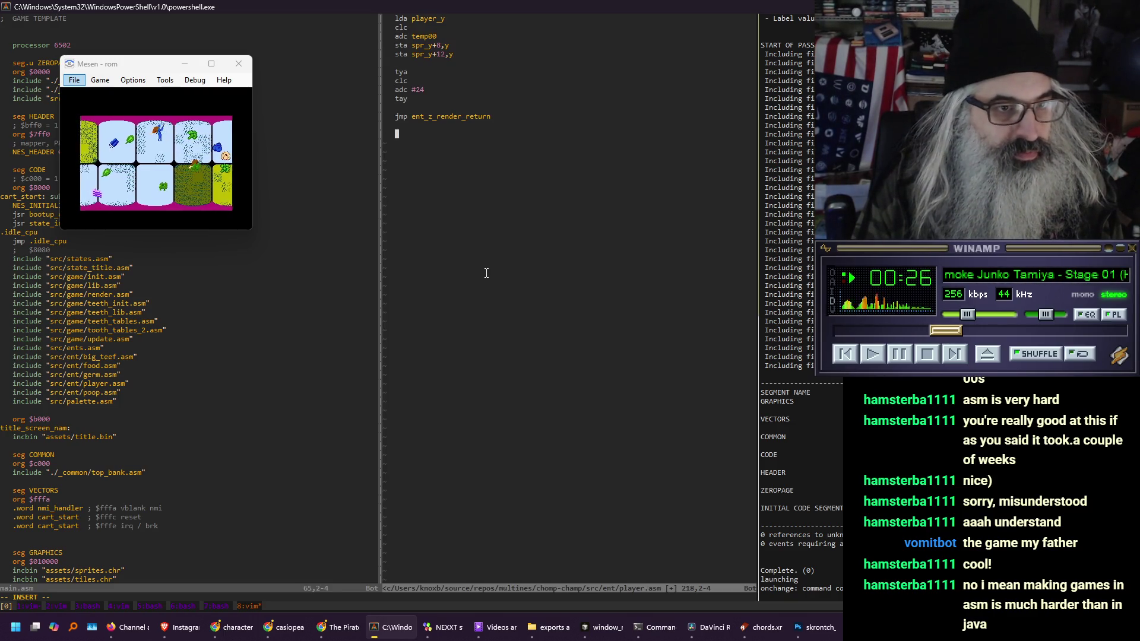
pyautogui.press('Escape')
pyautogui.write(':vs')
pyautogui.press('Return')
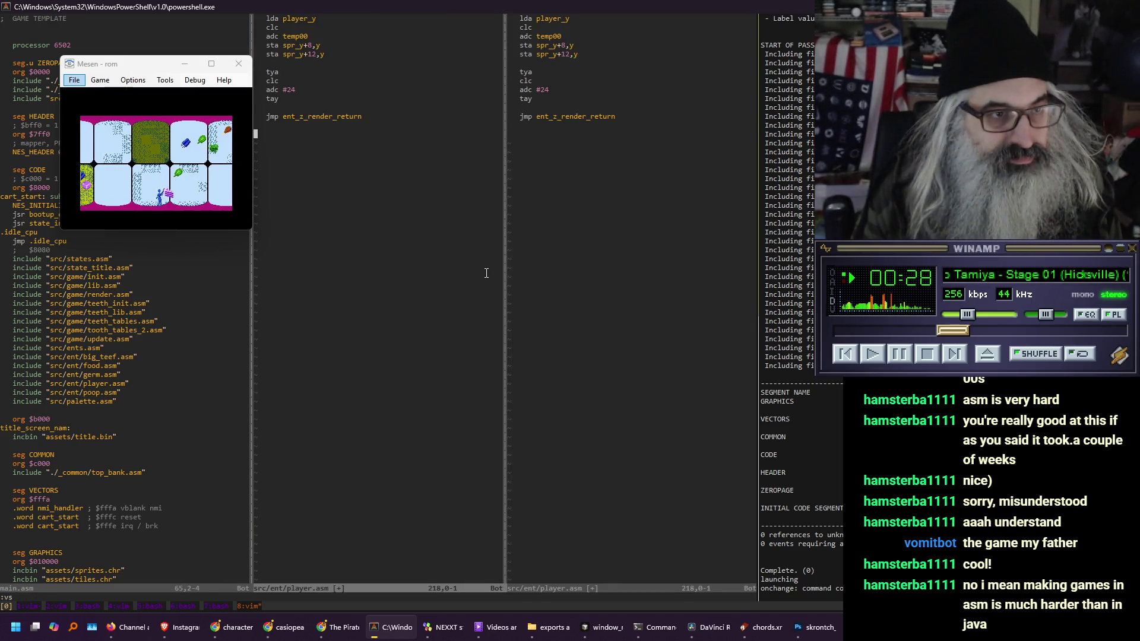
pyautogui.scroll(17, 486, 273)
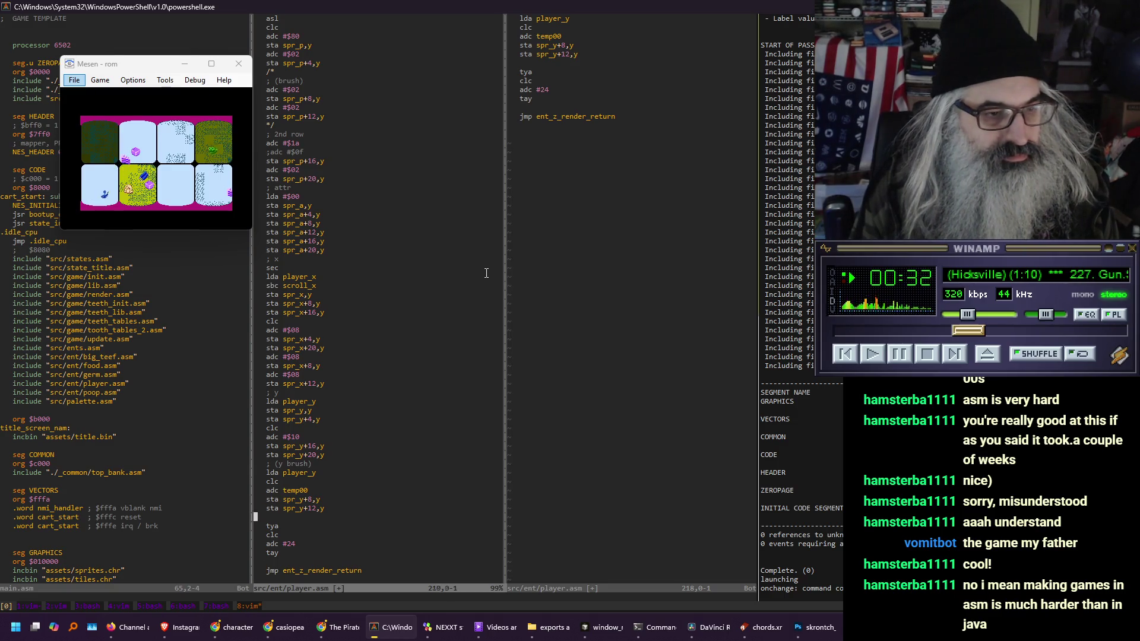
pyautogui.hotkey('ctrl', 'w')
# At the end of player.asm, add a player_walk_spr: label with an indented hex line
pyautogui.press('l')
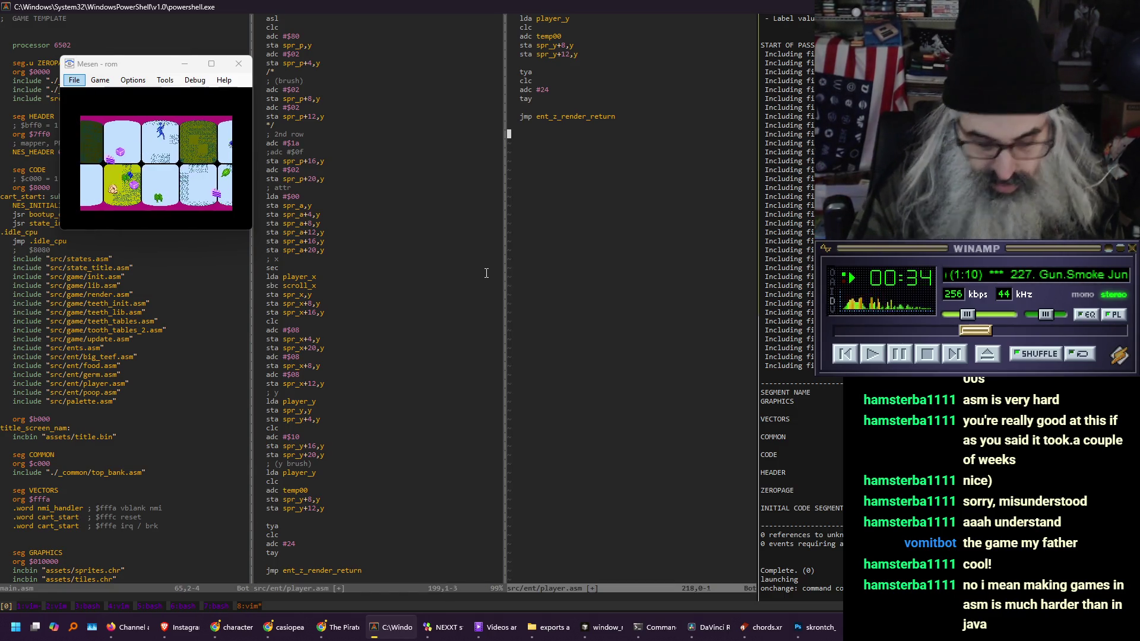
pyautogui.press('o')
pyautogui.press('Return')
pyautogui.press('BackSpace')
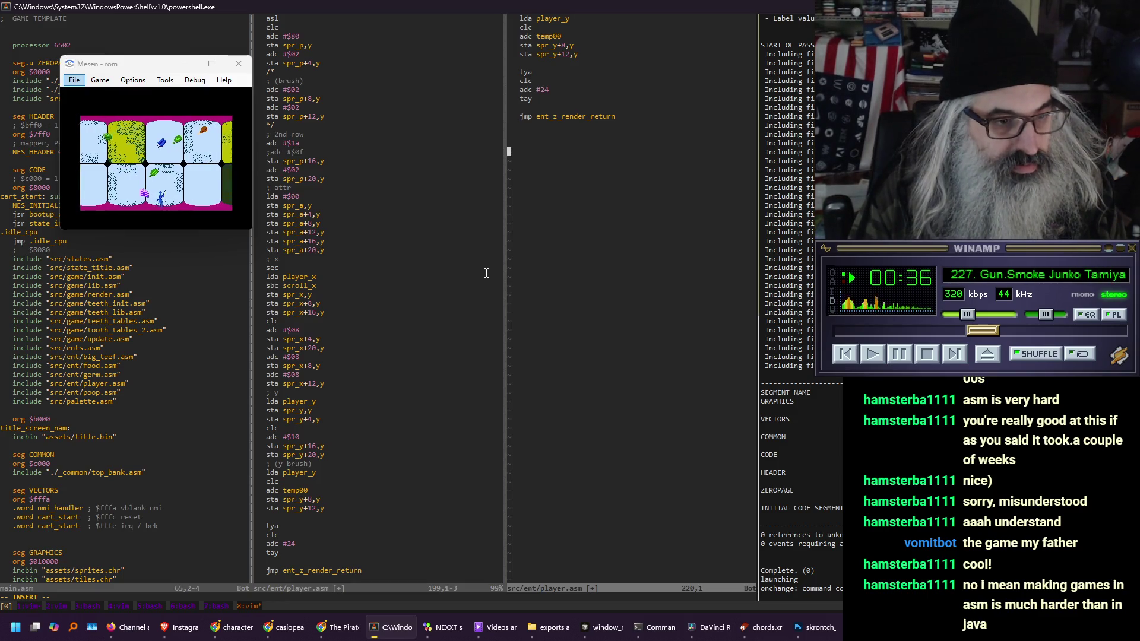
pyautogui.write('player_w')
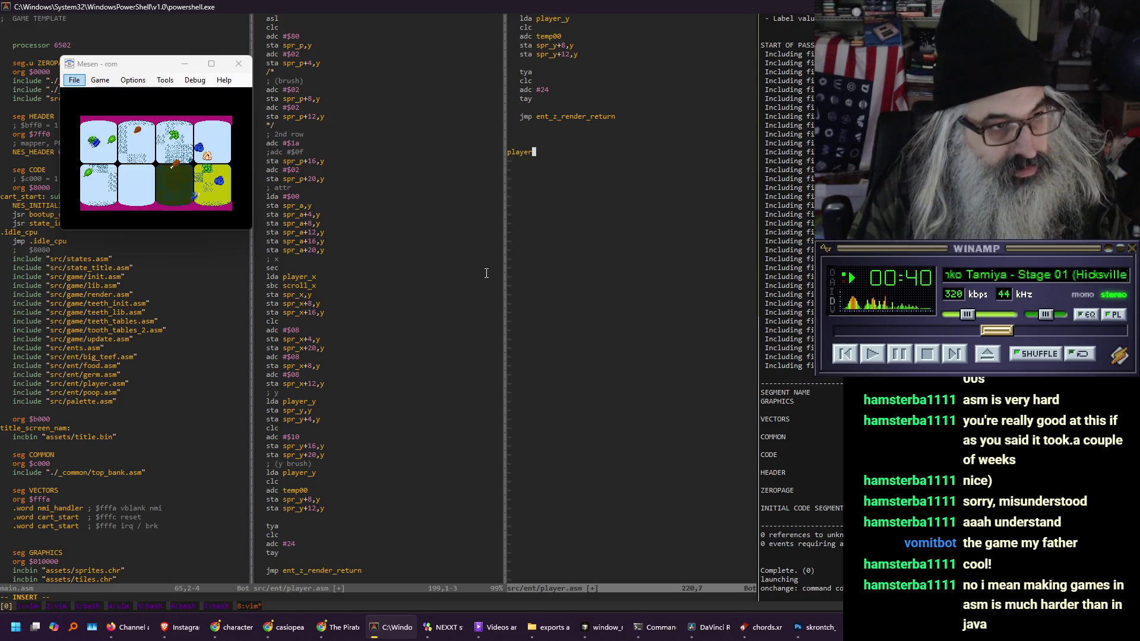
pyautogui.write('alk')
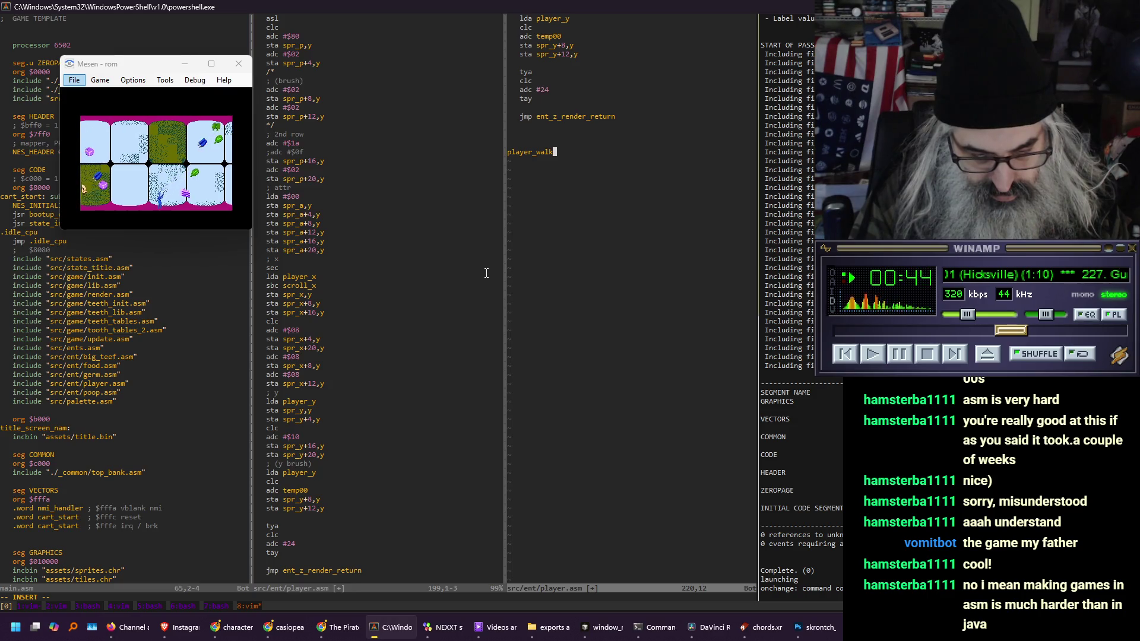
pyautogui.write('_s')
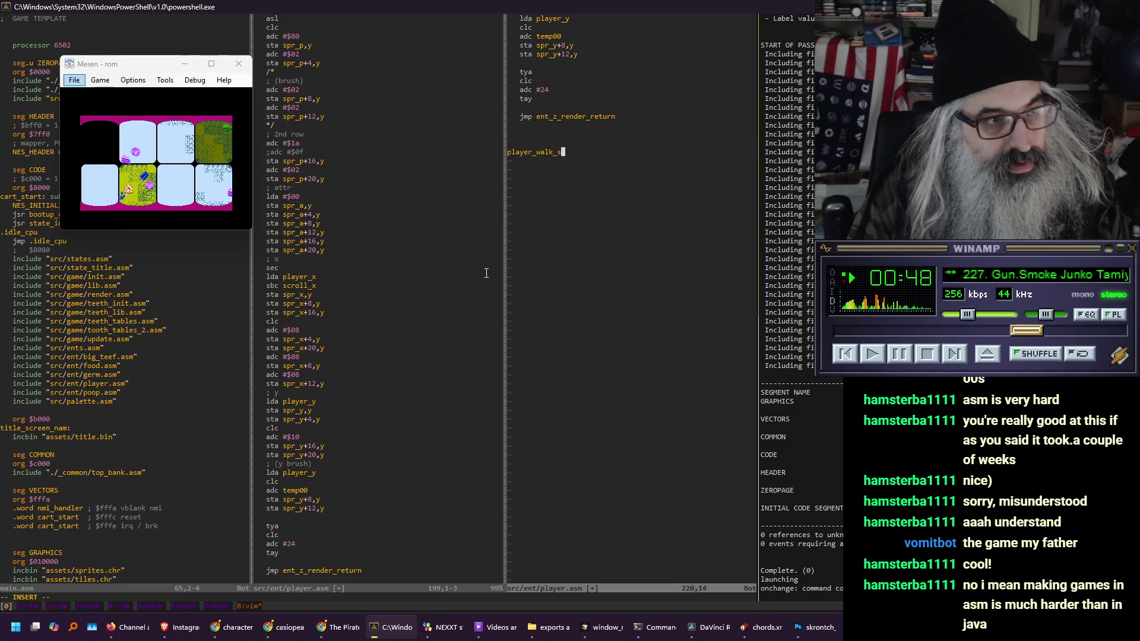
pyautogui.write('pr:')
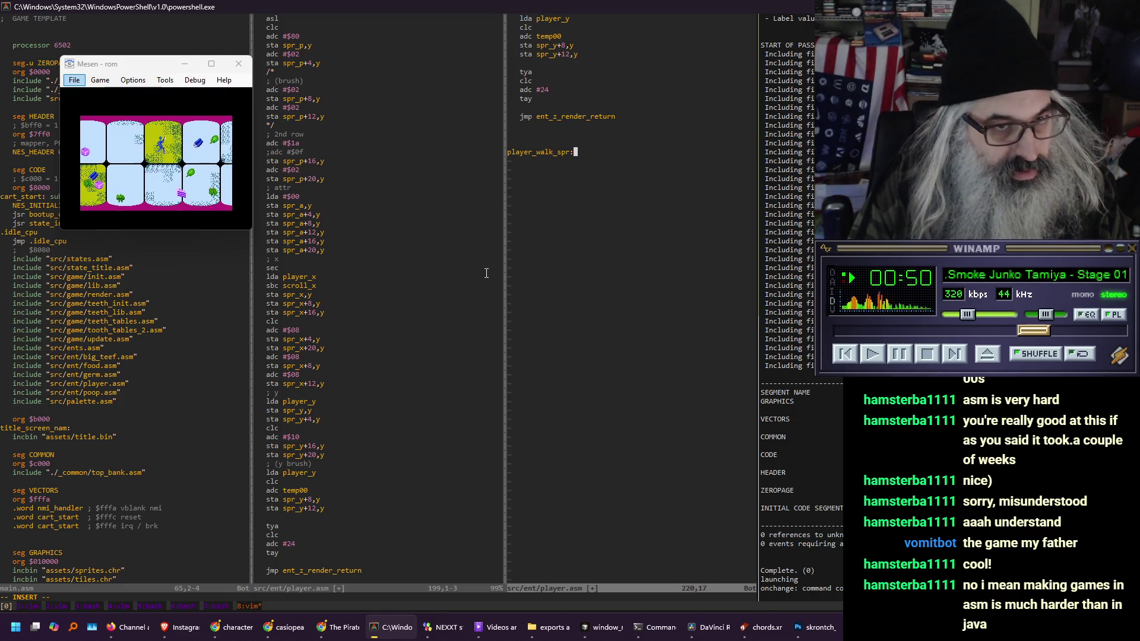
pyautogui.press('Return')
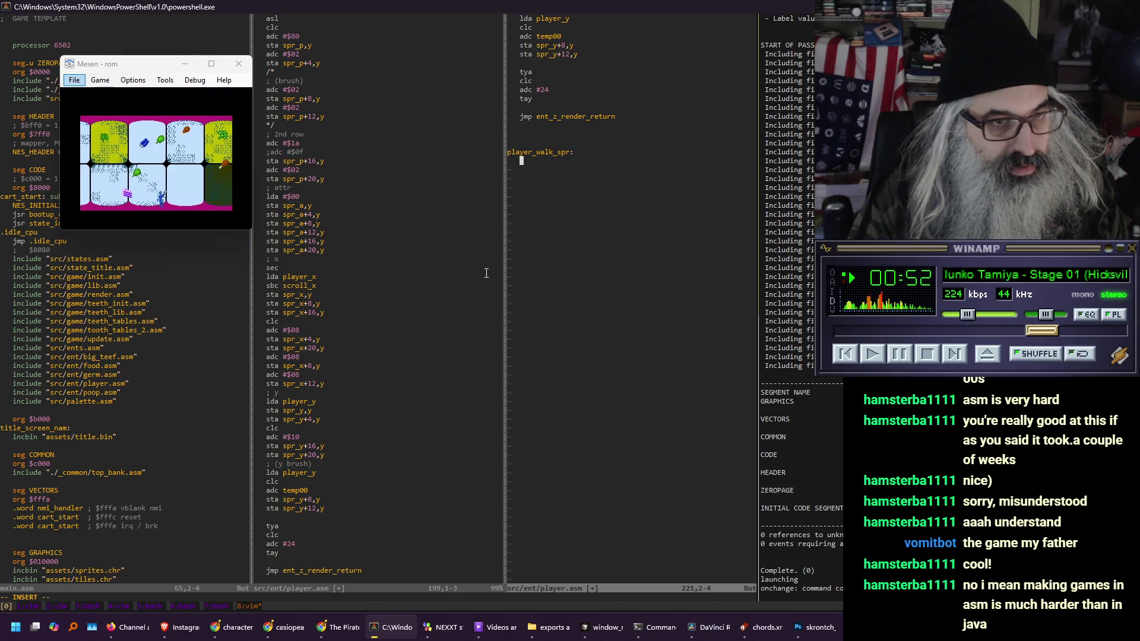
pyautogui.write('hex')
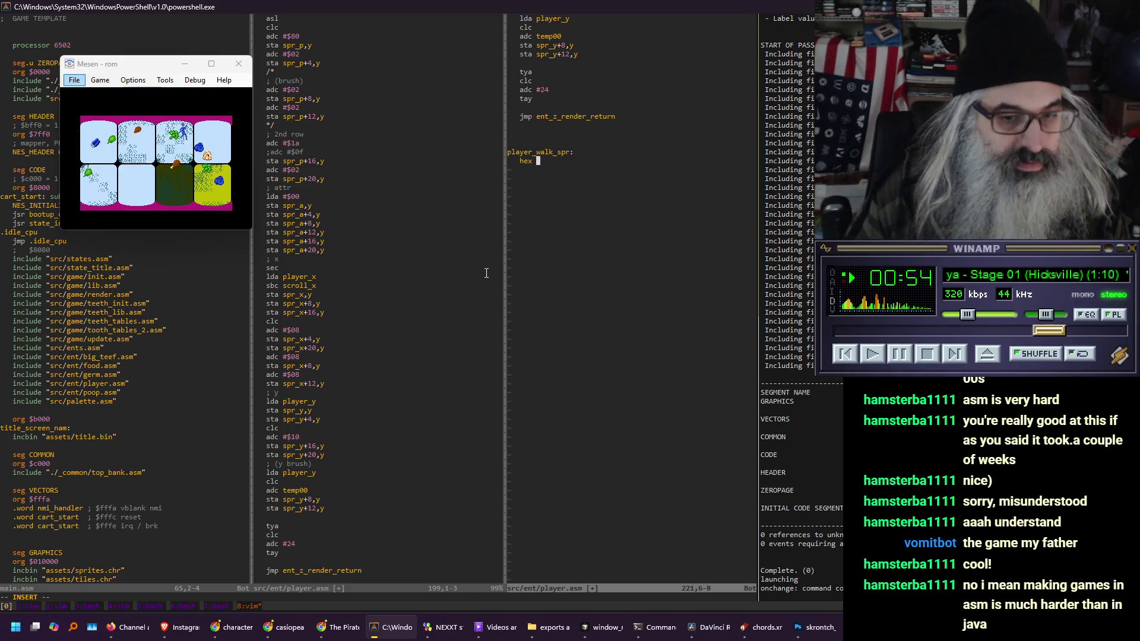
pyautogui.hotkey('ctrl', 'p')
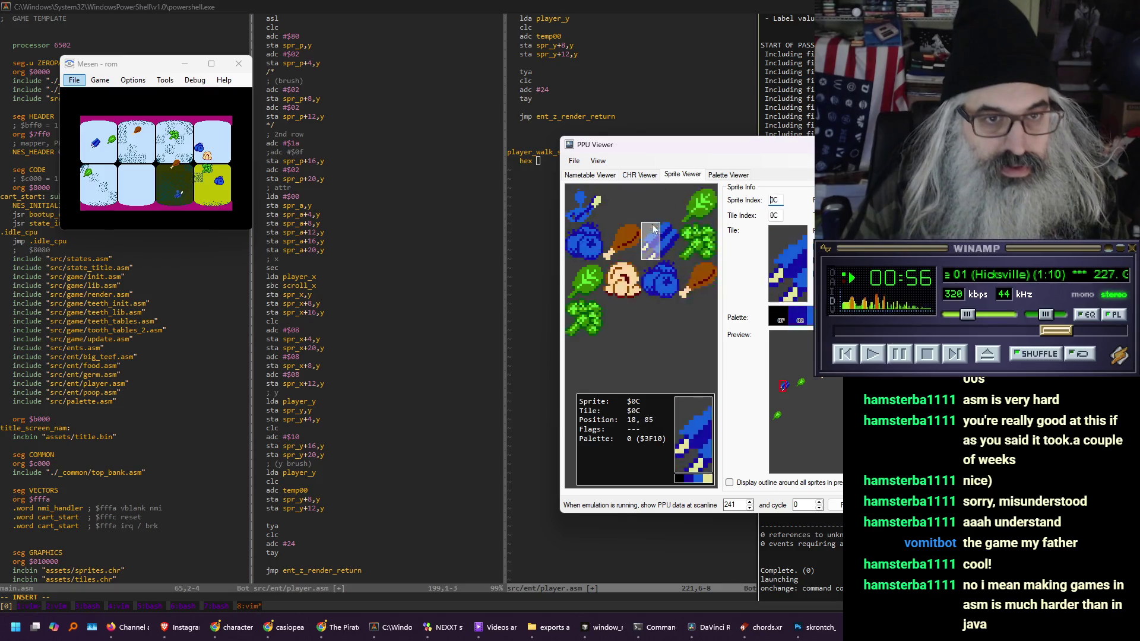
# In the PPU Viewer's CHR tab, show tiles as 8x16 sprites to find the walk frames, then return to Vim
pyautogui.click(640, 177)
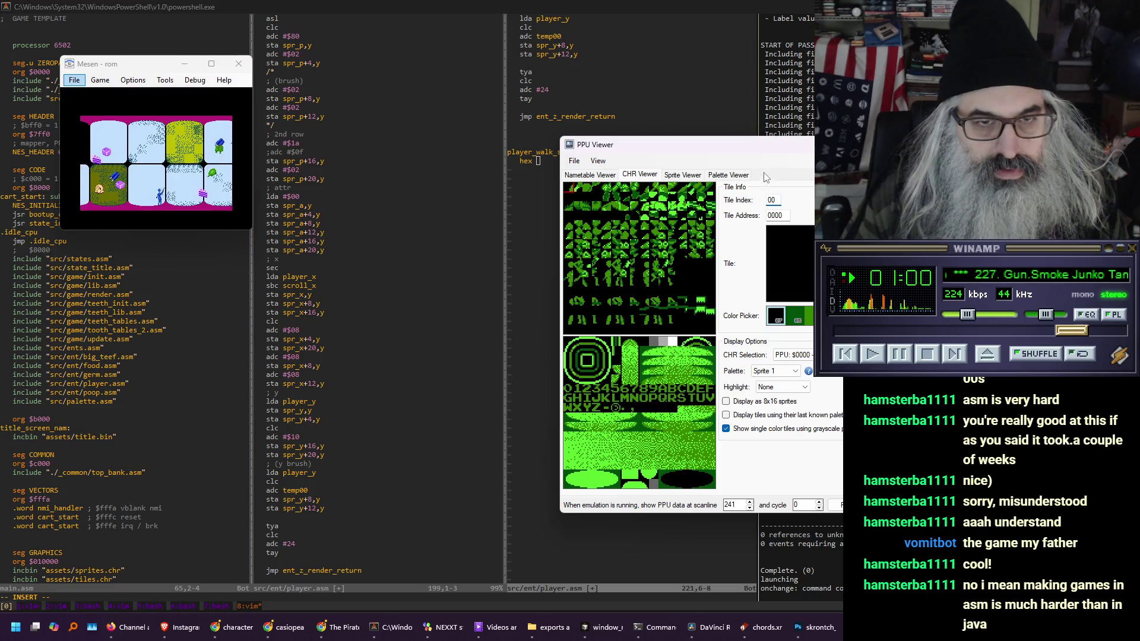
pyautogui.moveTo(764, 155); pyautogui.dragTo(618, 167)
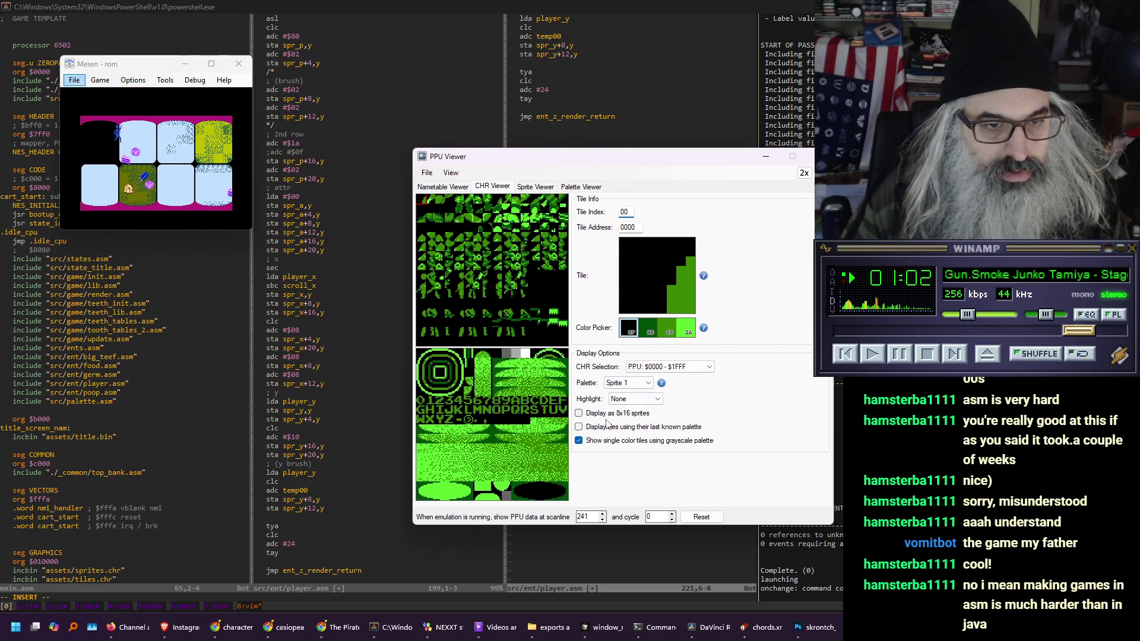
pyautogui.click(610, 415)
pyautogui.moveTo(510, 319)
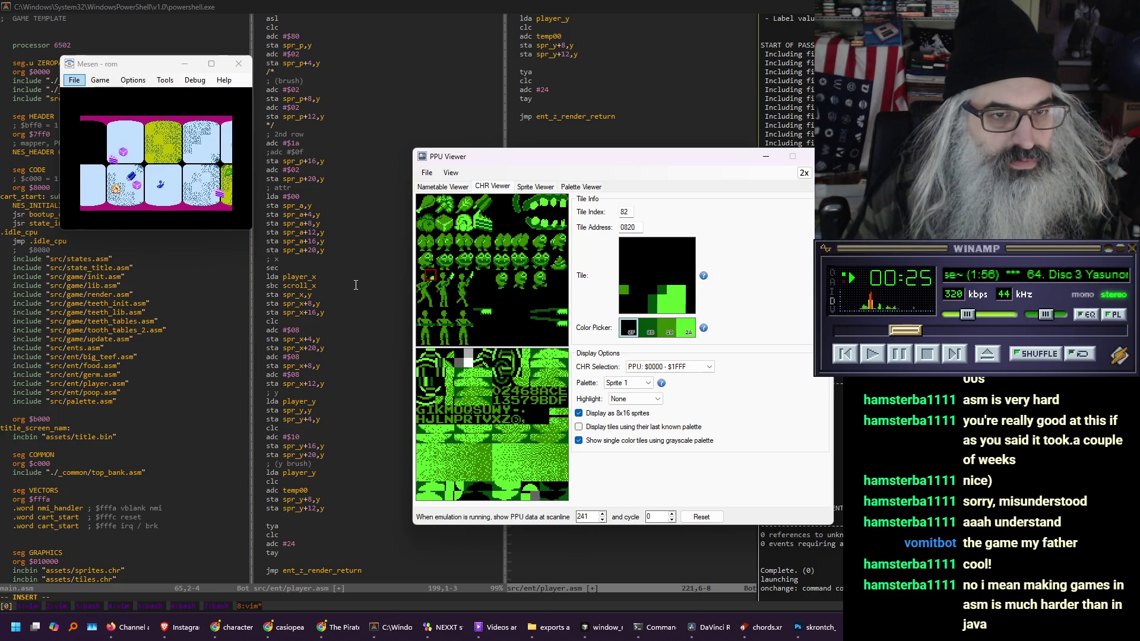
pyautogui.hotkey('alt', 'Tab')
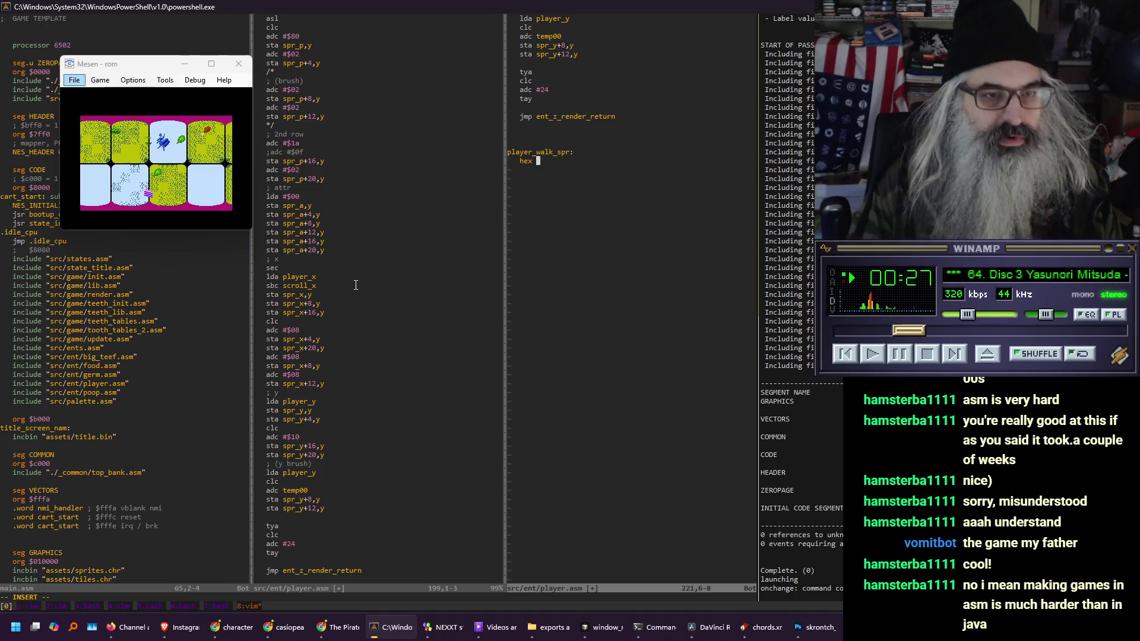
# Type the sprite rows 40 41 50 51, 42 43 52 53 and 44 45 54 55, checking tile numbers in the viewer
pyautogui.write('40 ')
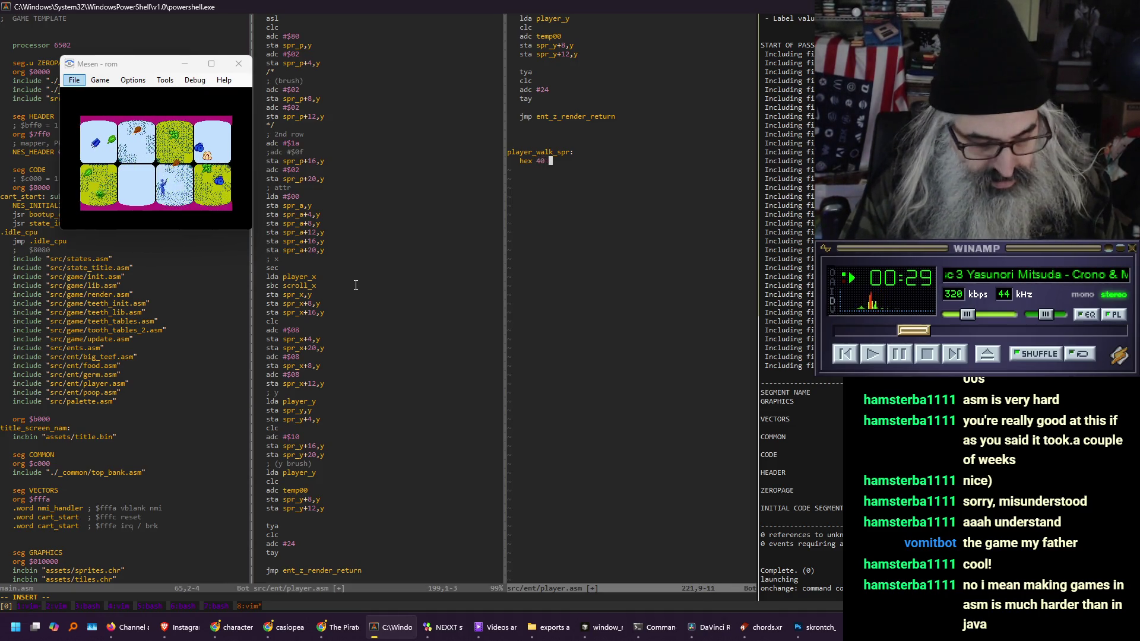
pyautogui.write('42')
pyautogui.hotkey('alt', 'Tab')
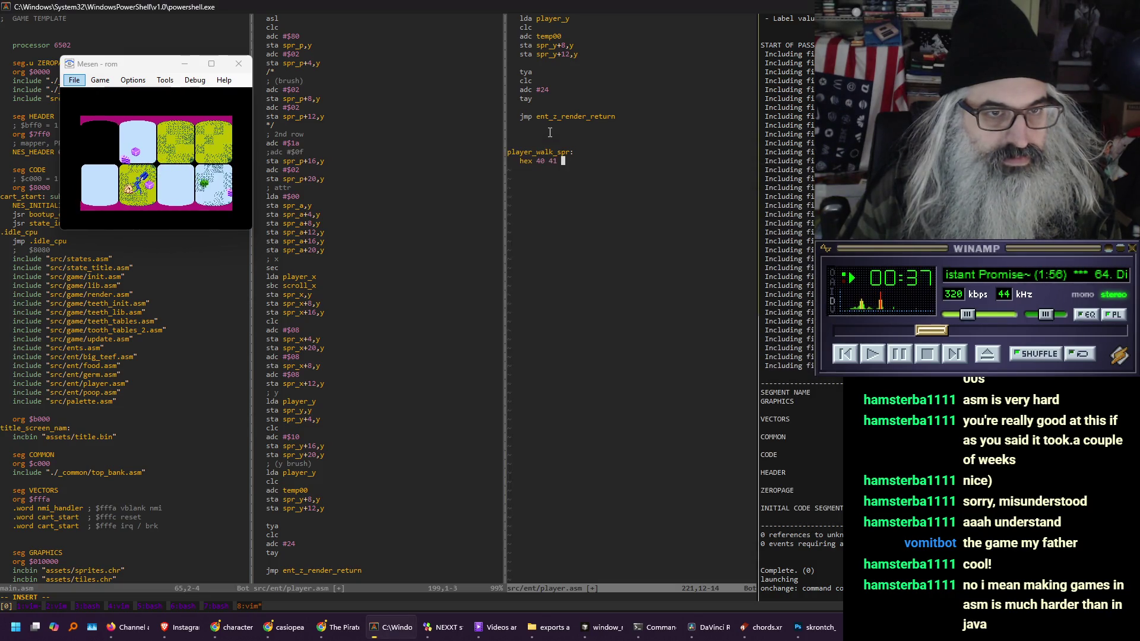
pyautogui.click(550, 132)
pyautogui.write('50 51')
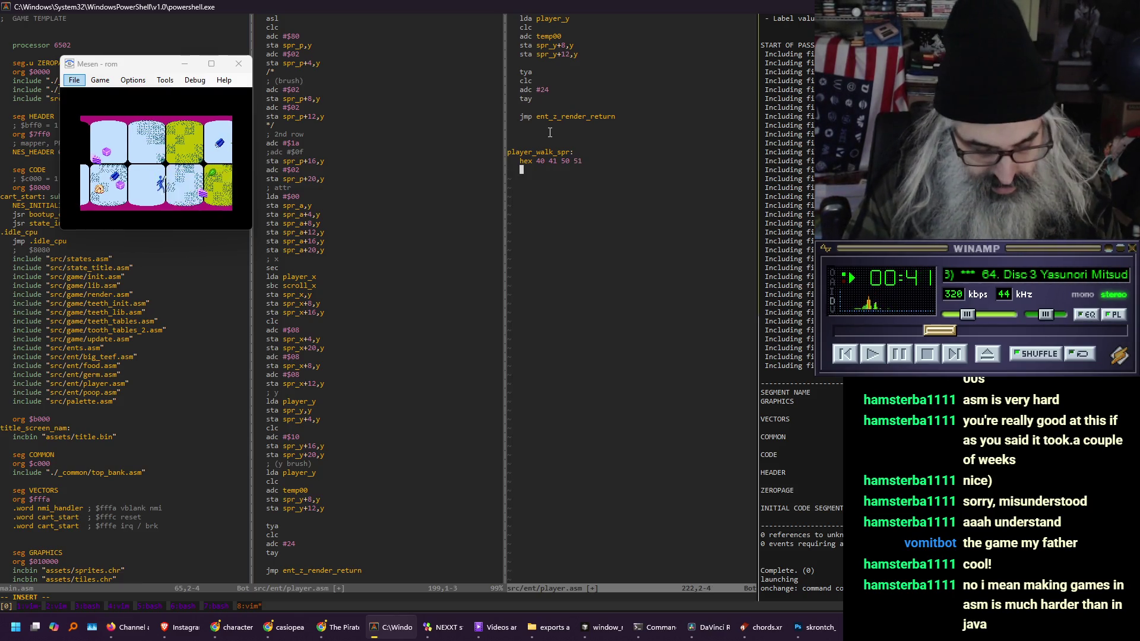
pyautogui.write('hex ')
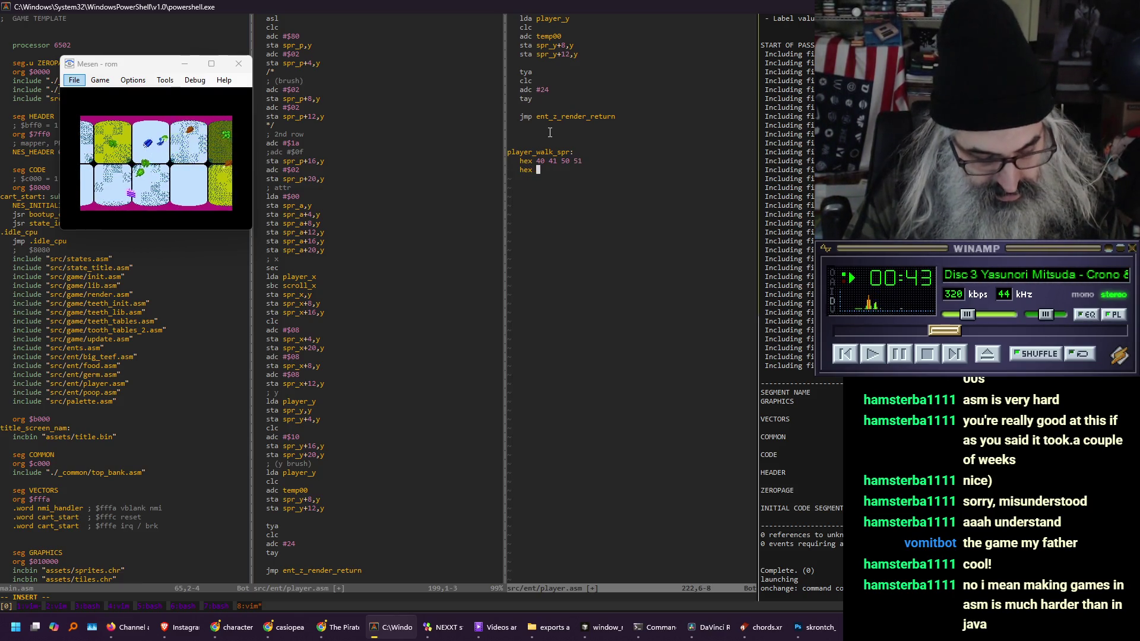
pyautogui.write('42 ')
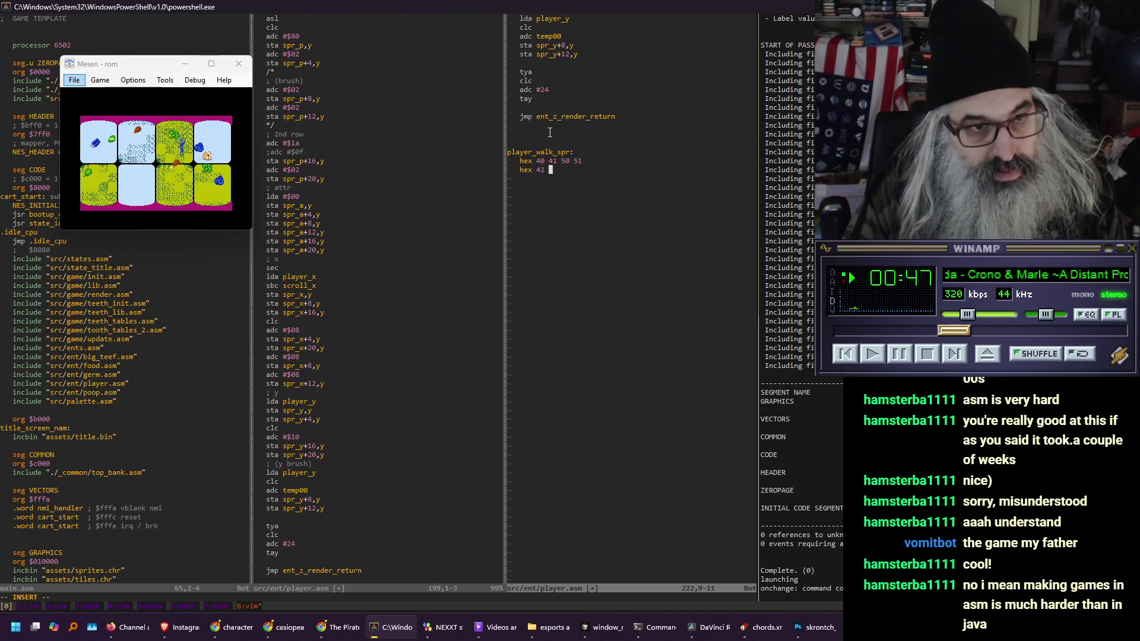
pyautogui.write('43 ')
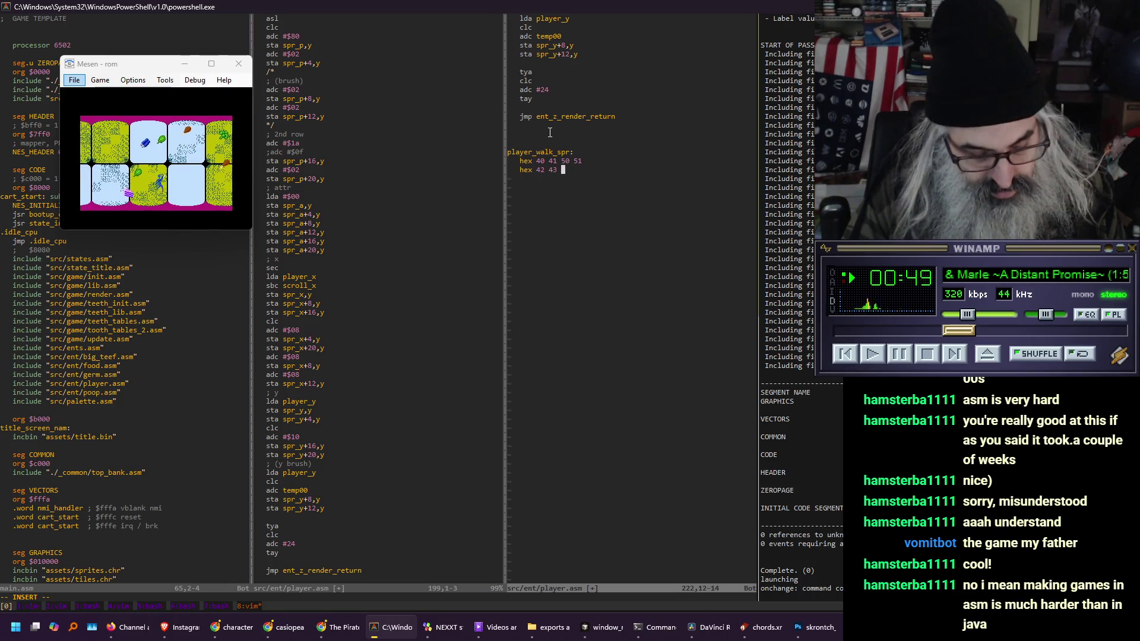
pyautogui.write('52 53')
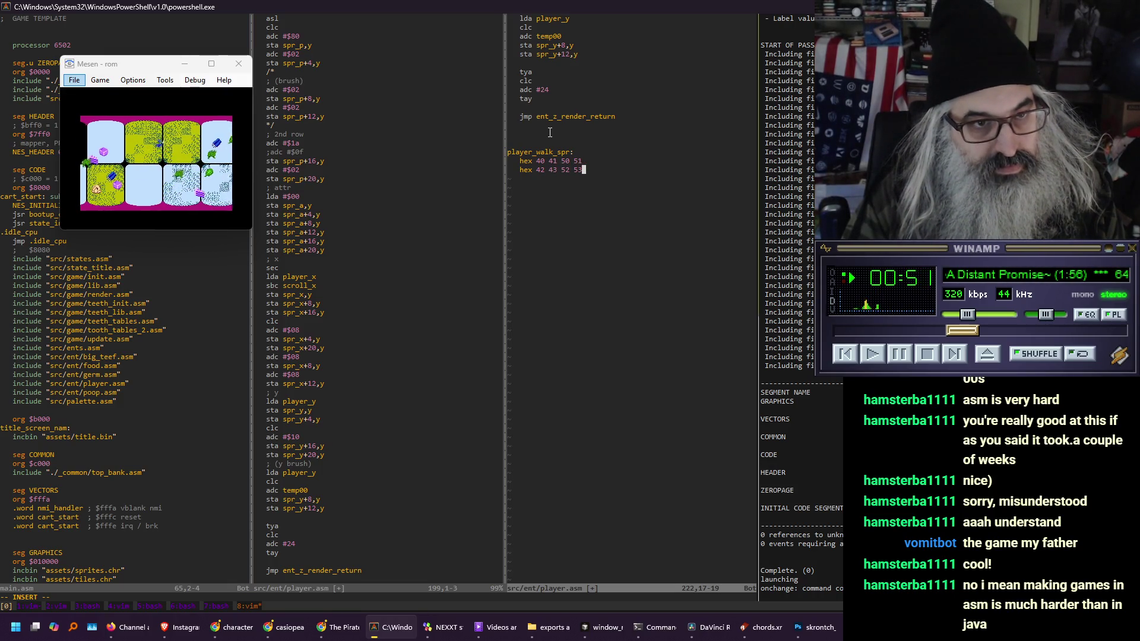
pyautogui.press('Return')
pyautogui.write('x ')
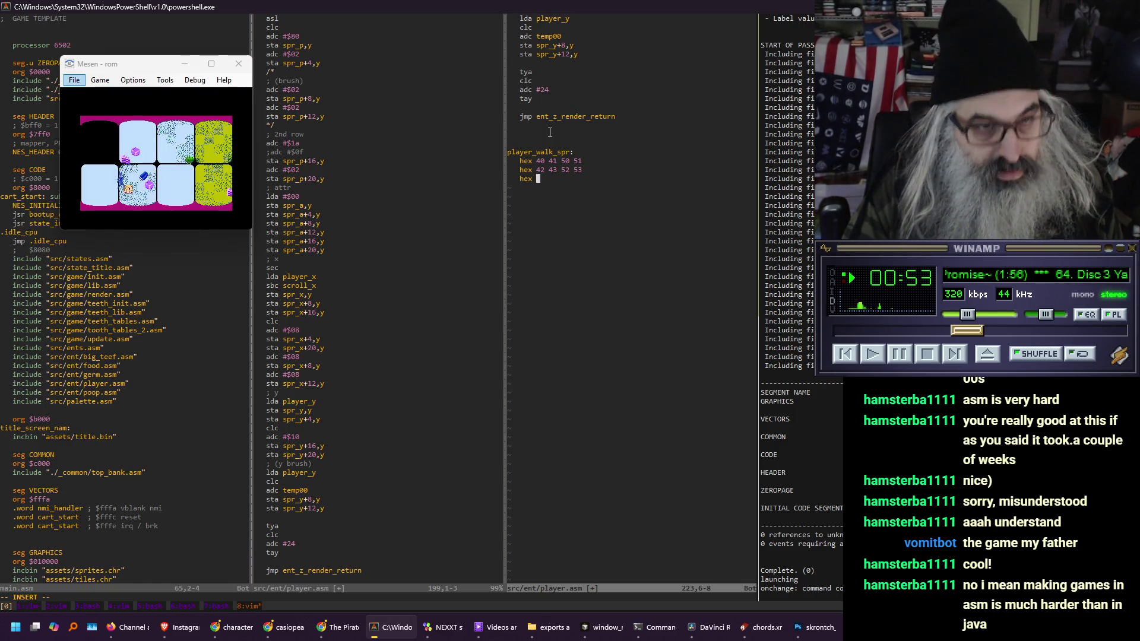
pyautogui.write('44 45 ')
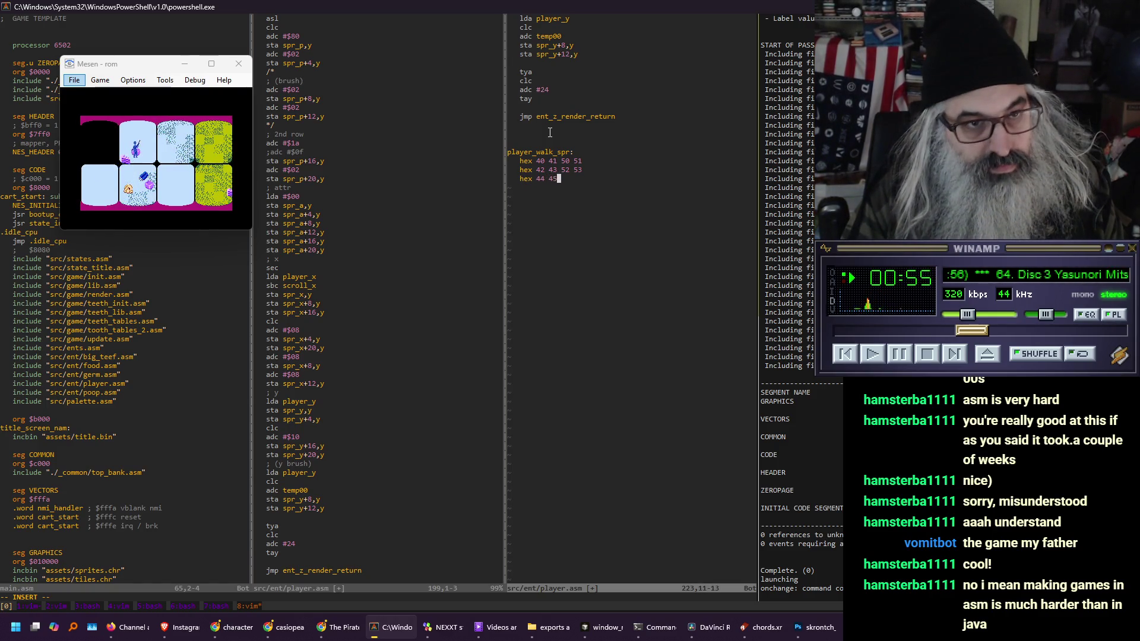
pyautogui.write('54 ')
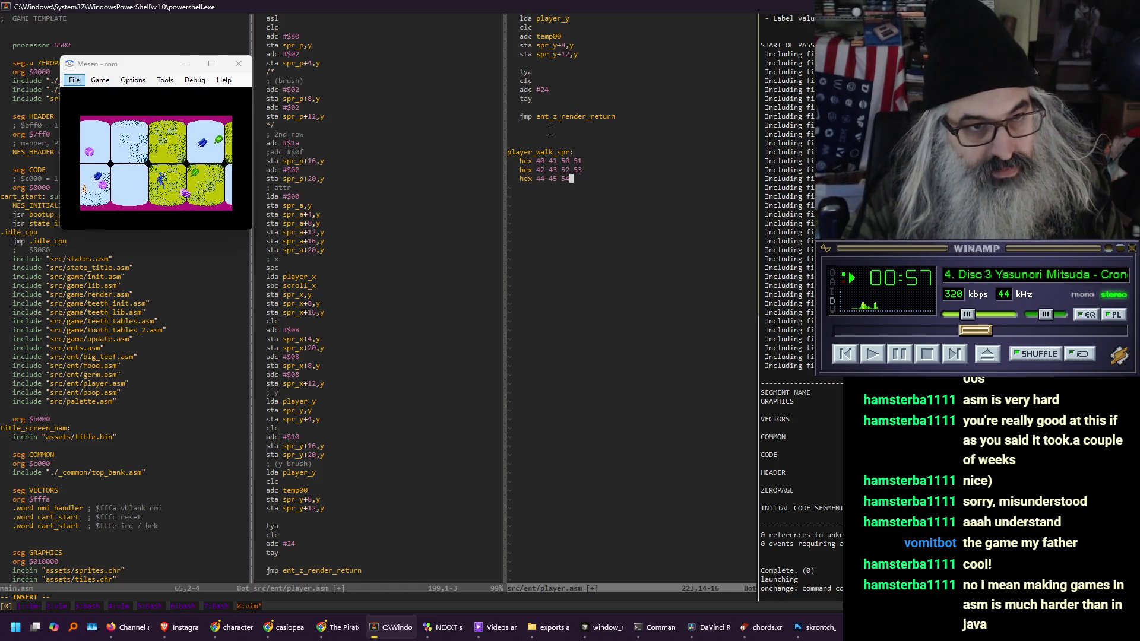
pyautogui.write('55')
# Duplicate the 42 43 52 53 row as the table's fourth row
pyautogui.press('Escape')
pyautogui.press('k')
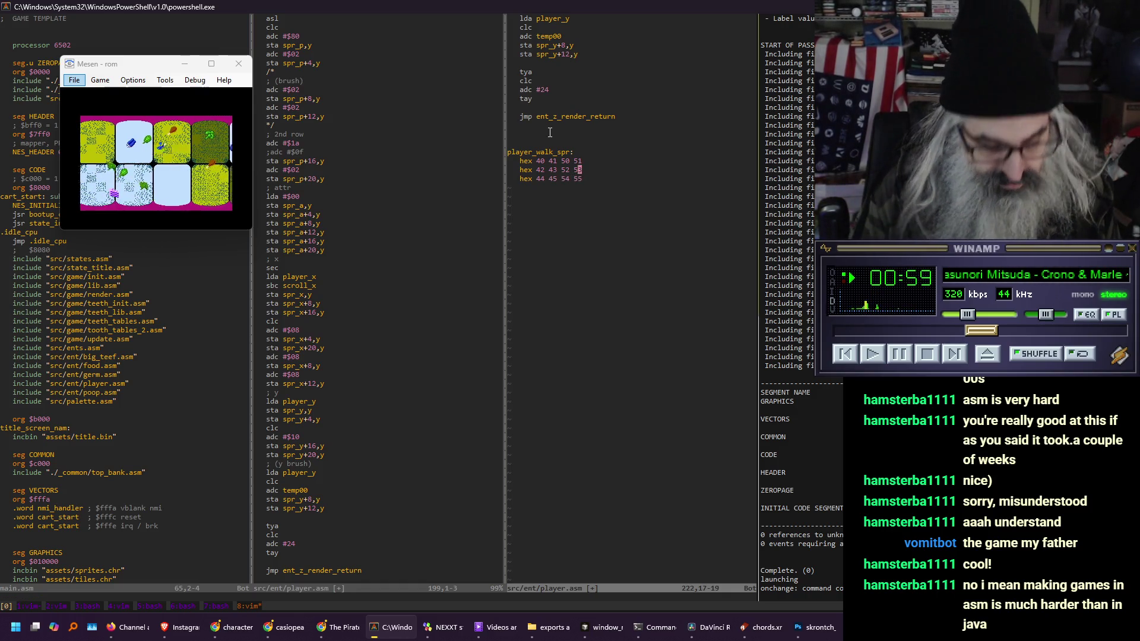
pyautogui.hotkey('shift', 'v')
pyautogui.press('y')
pyautogui.press('j')
pyautogui.press('p')
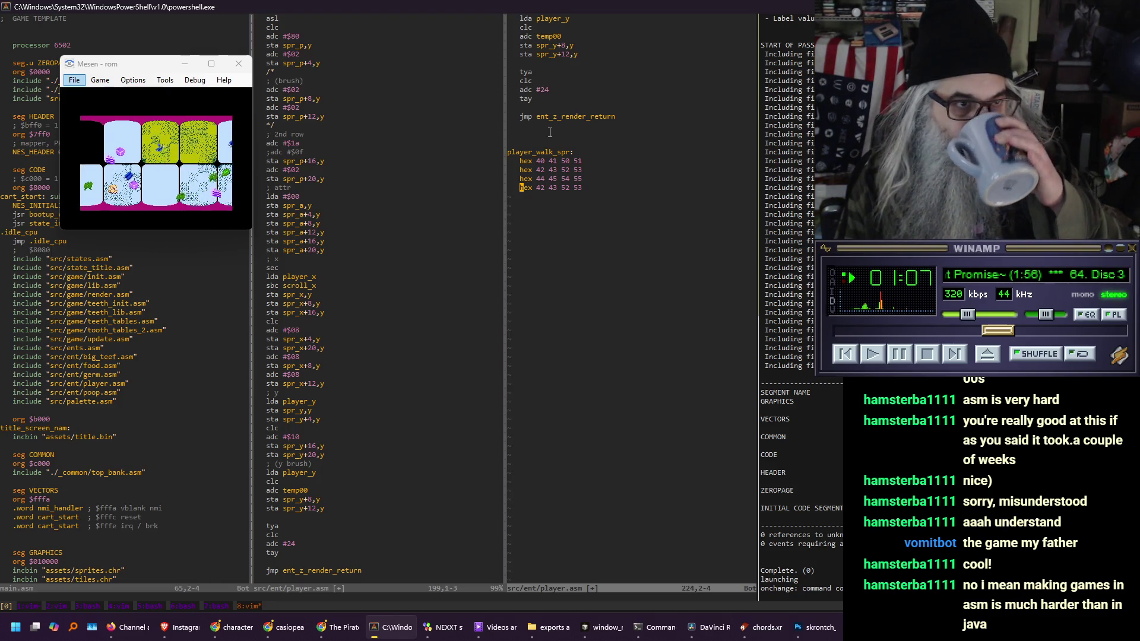
pyautogui.press('{')
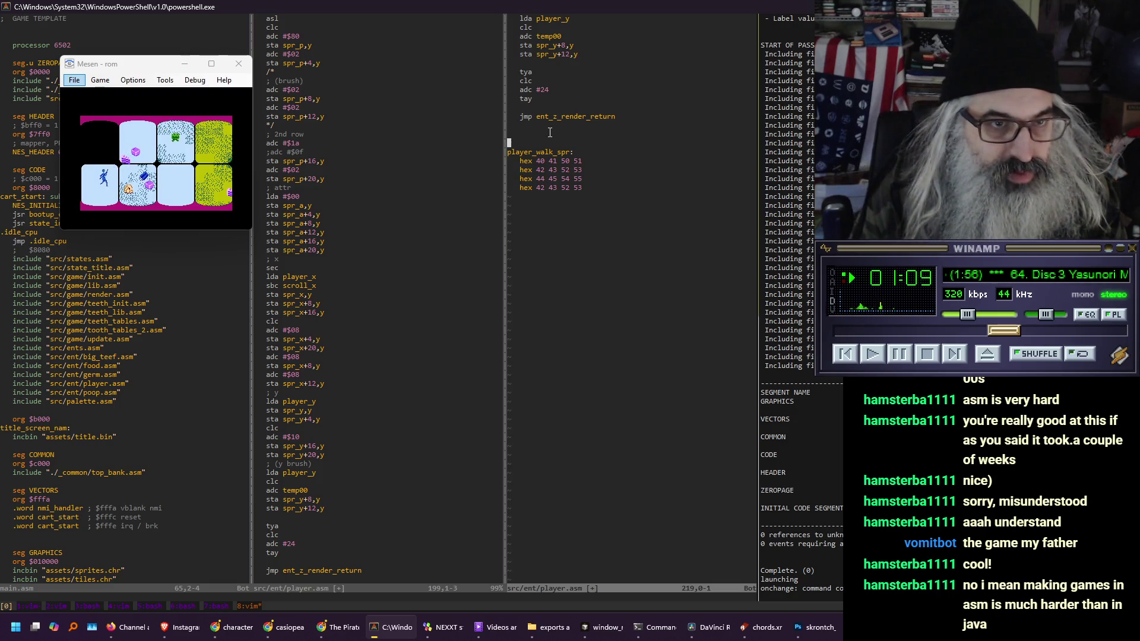
# Rename the label to player_walk_right_spr and paste a copy of the table below it
pyautogui.press('$')
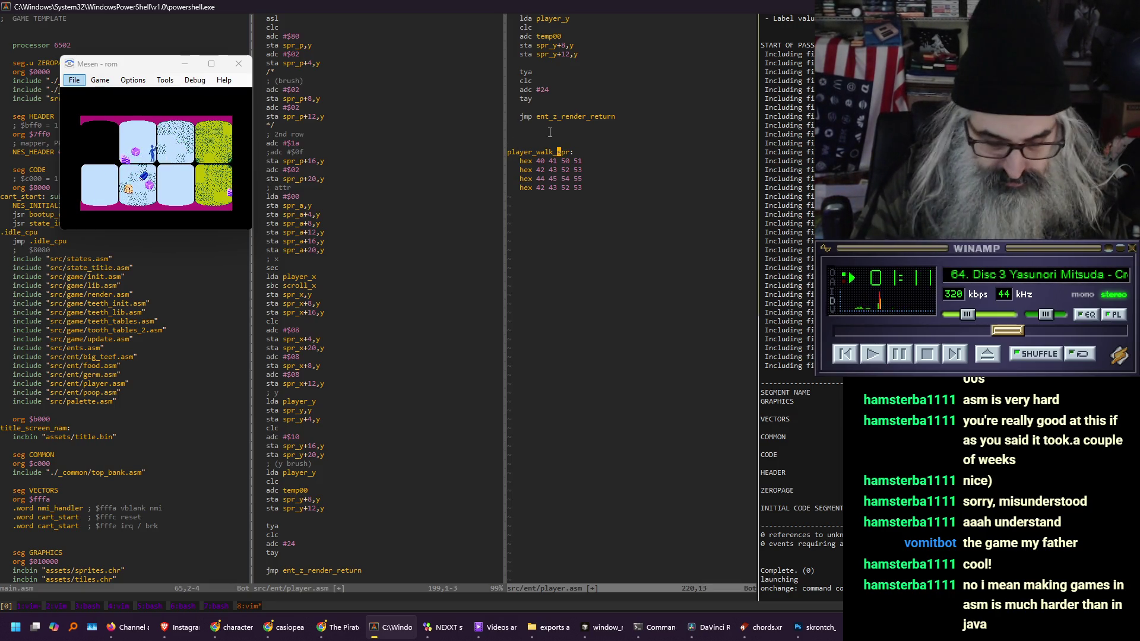
pyautogui.write('ri')
pyautogui.write('right_')
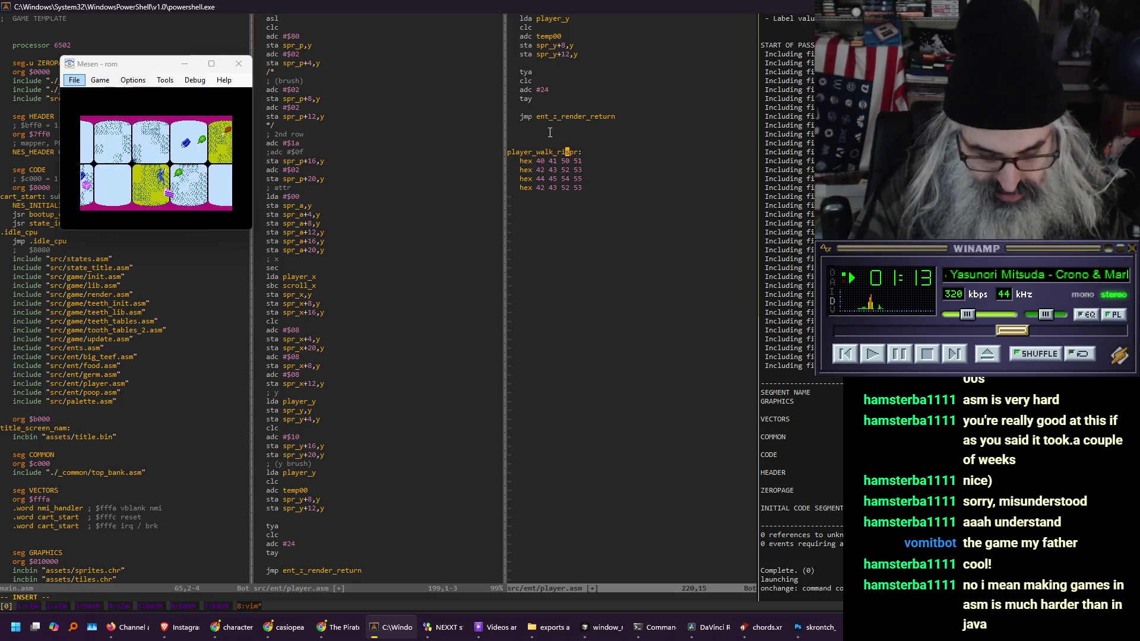
pyautogui.press('Escape')
pyautogui.hotkey('shift', 'v')
pyautogui.press('j')
pyautogui.press('j')
pyautogui.press('j')
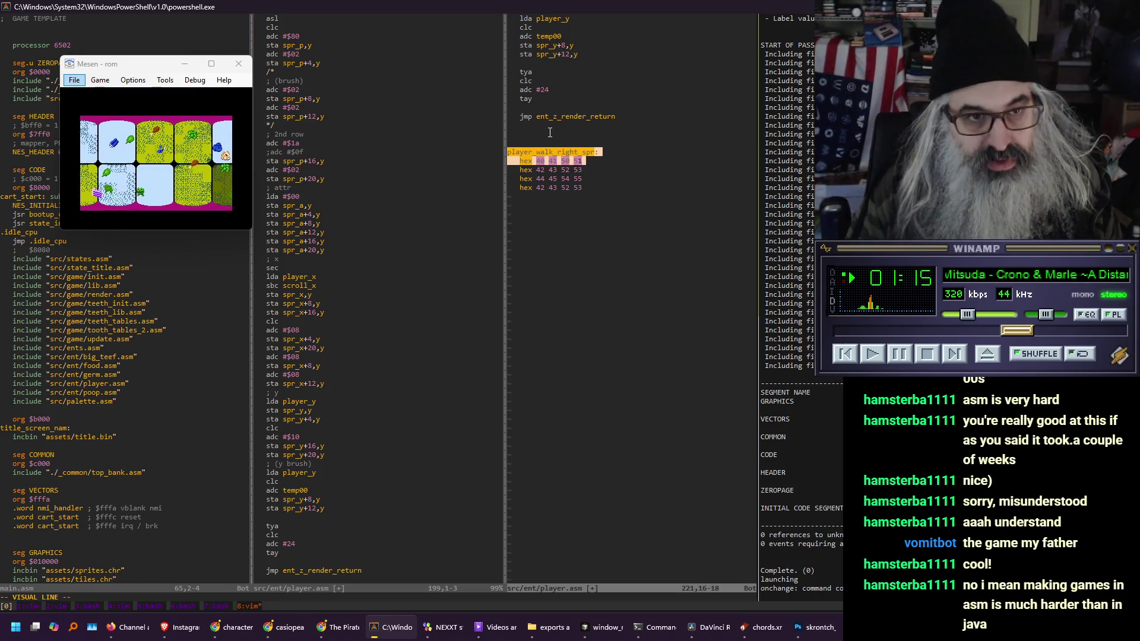
pyautogui.press('y')
pyautogui.press('j')
pyautogui.press('j')
pyautogui.press('j')
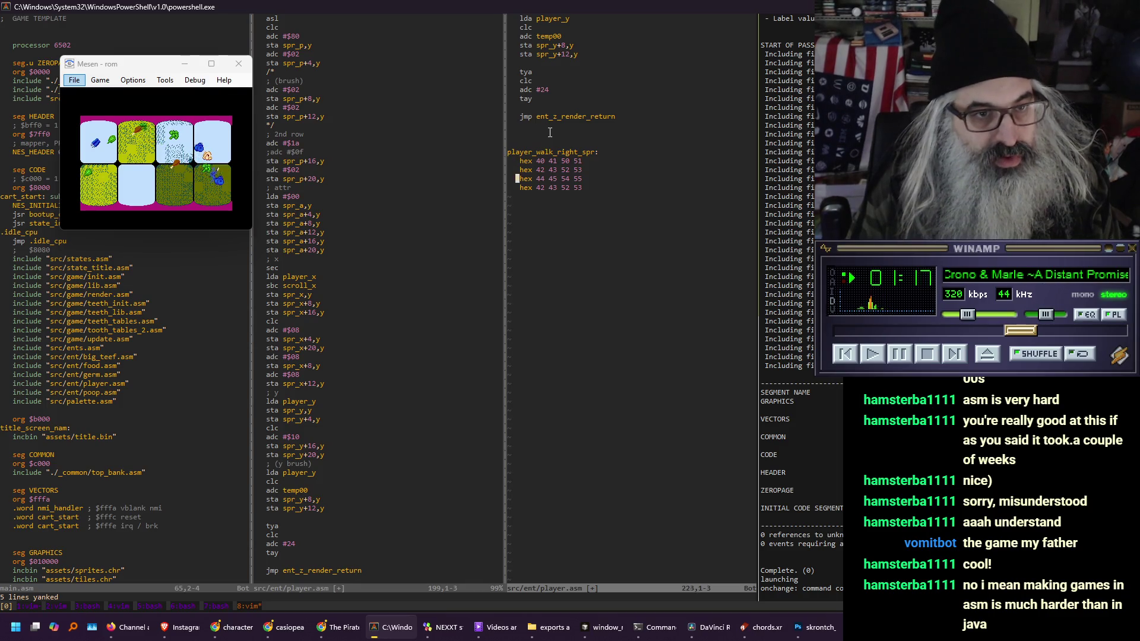
pyautogui.press('p')
pyautogui.press('i')
pyautogui.press('Return')
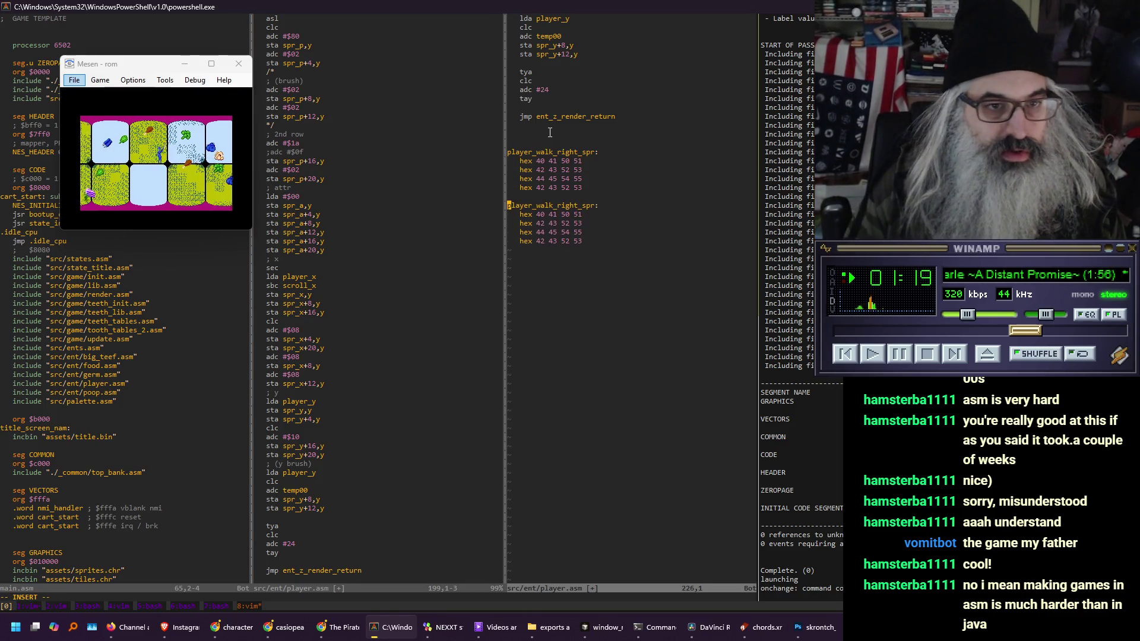
# Relabel the copy player_walk_left_spr with mirrored rows 41 40 51 50 and 43 42 53 52
pyautogui.press('Right')
pyautogui.press('Right')
pyautogui.press('Right')
pyautogui.press('BackSpace')
pyautogui.press('BackSpace')
pyautogui.press('BackSpace')
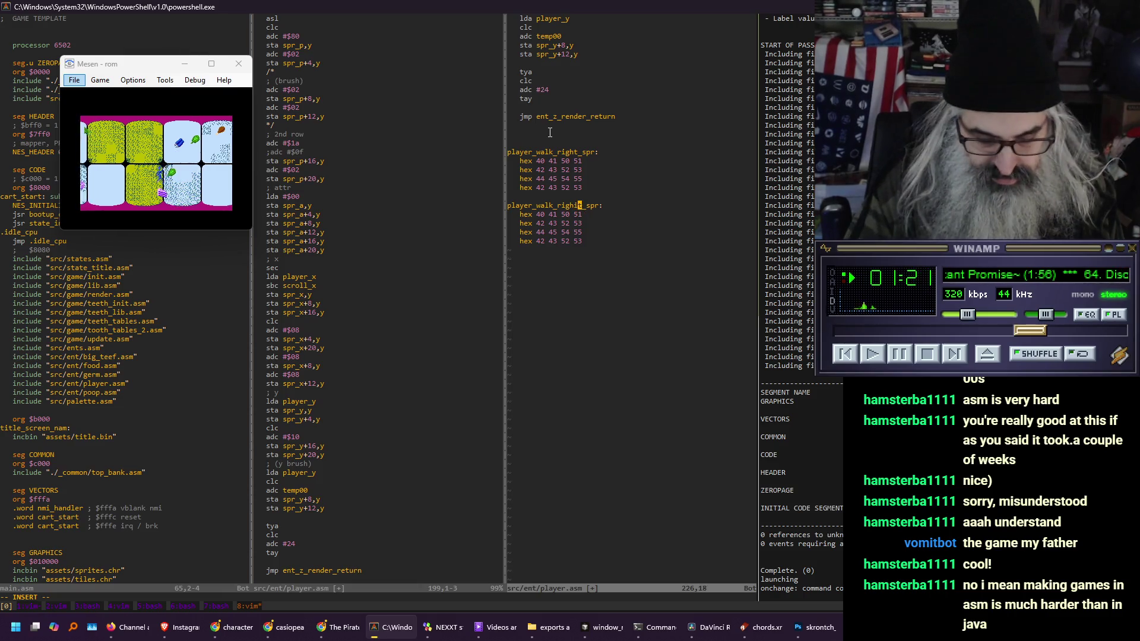
pyautogui.write('lef')
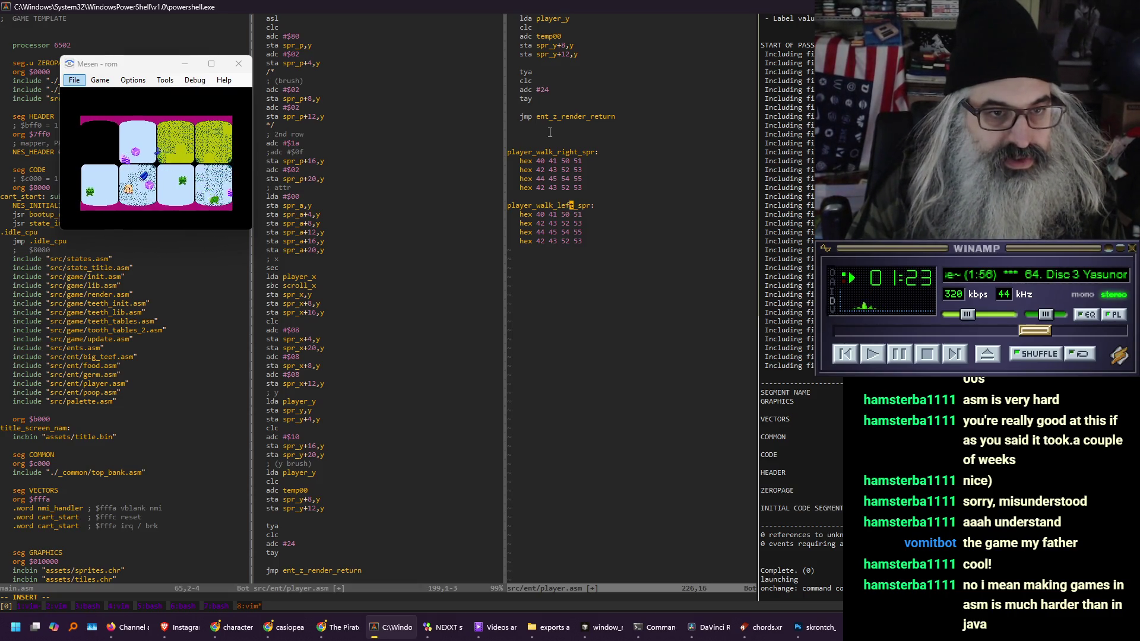
pyautogui.press('Return')
pyautogui.write('hex ')
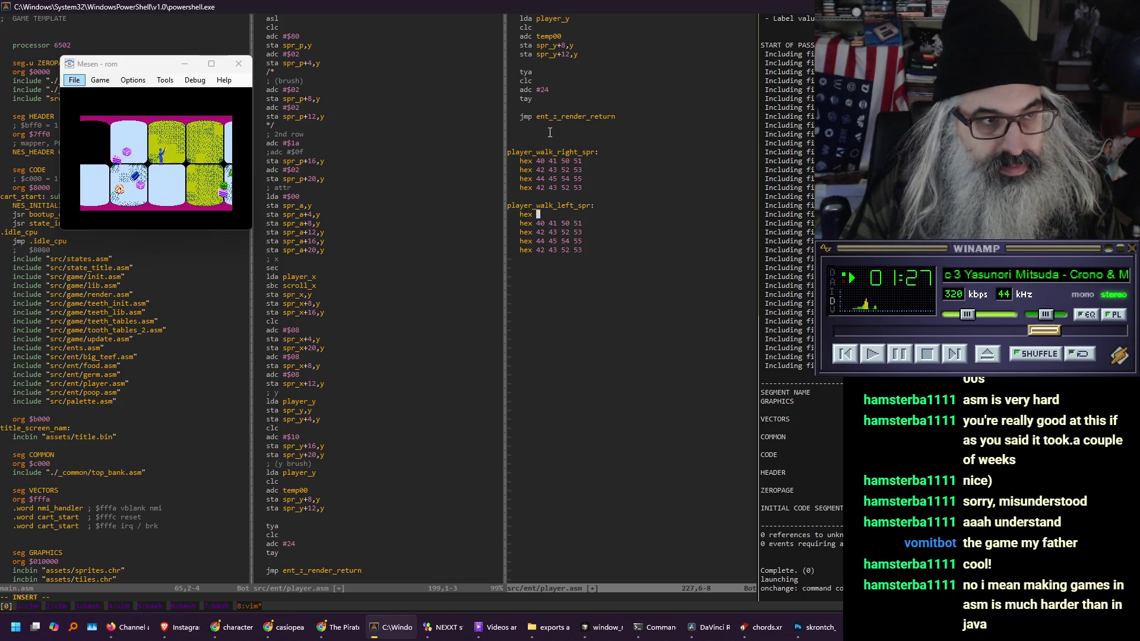
pyautogui.write('41 40 ')
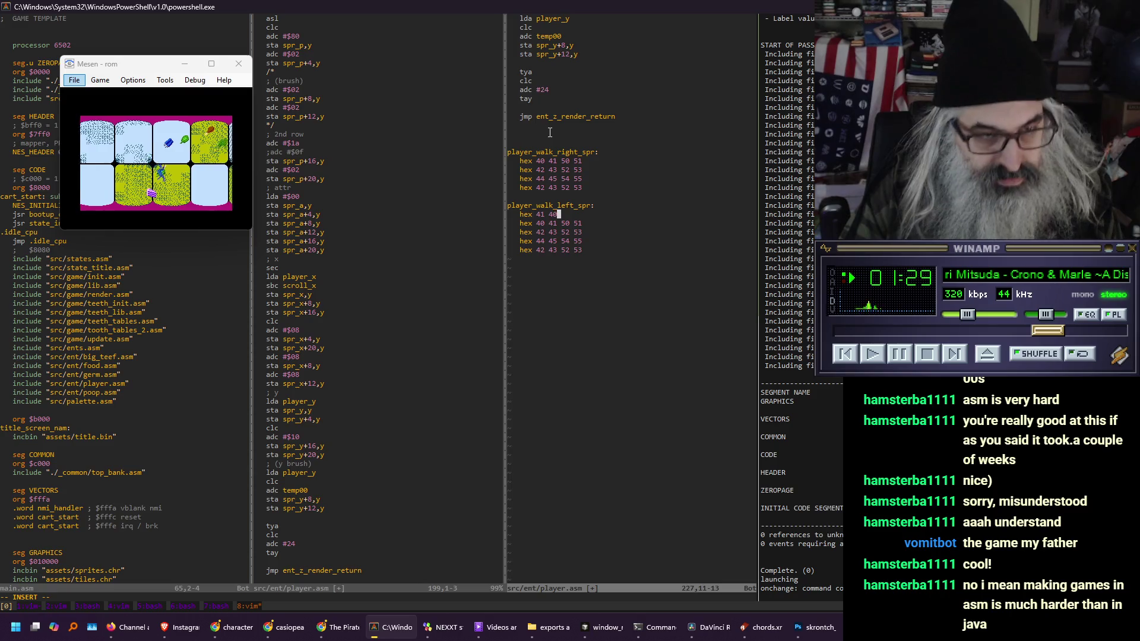
pyautogui.write('51 50')
pyautogui.press('Return')
pyautogui.press('Return')
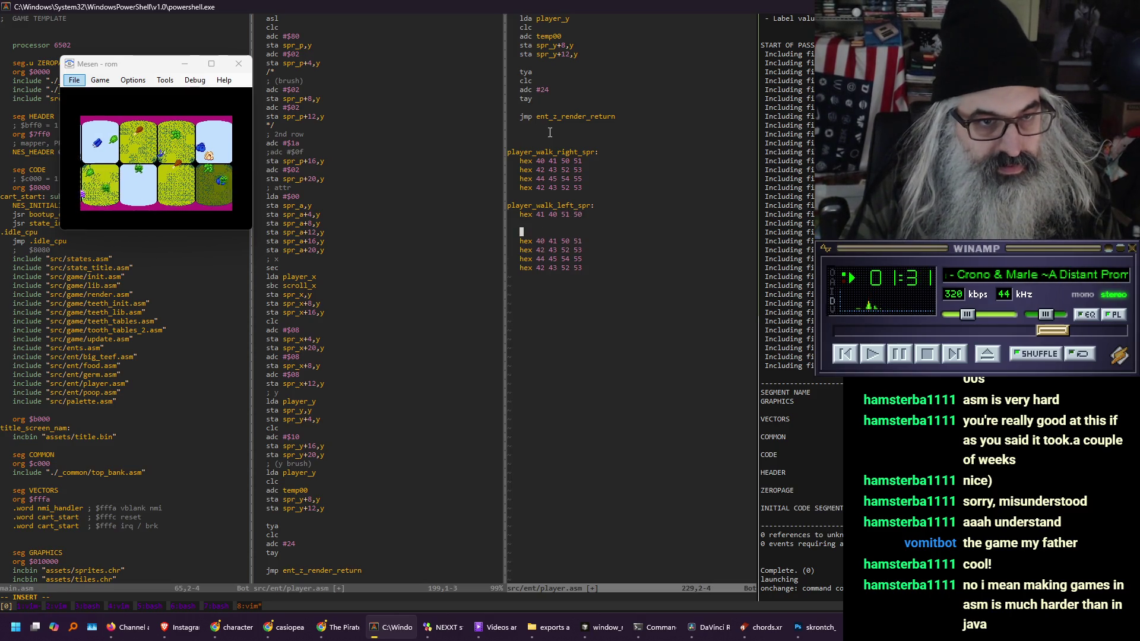
pyautogui.press('Up')
pyautogui.press('Tab')
pyautogui.write('hex ')
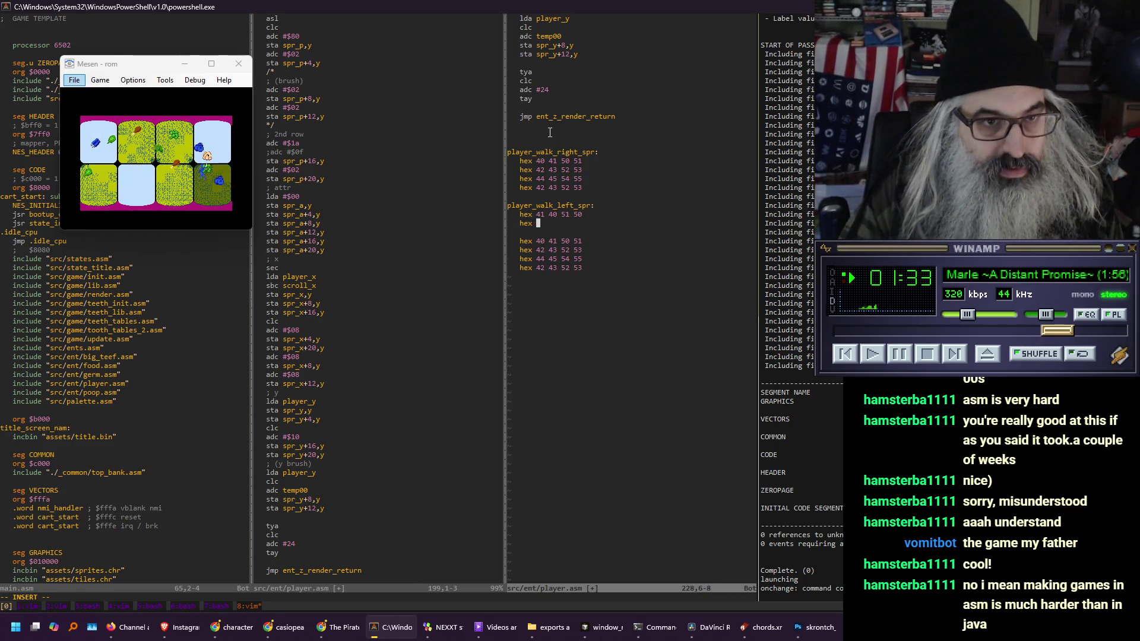
pyautogui.write('43')
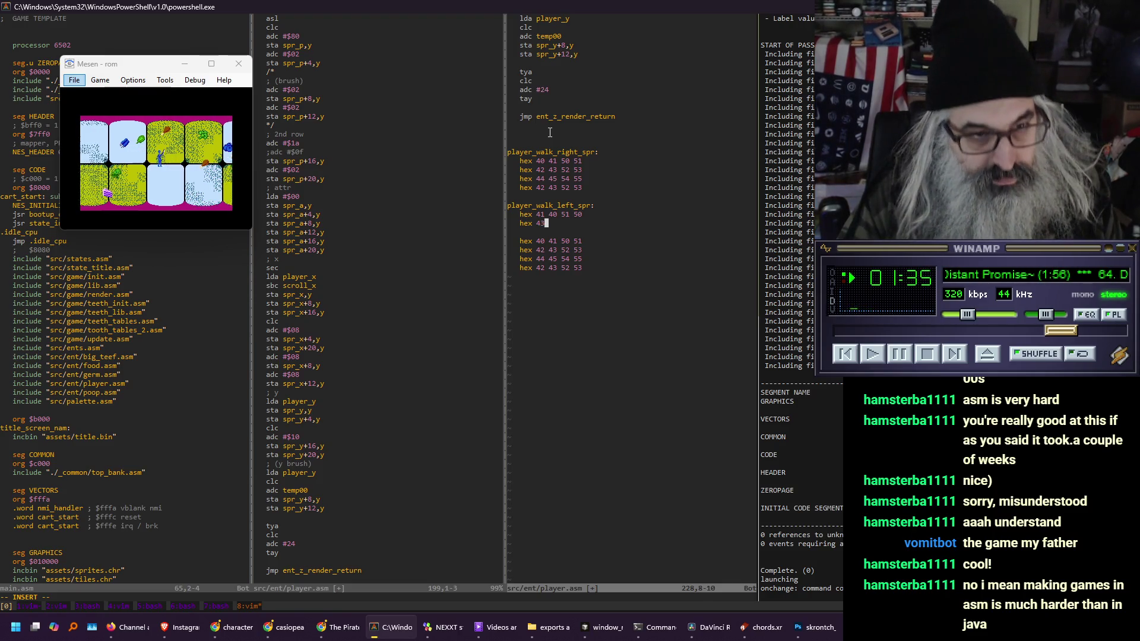
pyautogui.write(' 42')
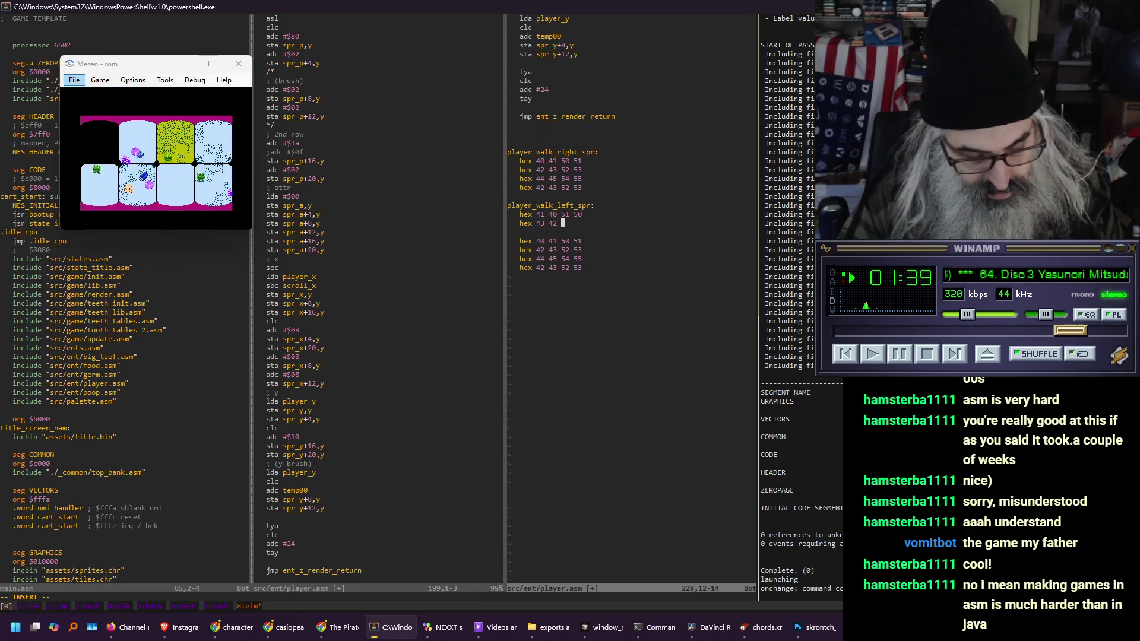
pyautogui.write(' 53 52')
pyautogui.press('Return')
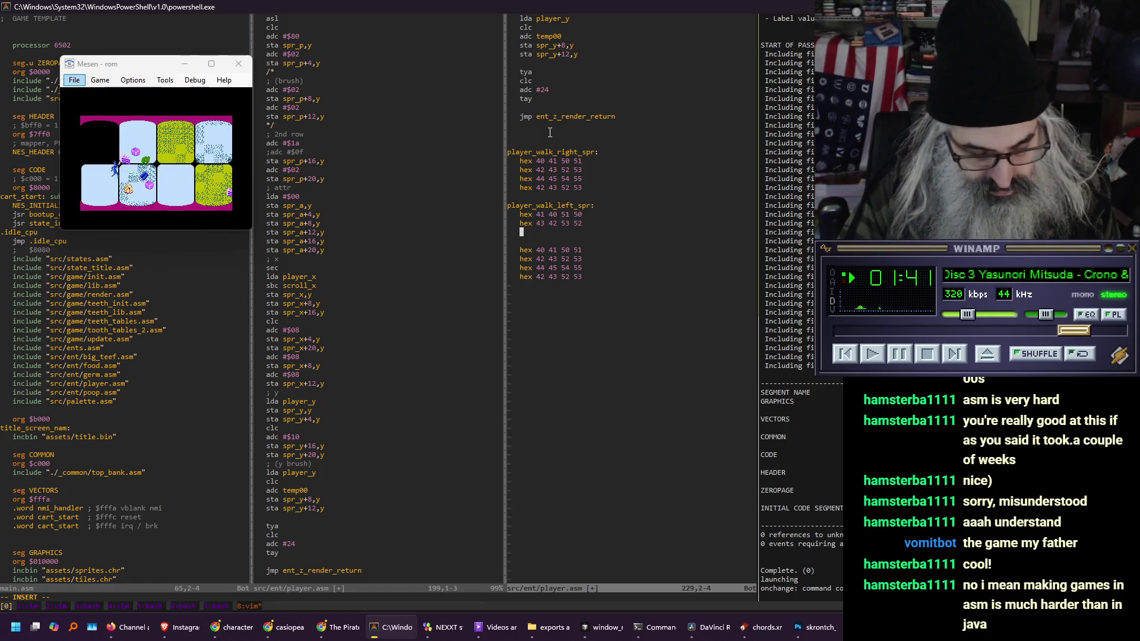
# Add rows 45 44 55 54 and 43 42 53 52, then delete the leftover copied rows
pyautogui.write('hex ')
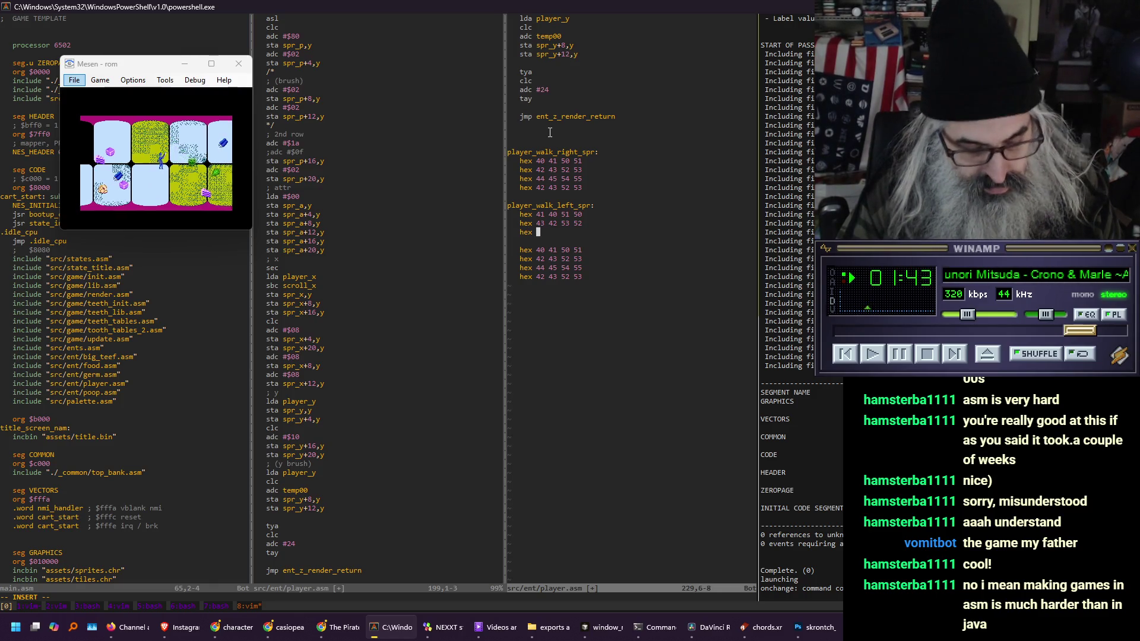
pyautogui.write('45 44')
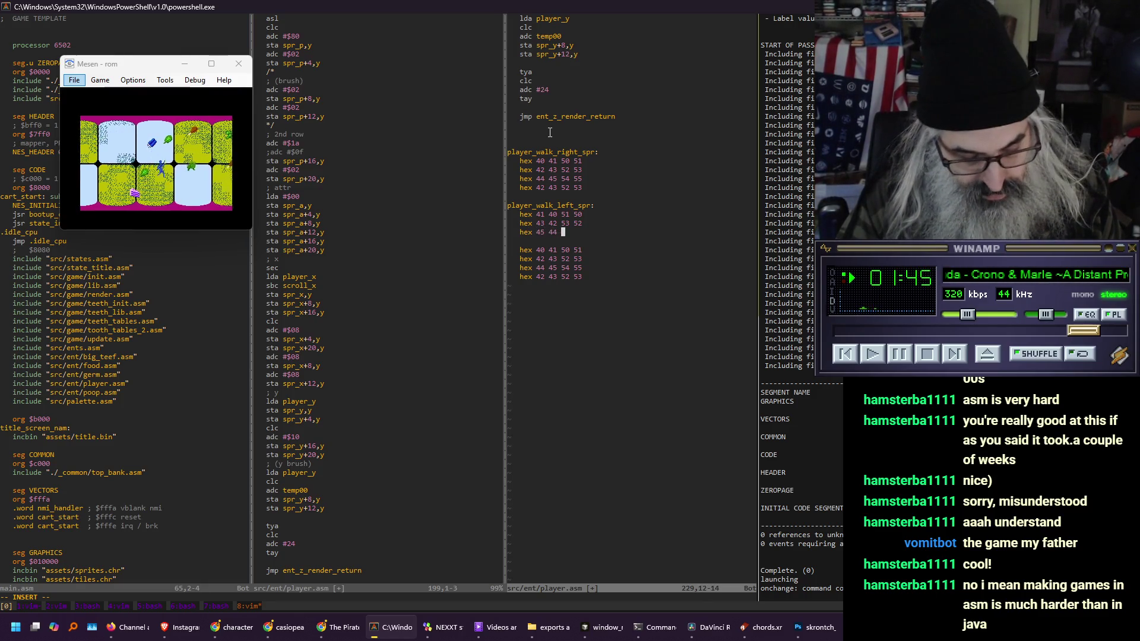
pyautogui.write(' 55 54')
pyautogui.press('Escape')
pyautogui.press('k')
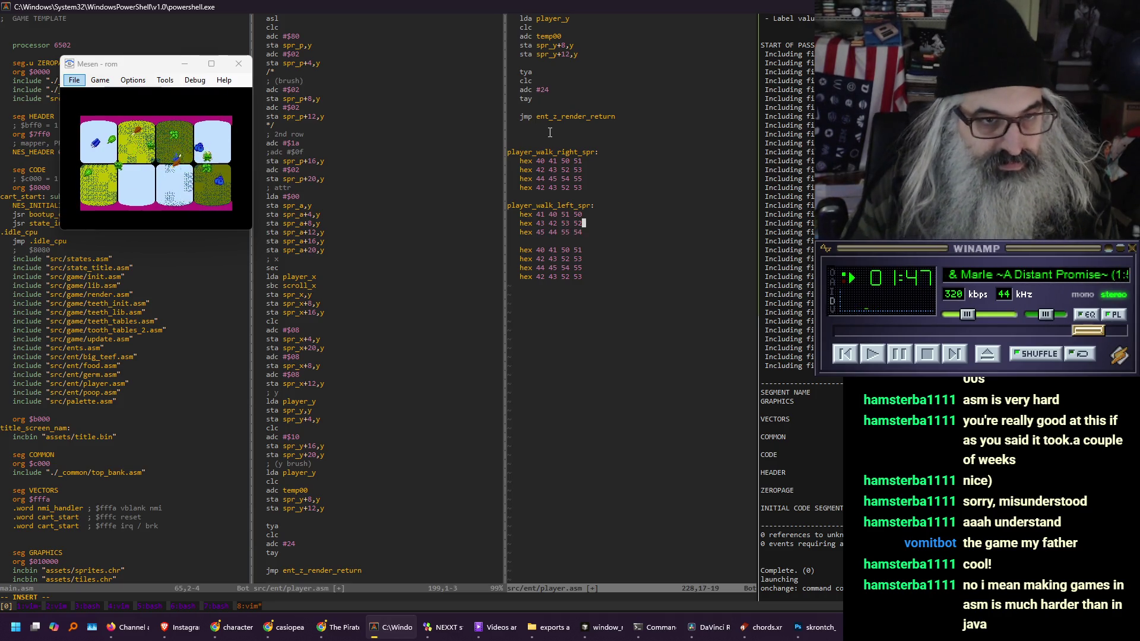
pyautogui.hotkey('shift', 'v')
pyautogui.press('y')
pyautogui.press('j')
pyautogui.press('p')
pyautogui.press('j')
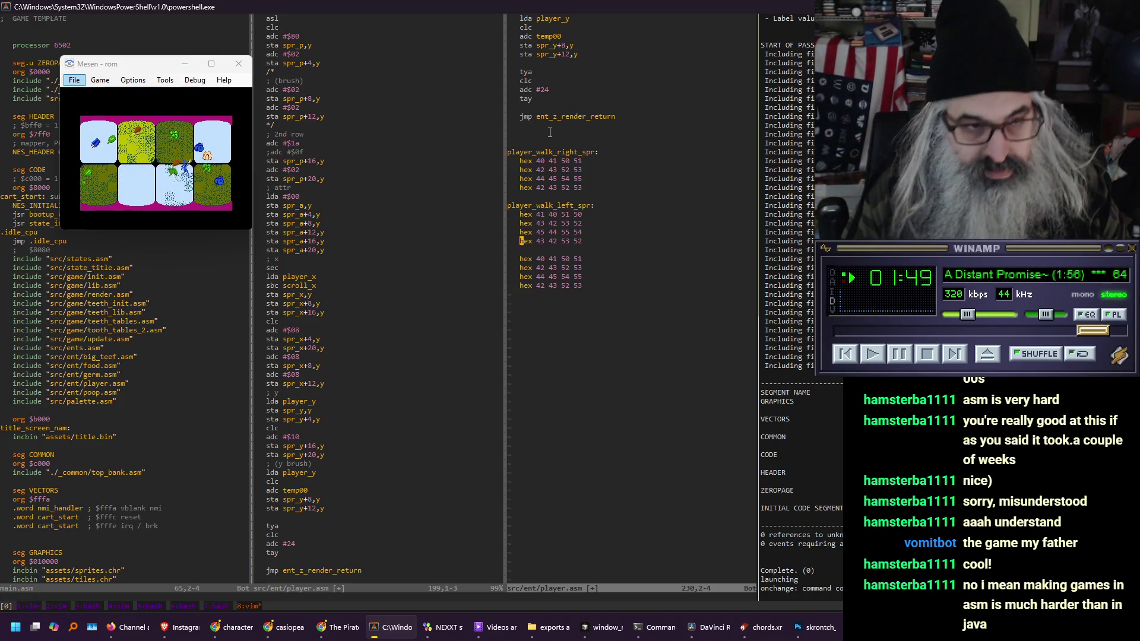
pyautogui.press('j')
pyautogui.hotkey('shift', 'v')
pyautogui.press('j')
pyautogui.press('j')
pyautogui.press('j')
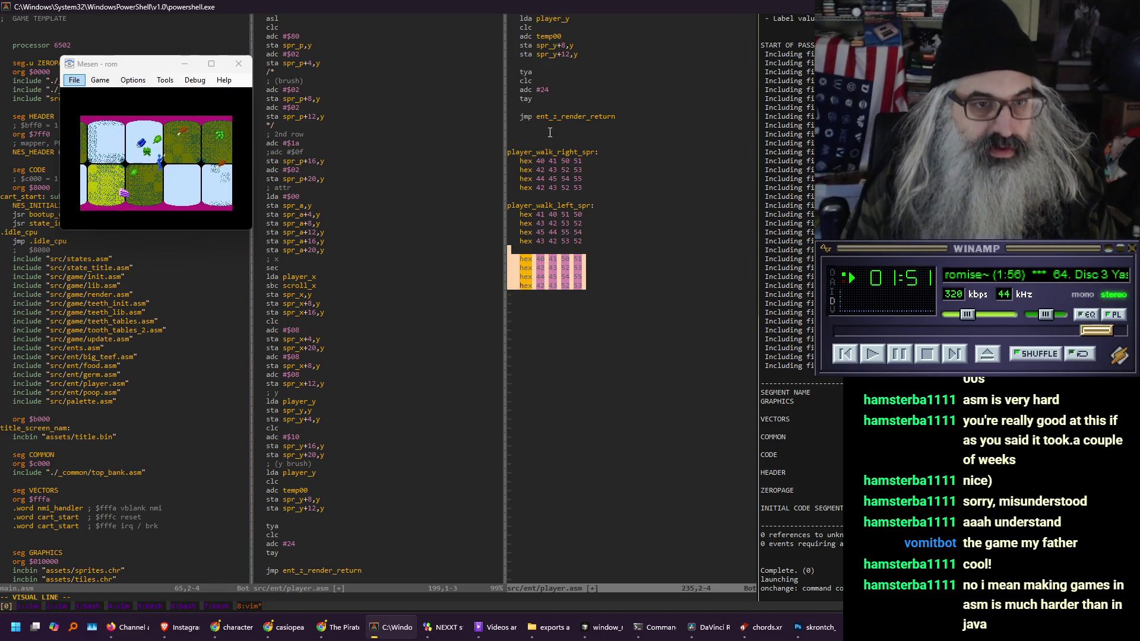
pyautogui.press('d')
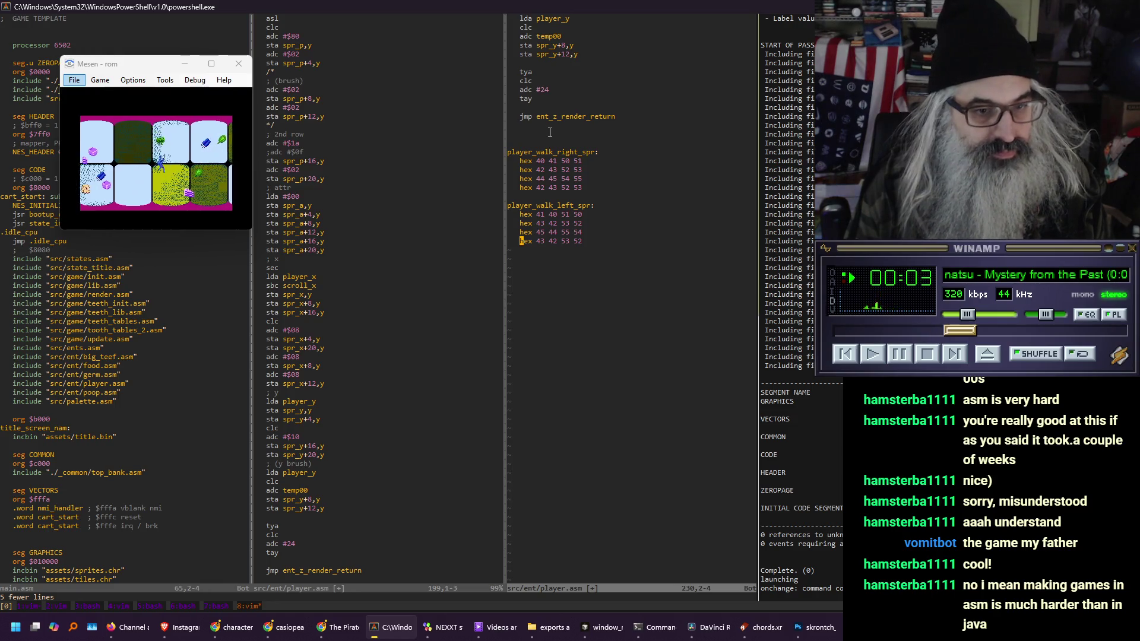
pyautogui.hotkey('ctrl', 'w')
# Move the closing */ from after the brush section to after sta spr_y+12,y
pyautogui.press('h')
pyautogui.press('k')
pyautogui.press('k')
pyautogui.press('k')
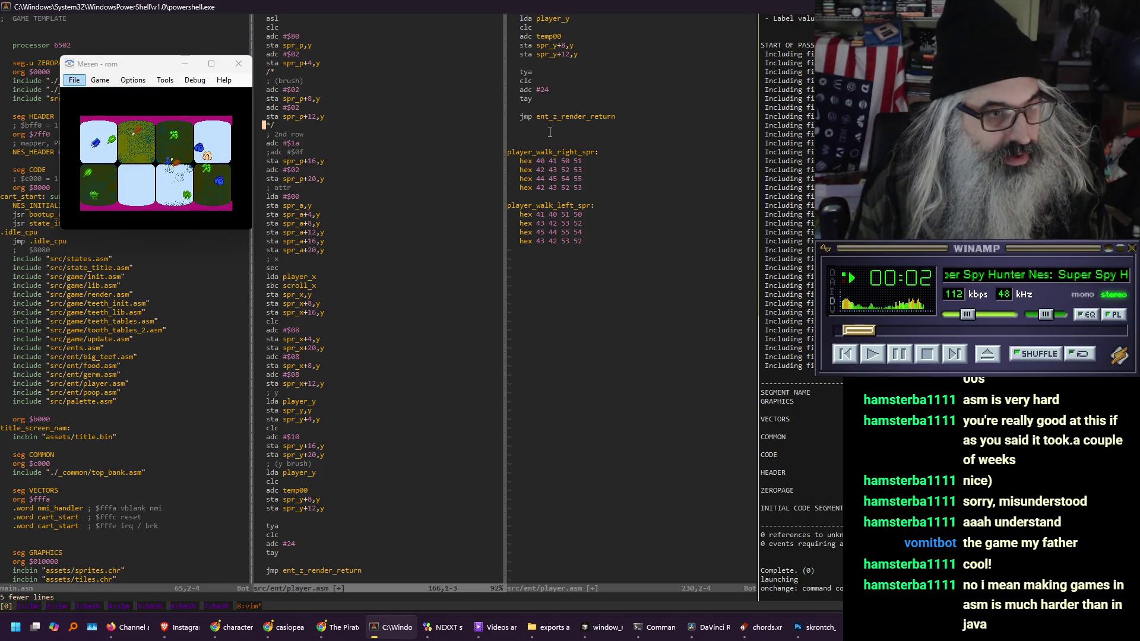
pyautogui.press('d')
pyautogui.press('d')
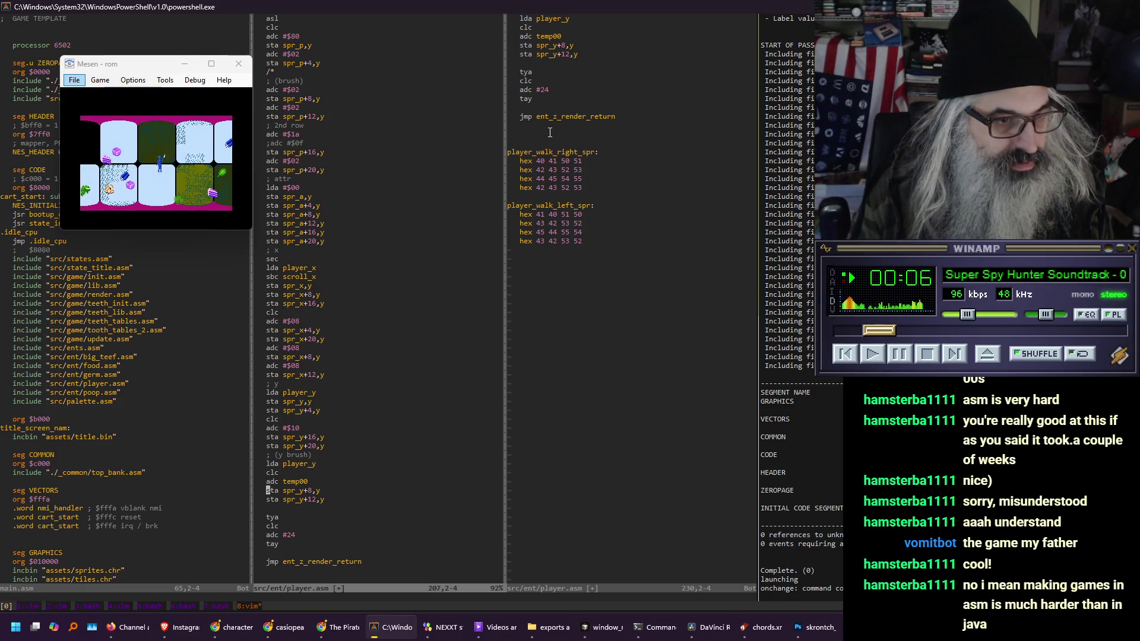
pyautogui.press('p')
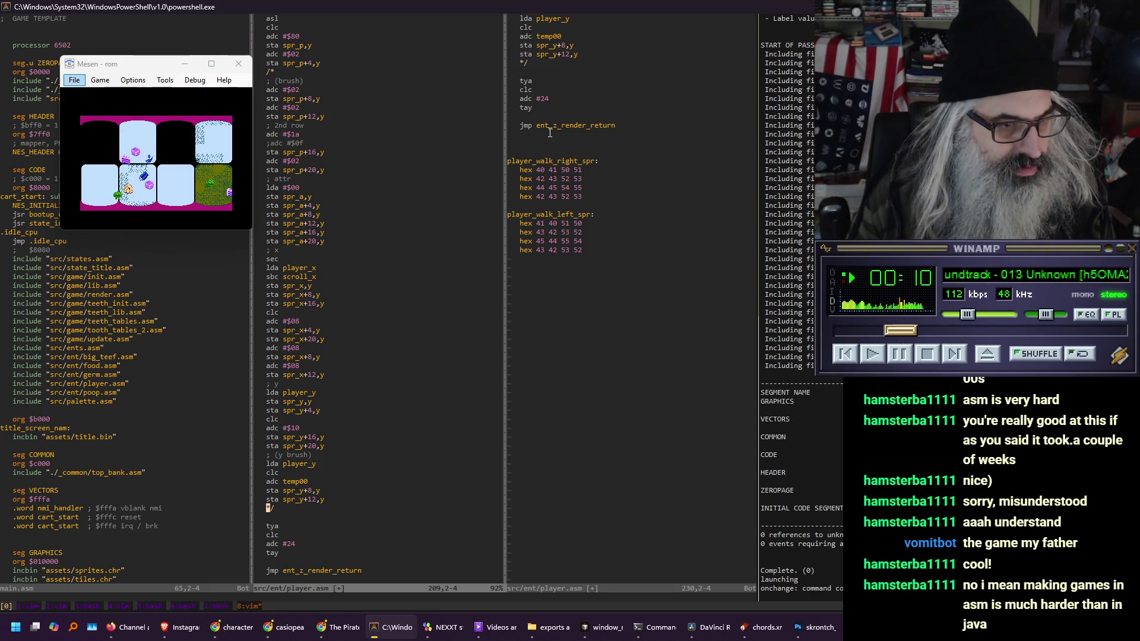
pyautogui.press('k')
pyautogui.press('k')
pyautogui.press('k')
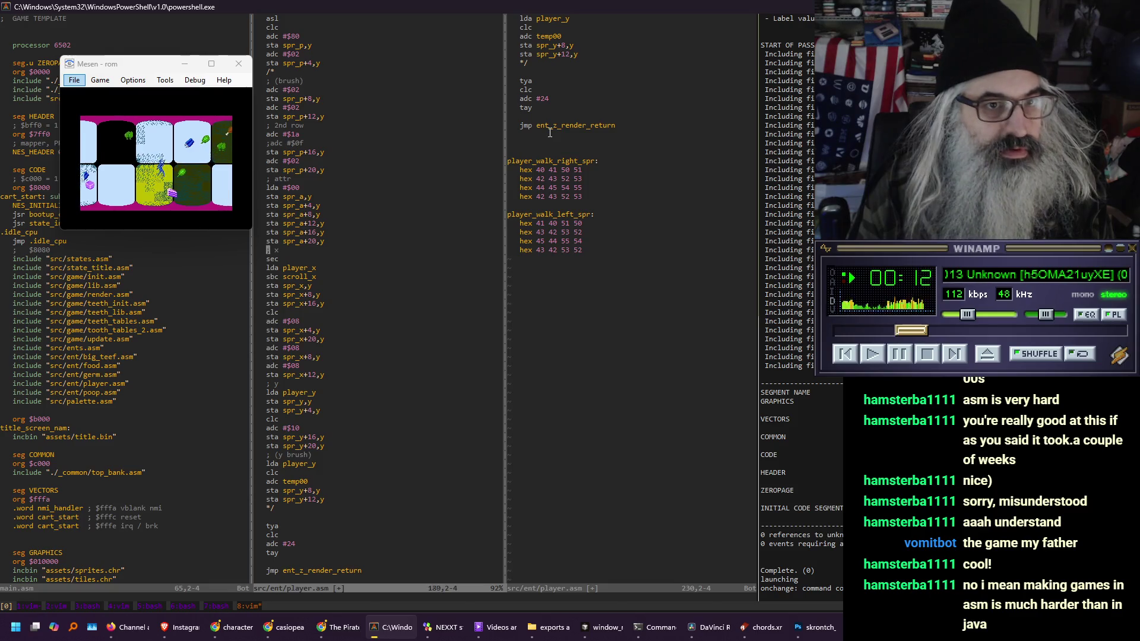
pyautogui.press('k')
pyautogui.press('k')
pyautogui.press('k')
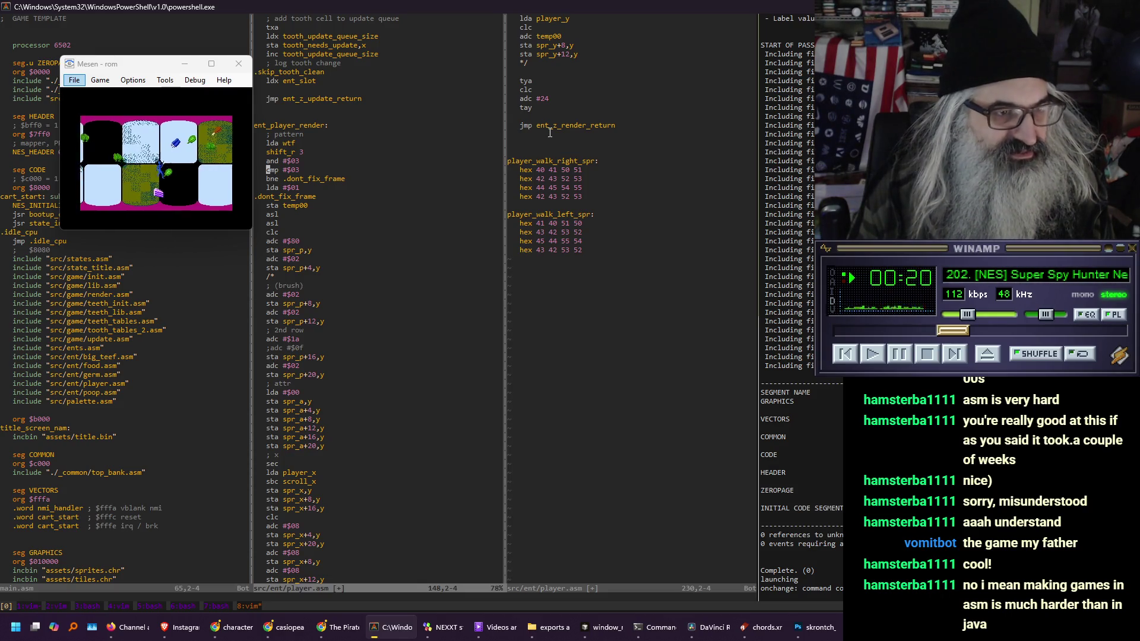
# Add header comments '; ent_r0 animation frame' and '; ent_r1 animation counter', then open a line after lda #$00 in init
pyautogui.hotkey('ctrl', 'b')
pyautogui.hotkey('ctrl', 'b')
pyautogui.hotkey('ctrl', 'b')
pyautogui.press('k')
pyautogui.press('k')
pyautogui.press('k')
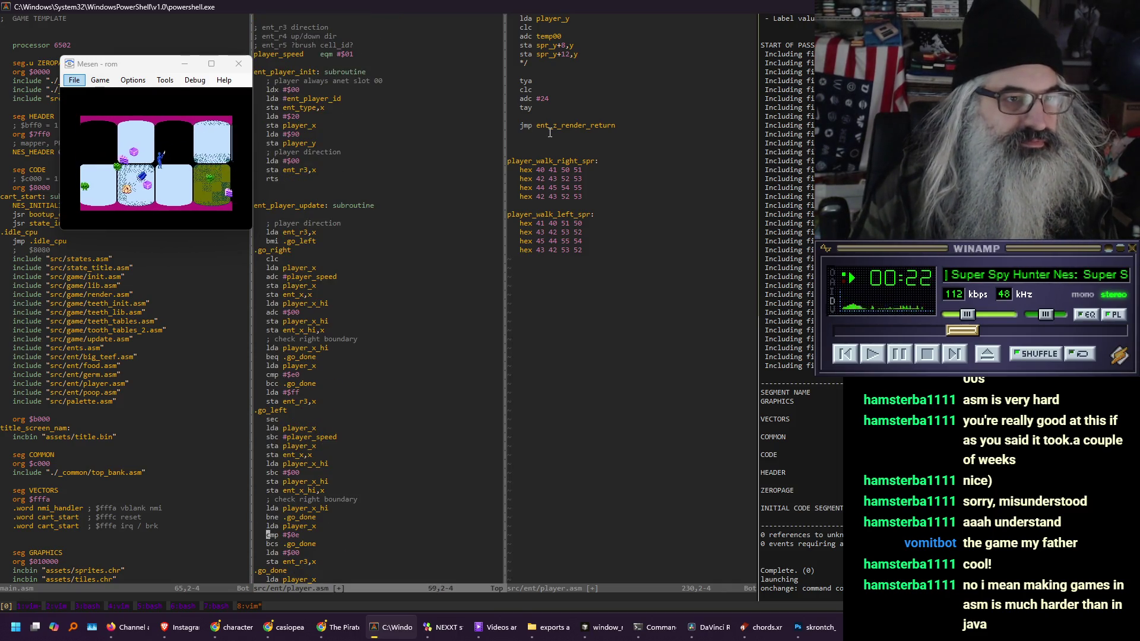
pyautogui.press('k')
pyautogui.press('k')
pyautogui.press('k')
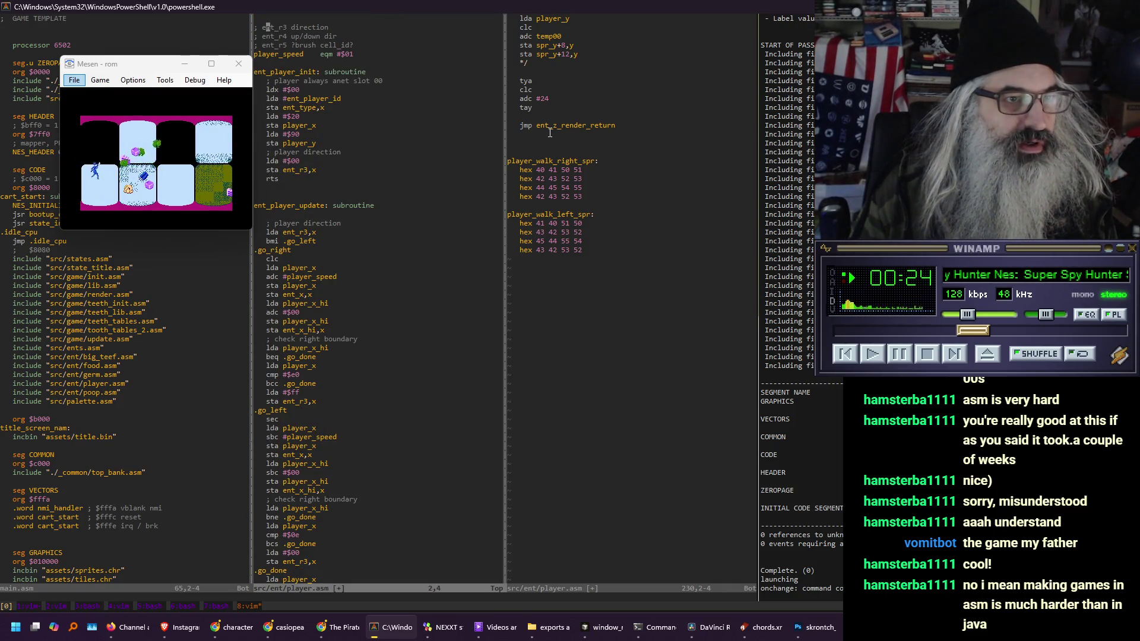
pyautogui.write('o; ent')
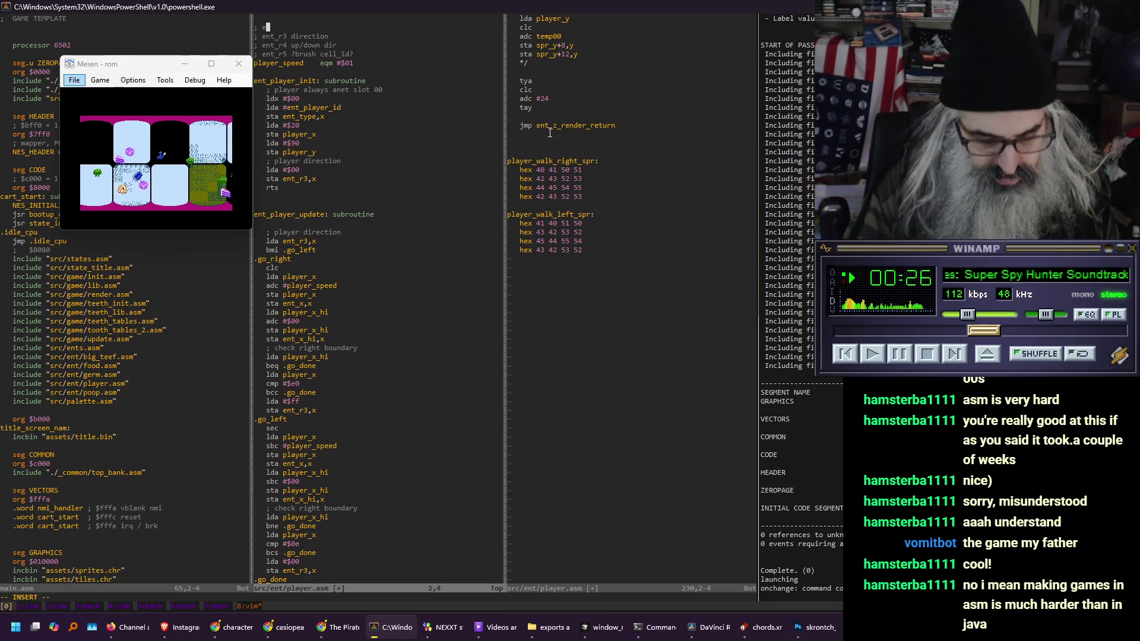
pyautogui.write('_')
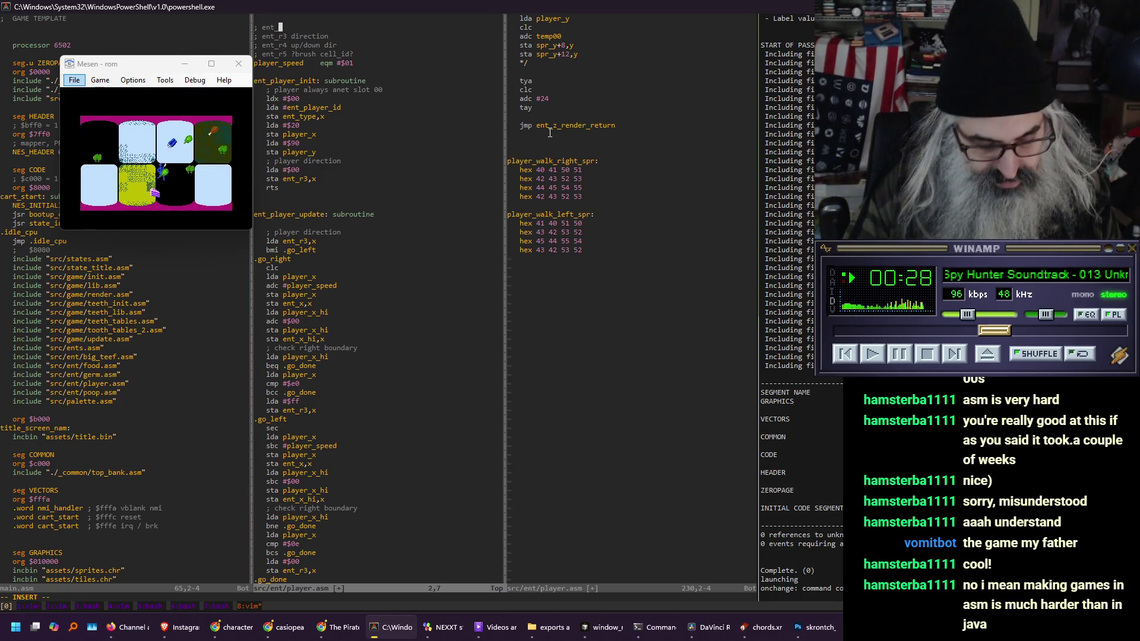
pyautogui.write('r0')
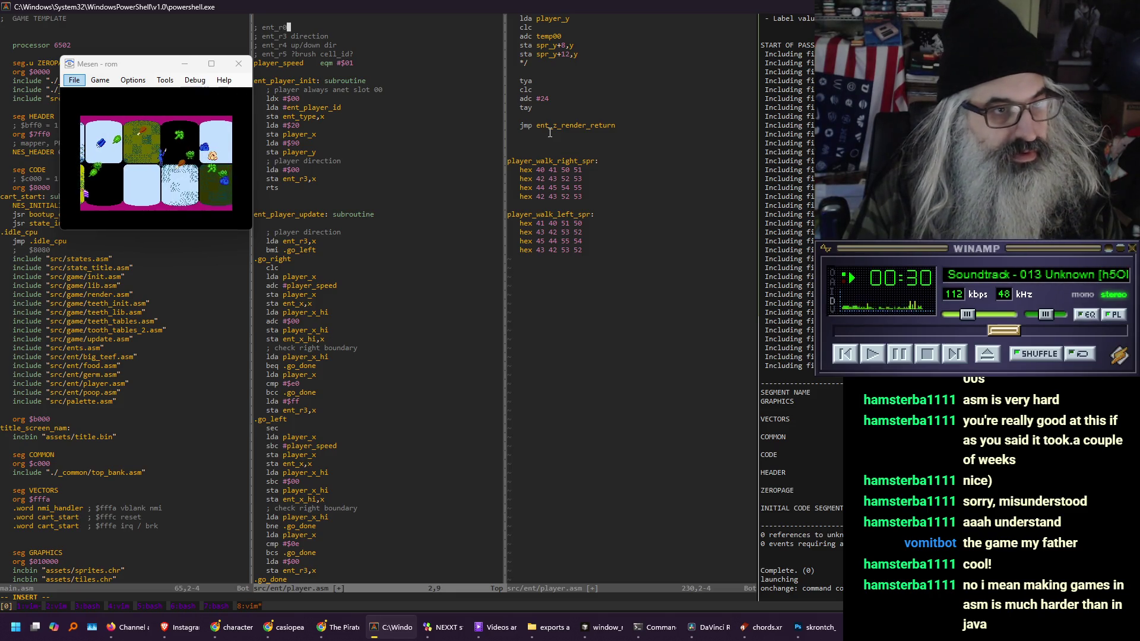
pyautogui.write(' anima')
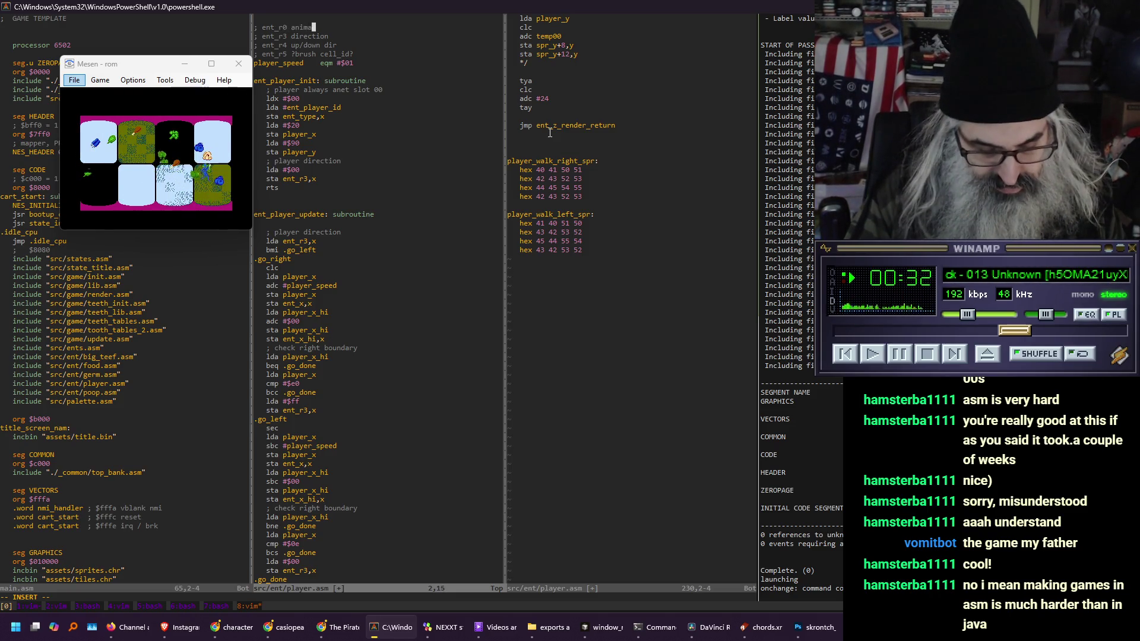
pyautogui.write('tion frame')
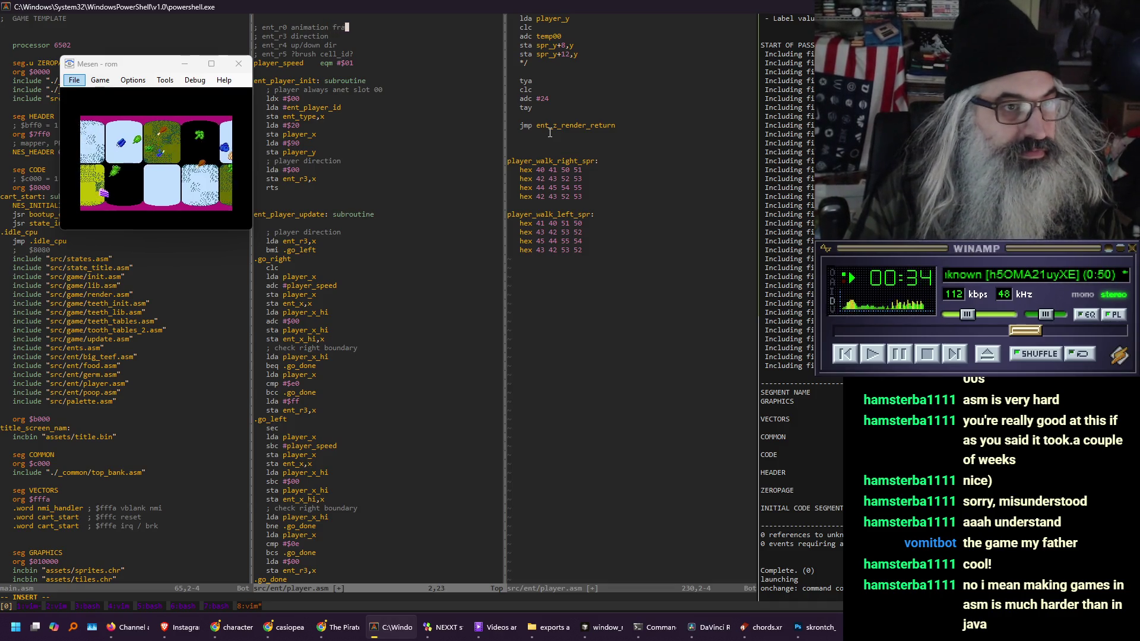
pyautogui.press('Return')
pyautogui.write('1;')
pyautogui.write('; ent_r1 ')
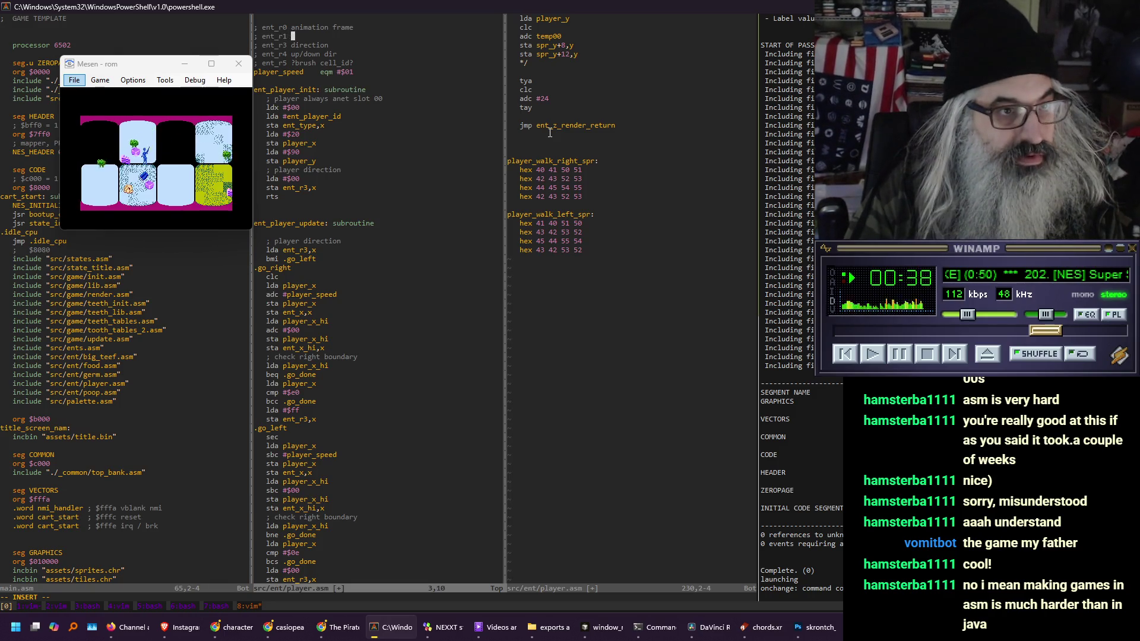
pyautogui.write('animation counter')
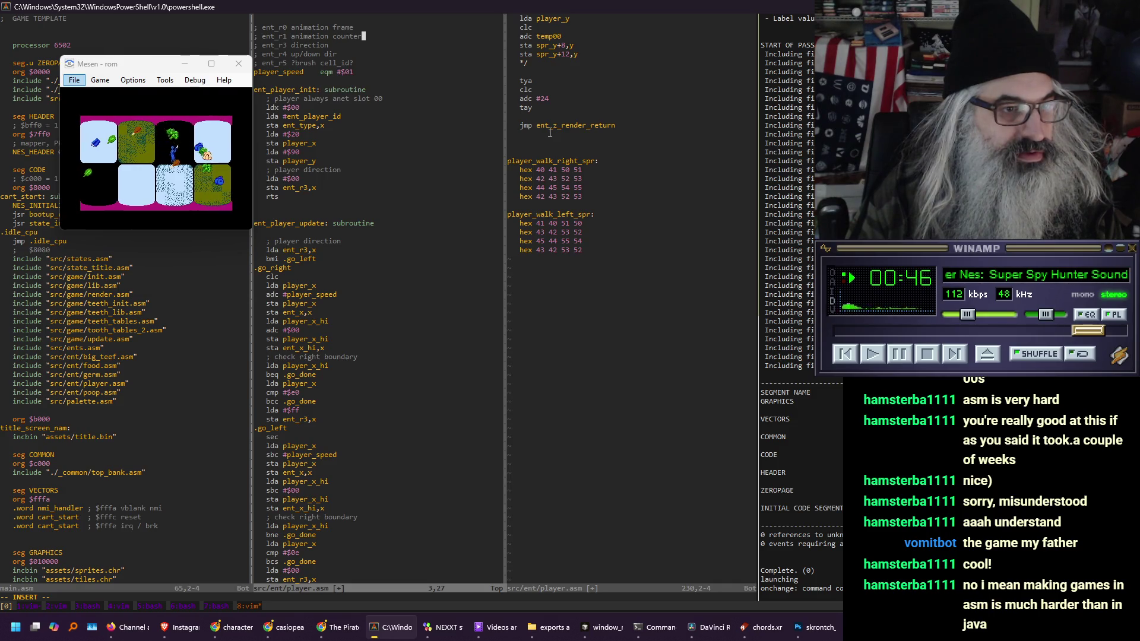
pyautogui.press('Down')
pyautogui.press('Down')
pyautogui.press('Down')
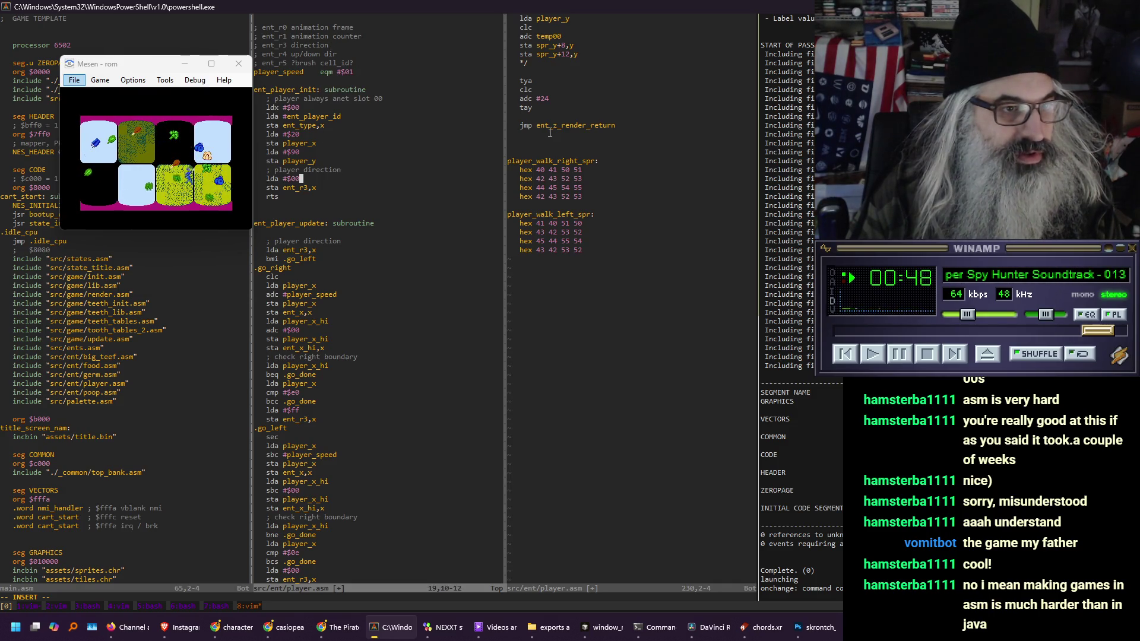
pyautogui.press('Return')
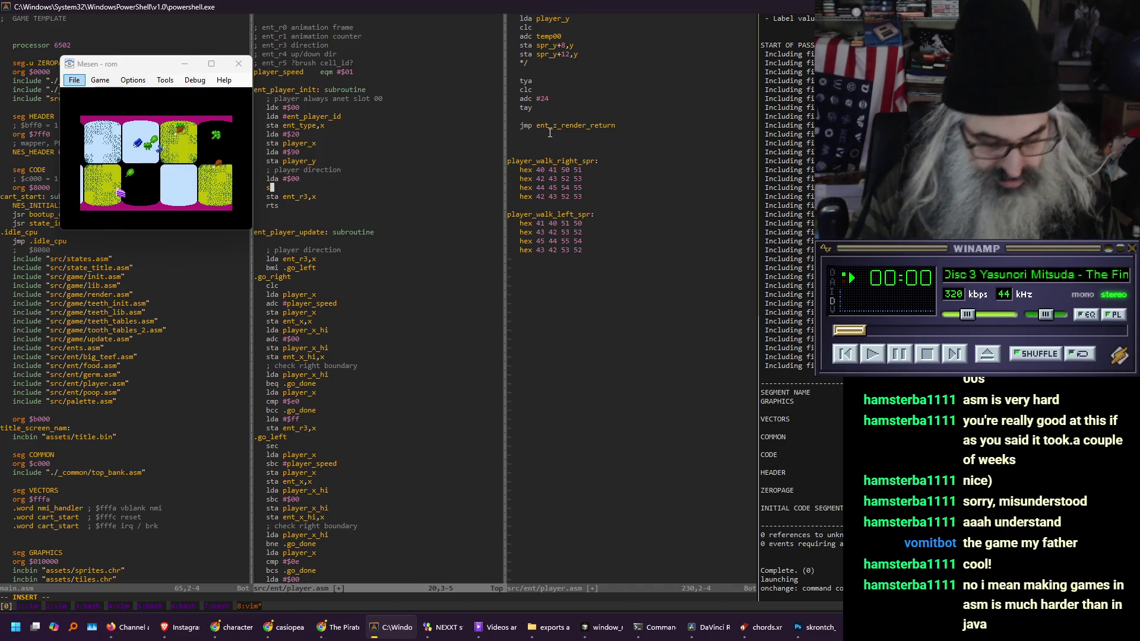
# Add sta ent_r0,x and sta ent_r1,x after lda #$00, then split the window horizontally
pyautogui.write('sta ent_')
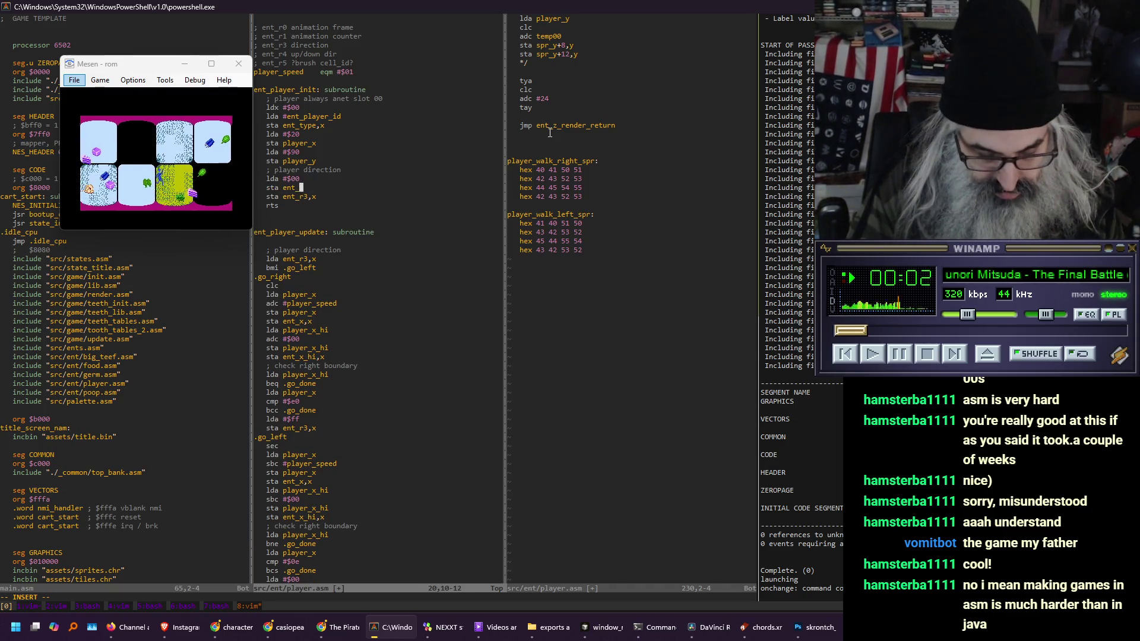
pyautogui.write('r0,x')
pyautogui.press('Return')
pyautogui.write('st')
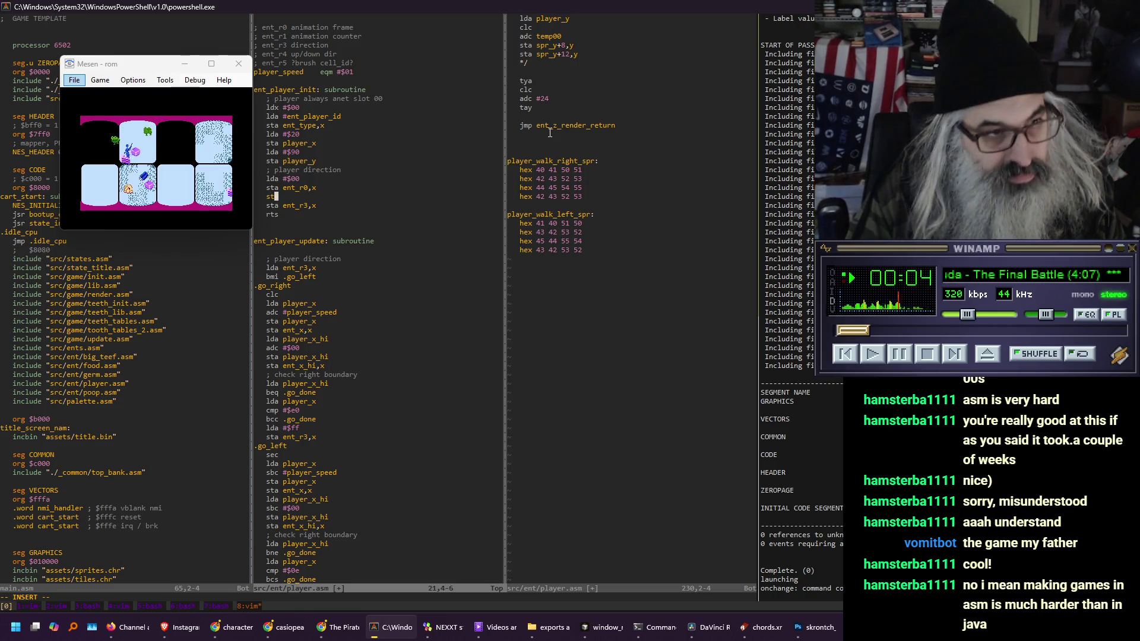
pyautogui.write('a ent_r1,x')
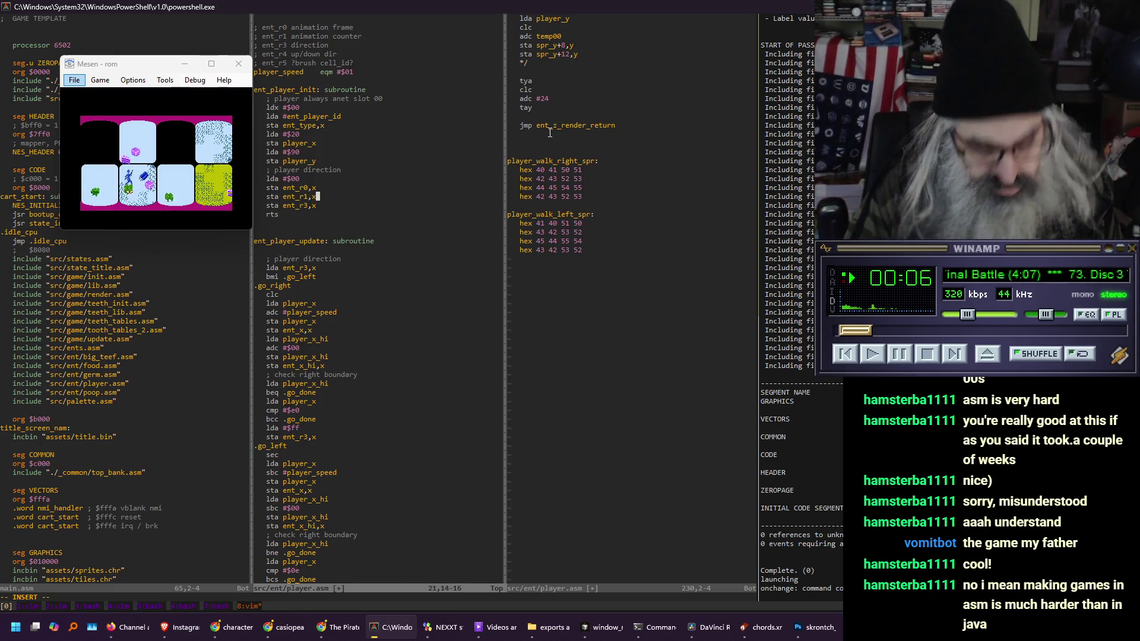
pyautogui.press('Escape')
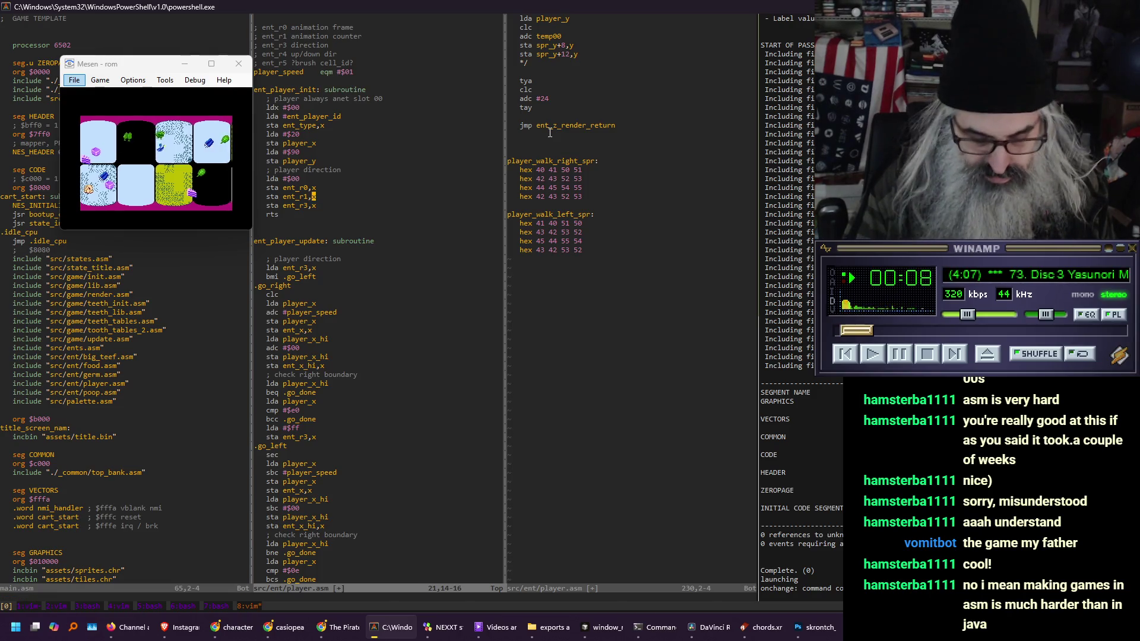
pyautogui.hotkey('ctrl', 'w')
pyautogui.press('s')
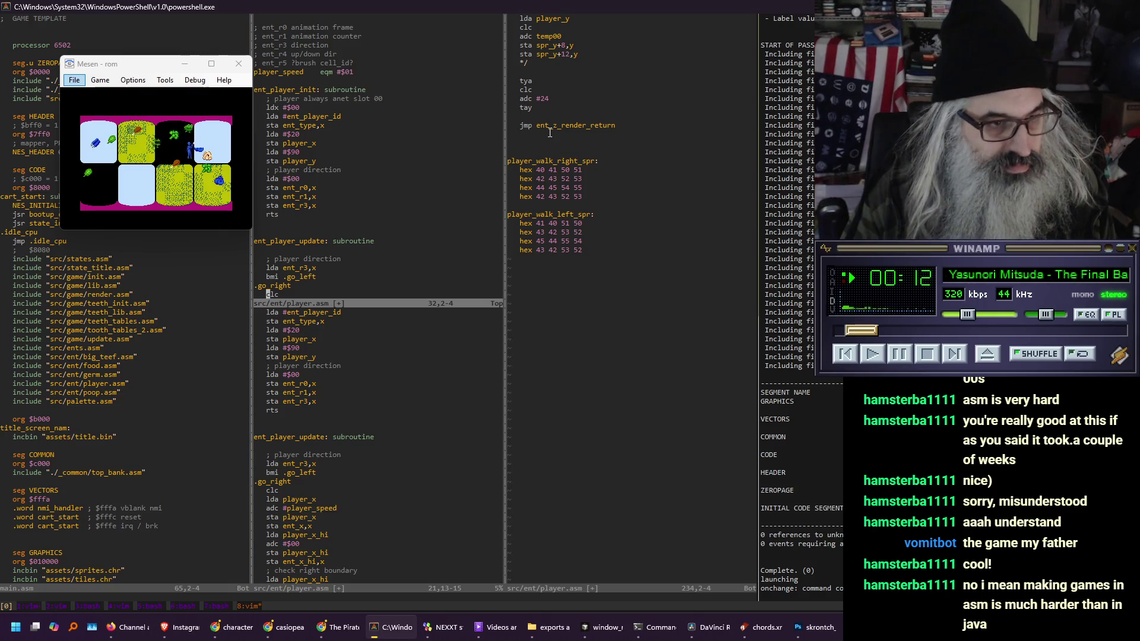
# Scroll the lower window to ent_player_render and open a new line under its label
pyautogui.hotkey('ctrl', 'w')
pyautogui.press('j')
pyautogui.hotkey('ctrl', 'f')
pyautogui.hotkey('ctrl', 'f')
pyautogui.hotkey('ctrl', 'f')
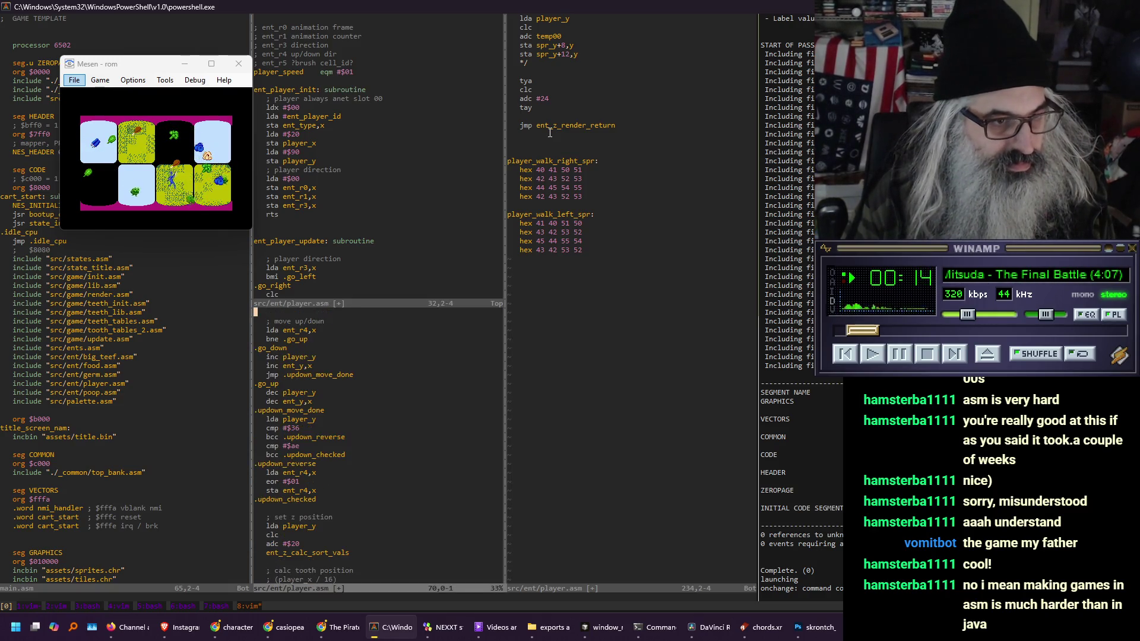
pyautogui.hotkey('ctrl', 'f')
pyautogui.hotkey('ctrl', 'e')
pyautogui.hotkey('ctrl', 'e')
pyautogui.hotkey('ctrl', 'e')
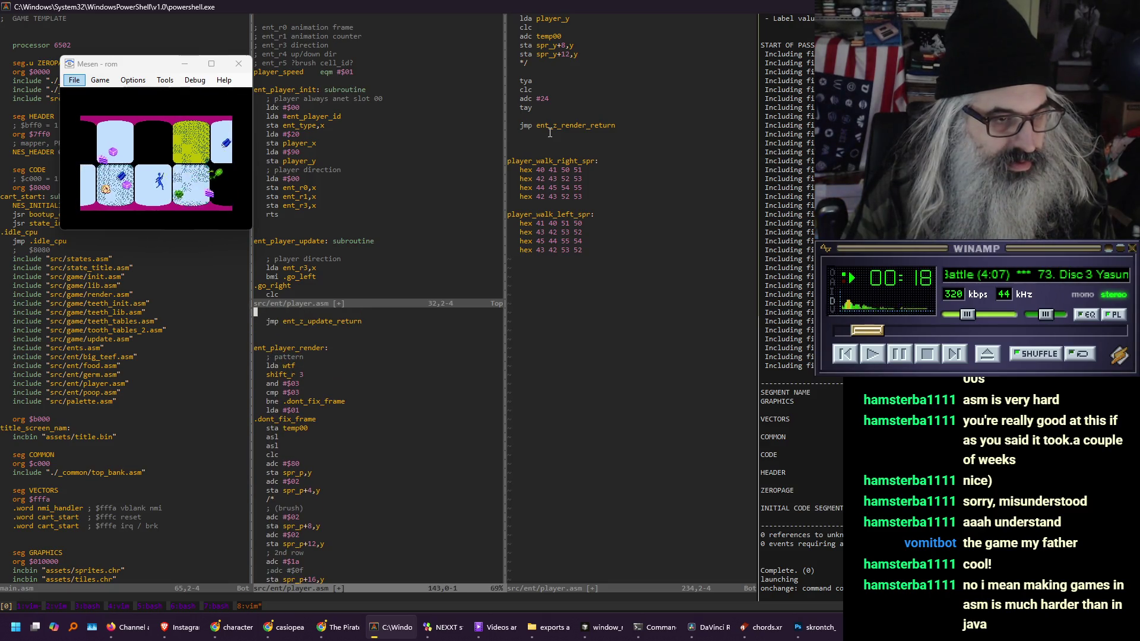
pyautogui.hotkey('ctrl', 'y')
pyautogui.hotkey('ctrl', 'y')
pyautogui.hotkey('ctrl', 'y')
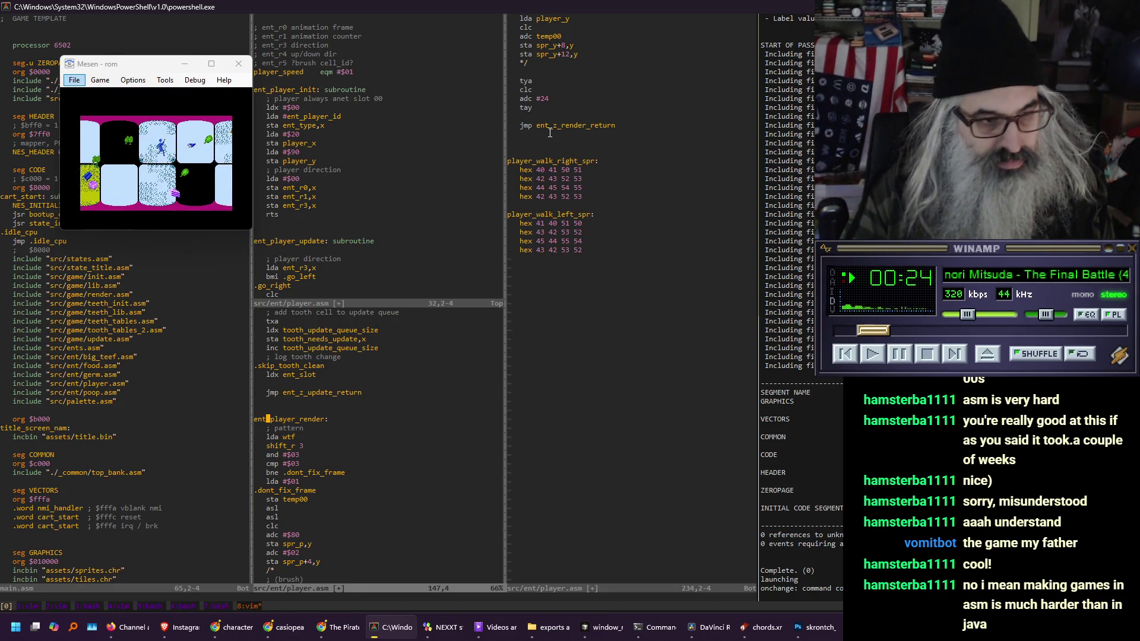
pyautogui.press('o')
pyautogui.write('inc')
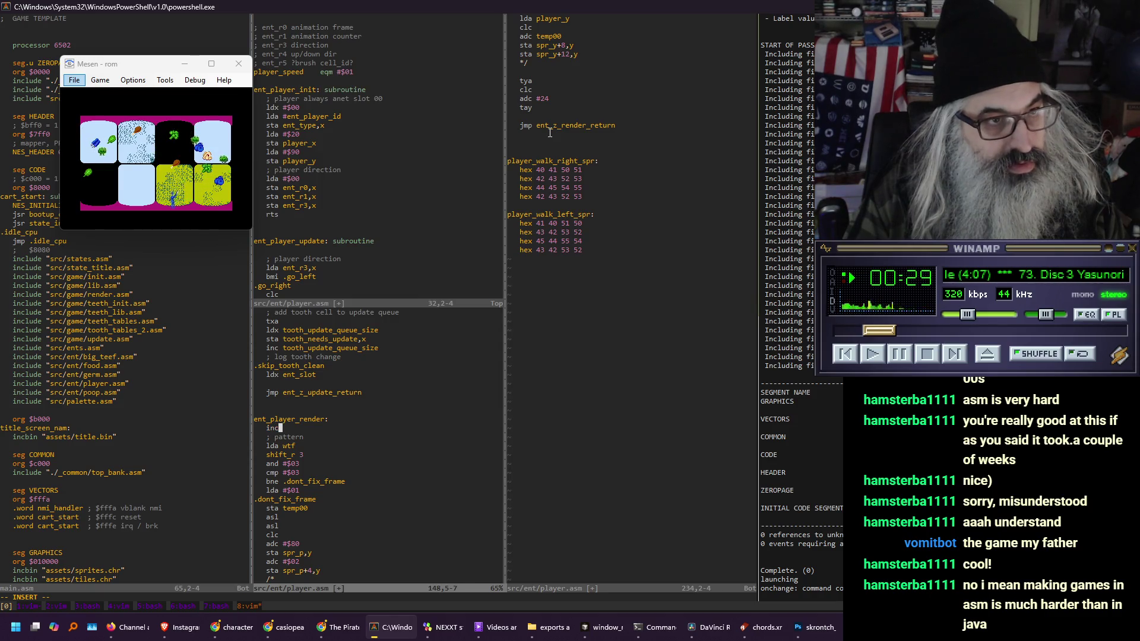
# Write inc ent_r1,x, lda ent_r1,x, cmp #$08 and bne .not_next_frame at the routine's start
pyautogui.write('ent')
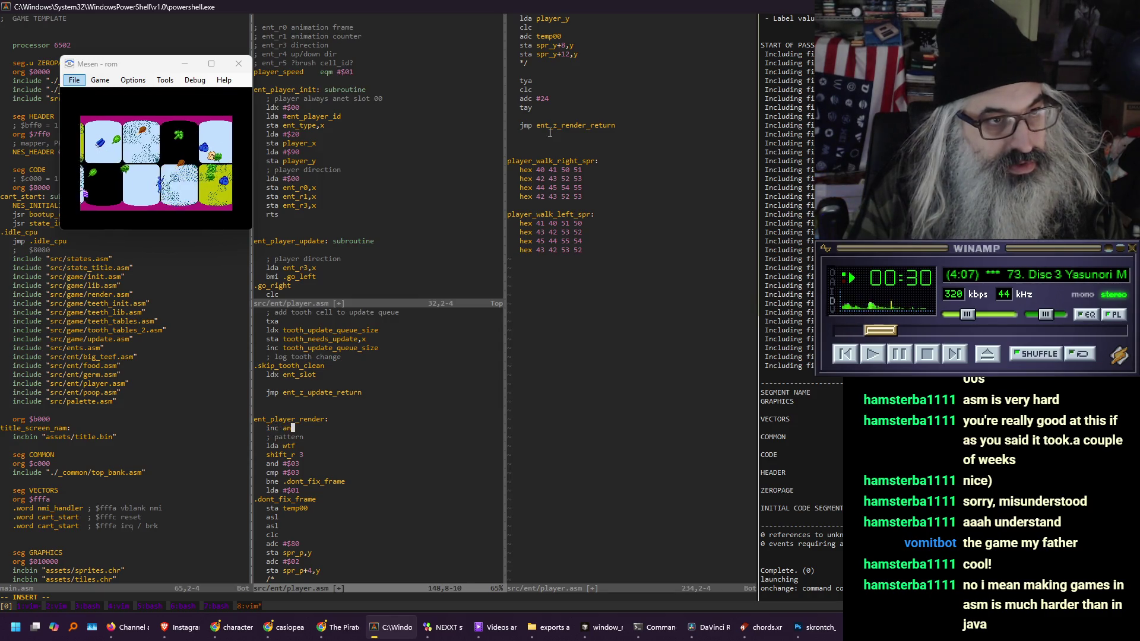
pyautogui.write('_r1,x')
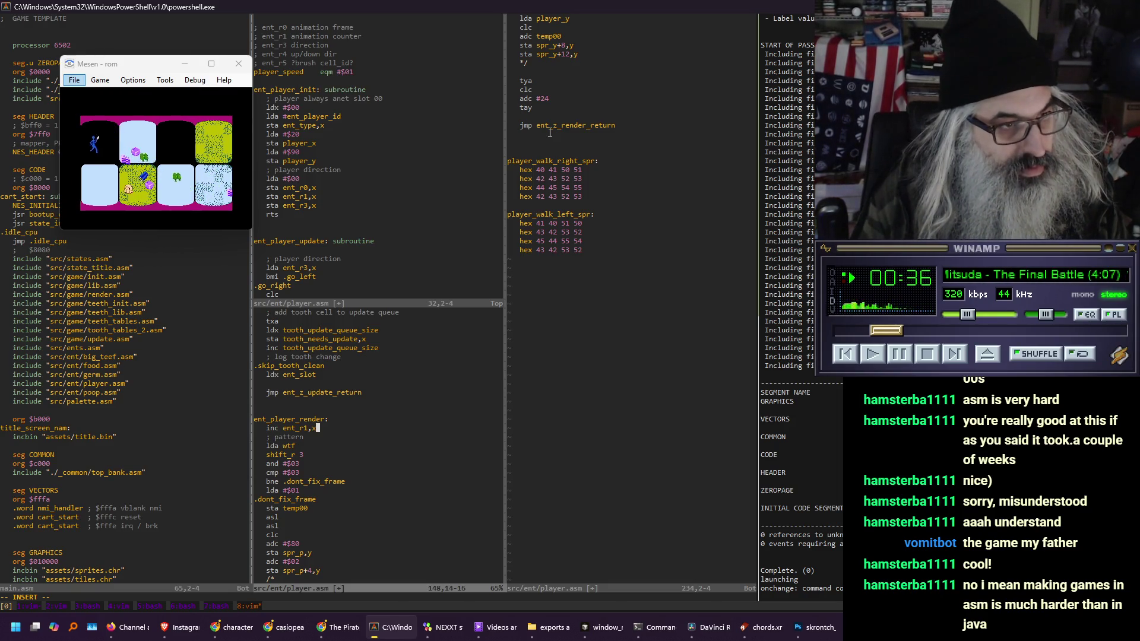
pyautogui.hotkey('ctrl', 'Left')
pyautogui.press('End')
pyautogui.press('Return')
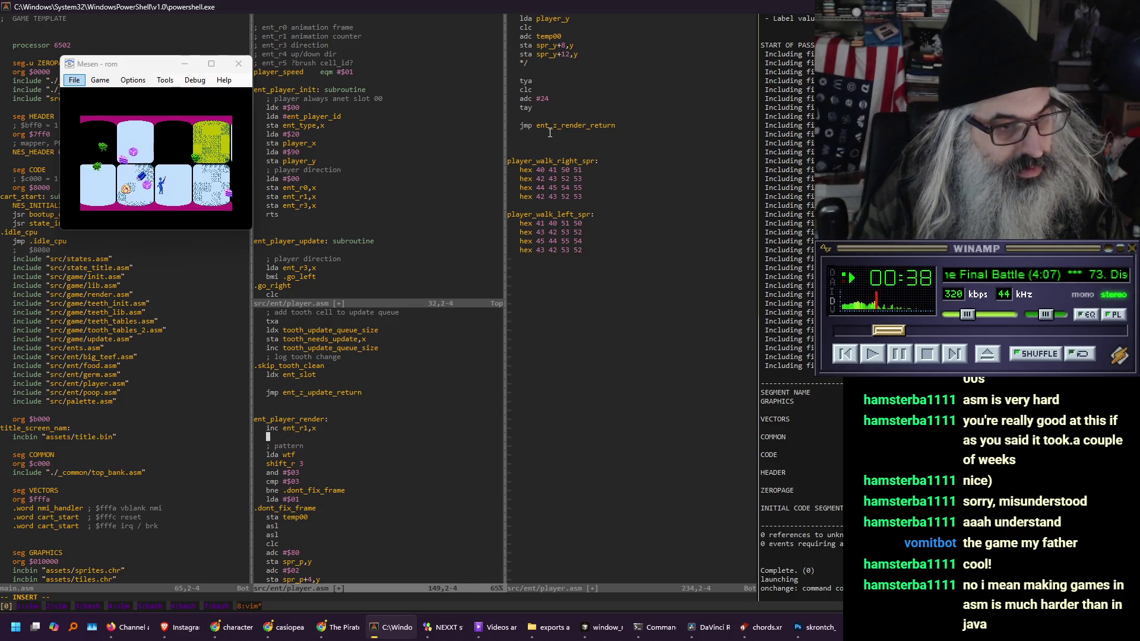
pyautogui.write('lda ent')
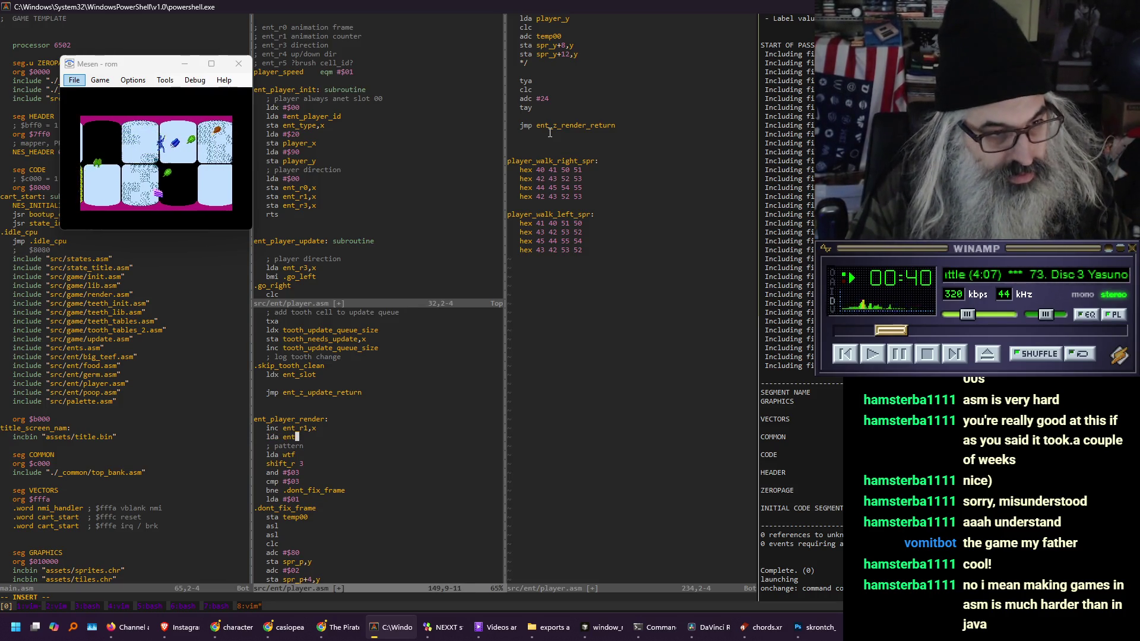
pyautogui.write('_r1')
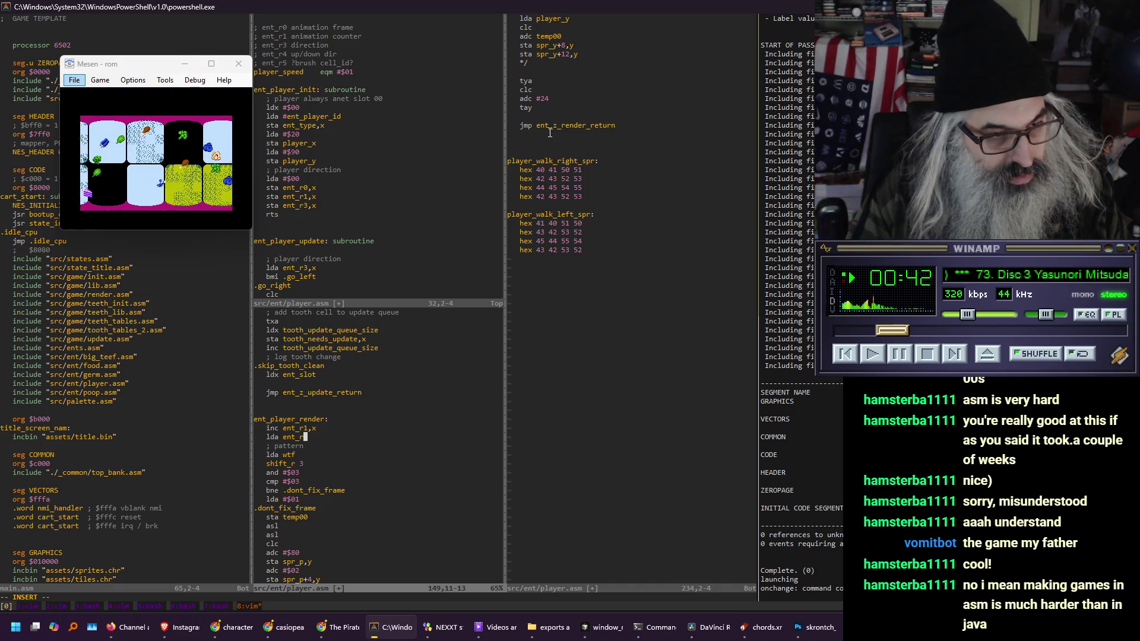
pyautogui.write(',x')
pyautogui.press('Return')
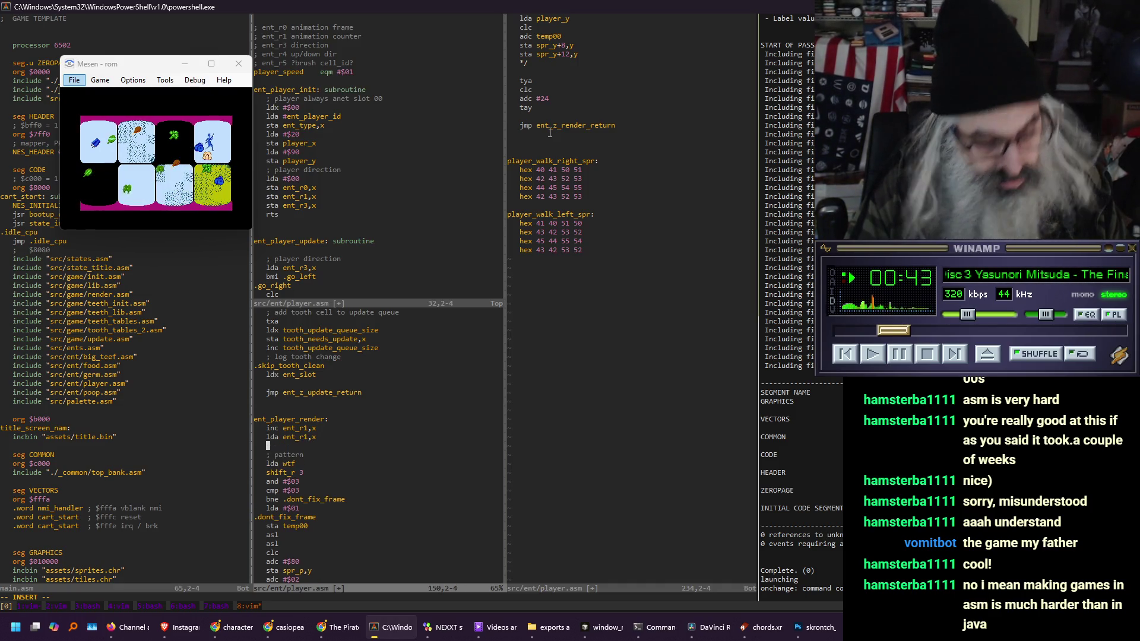
pyautogui.write('cmp #$')
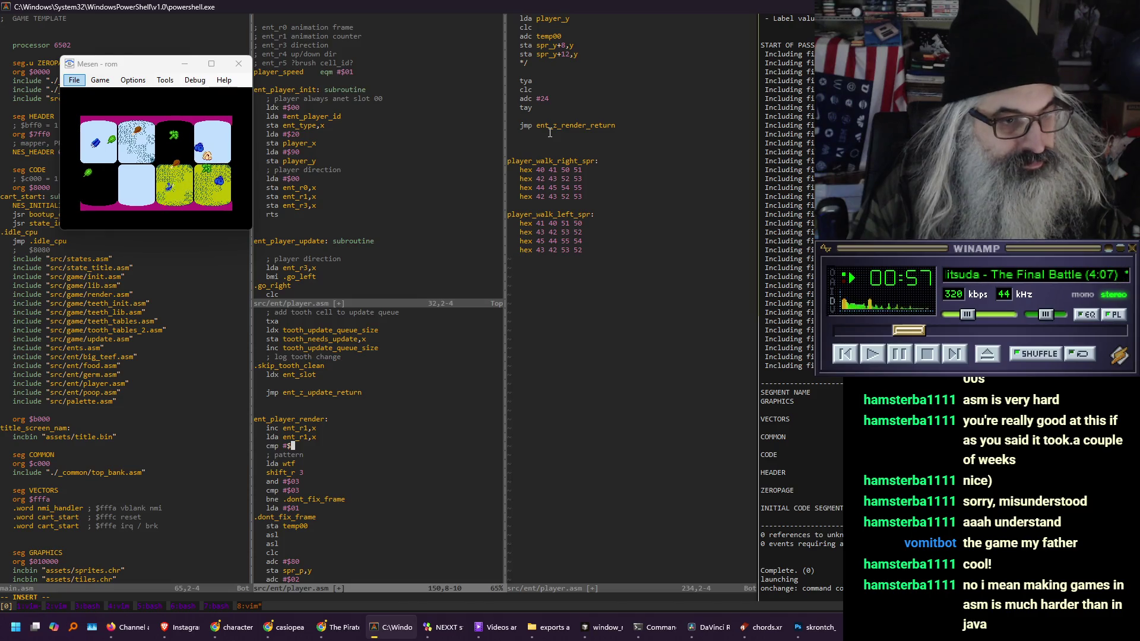
pyautogui.write('08')
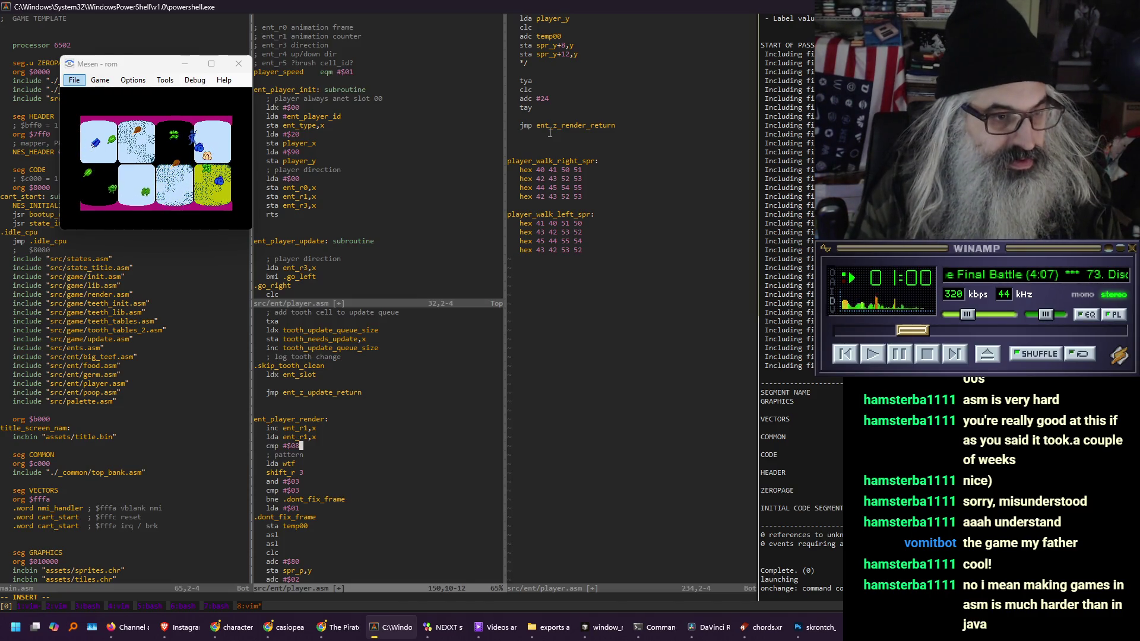
pyautogui.press('Return')
pyautogui.write('bne ')
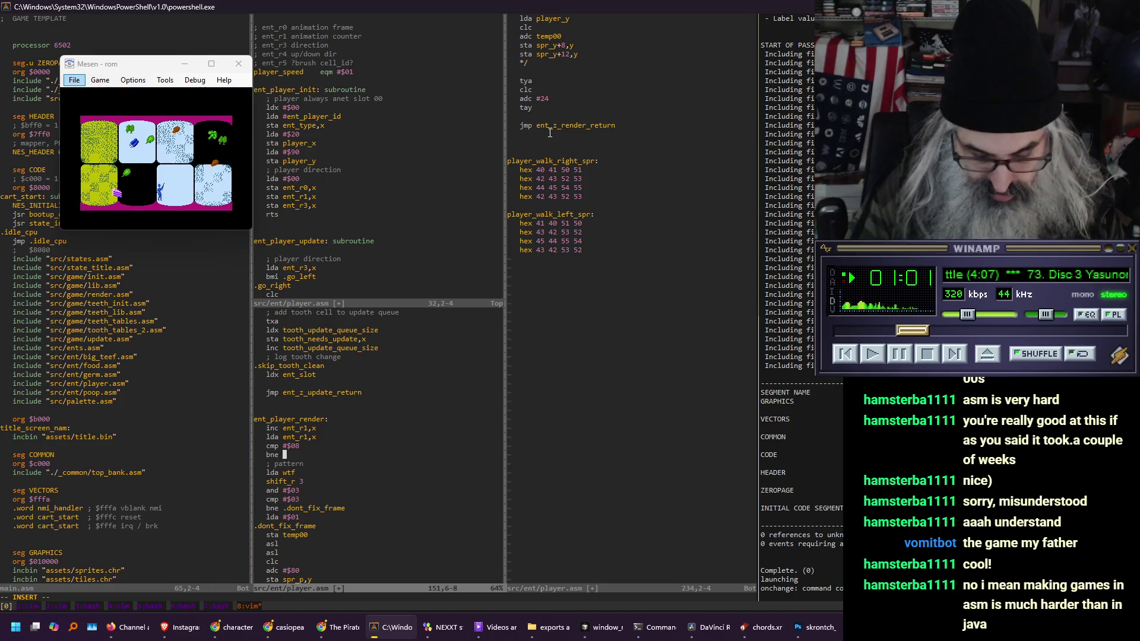
pyautogui.write('.not_next_frame')
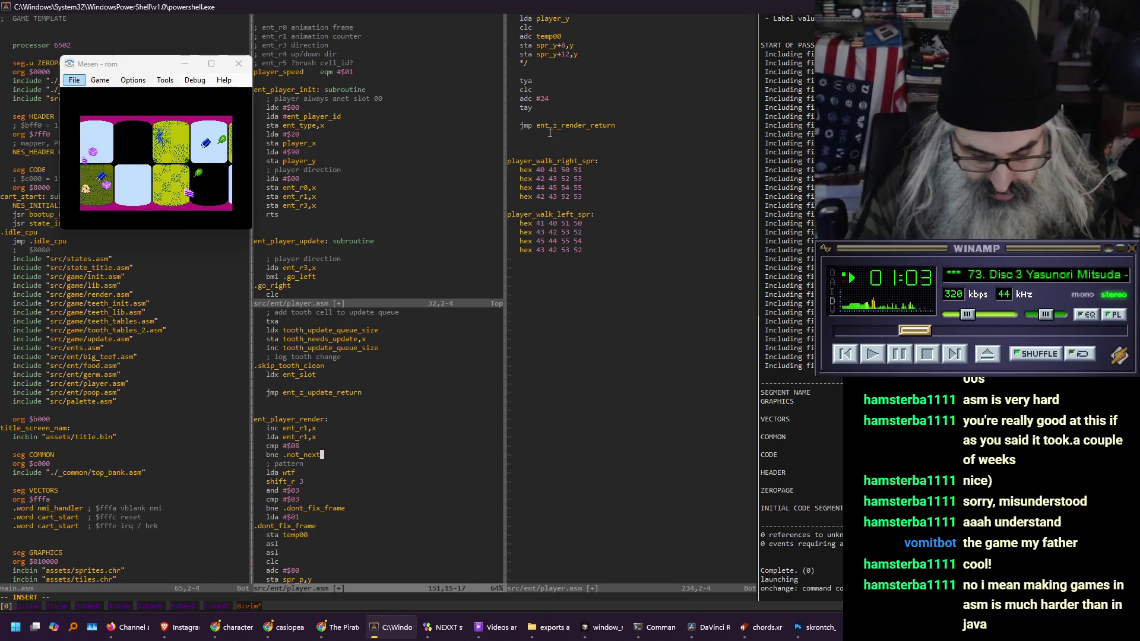
pyautogui.press('Return')
pyautogui.press('BackSpace')
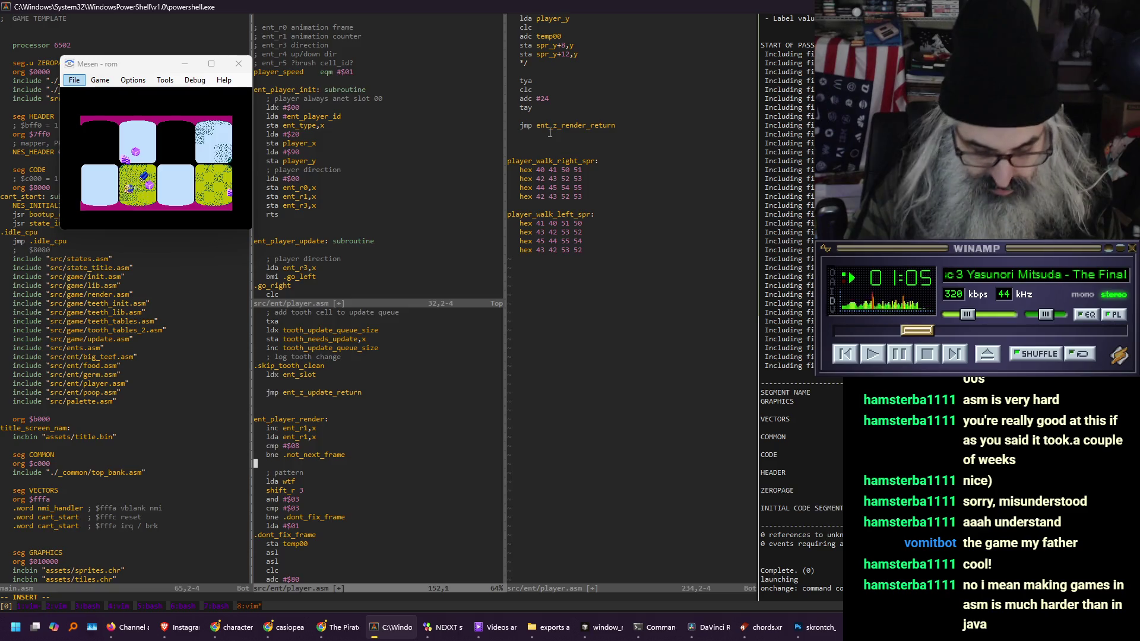
# Finish the .not_next_frame label and insert lda #$00, sta ent_r1,x, inc/lda ent_r0,x and cmp #$04 above it
pyautogui.write('.not_nex')
pyautogui.write('t_frame')
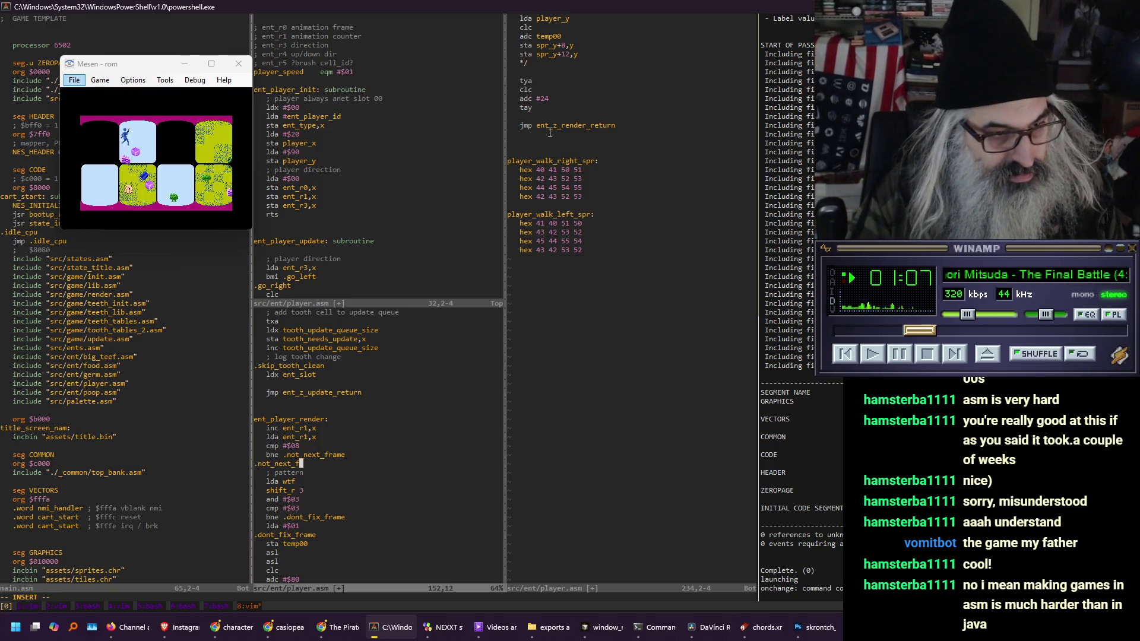
pyautogui.press('Escape')
pyautogui.hotkey('shift', 'o')
pyautogui.press('BackSpace')
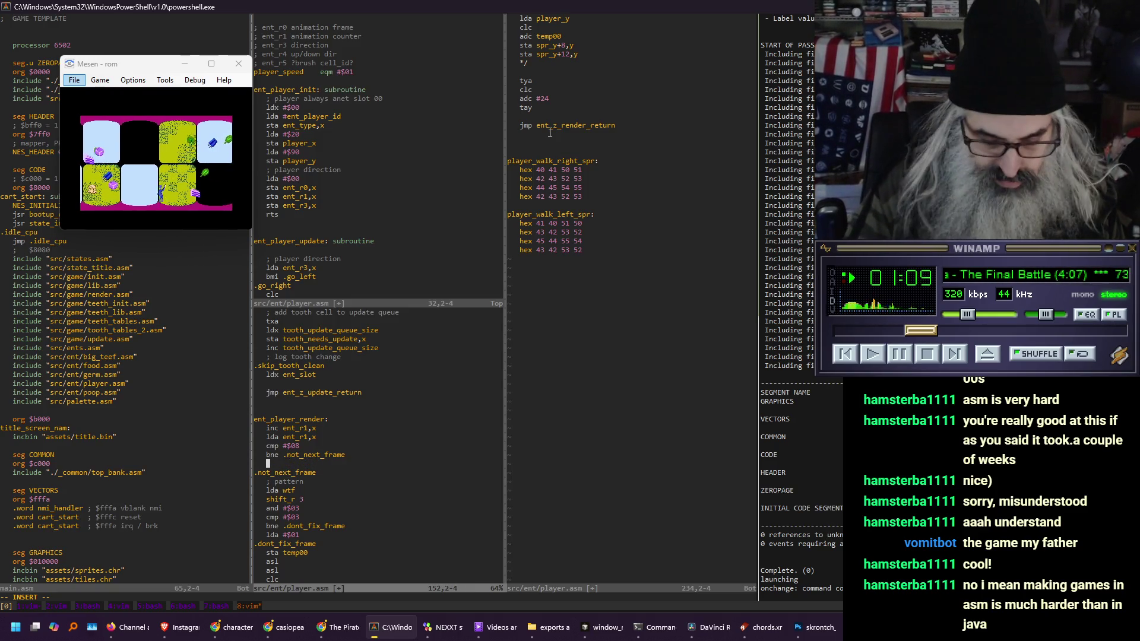
pyautogui.write('lda ')
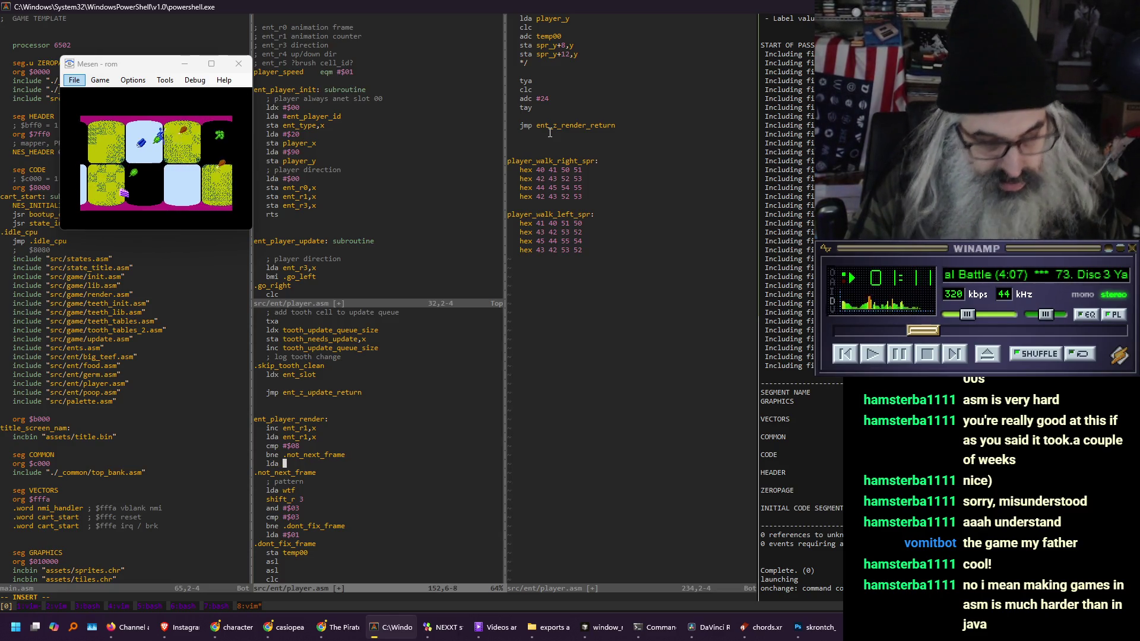
pyautogui.write('#$00')
pyautogui.press('Return')
pyautogui.write('st')
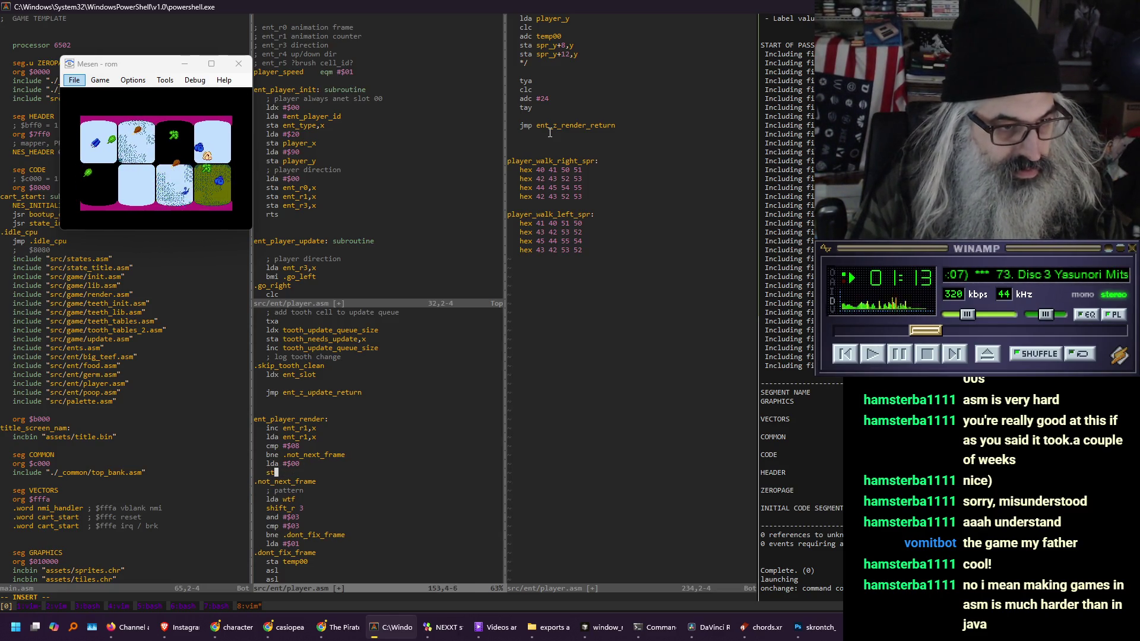
pyautogui.write('a ent_r1,x')
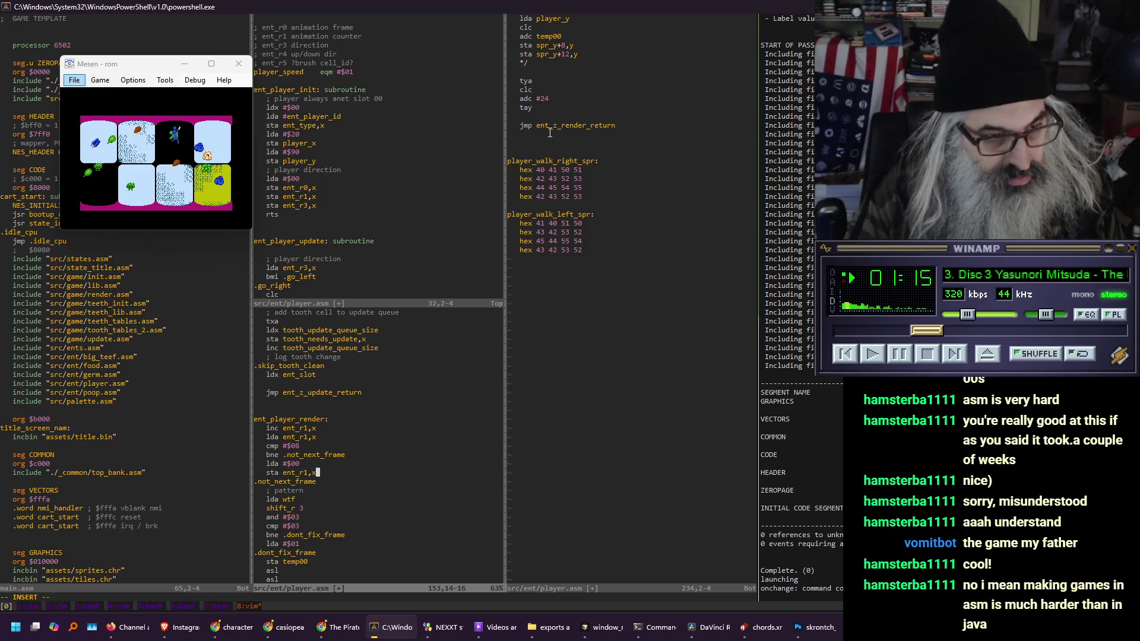
pyautogui.press('Return')
pyautogui.write('inc ent')
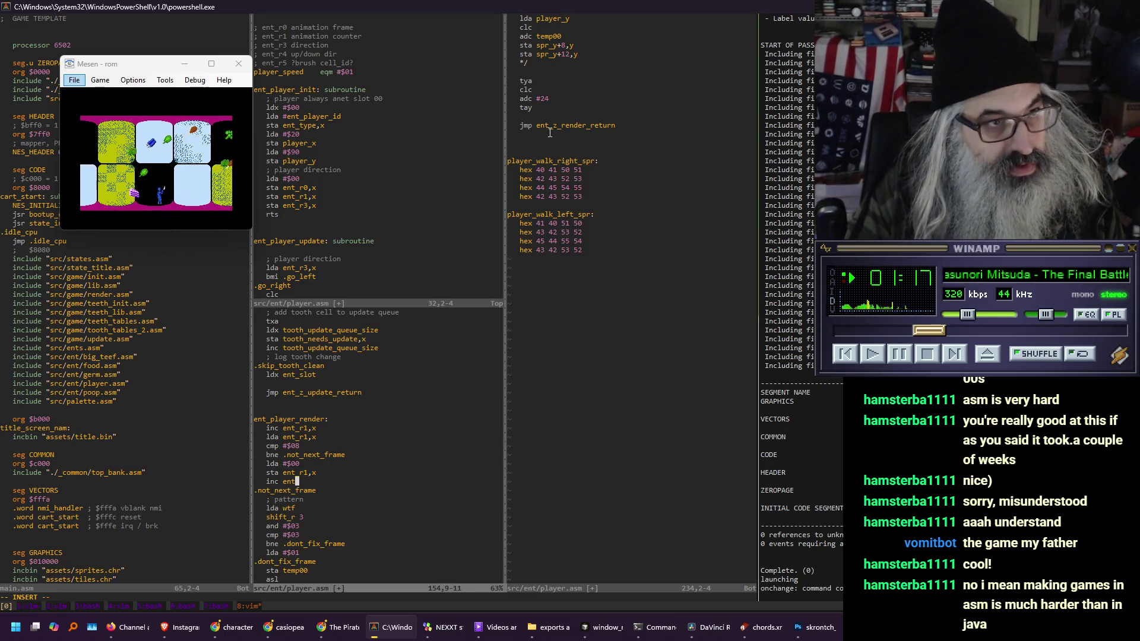
pyautogui.write('_r0,x')
pyautogui.press('Return')
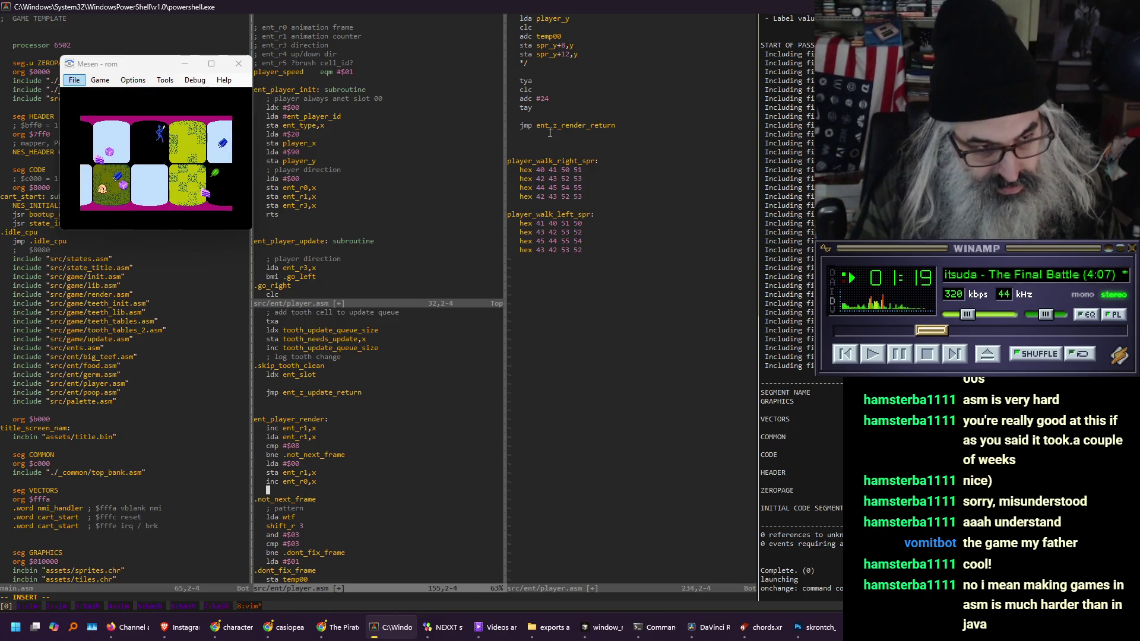
pyautogui.write('lda ent_')
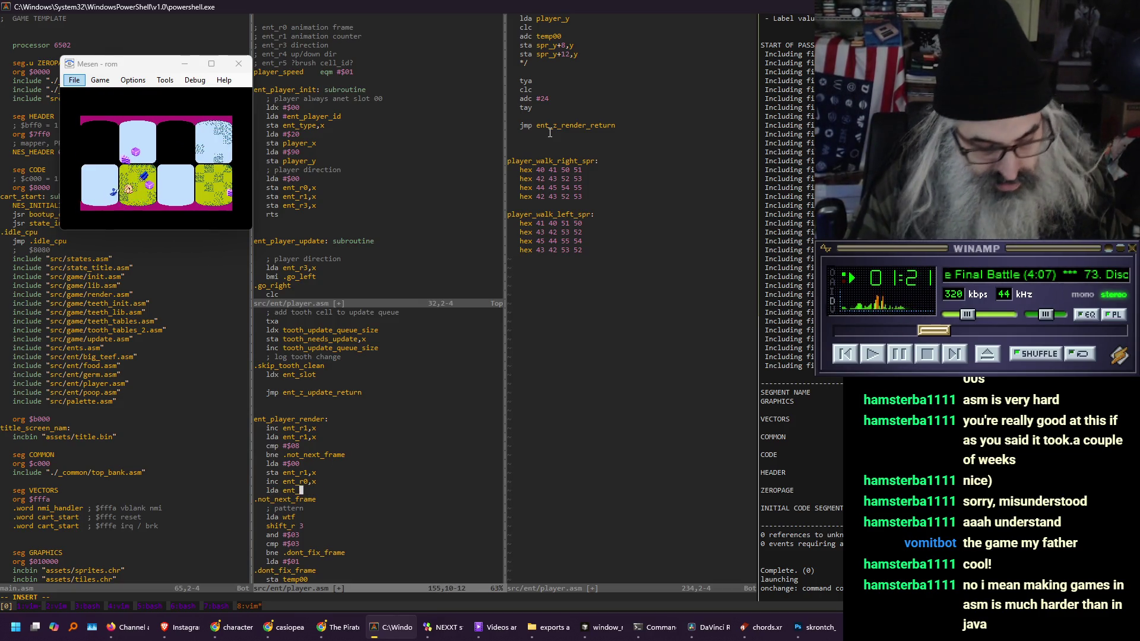
pyautogui.write('r0,x')
pyautogui.press('Return')
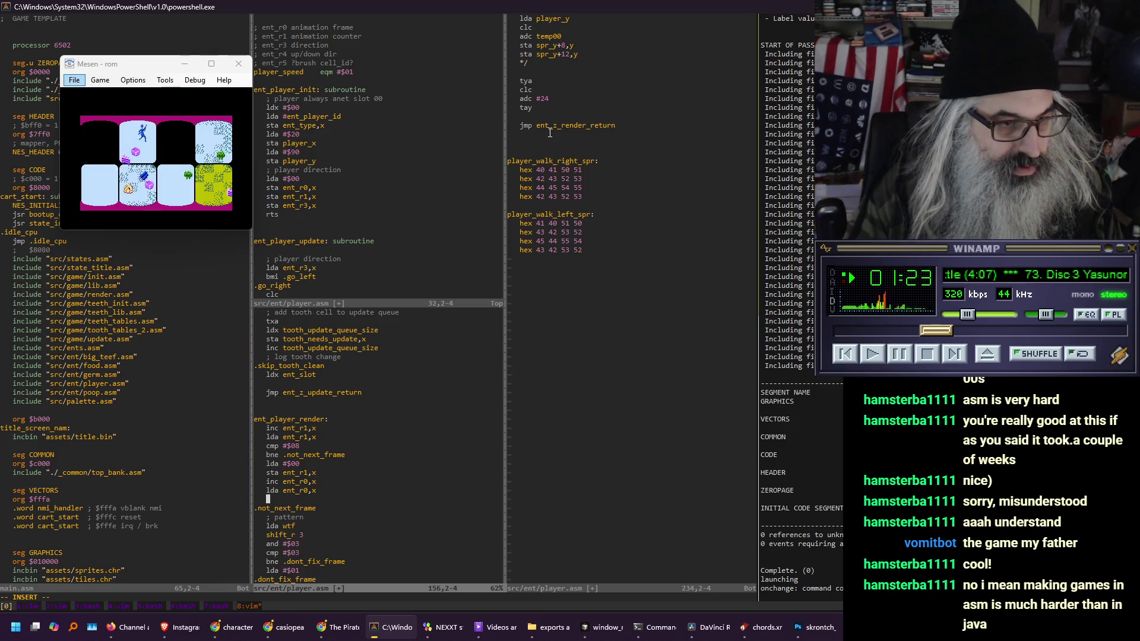
pyautogui.write('cmp #$04')
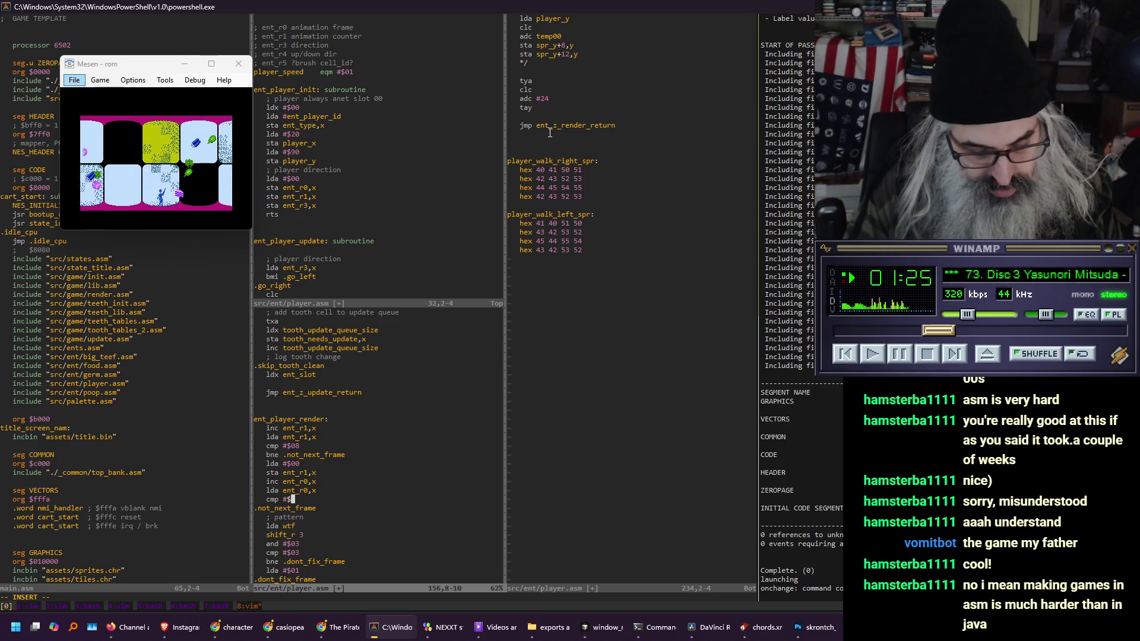
pyautogui.press('Return')
# Add bne .not_next_frame, lda #$00 and sta ent_r0,x, correcting the mistyped #400 to #$00
pyautogui.write('bne')
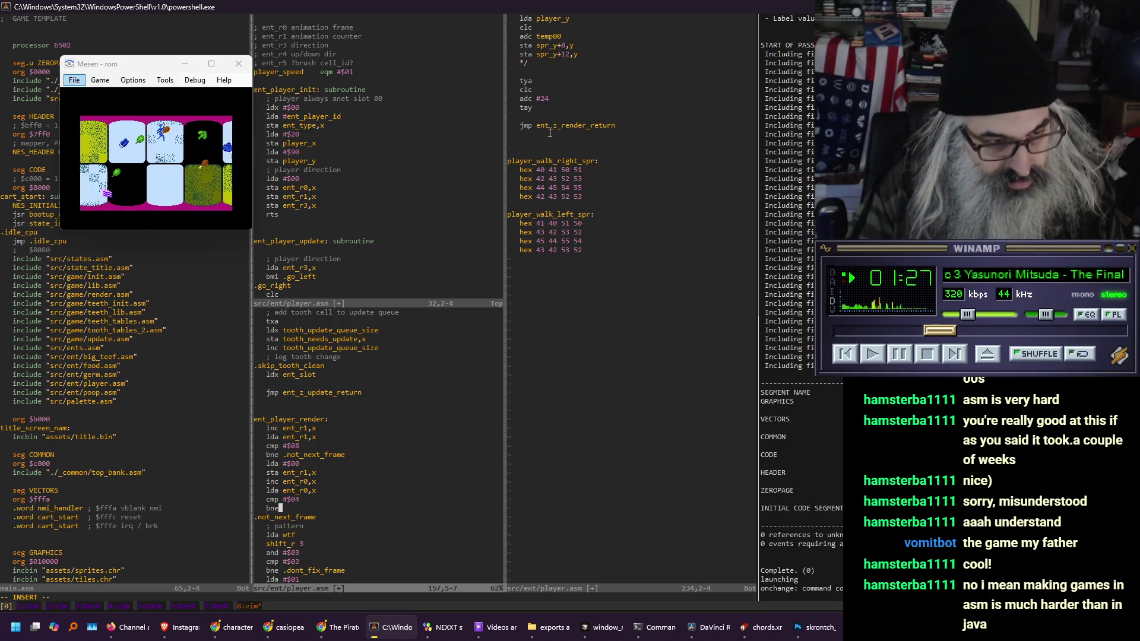
pyautogui.write(' .not_next_frame')
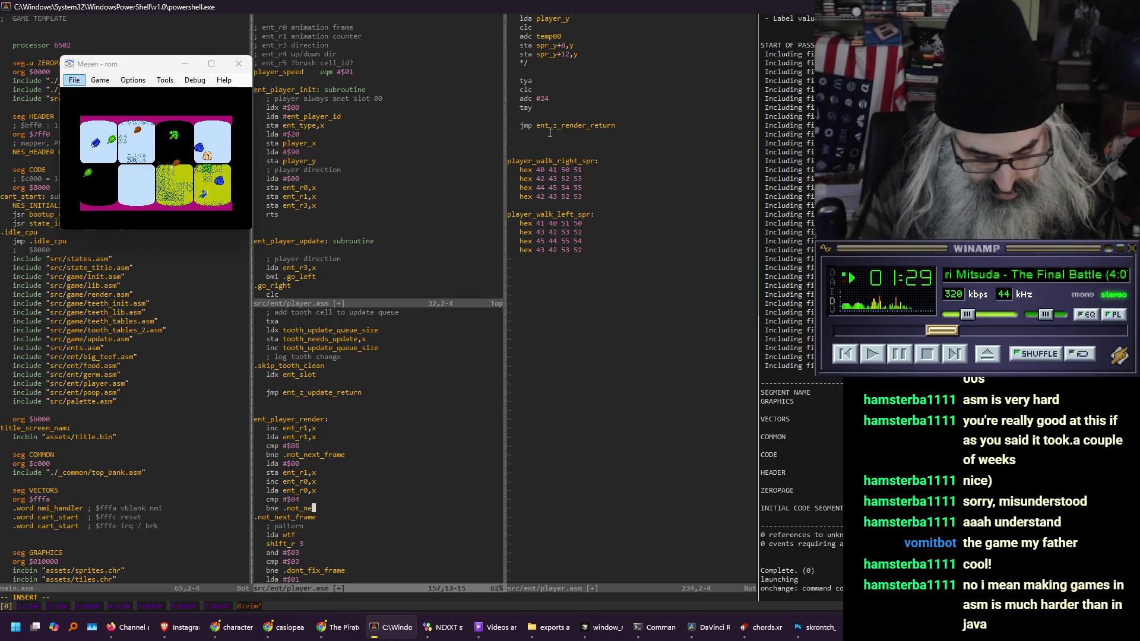
pyautogui.press('Return')
pyautogui.write('lda #400')
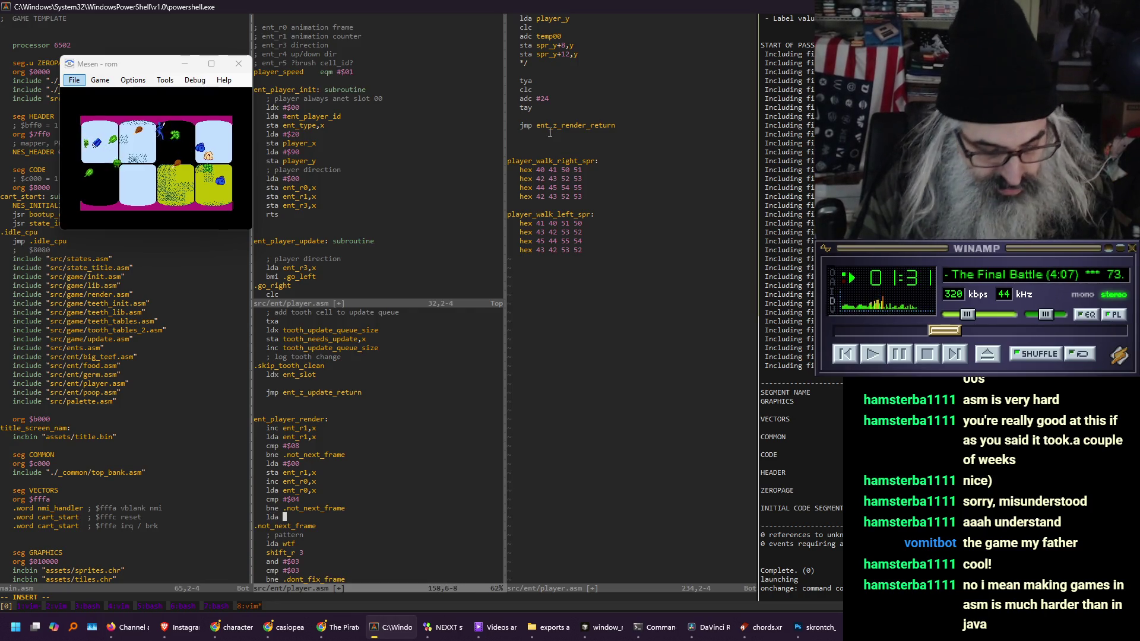
pyautogui.press('Return')
pyautogui.write('sta ent_r0,x')
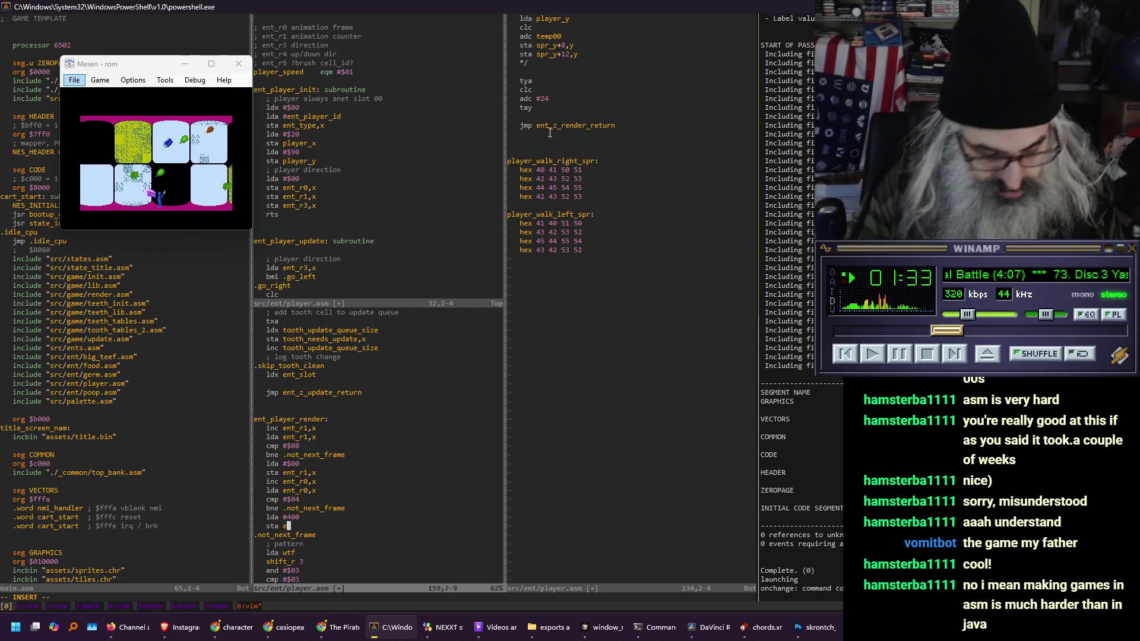
pyautogui.press('Up')
pyautogui.press('Left')
pyautogui.press('Left')
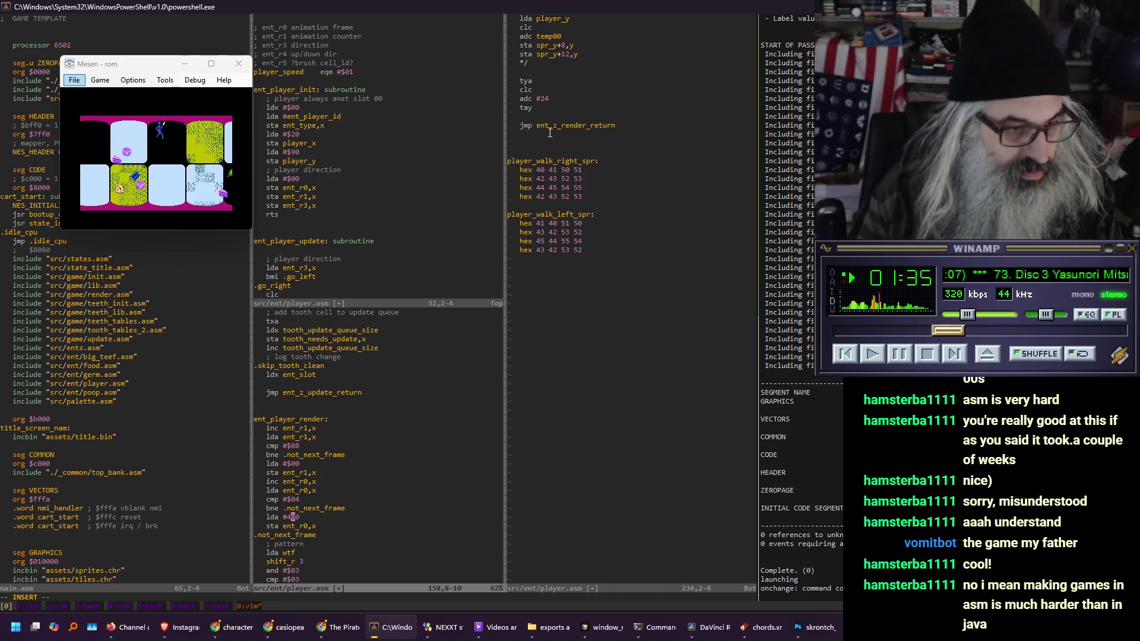
pyautogui.press('BackSpace')
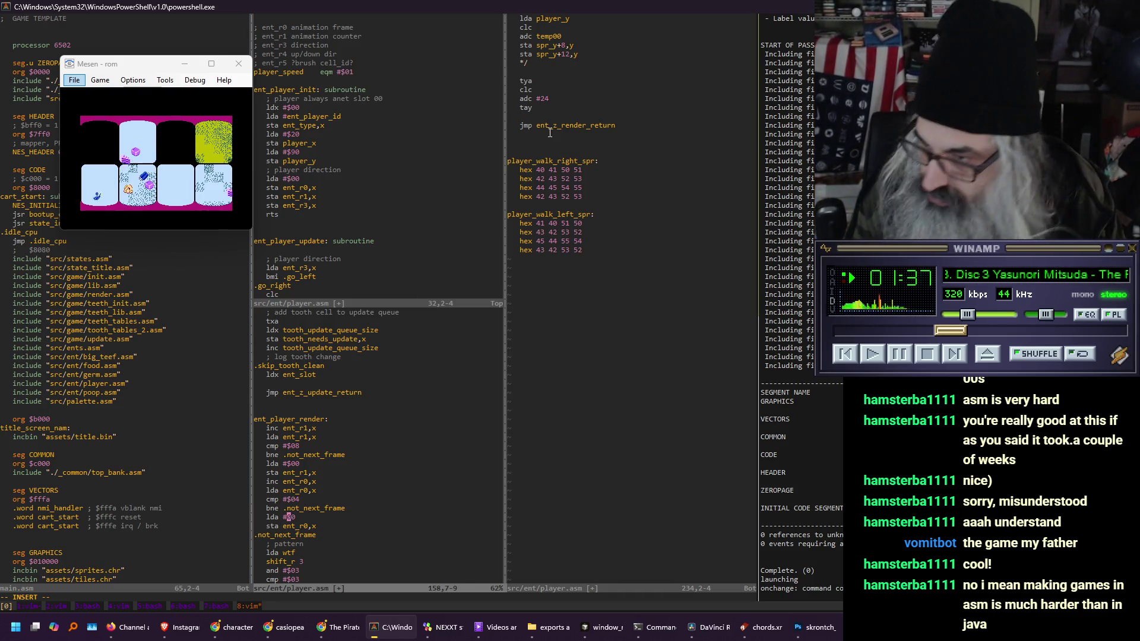
pyautogui.write('$')
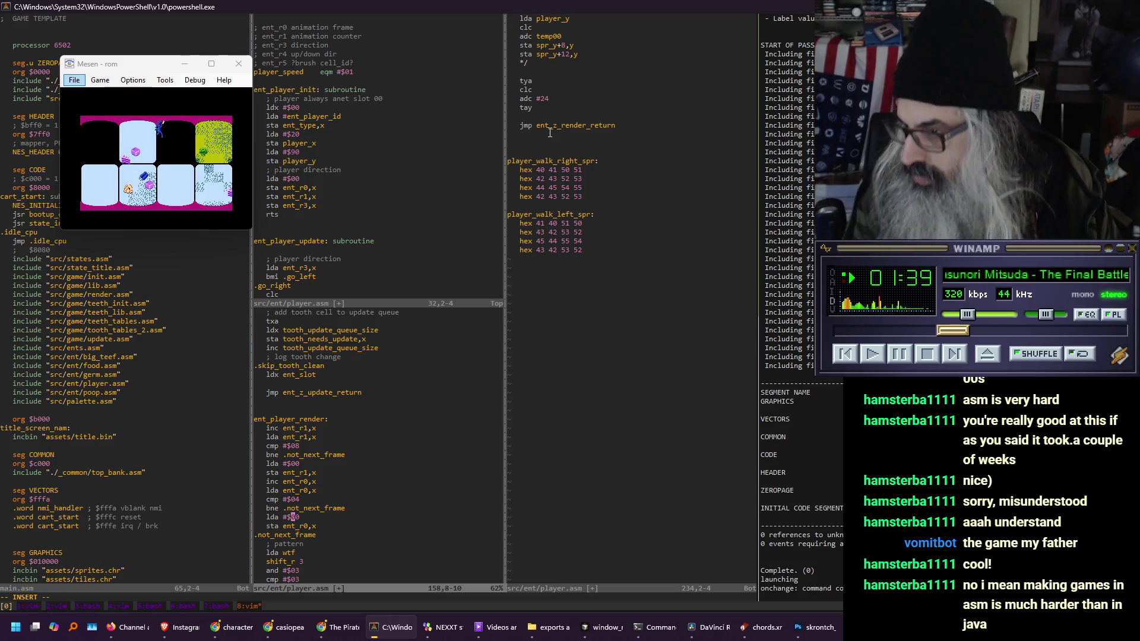
pyautogui.press('Down')
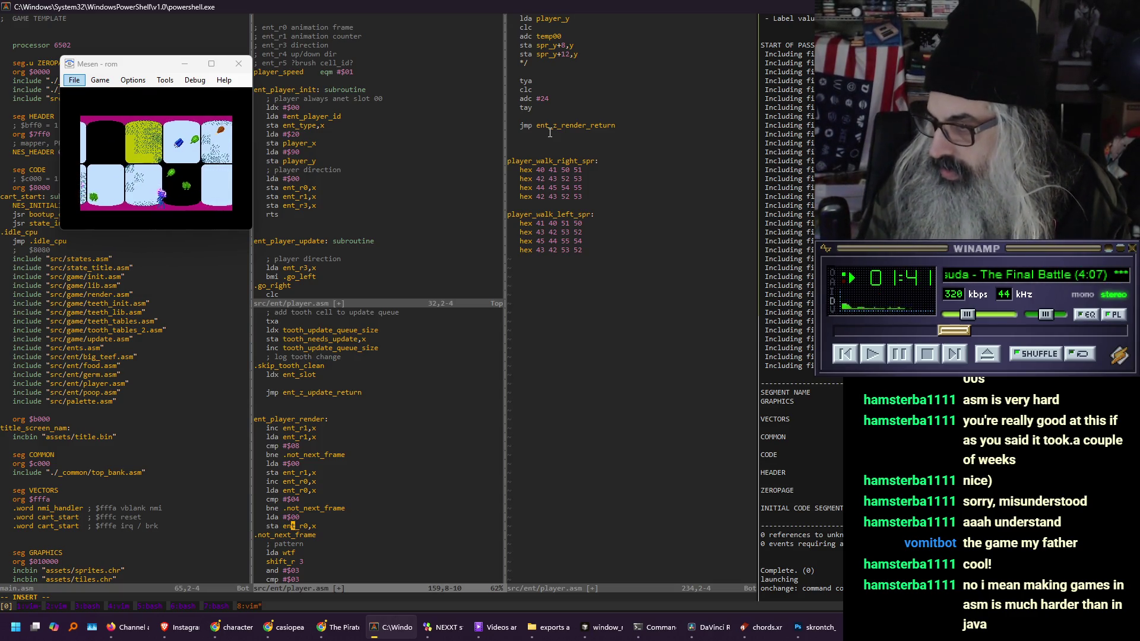
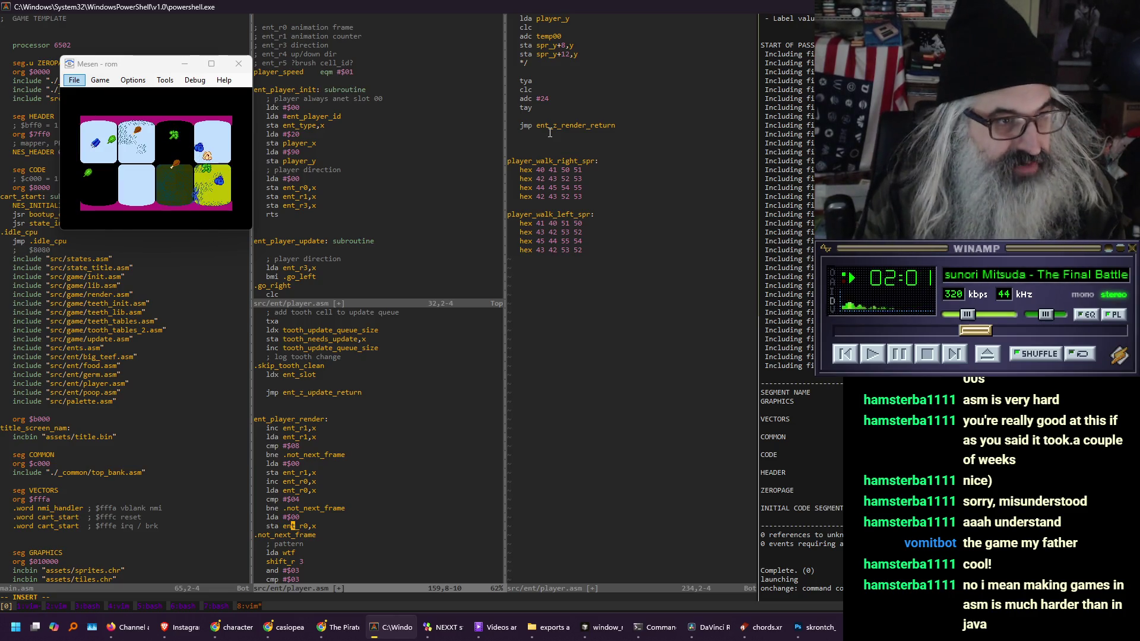
# Review the player_render code, then return to the .not_next_frame label in normal mode
pyautogui.press('Down')
pyautogui.press('Up')
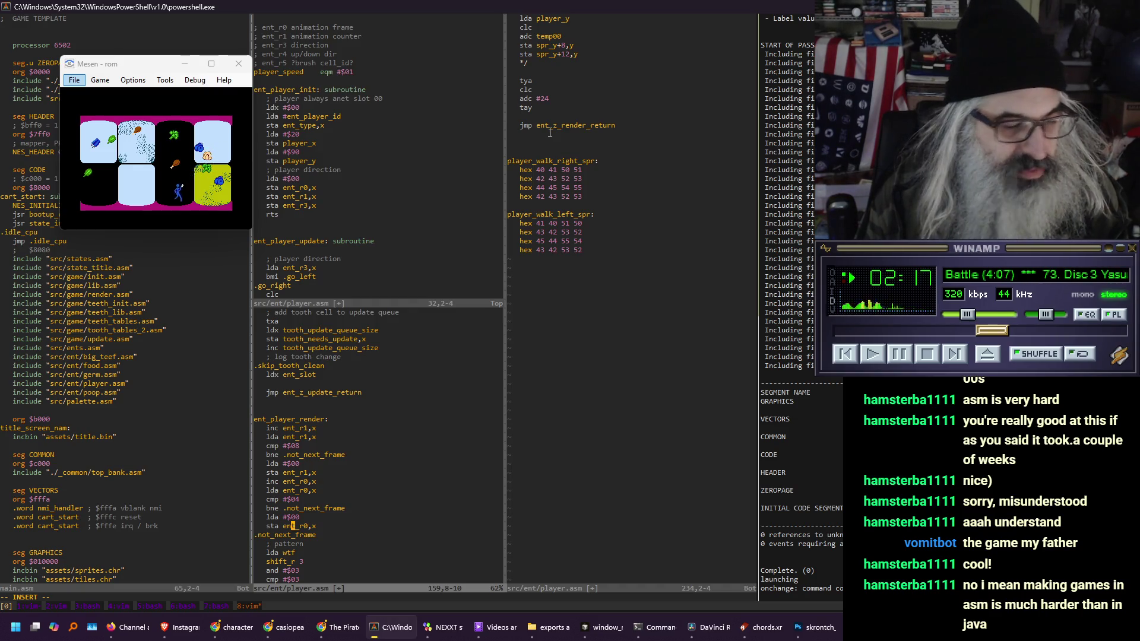
pyautogui.press('Down')
pyautogui.press('Down')
pyautogui.press('Down')
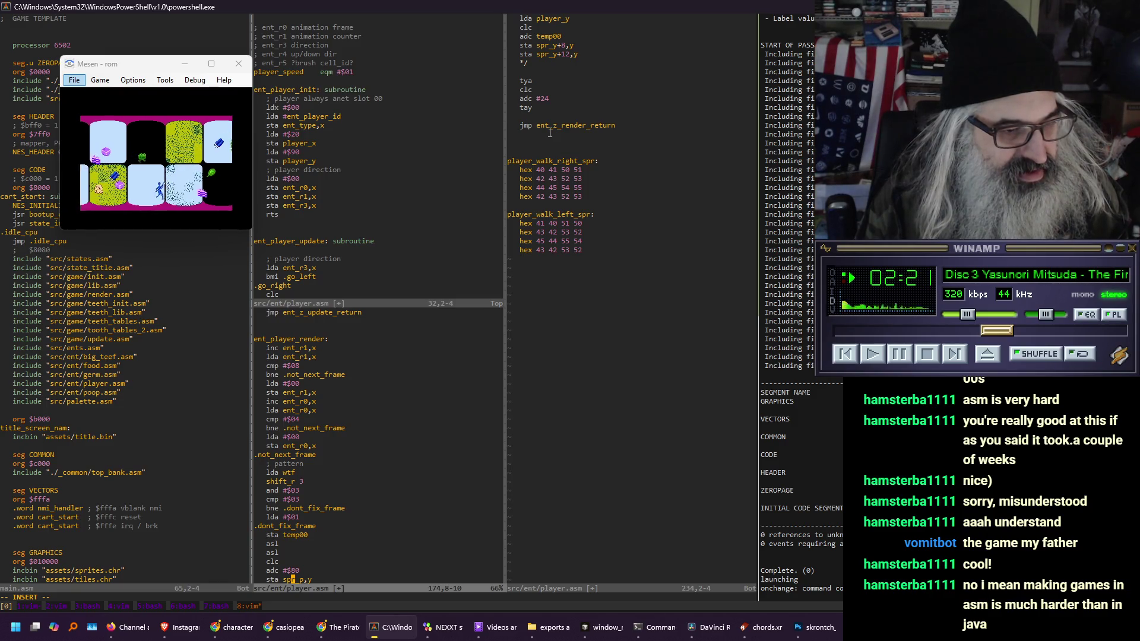
pyautogui.press('Up')
pyautogui.press('Up')
pyautogui.press('Up')
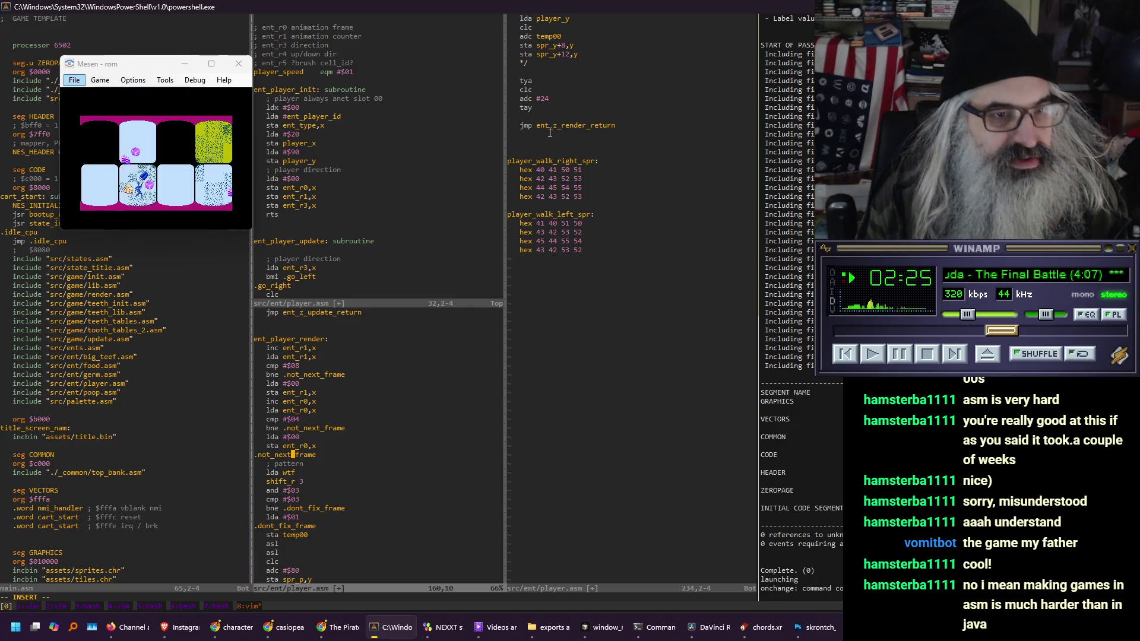
pyautogui.press('Down')
pyautogui.press('Down')
pyautogui.press('Down')
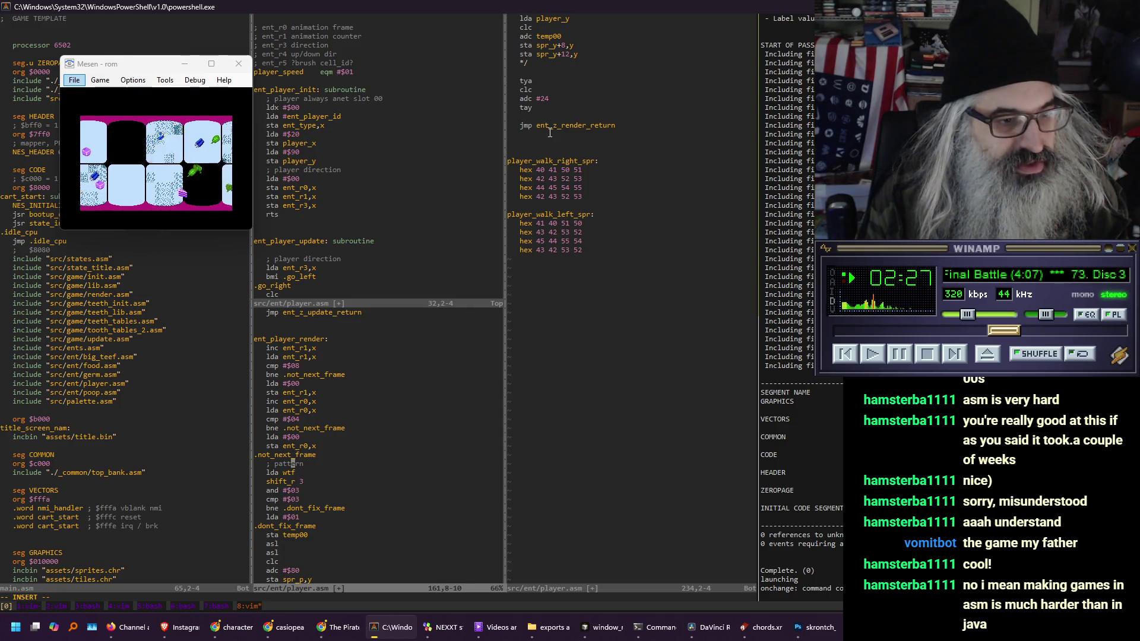
pyautogui.press('Down')
pyautogui.press('Down')
pyautogui.press('Down')
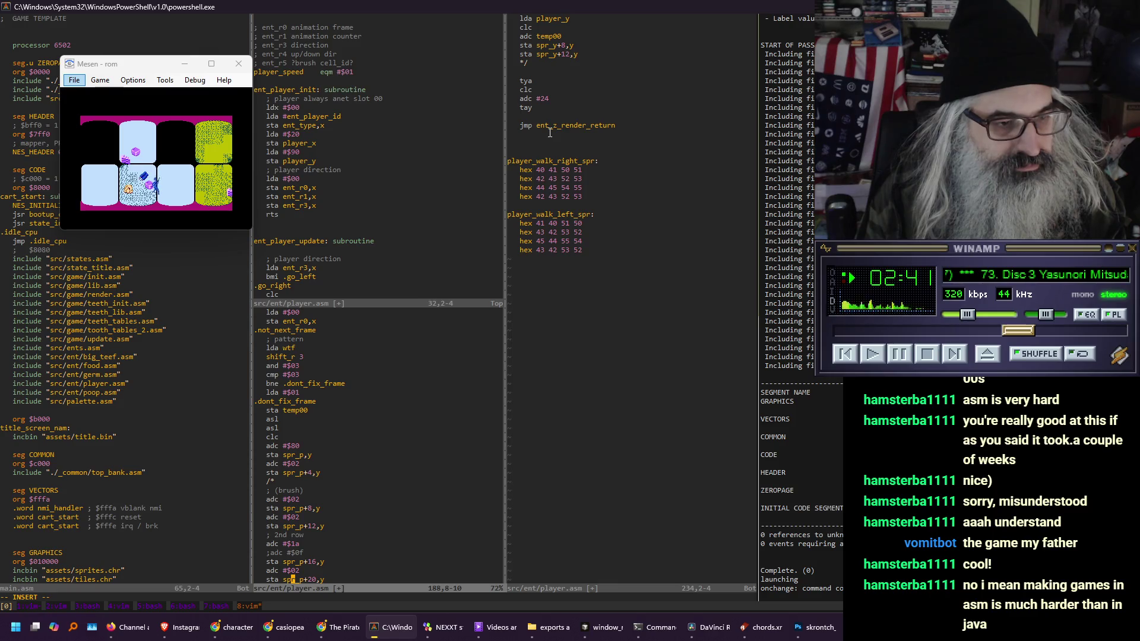
pyautogui.press('Up')
pyautogui.press('Up')
pyautogui.press('Up')
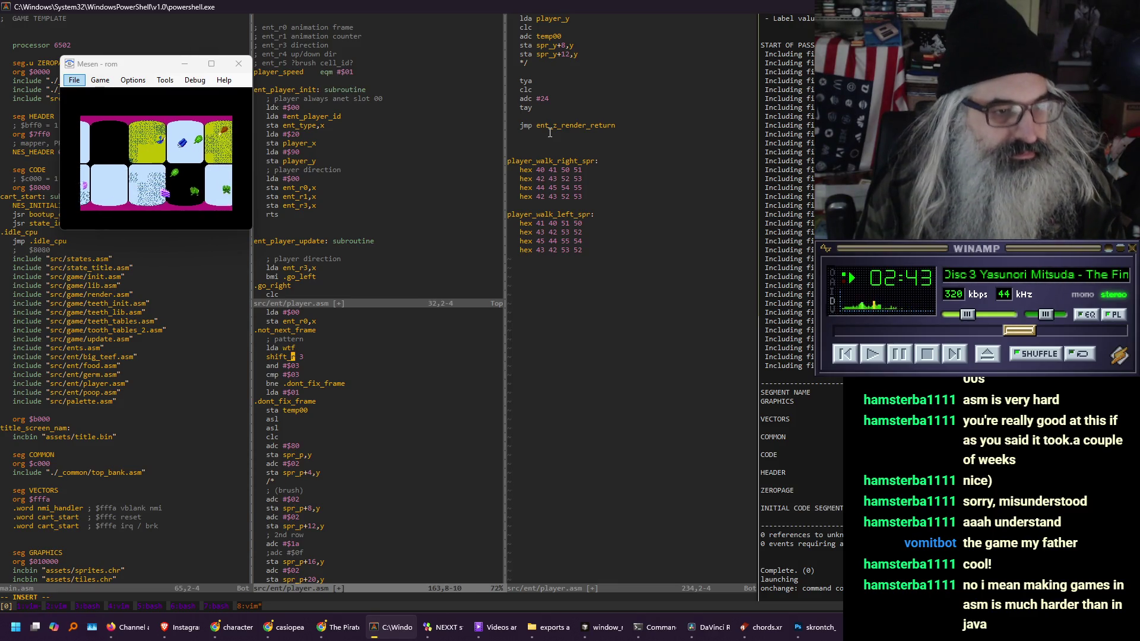
pyautogui.press('Escape')
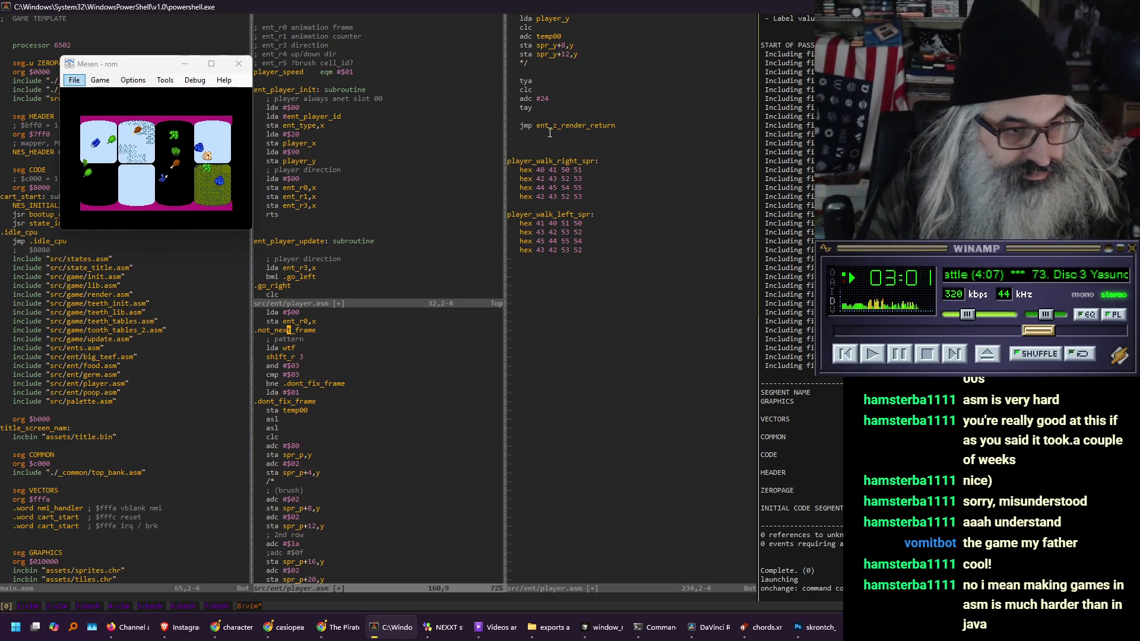
# Add a ; pattern block with lda ent_r0,x and shift_l 2 below .not_next_frame
pyautogui.write('o; pa')
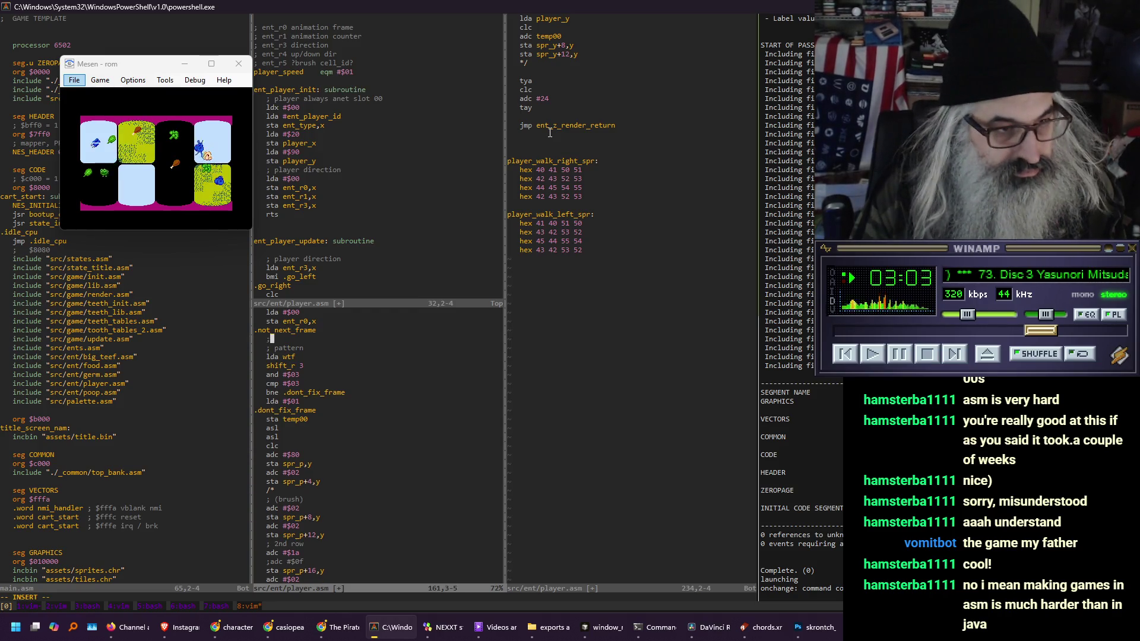
pyautogui.write('ttern')
pyautogui.press('Return')
pyautogui.press('Return')
pyautogui.press('Return')
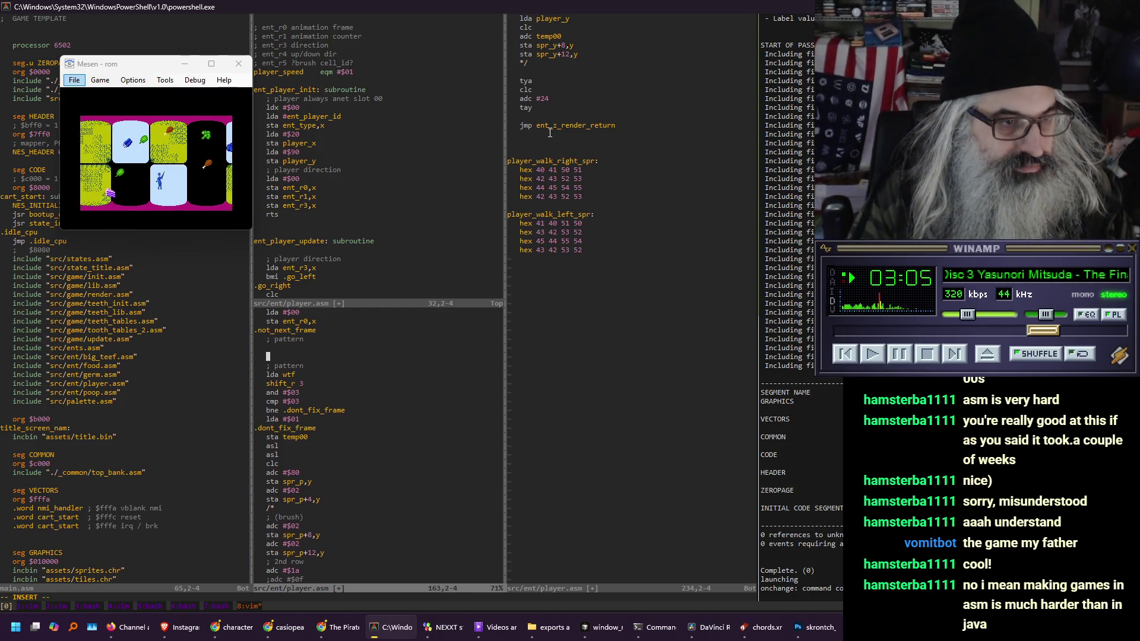
pyautogui.press('Up')
pyautogui.press('Up')
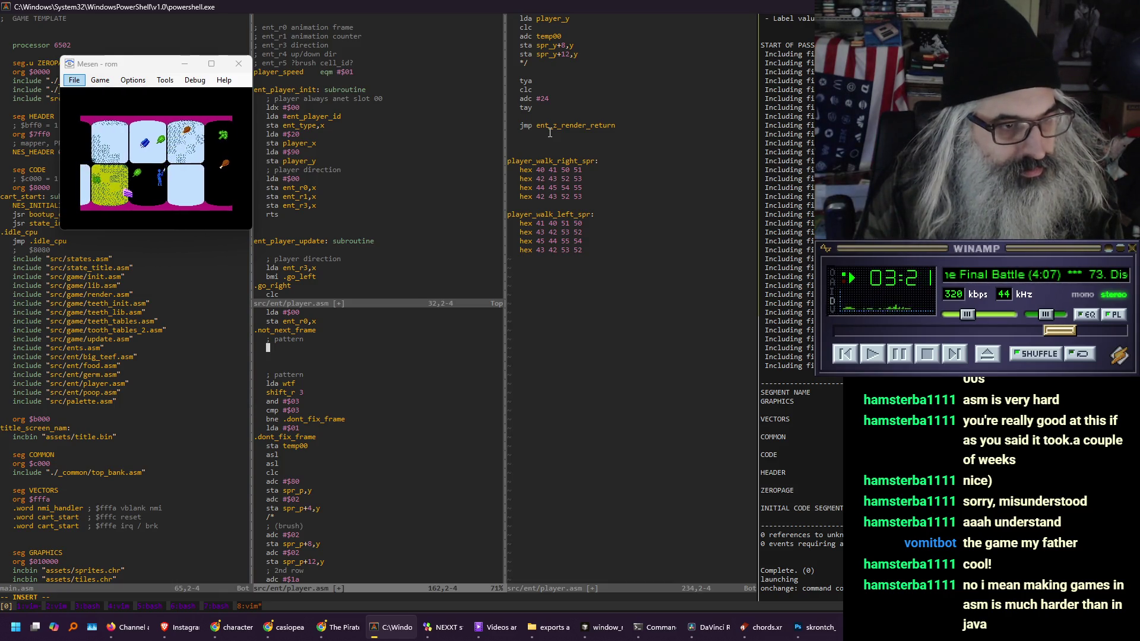
pyautogui.write('lda ent')
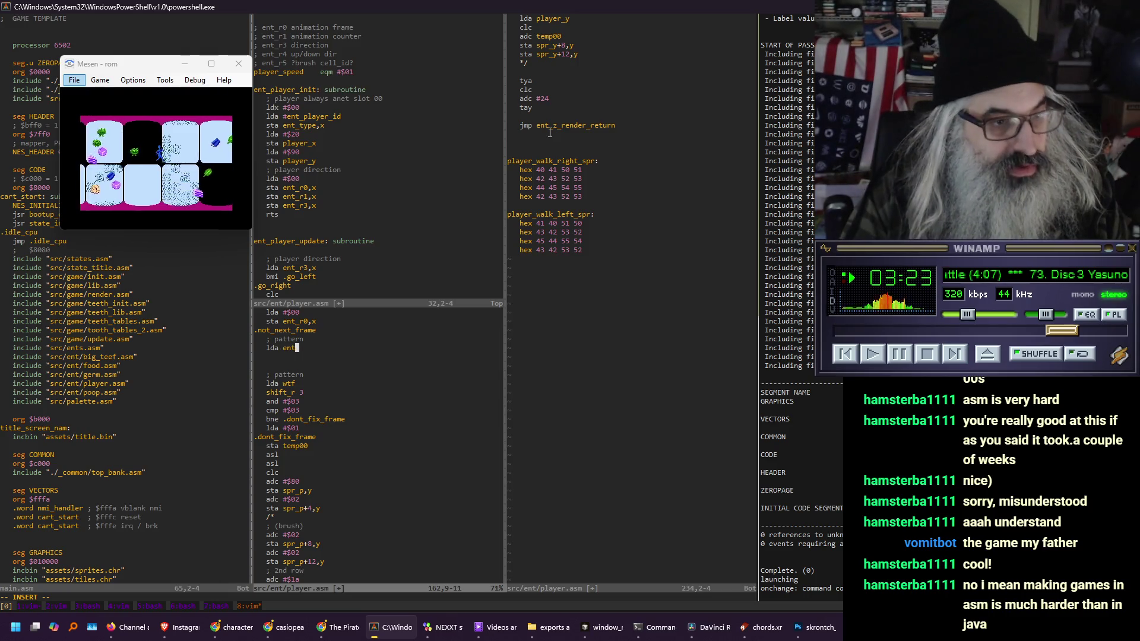
pyautogui.write('_r0,x')
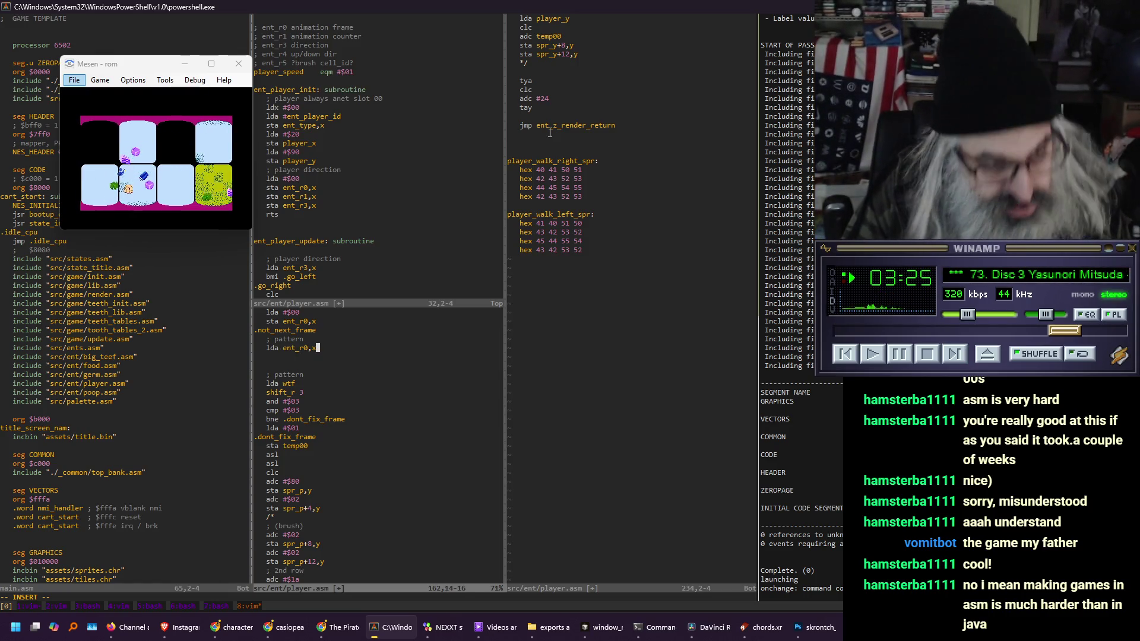
pyautogui.press('Return')
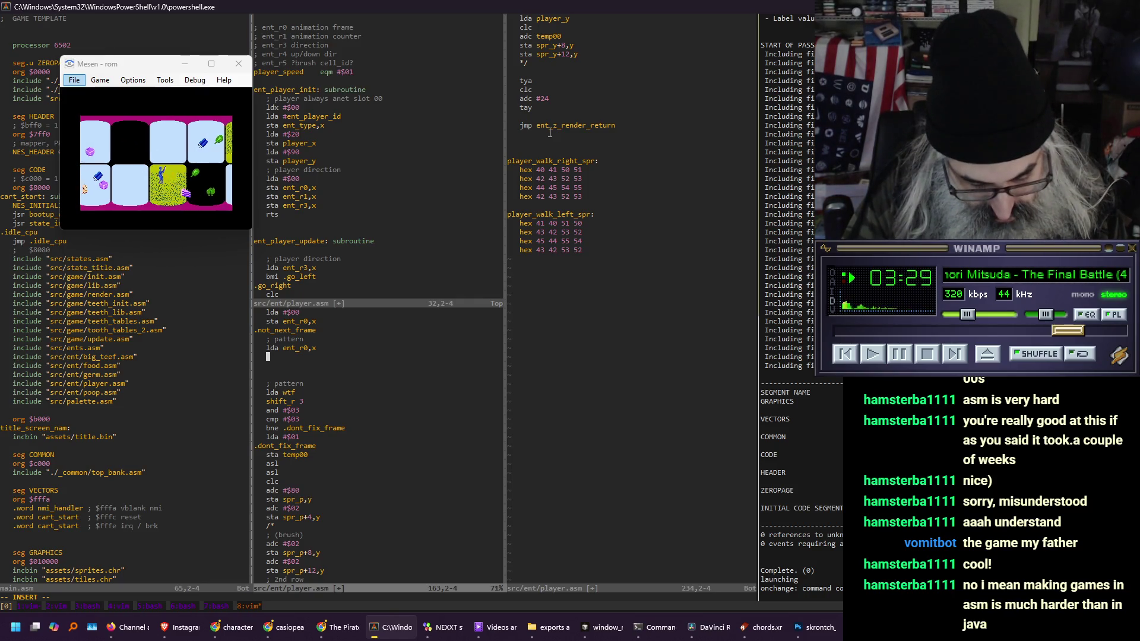
pyautogui.write('shift_')
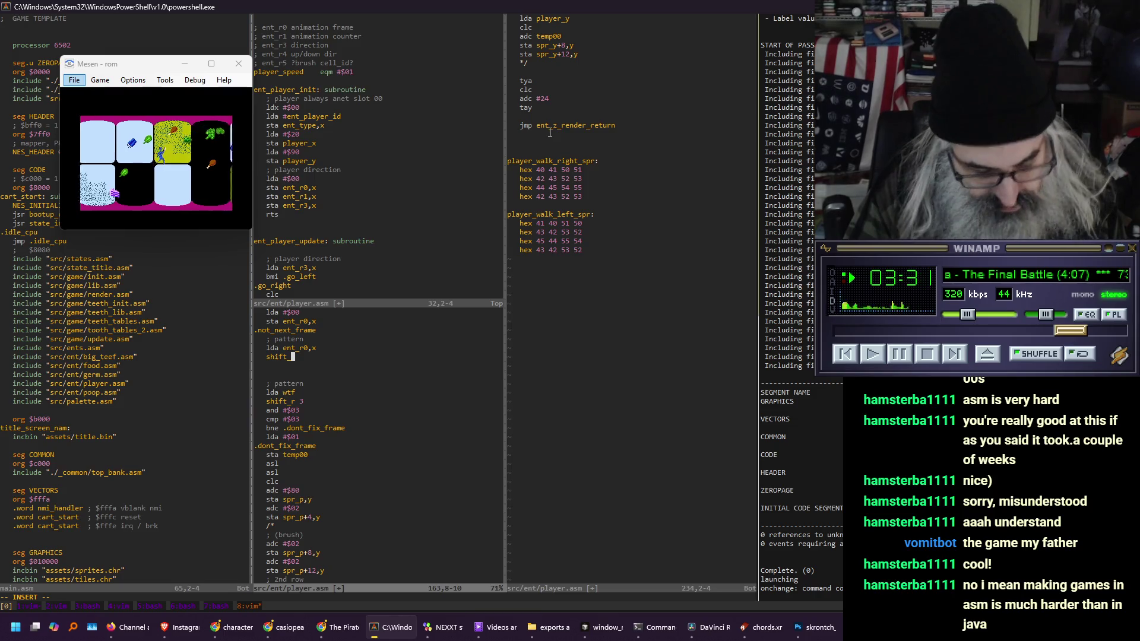
pyautogui.write('l 2')
pyautogui.press('Return')
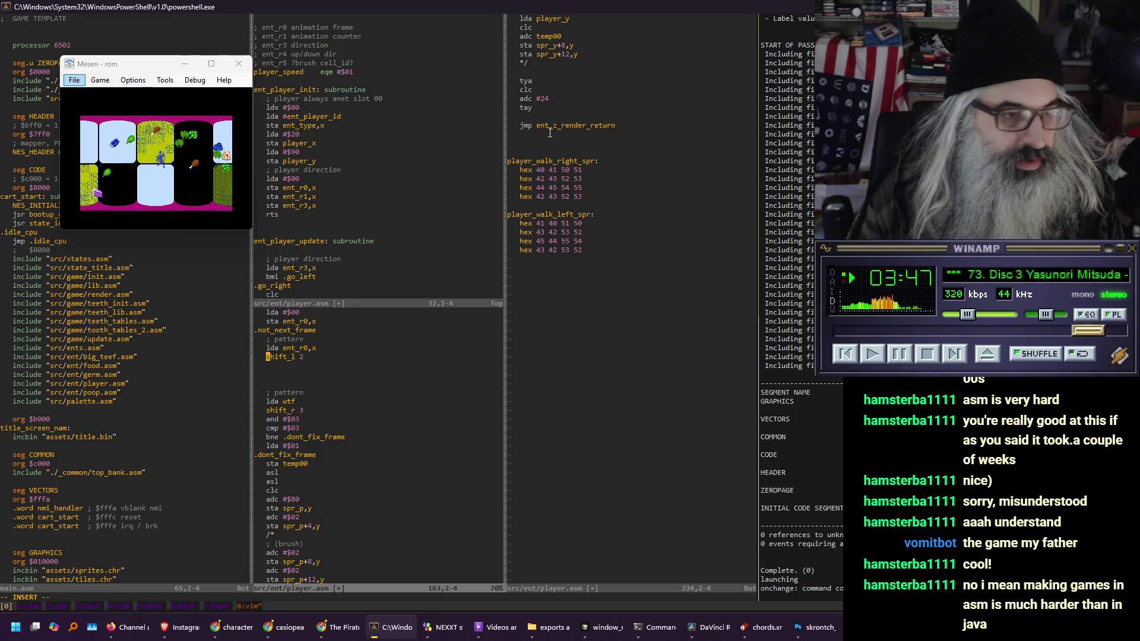
# Insert an empty line directly under the .not_next_frame label
pyautogui.press('Up')
pyautogui.press('Up')
pyautogui.press('Up')
pyautogui.press('End')
pyautogui.press('Return')
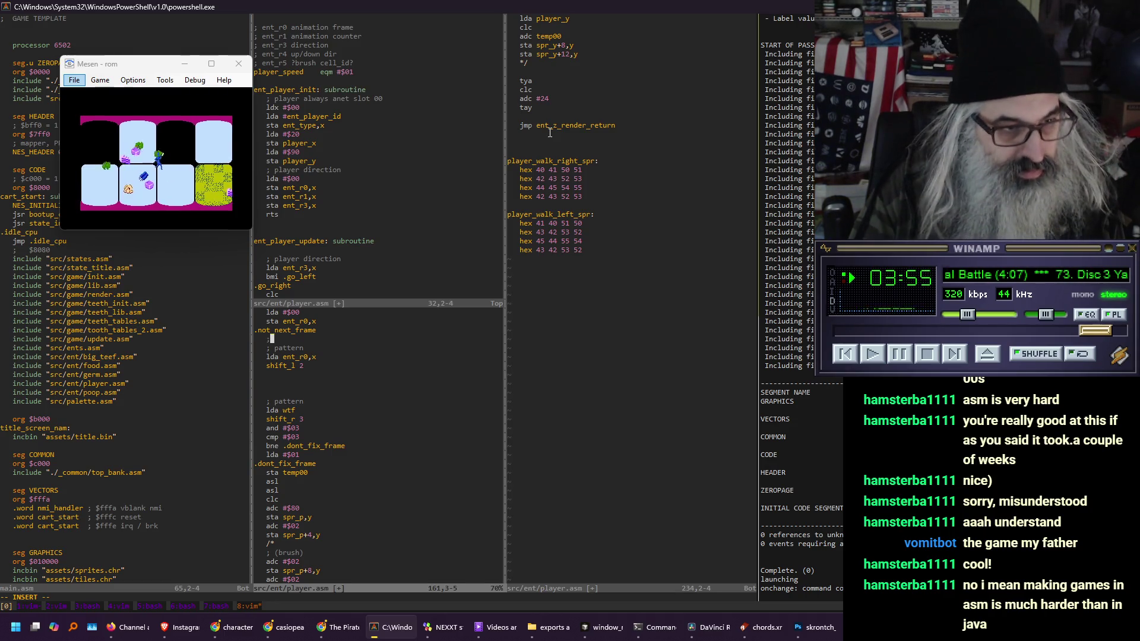
# Add a ; get direction check: lda ent_r3,x, bpl .walking_right, bmi .walking_left
pyautogui.write('; get direction')
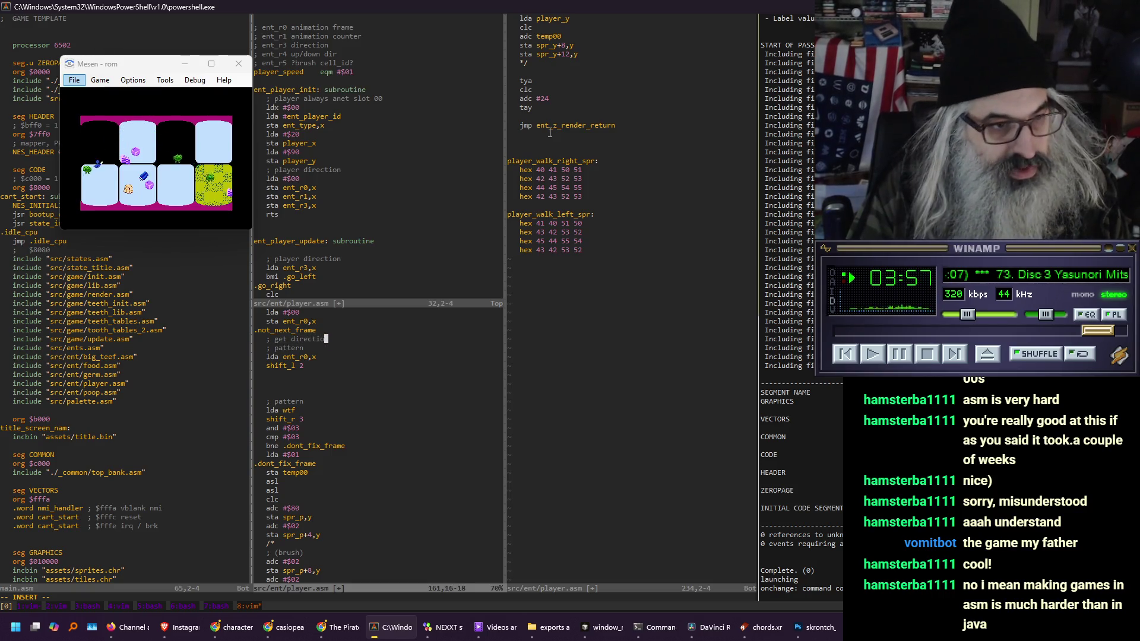
pyautogui.press('Return')
pyautogui.write('lda ent_r')
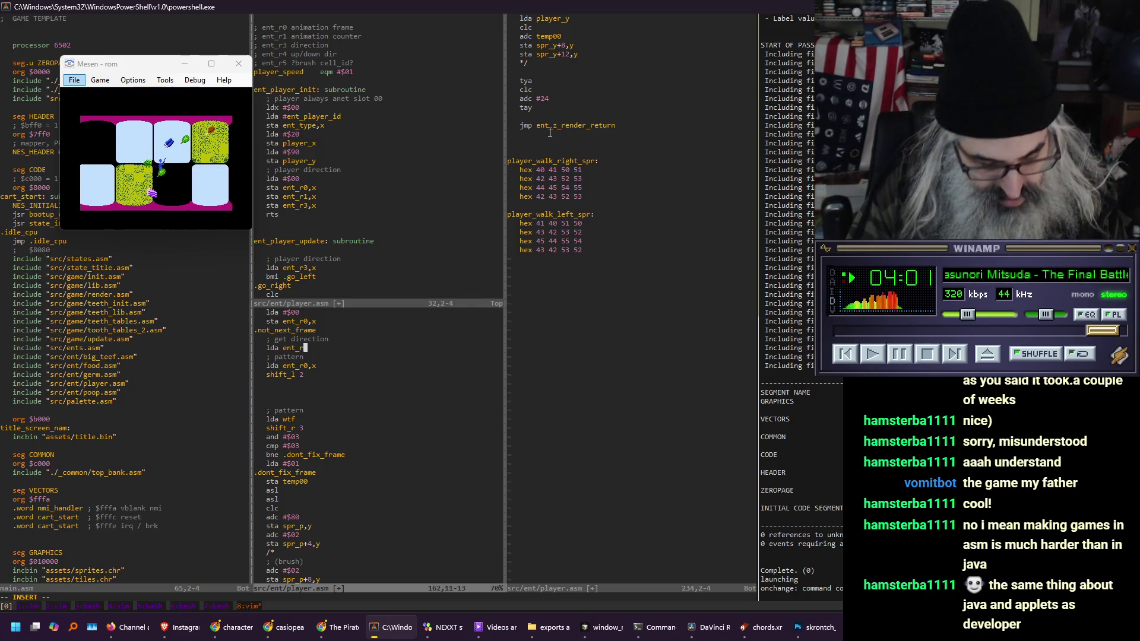
pyautogui.write('3,x')
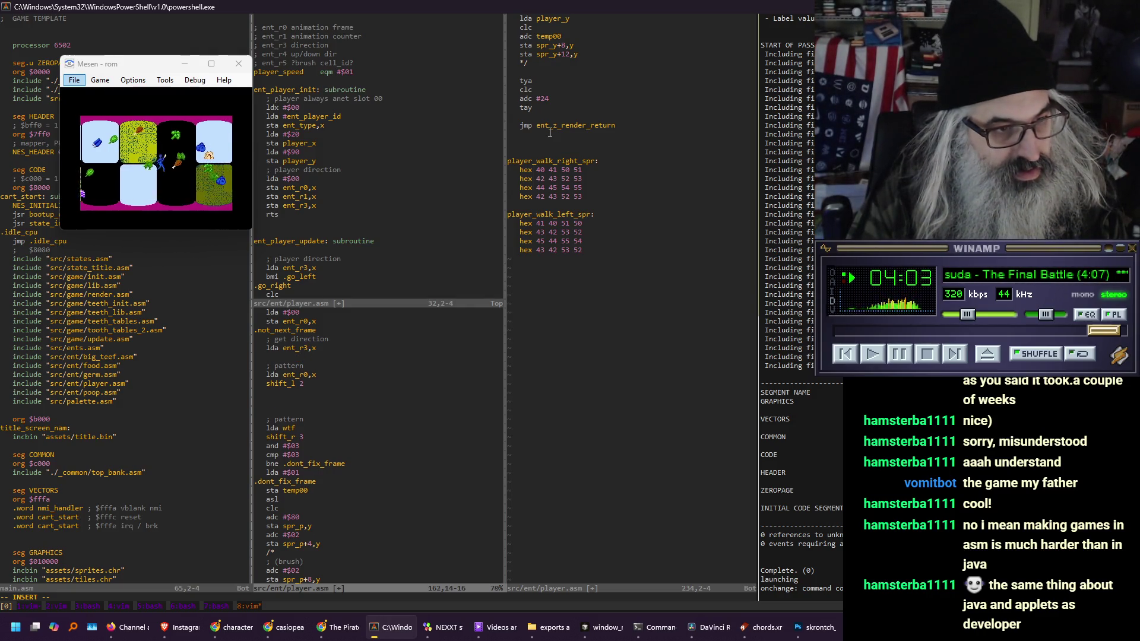
pyautogui.press('Return')
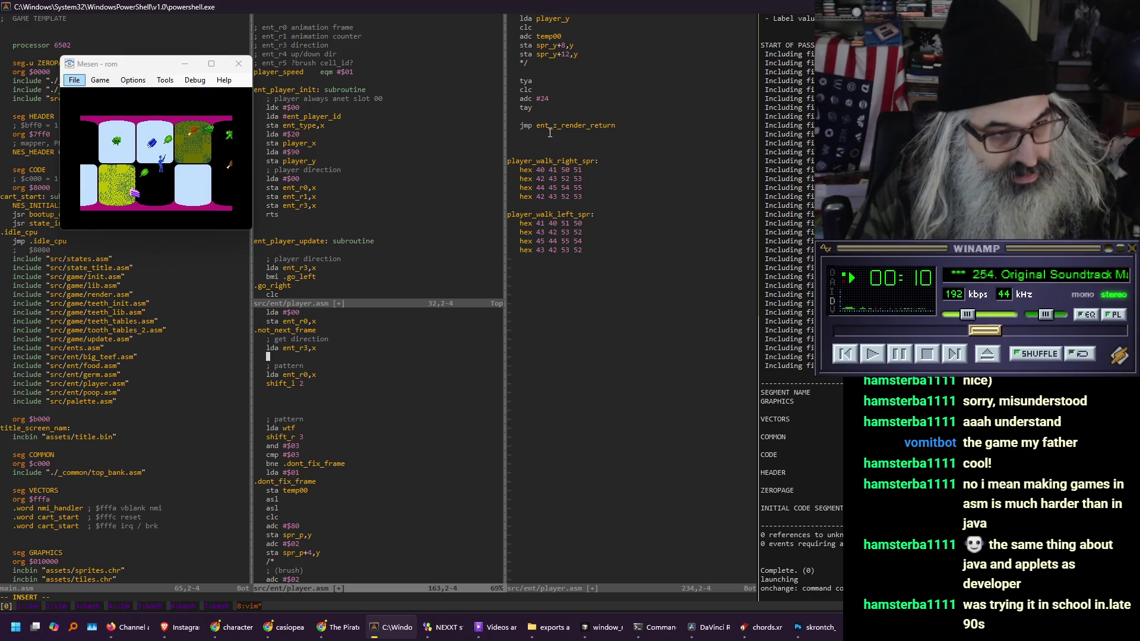
pyautogui.write('bpl .')
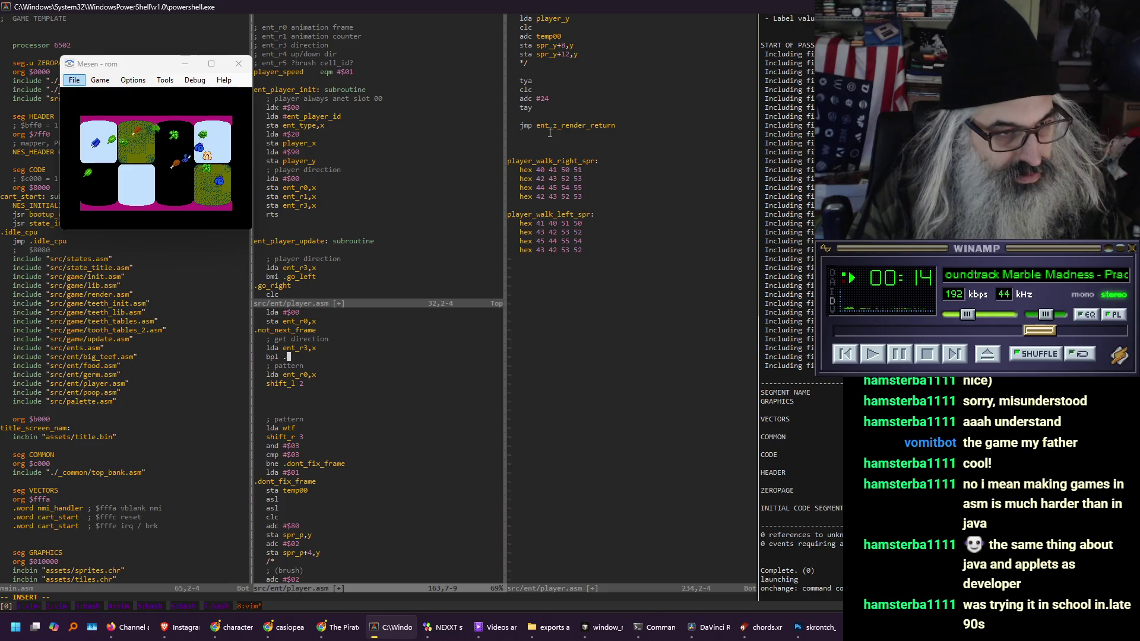
pyautogui.write('walking')
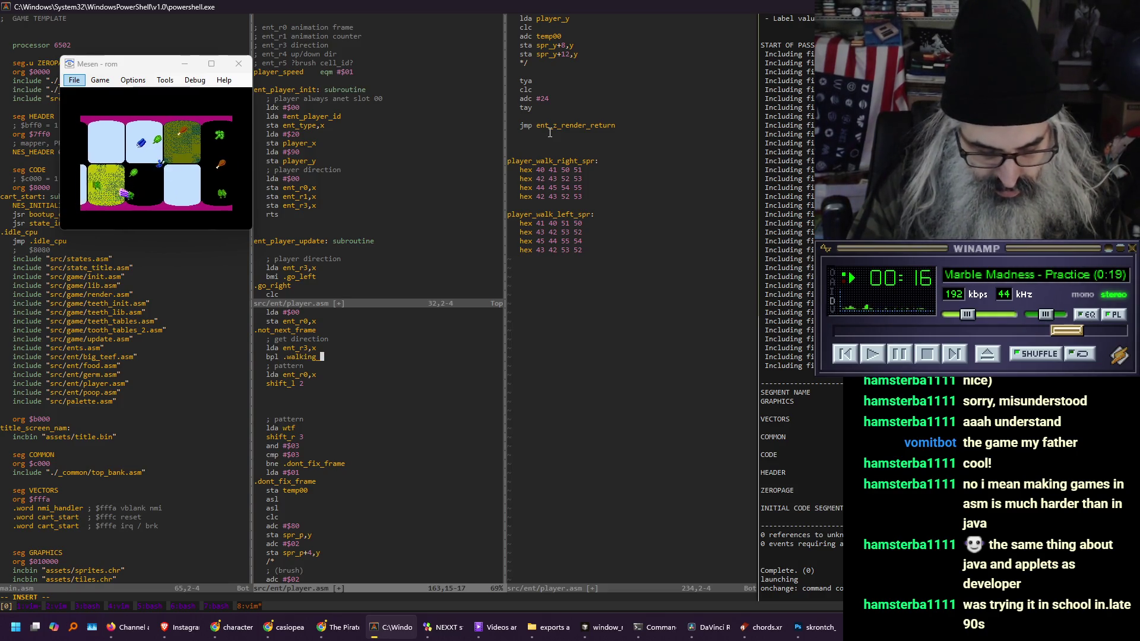
pyautogui.write('_right')
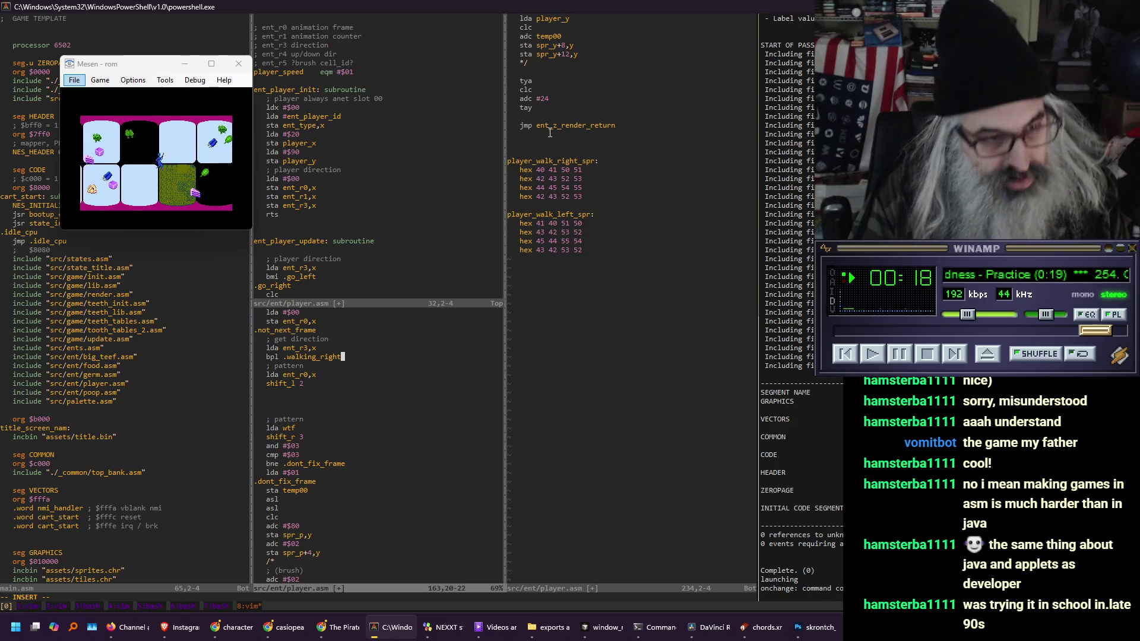
pyautogui.press('Return')
pyautogui.write('bmi')
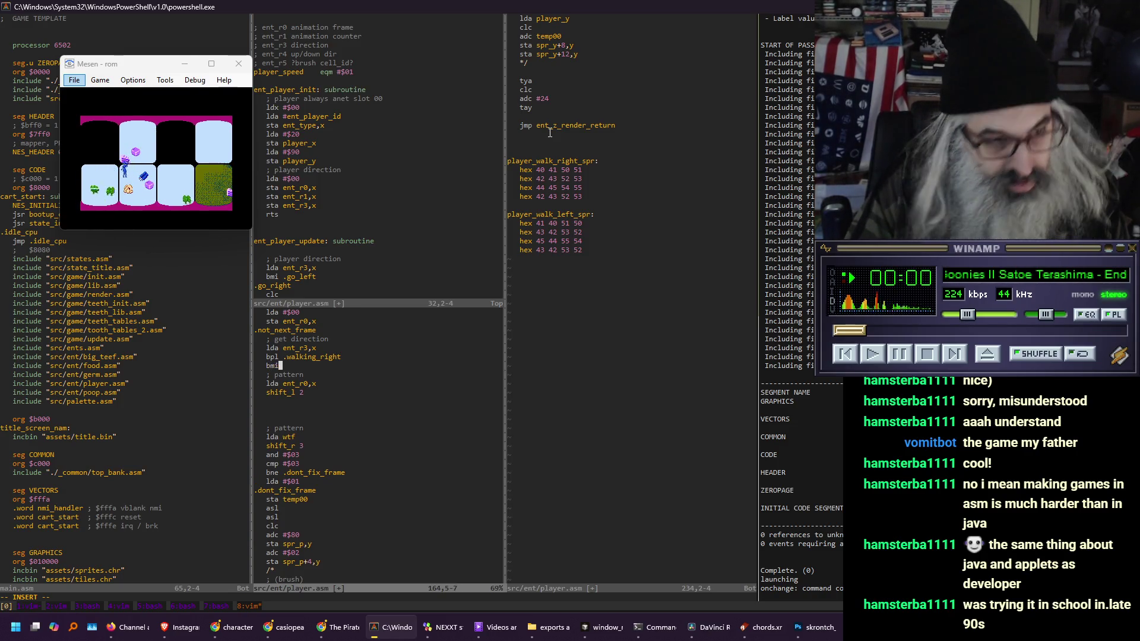
pyautogui.write(' .walking_')
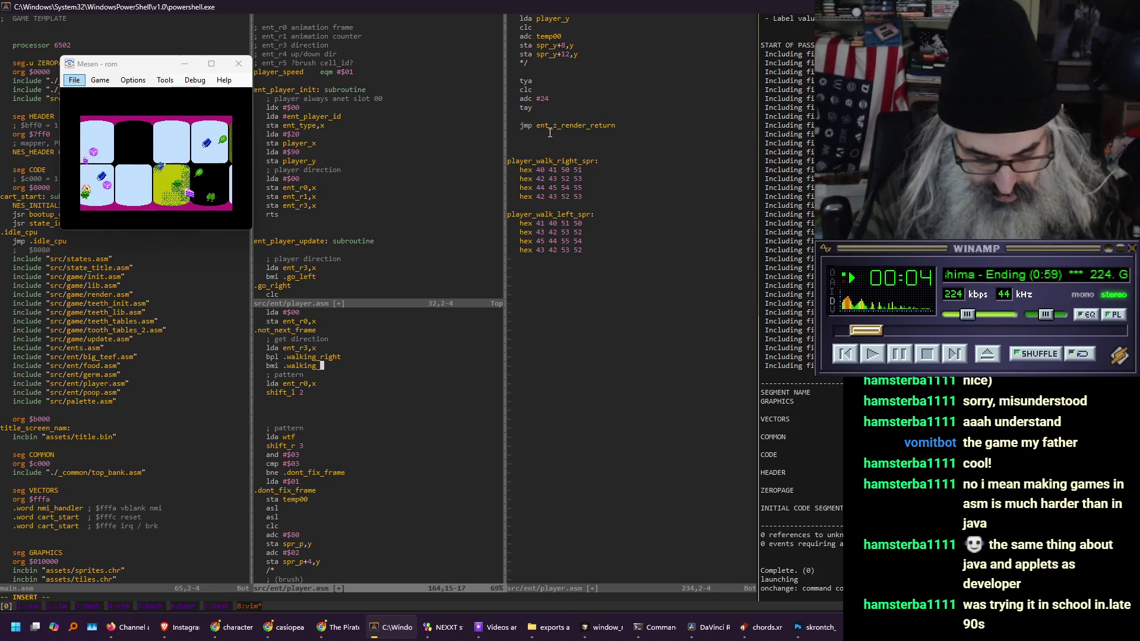
pyautogui.write('left')
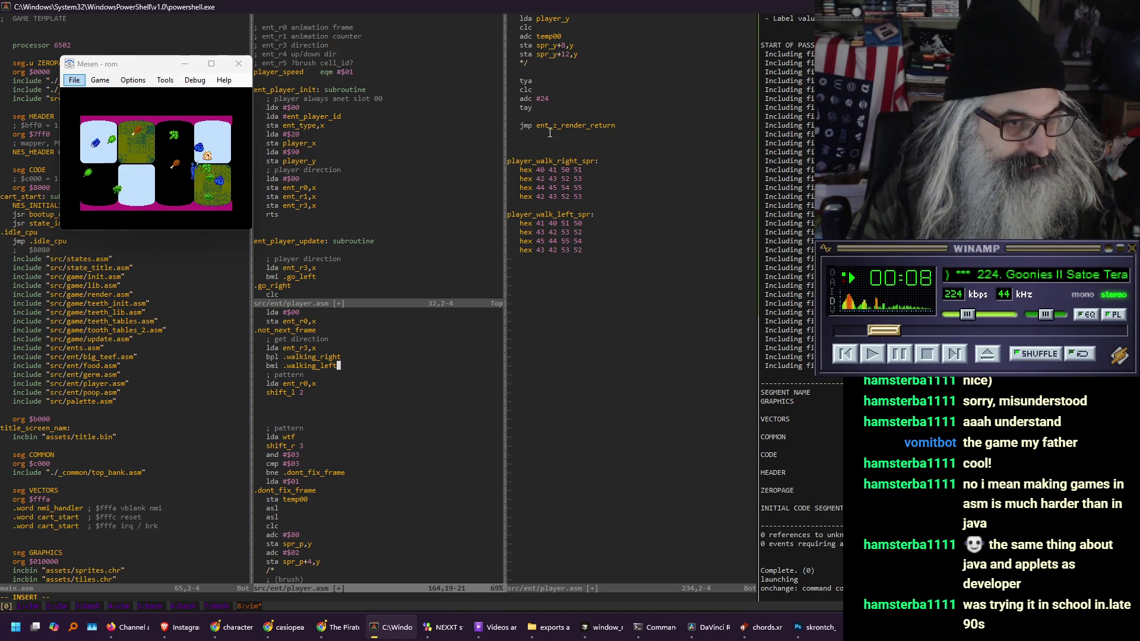
pyautogui.press('Return')
# Add the .walking_right, .walking_left and walking_done labels
pyautogui.write('wal')
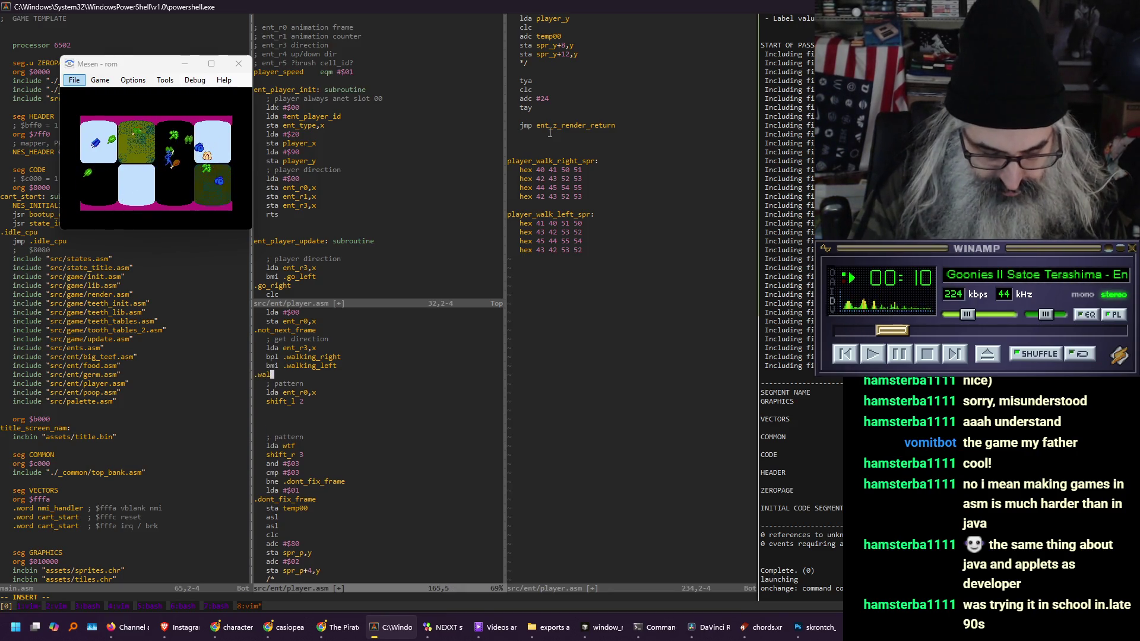
pyautogui.write('king')
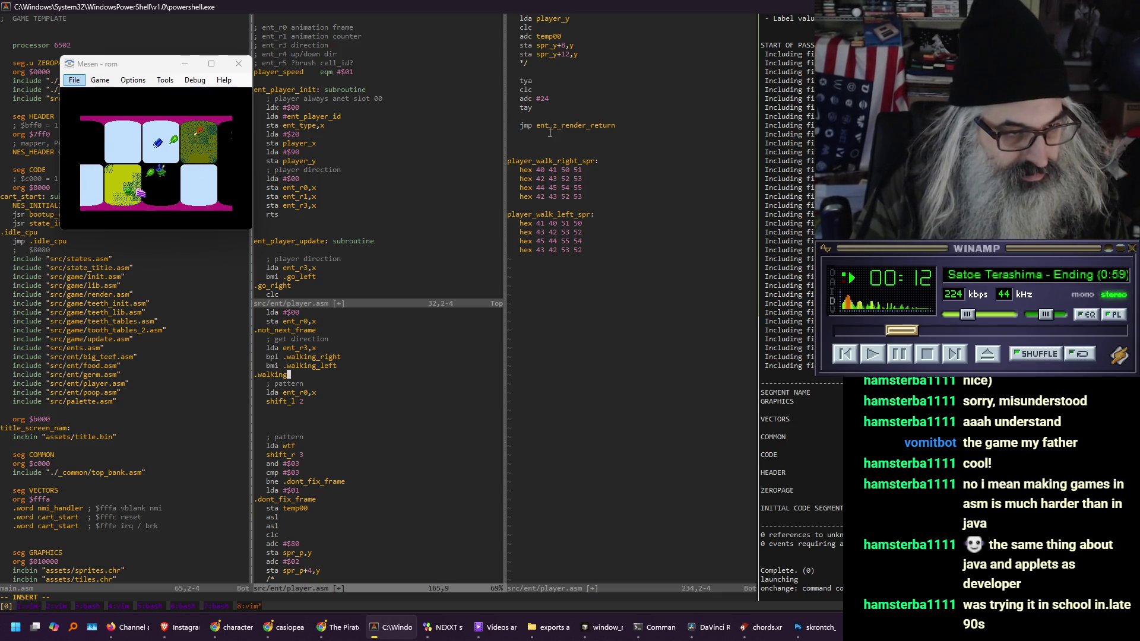
pyautogui.write('_right')
pyautogui.press('Return')
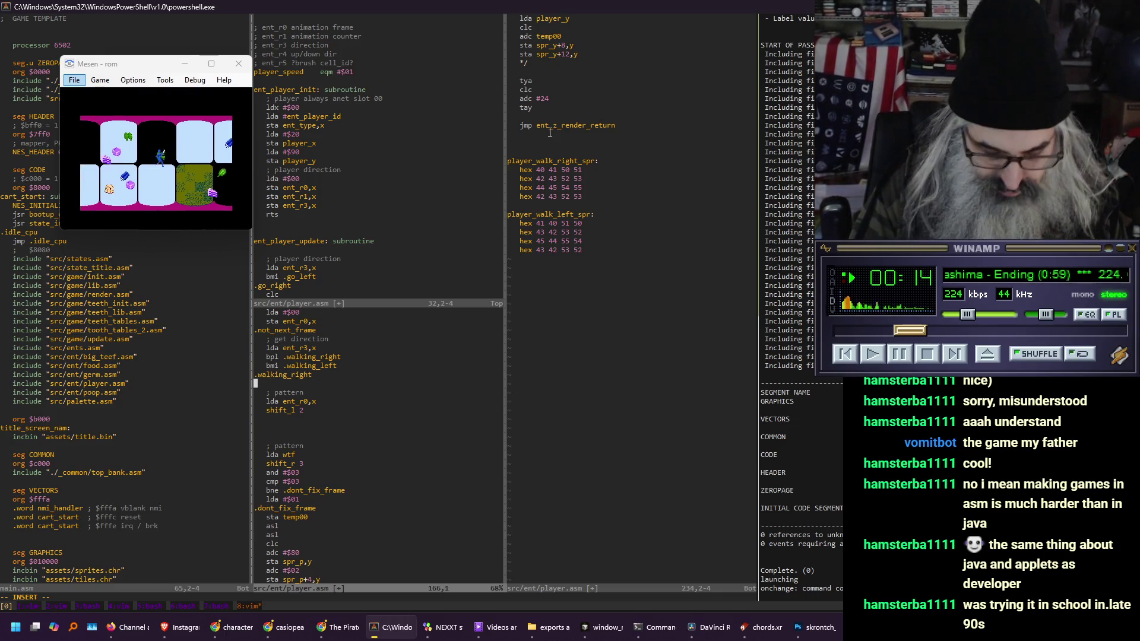
pyautogui.write('.walking_')
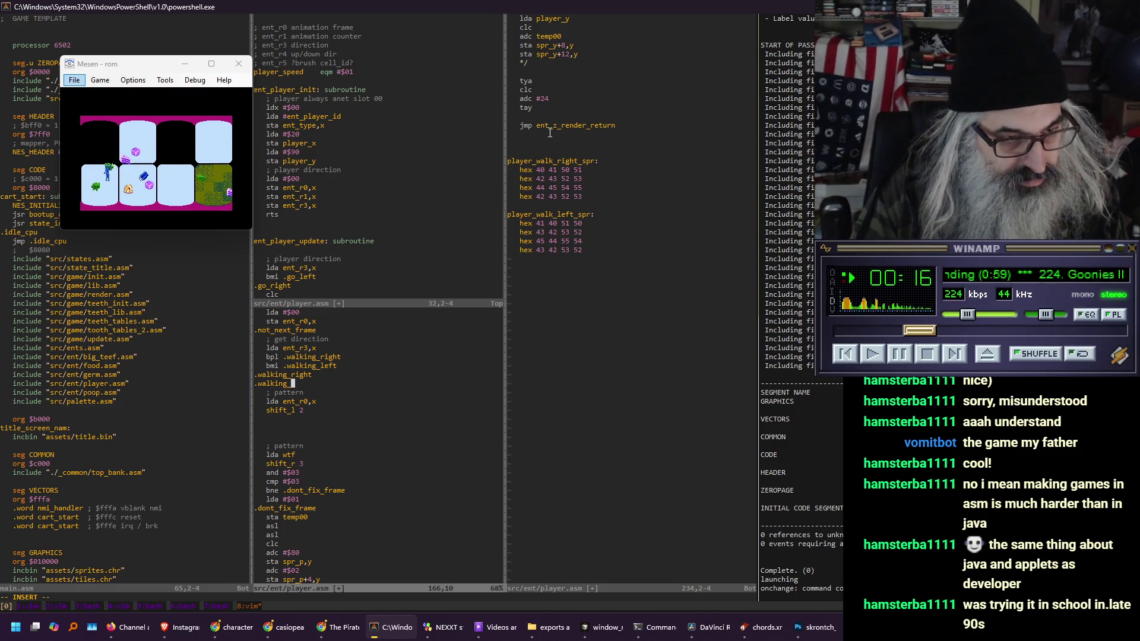
pyautogui.write('left')
pyautogui.press('Return')
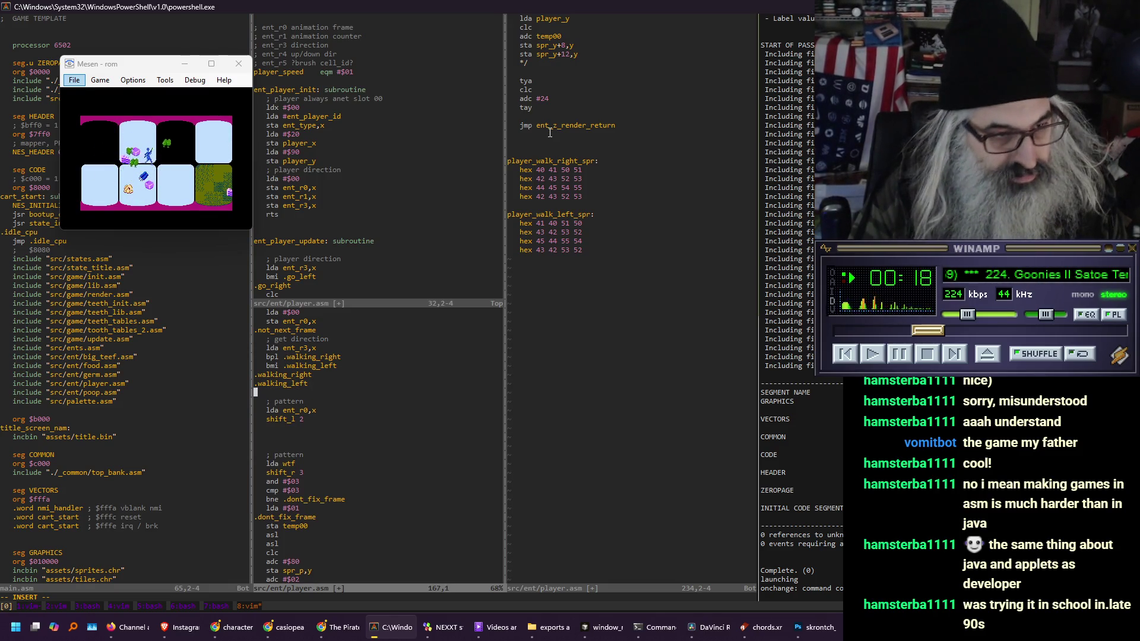
pyautogui.write('.walking_done')
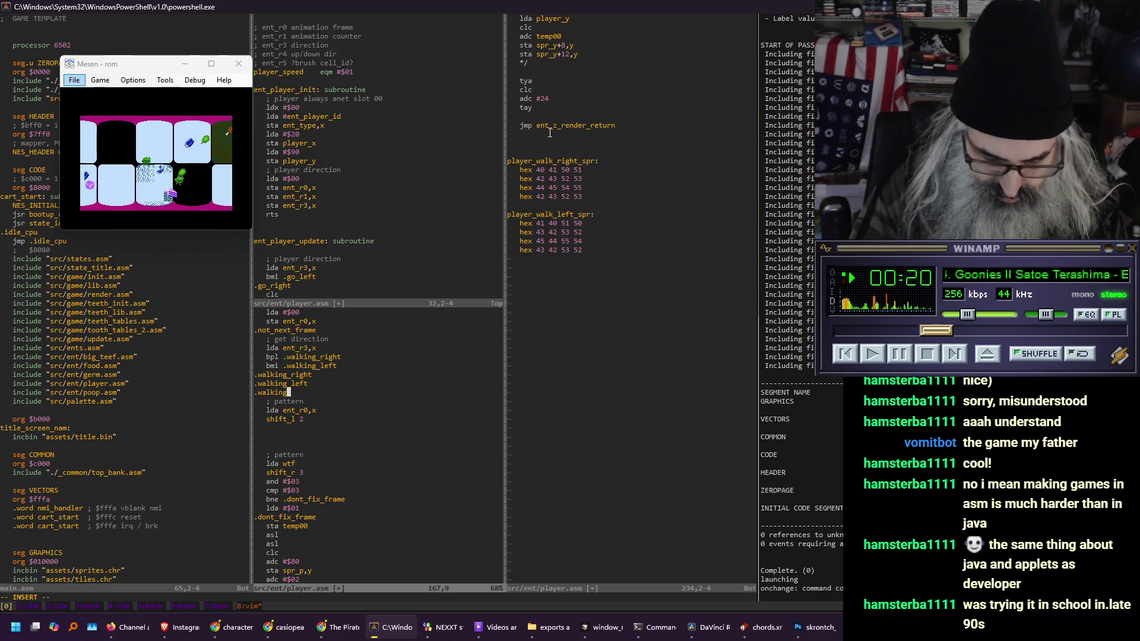
# Start a jmp .walking_left line under the .walking_right label
pyautogui.press('Up')
pyautogui.press('Up')
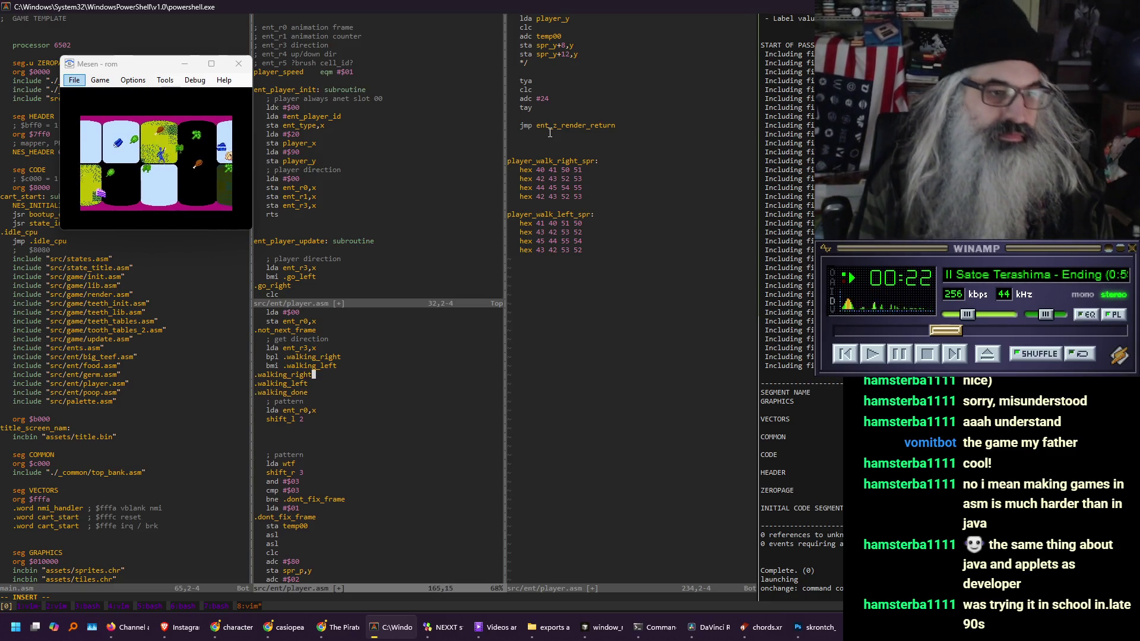
pyautogui.press('Return')
pyautogui.write('jm')
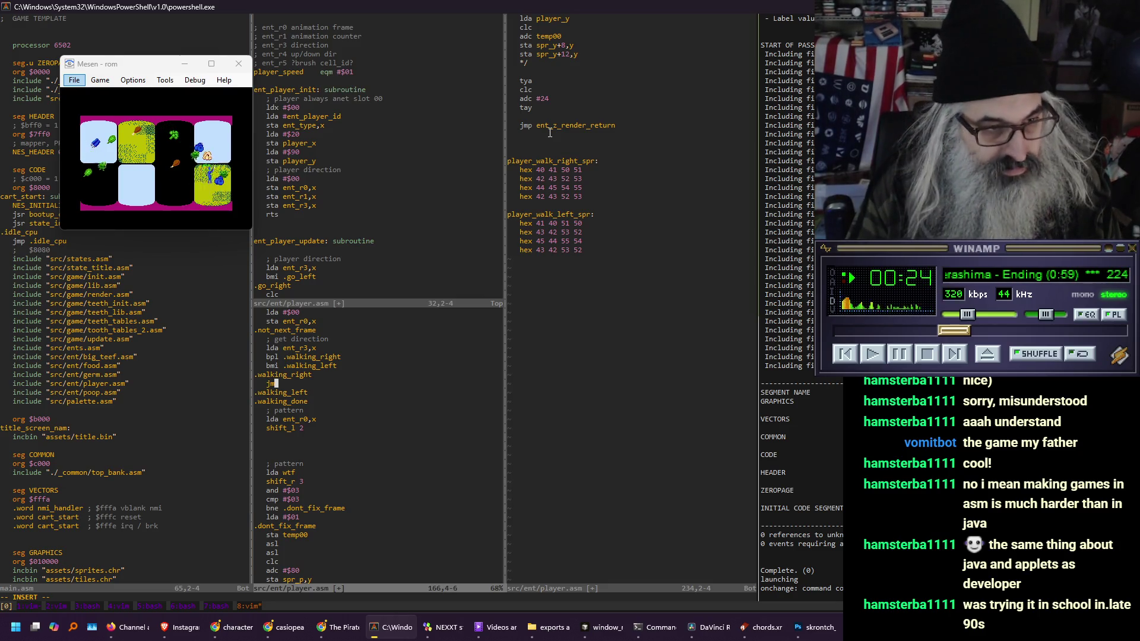
pyautogui.write('pp .walki')
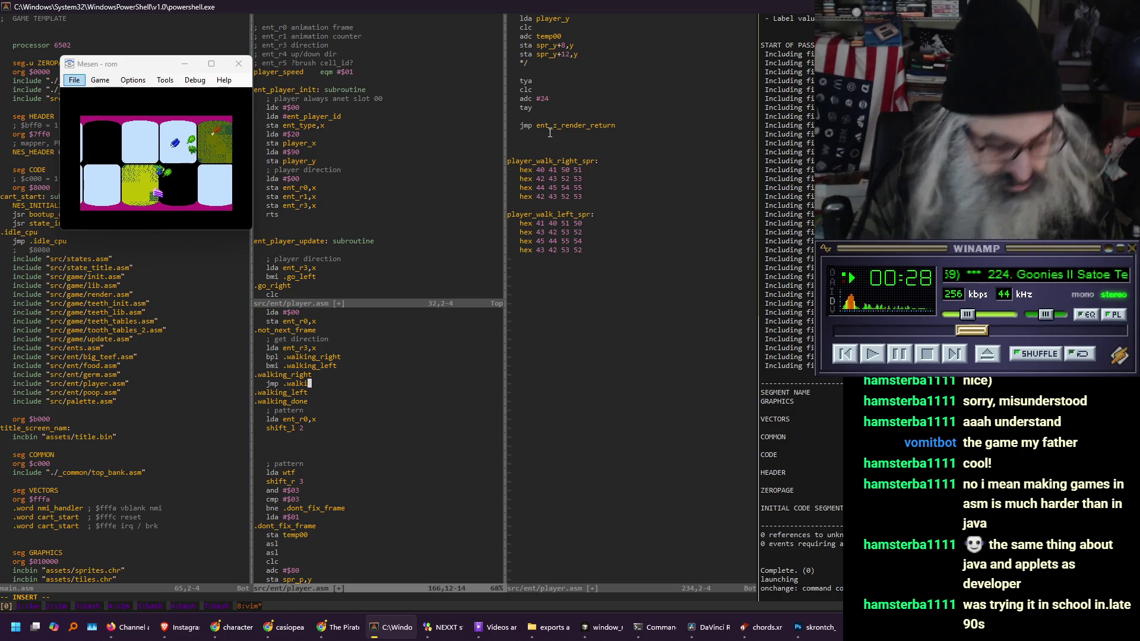
pyautogui.write('ng _le')
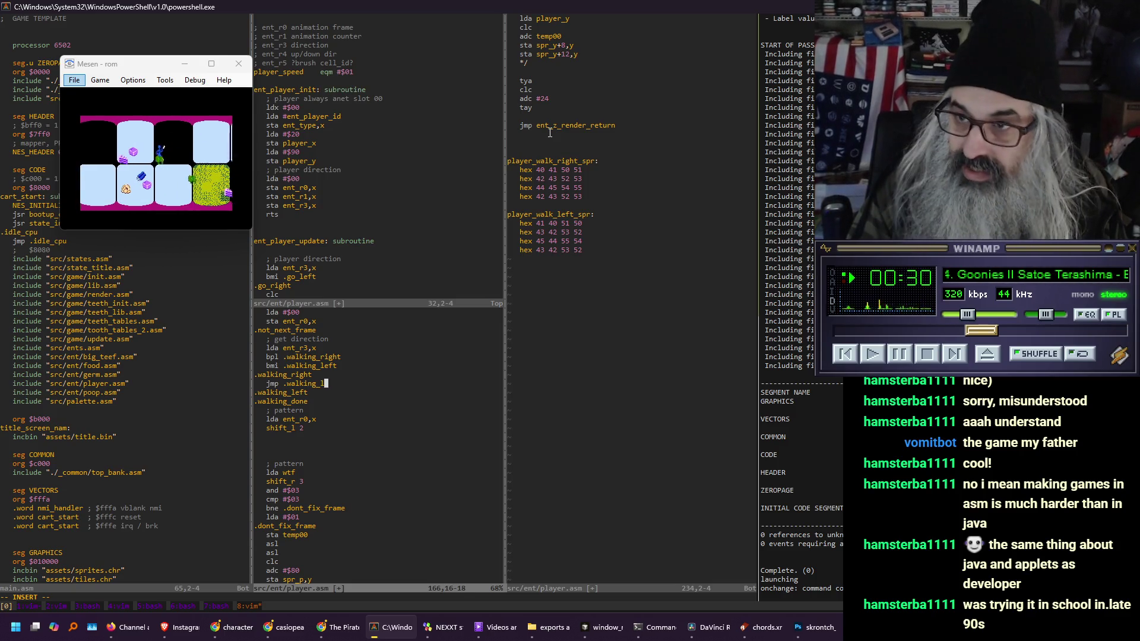
pyautogui.write('ft')
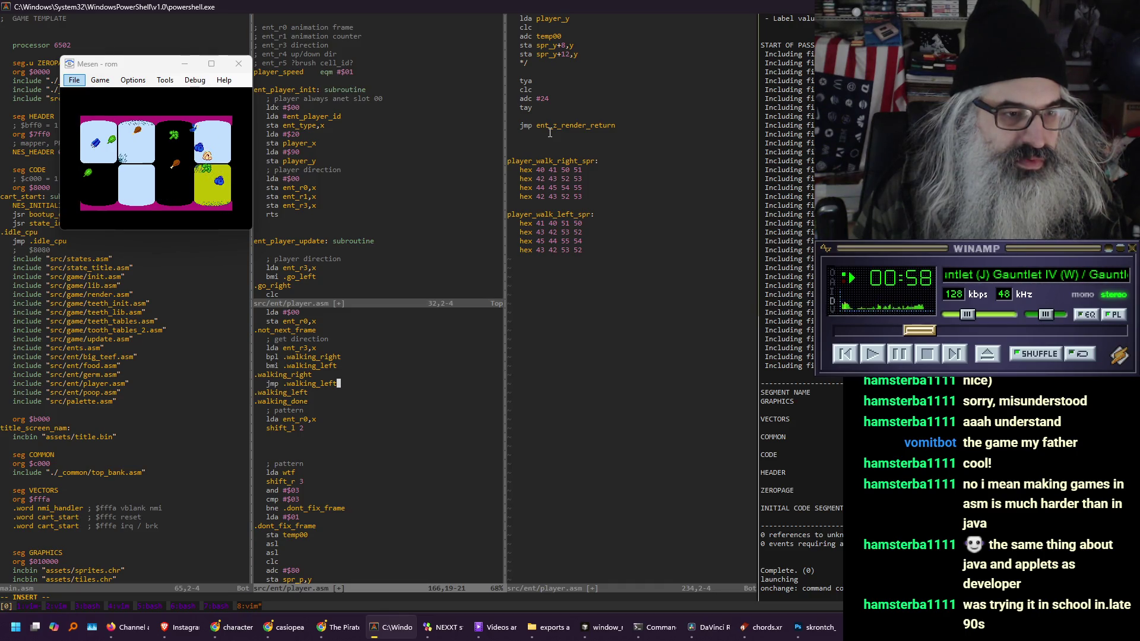
# Above the jmp, insert lda ent_r0,x, shift_l 2 and tax
pyautogui.press('Escape')
pyautogui.write('O')
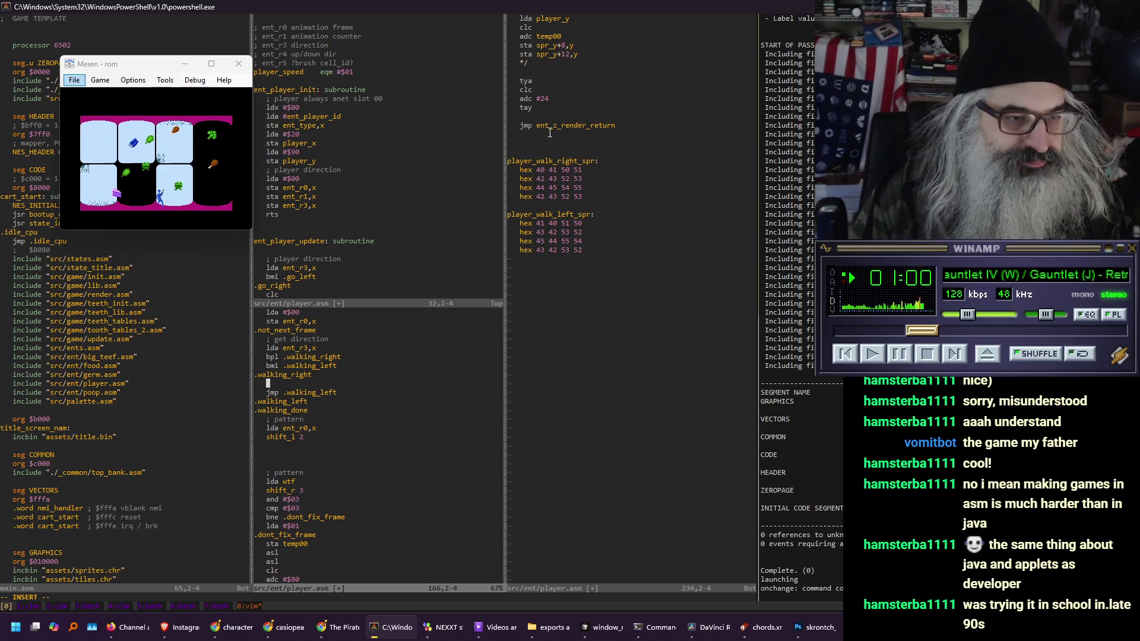
pyautogui.write('lda ent_r')
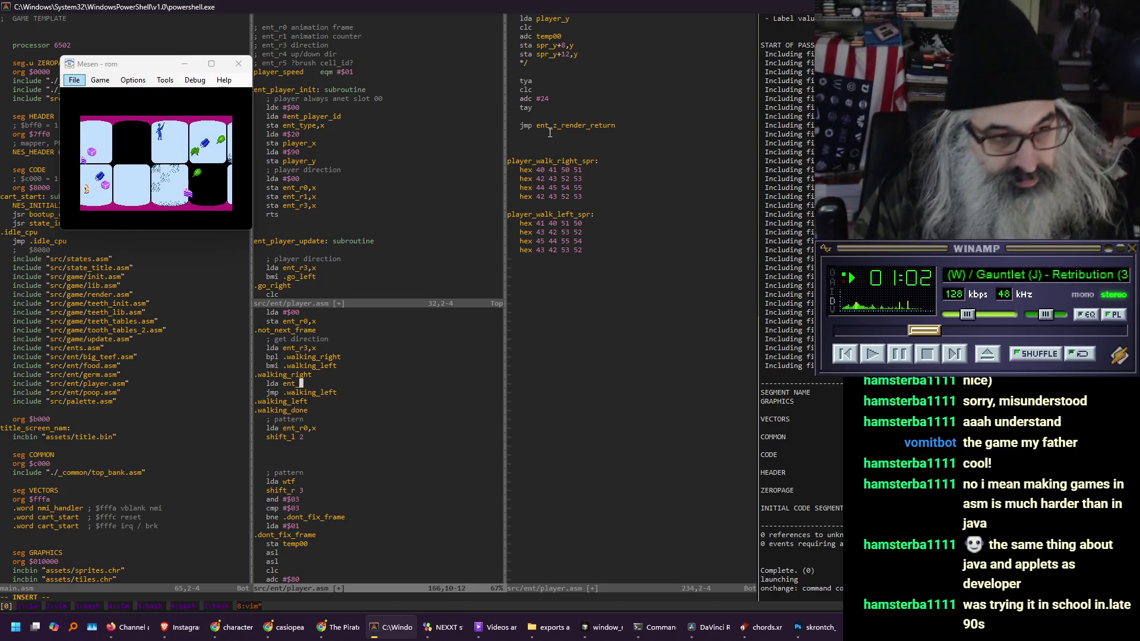
pyautogui.write('0,x')
pyautogui.press('Return')
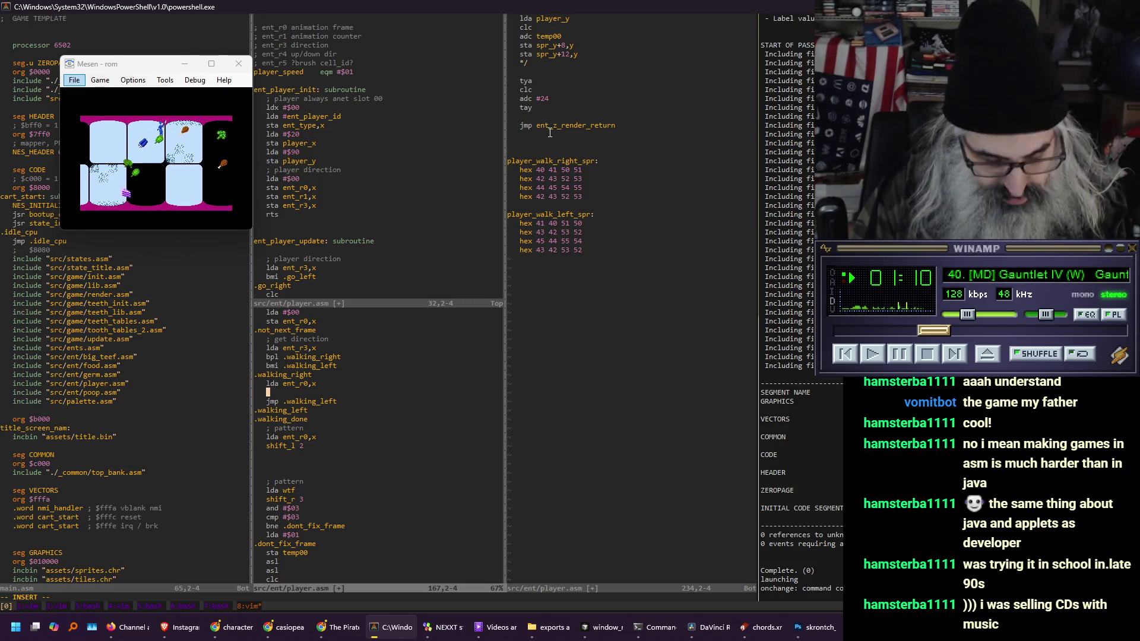
pyautogui.write('shift_l 2')
pyautogui.press('Return')
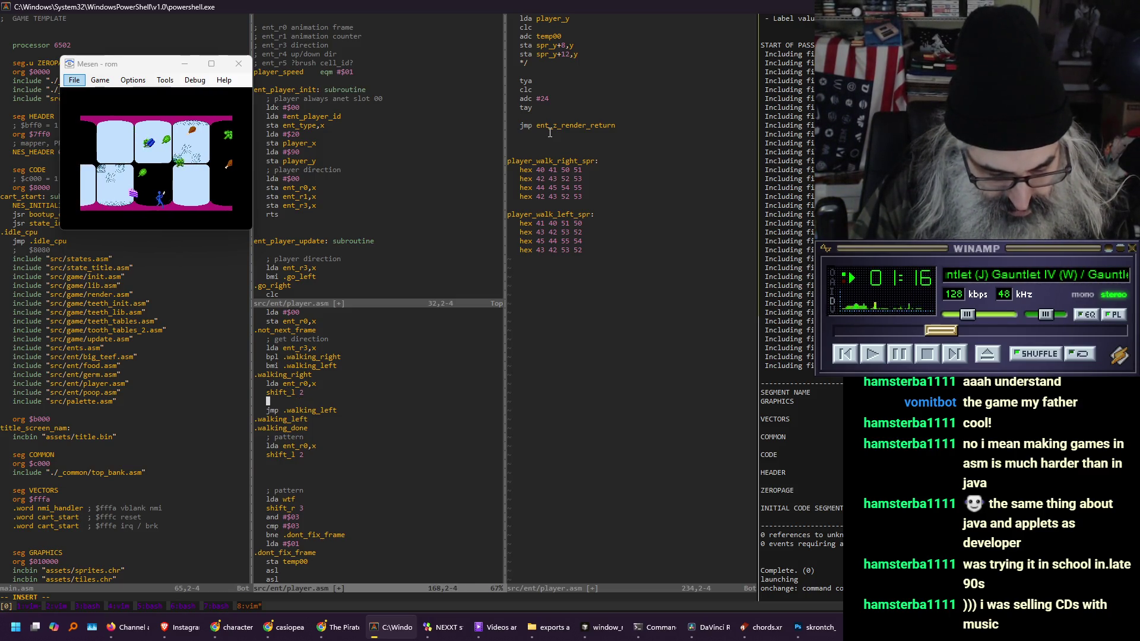
pyautogui.write('tax')
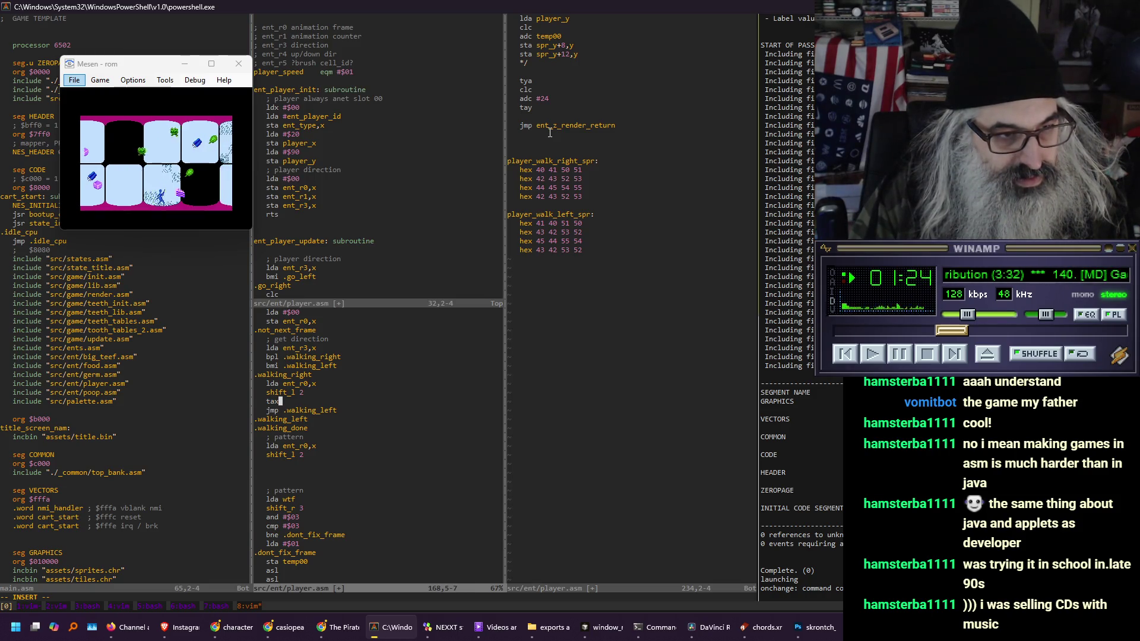
pyautogui.press('Return')
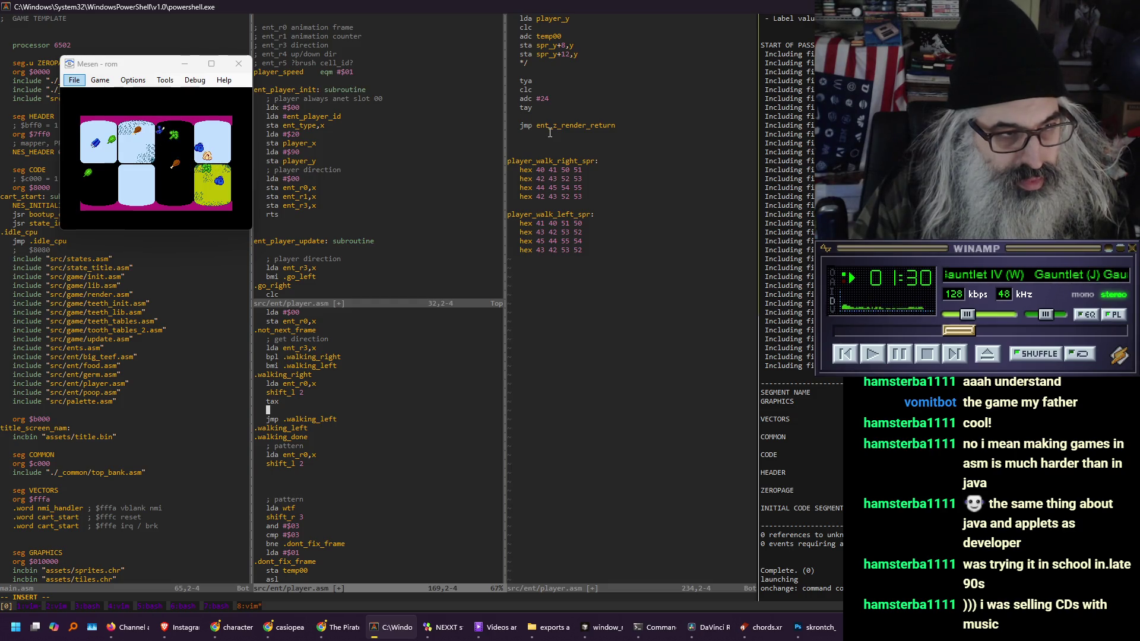
# Add lda player_walk_right_spr,x and begin a sta line, then view the sprite stores below
pyautogui.write('lda ')
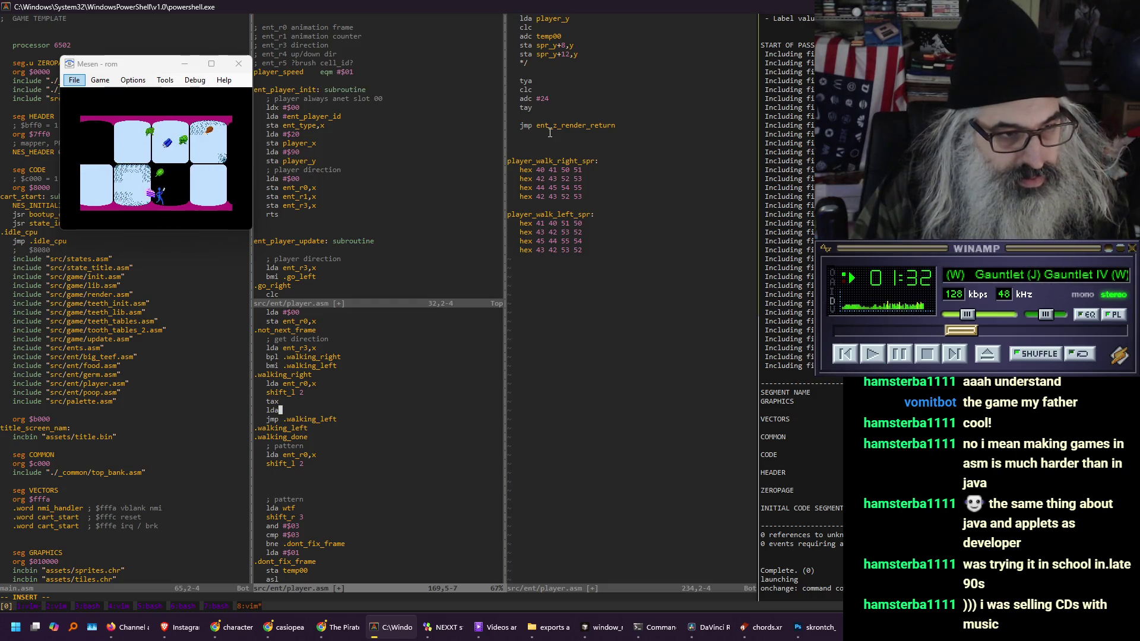
pyautogui.write('pla')
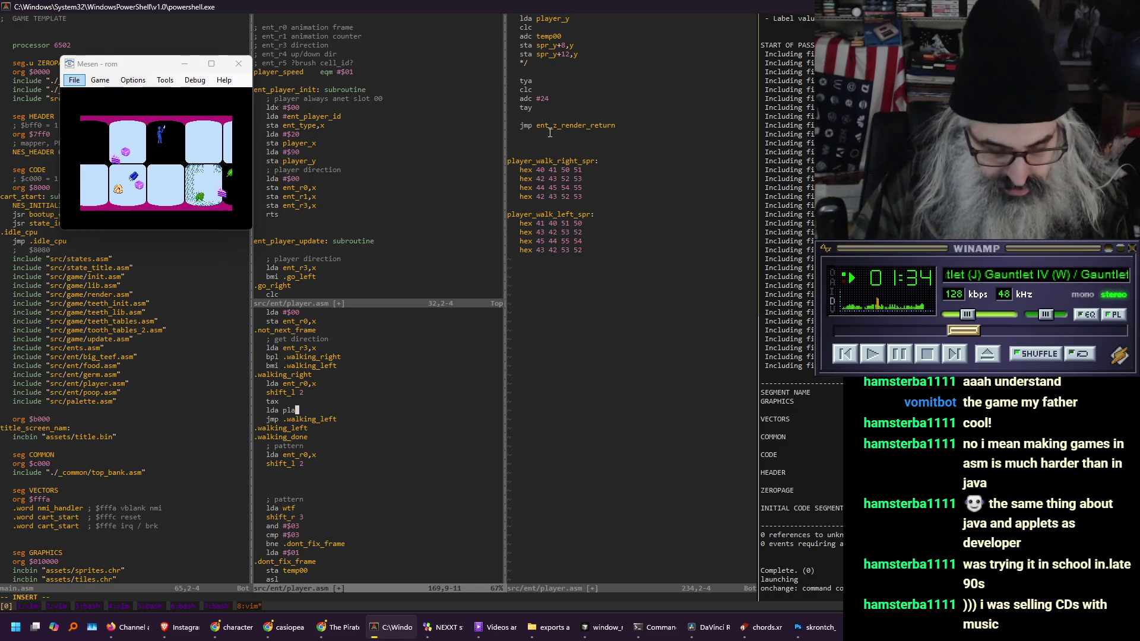
pyautogui.write('yer_walk_right,sp')
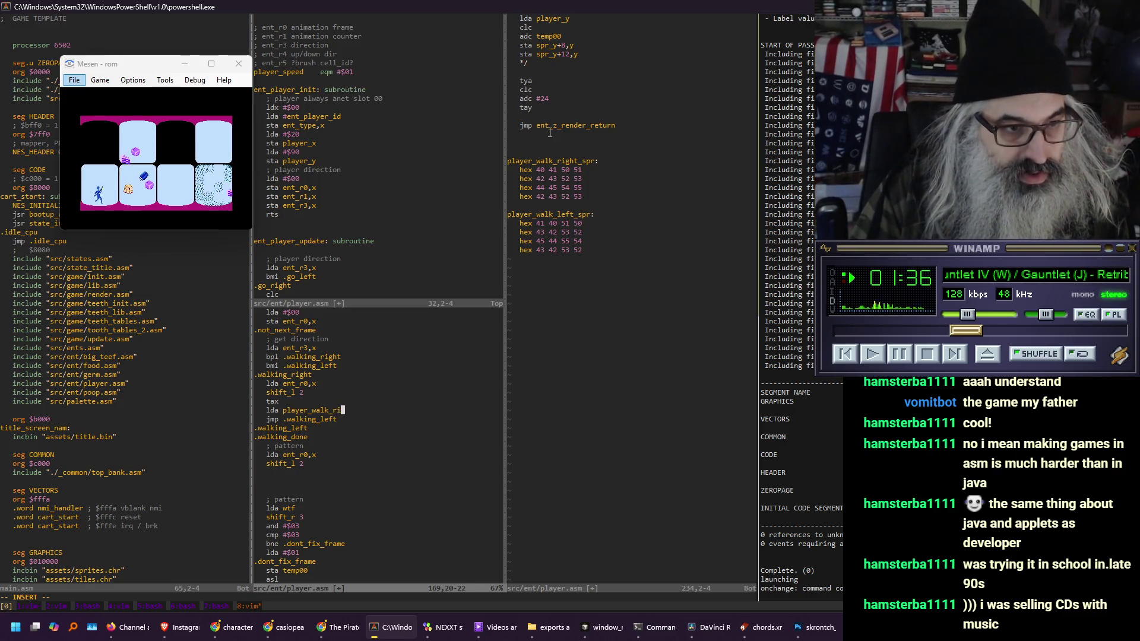
pyautogui.press('BackSpace')
pyautogui.press('BackSpace')
pyautogui.press('BackSpace')
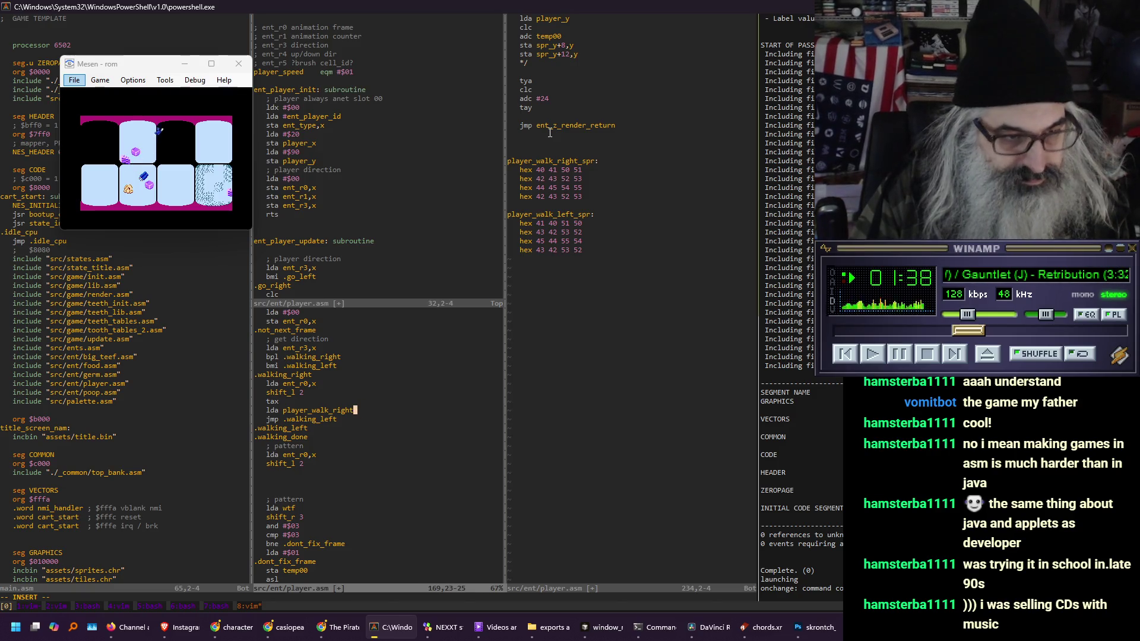
pyautogui.write('_spr,x')
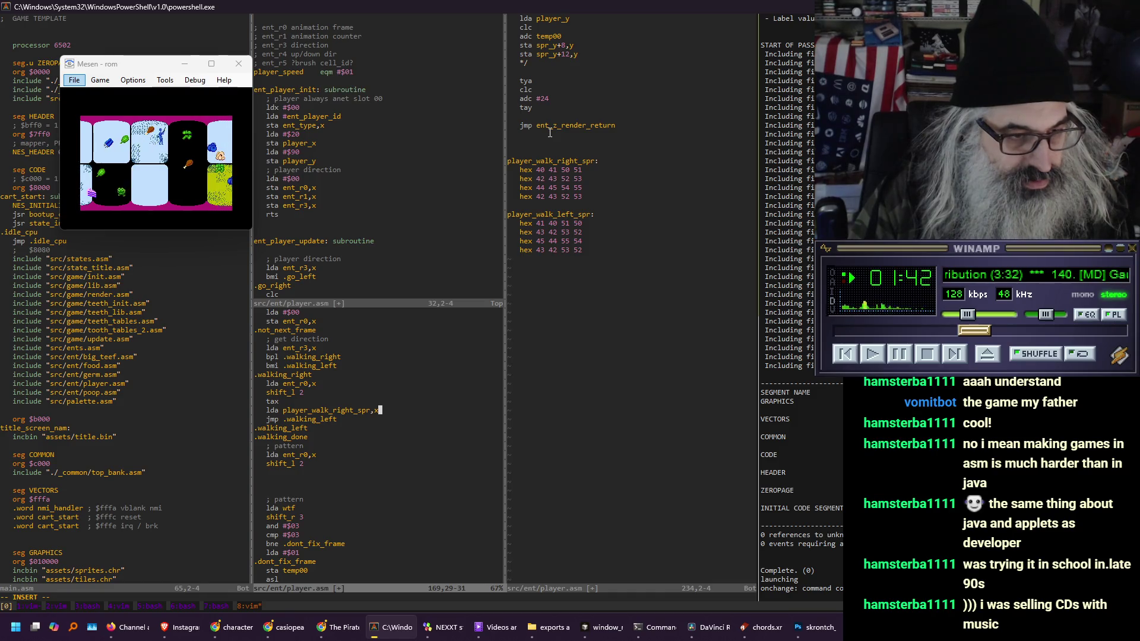
pyautogui.press('Return')
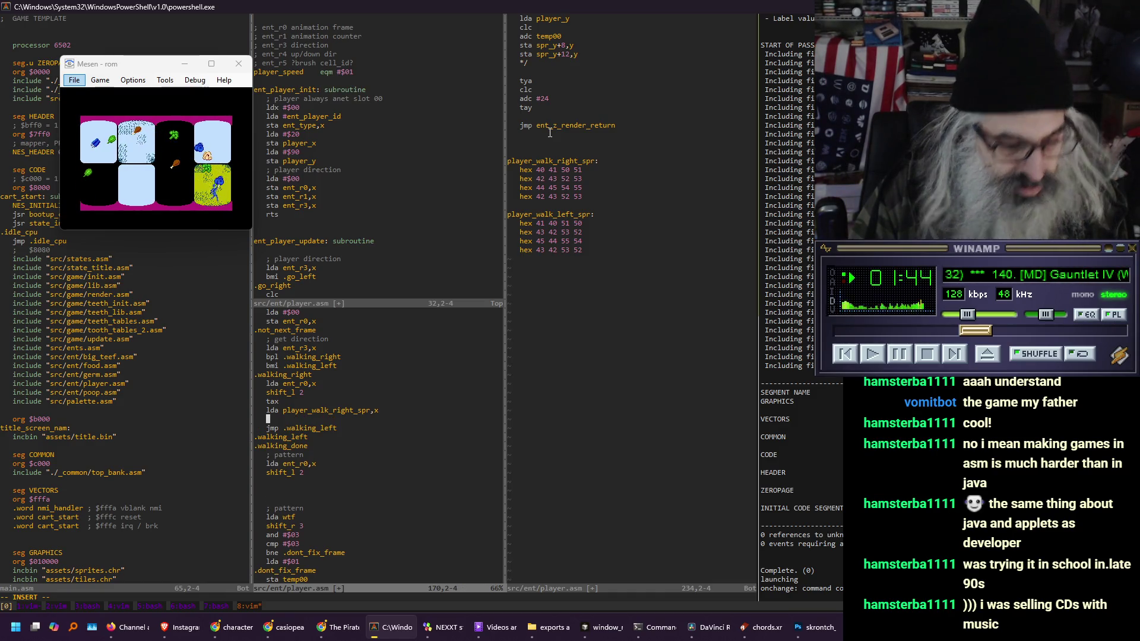
pyautogui.write('sta')
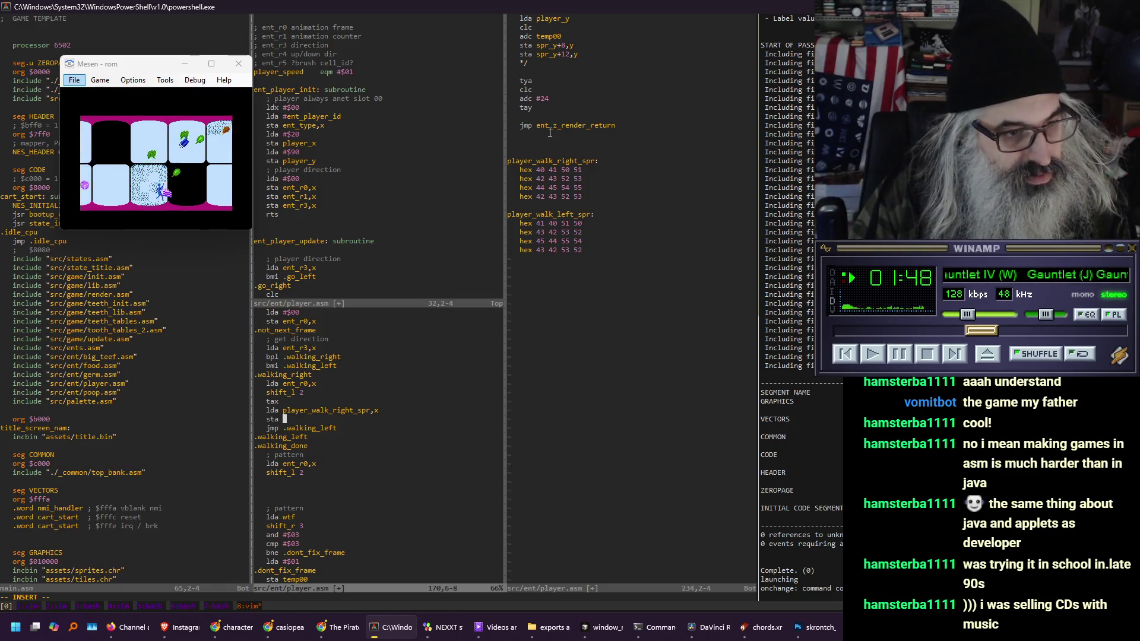
pyautogui.press('Down')
pyautogui.press('Down')
pyautogui.press('Down')
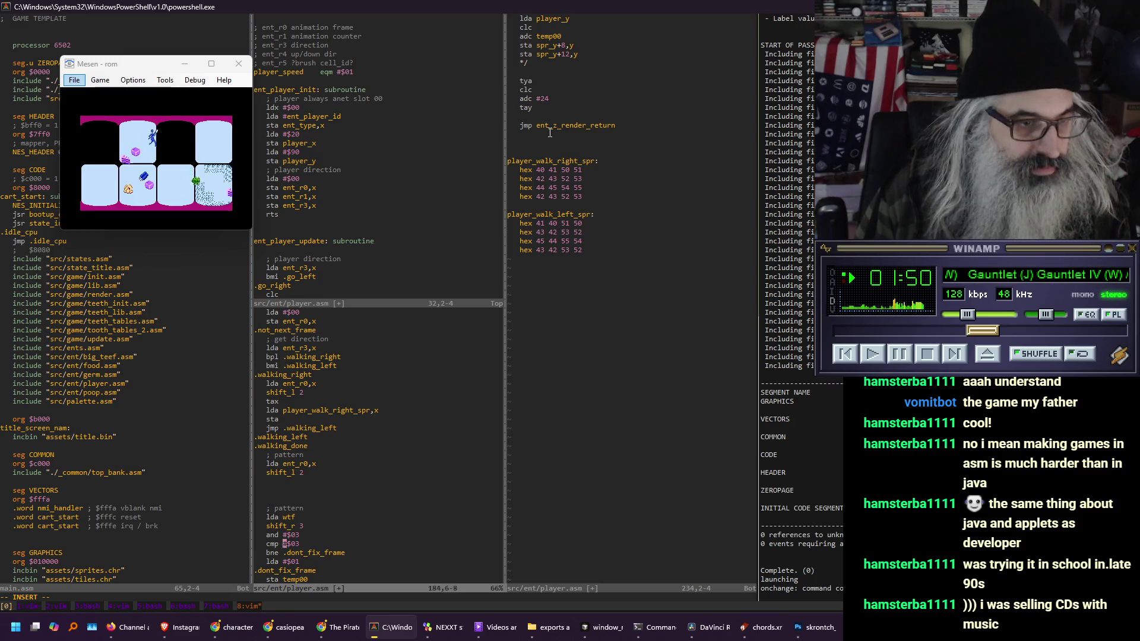
pyautogui.press('Down')
pyautogui.press('Down')
pyautogui.press('Down')
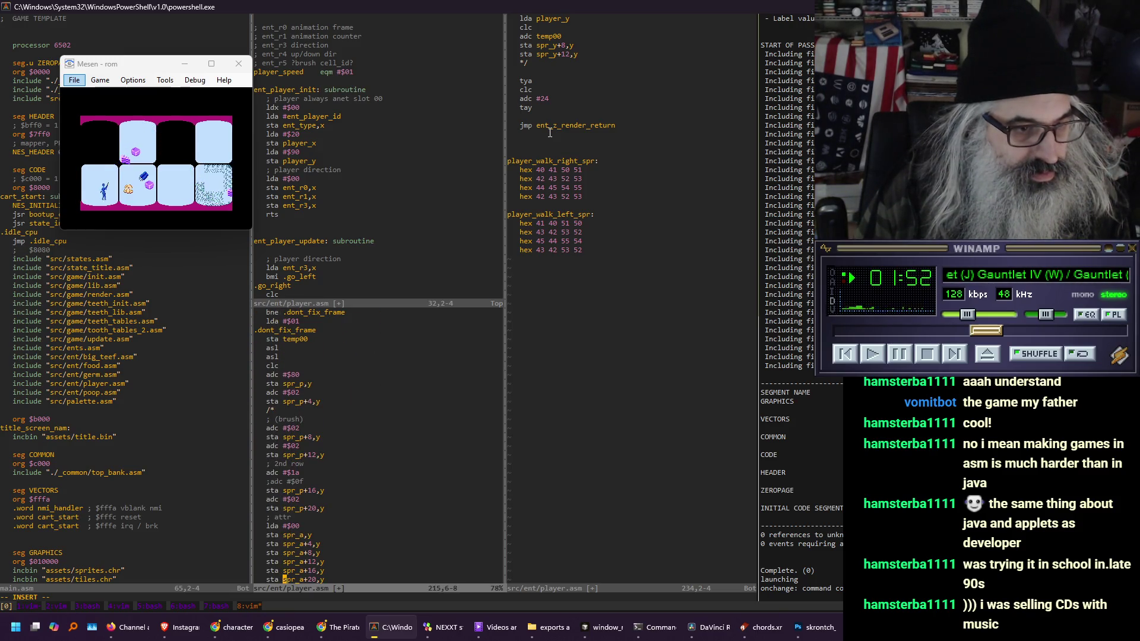
# Complete the store as sta spr_p,y, then add lda #$00 and sta spr_a,y
pyautogui.press('Up')
pyautogui.press('Up')
pyautogui.press('Up')
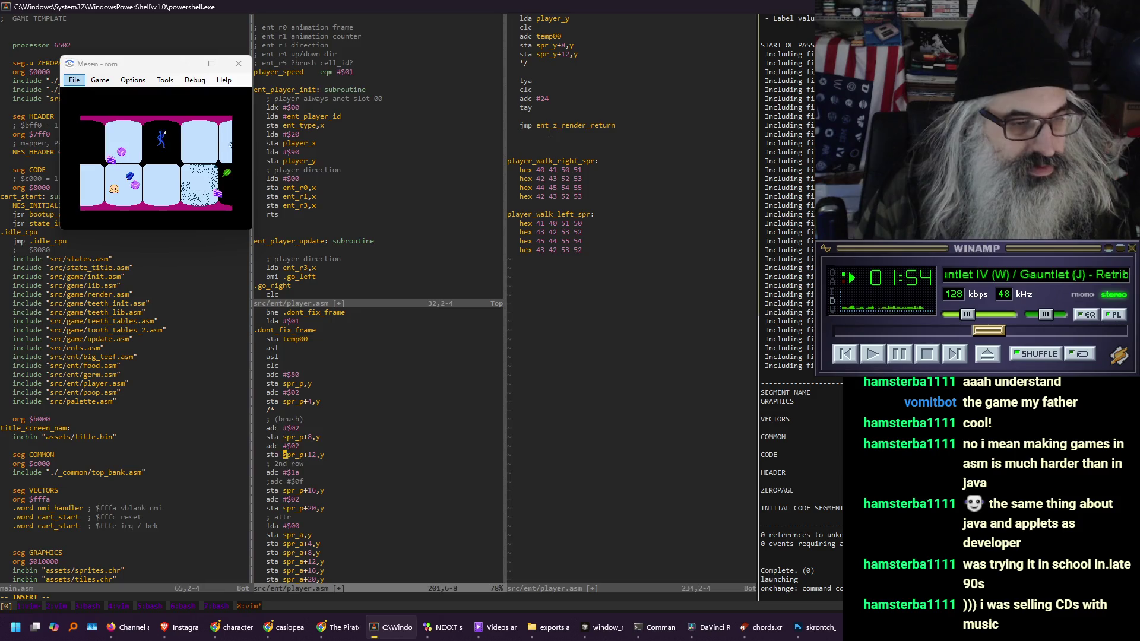
pyautogui.press('Up')
pyautogui.press('Up')
pyautogui.press('Up')
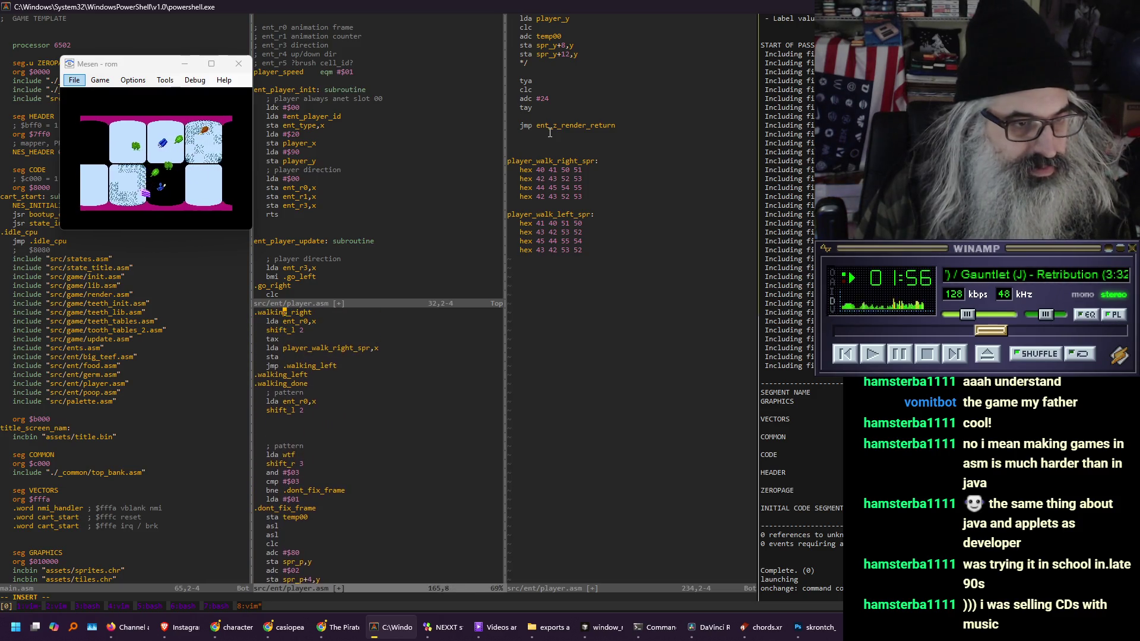
pyautogui.press('Down')
pyautogui.press('Down')
pyautogui.press('Down')
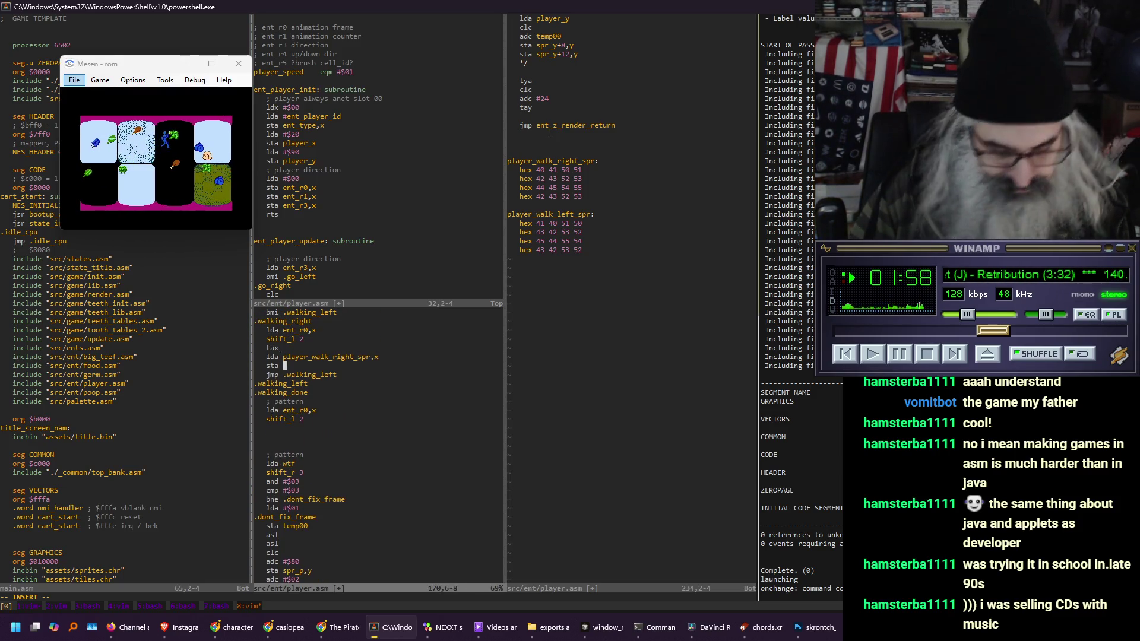
pyautogui.write('spr_p')
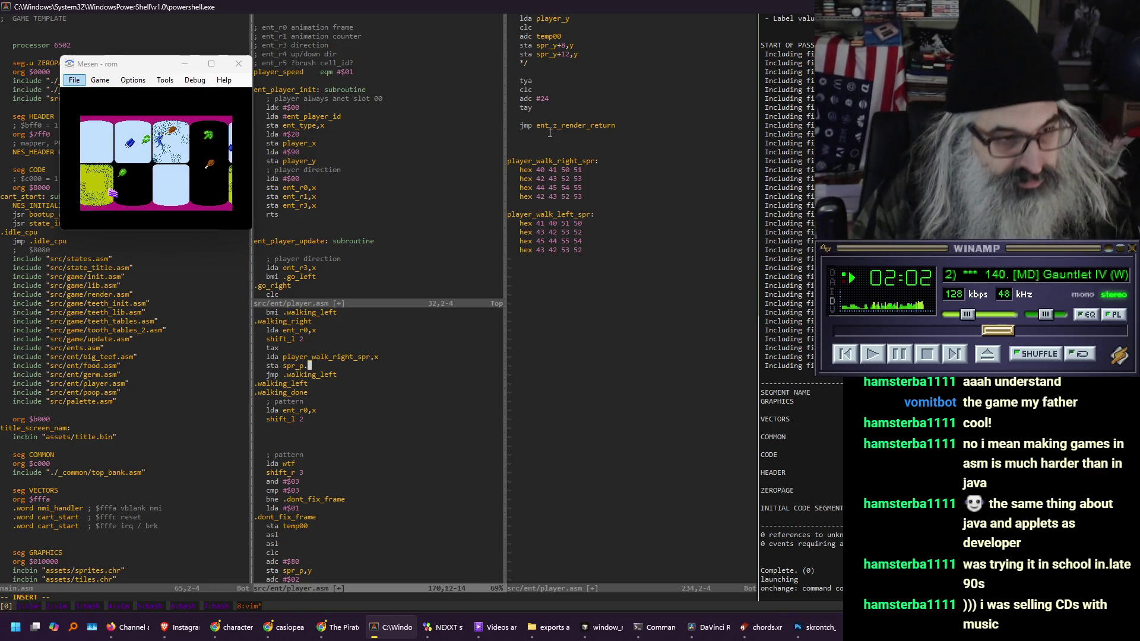
pyautogui.write(',')
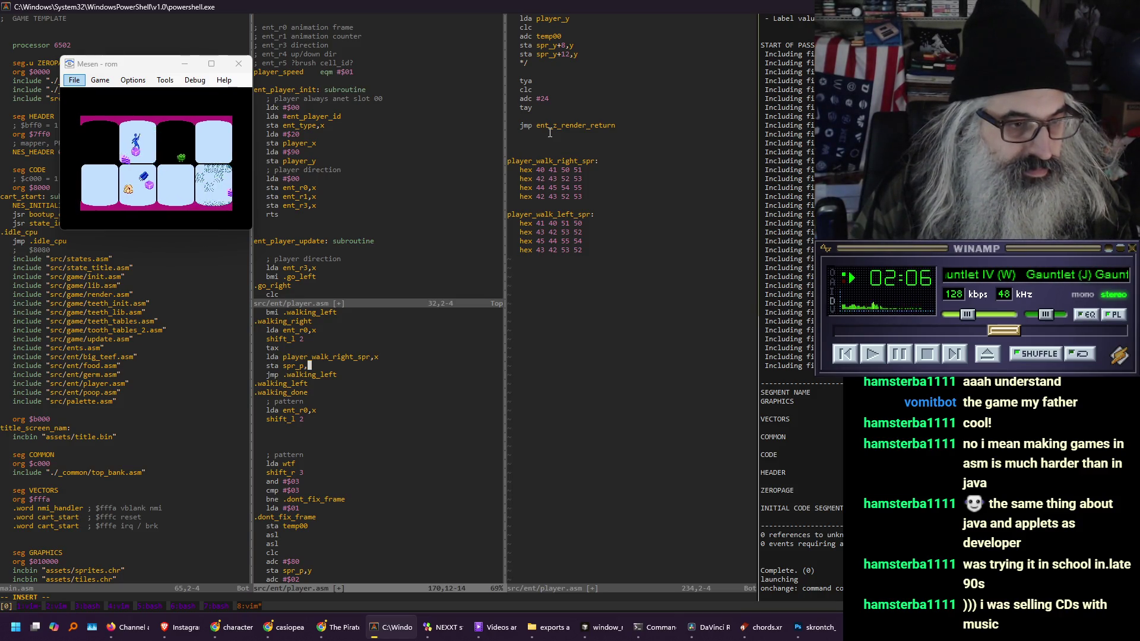
pyautogui.write('y')
pyautogui.press('Return')
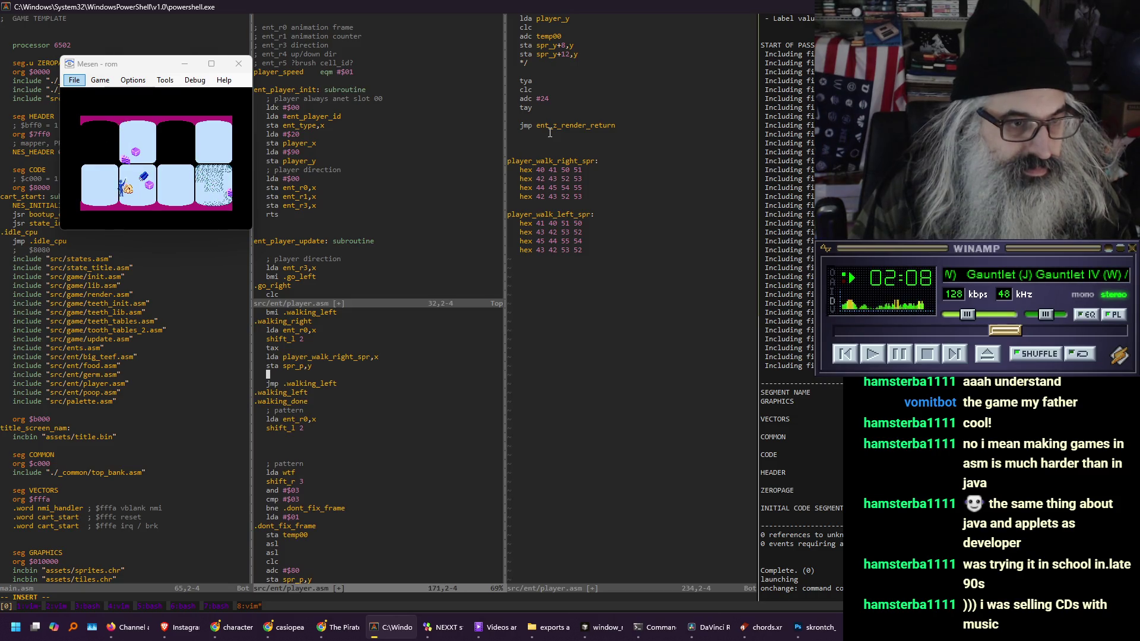
pyautogui.write('lda #$0')
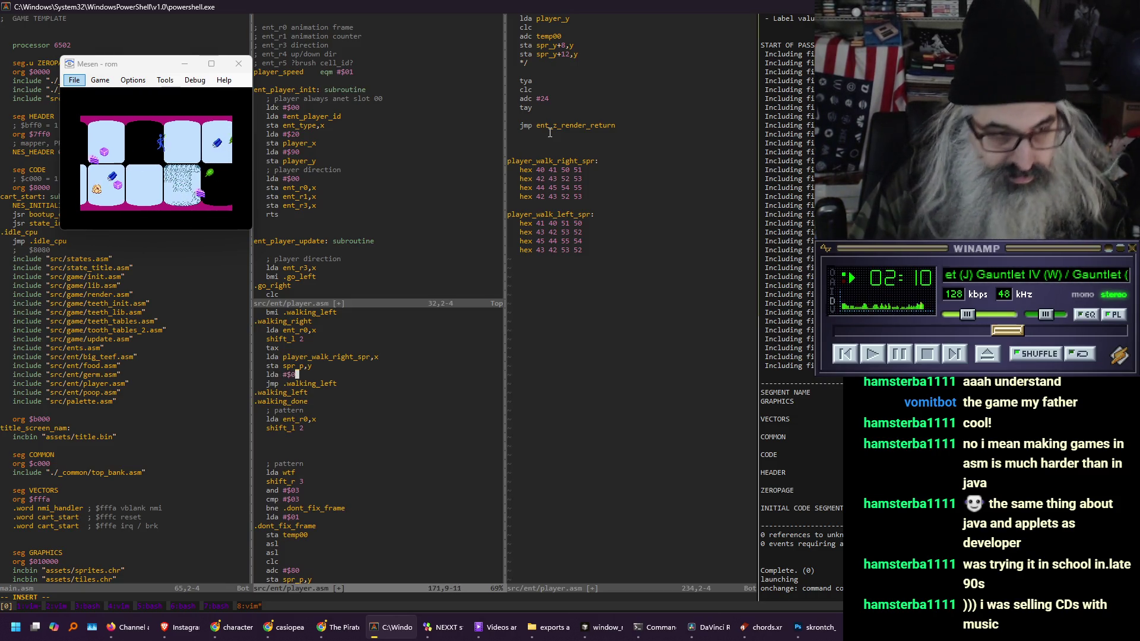
pyautogui.write('0')
pyautogui.press('Return')
pyautogui.write('sta spr_')
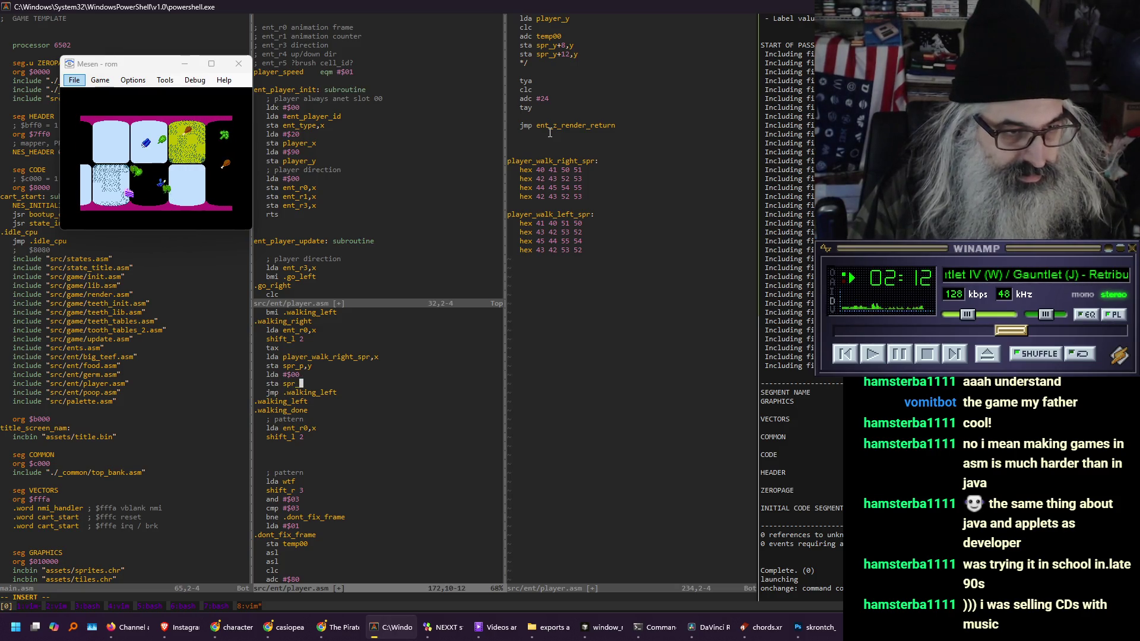
pyautogui.write('a,y')
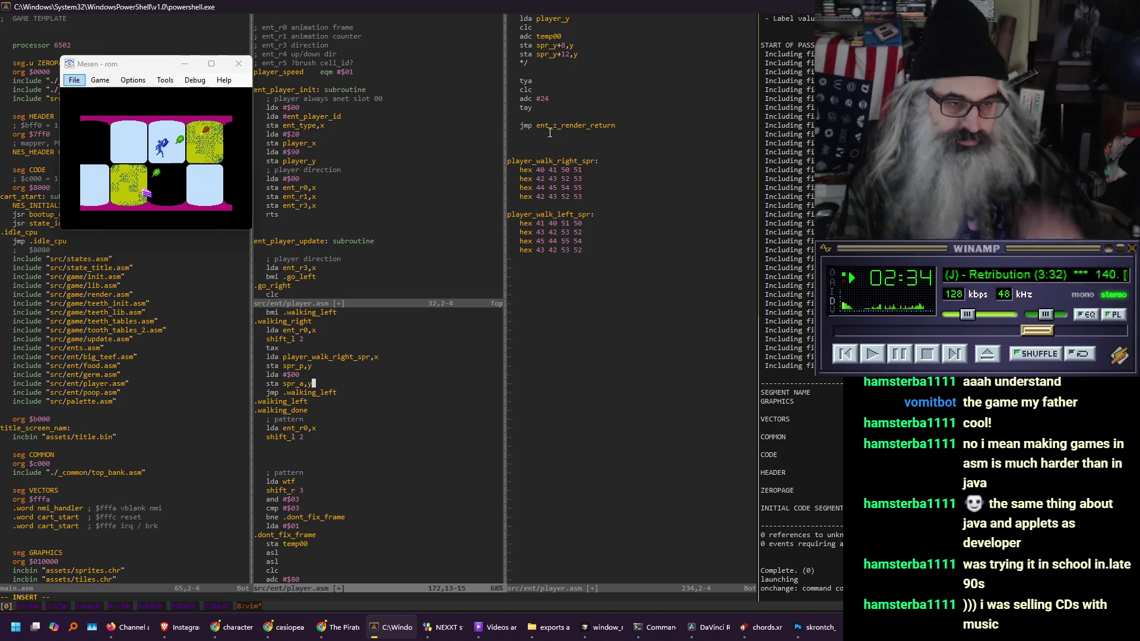
# Split the player.asm window horizontally with :sp
pyautogui.press('Escape')
pyautogui.write(':sp')
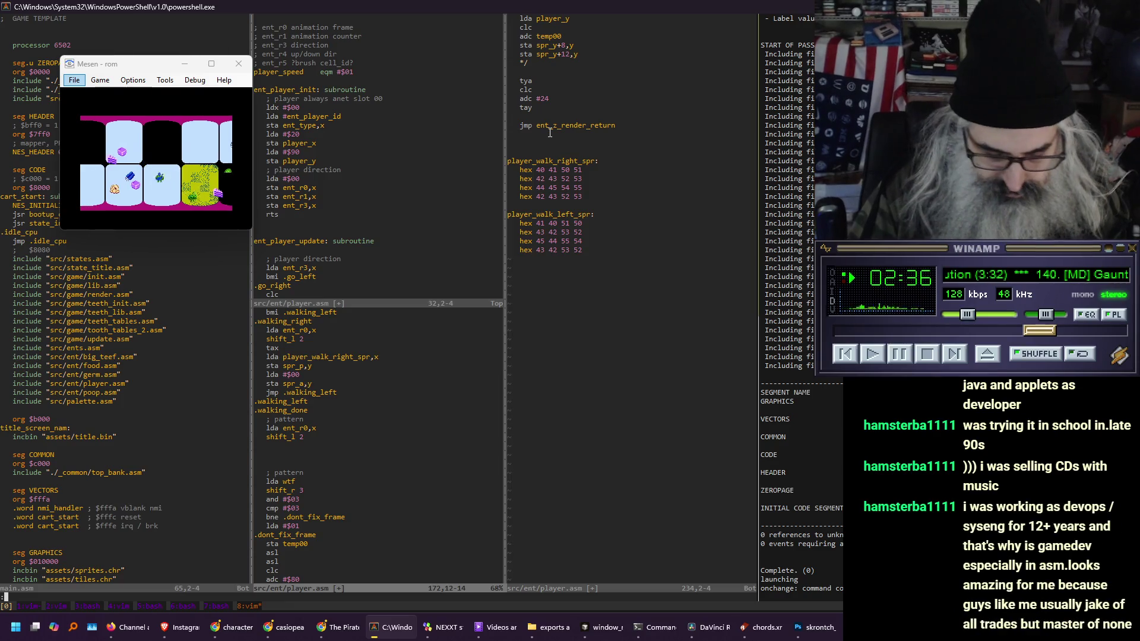
pyautogui.press('Return')
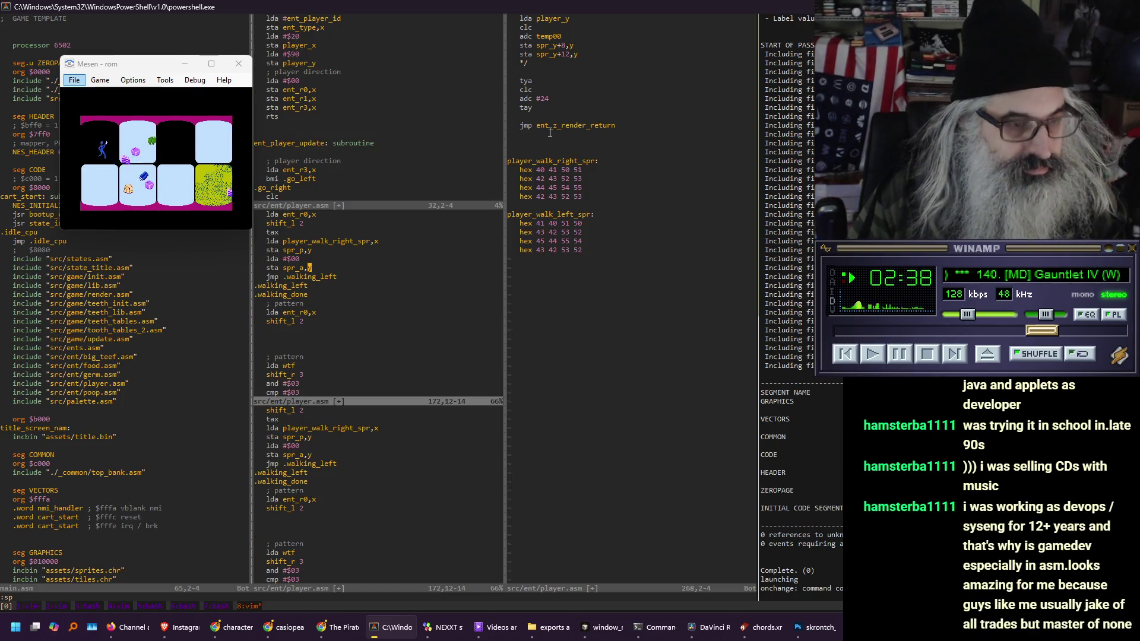
# In the lower split, scroll down to the existing sprite X-position code
pyautogui.hotkey('ctrl', 'w')
pyautogui.press('j')
pyautogui.hotkey('ctrl', 'f')
pyautogui.hotkey('ctrl', 'f')
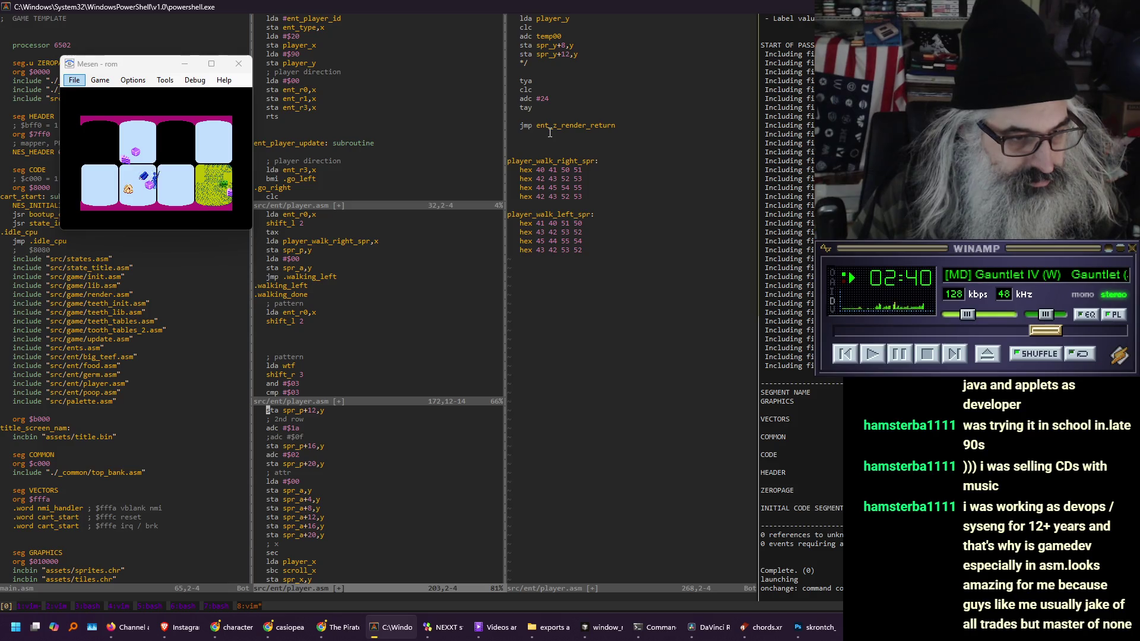
pyautogui.press('j')
pyautogui.press('j')
pyautogui.press('j')
pyautogui.hotkey('ctrl', 'e')
pyautogui.hotkey('ctrl', 'e')
pyautogui.hotkey('ctrl', 'e')
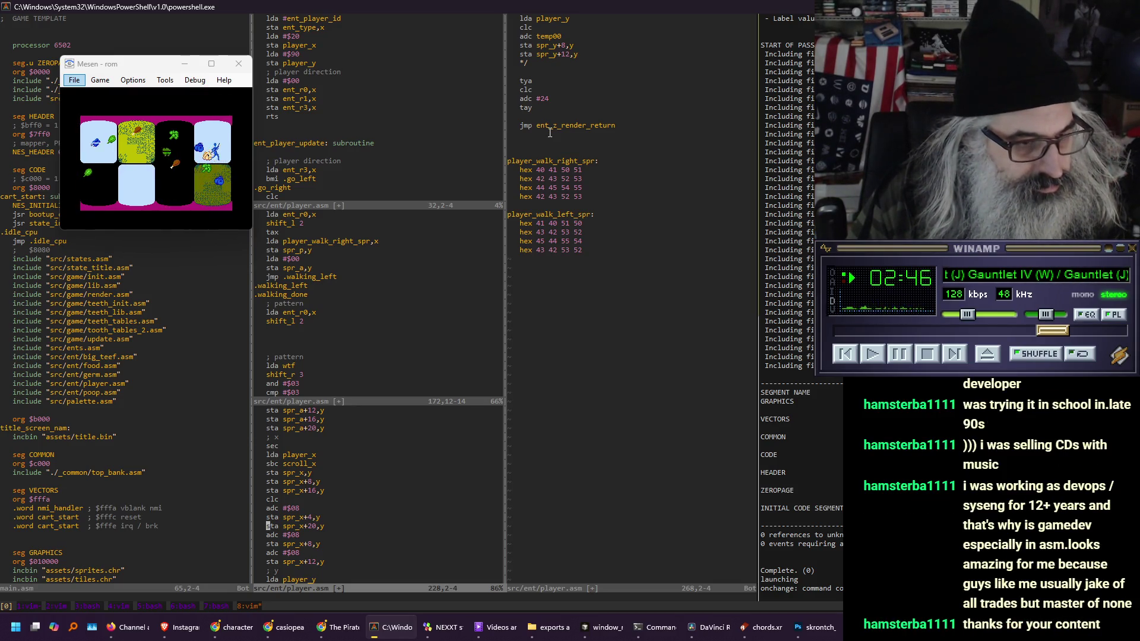
# Back in the upper view, add sec, lda player_x, sbc scroll_x and sta spr_x,y
pyautogui.hotkey('ctrl', 'w')
pyautogui.write('k')
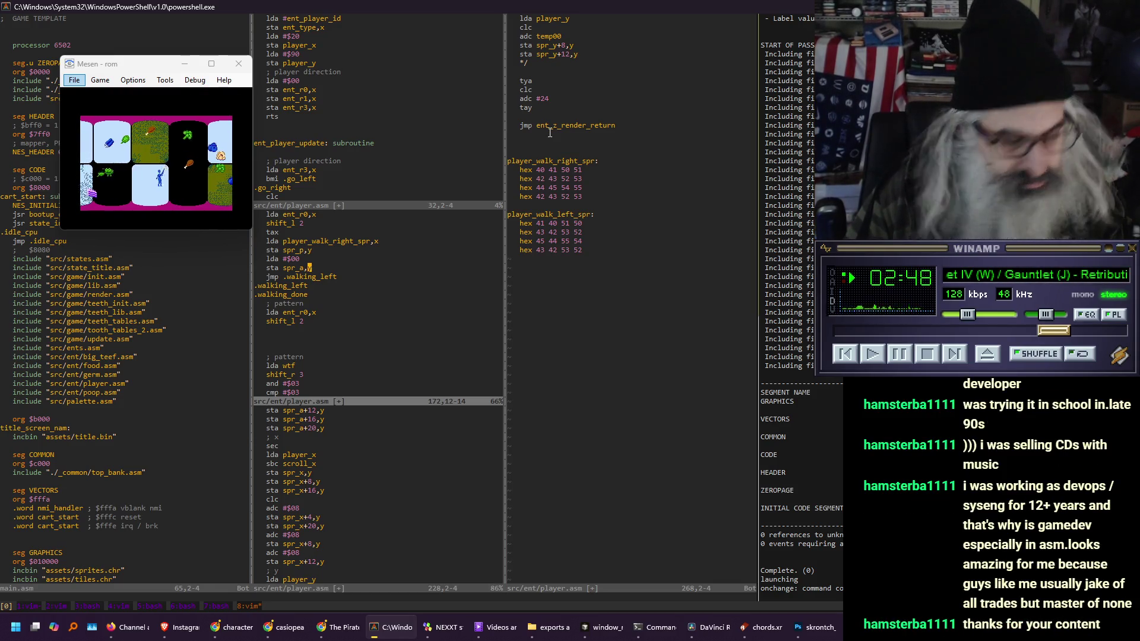
pyautogui.write('olda')
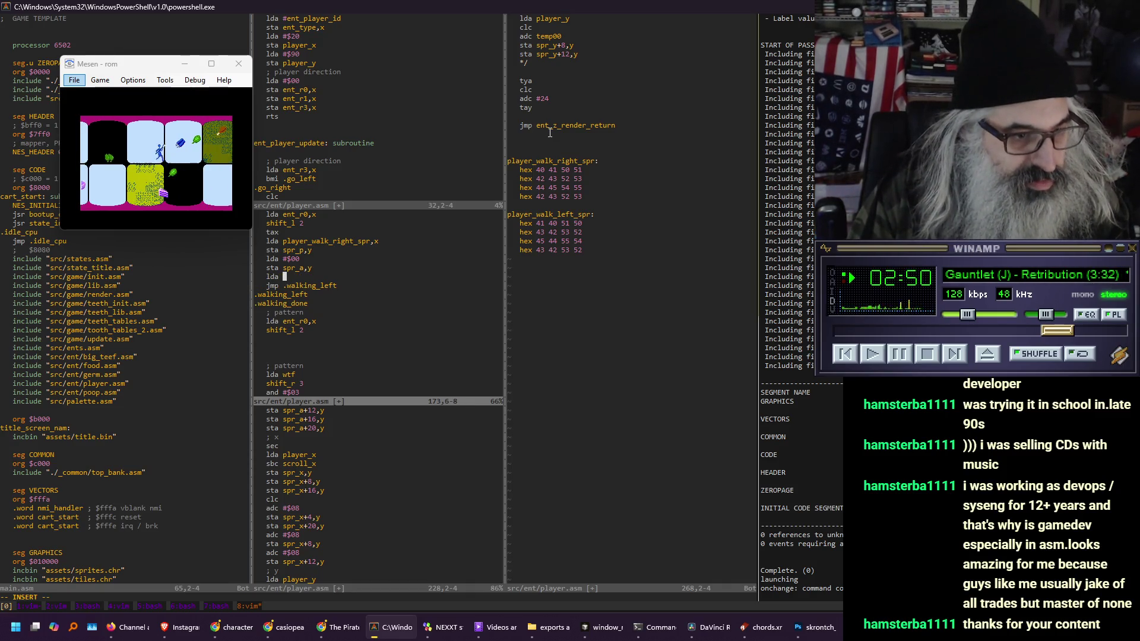
pyautogui.press('BackSpace')
pyautogui.press('BackSpace')
pyautogui.press('BackSpace')
pyautogui.write('sec')
pyautogui.press('Return')
pyautogui.write('lda ')
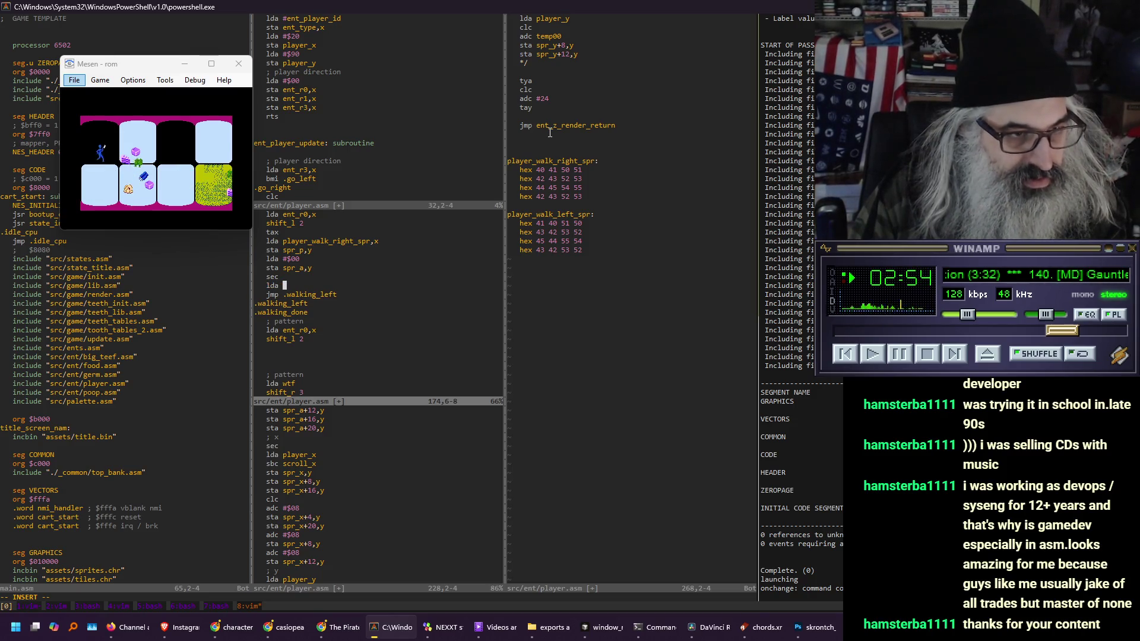
pyautogui.write('player_x')
pyautogui.press('Return')
pyautogui.write('s')
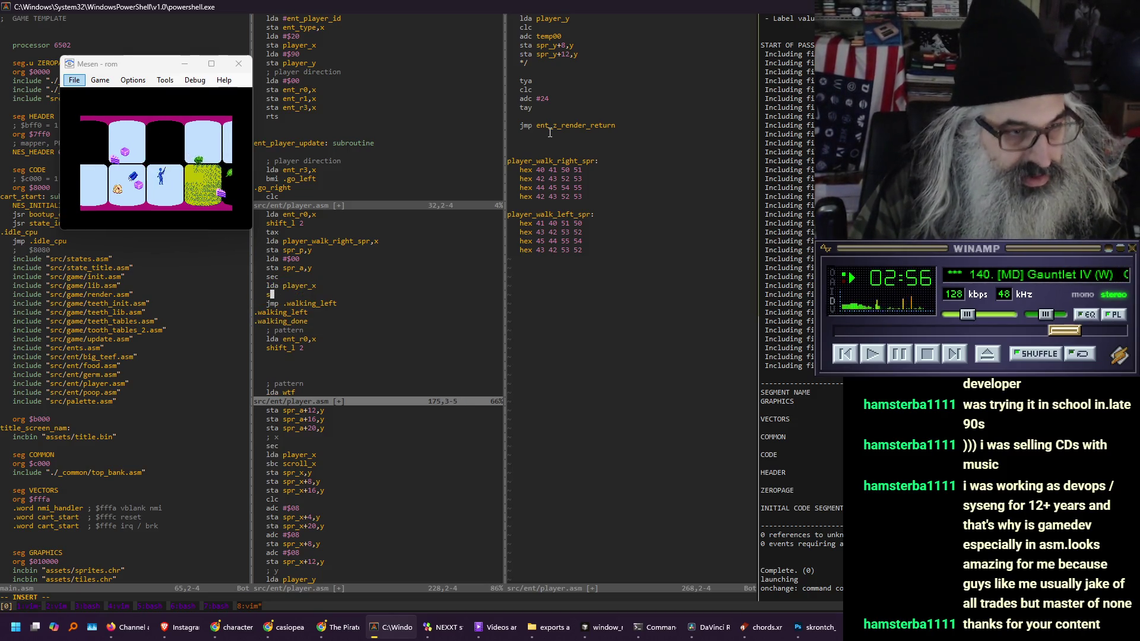
pyautogui.write('bc scroll_')
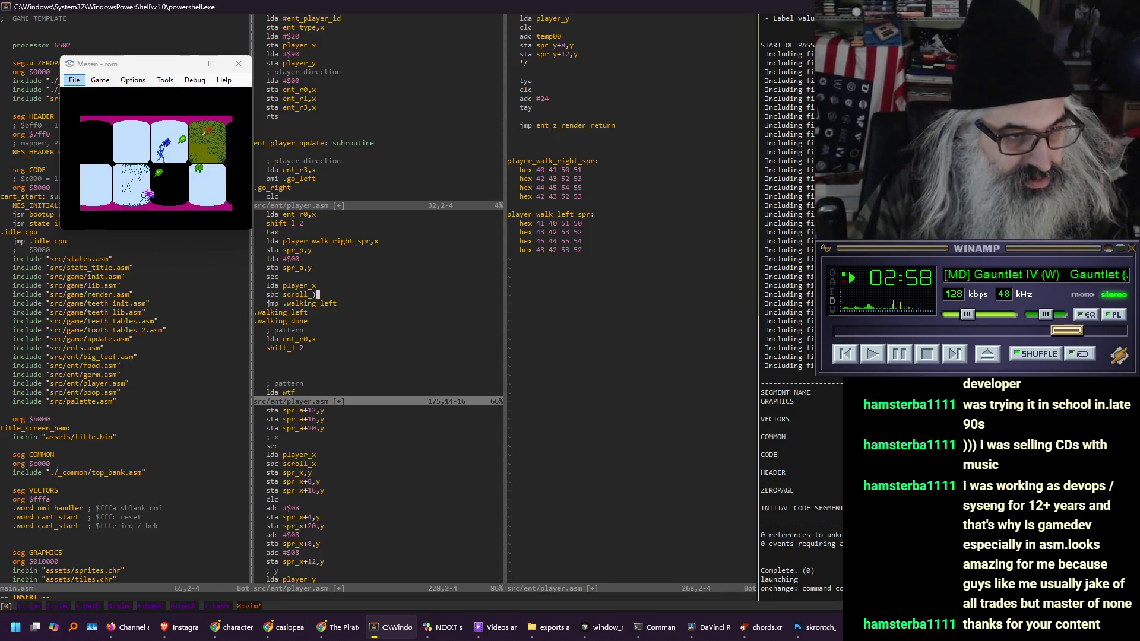
pyautogui.write('x')
pyautogui.press('Return')
pyautogui.write('sta spr_x,')
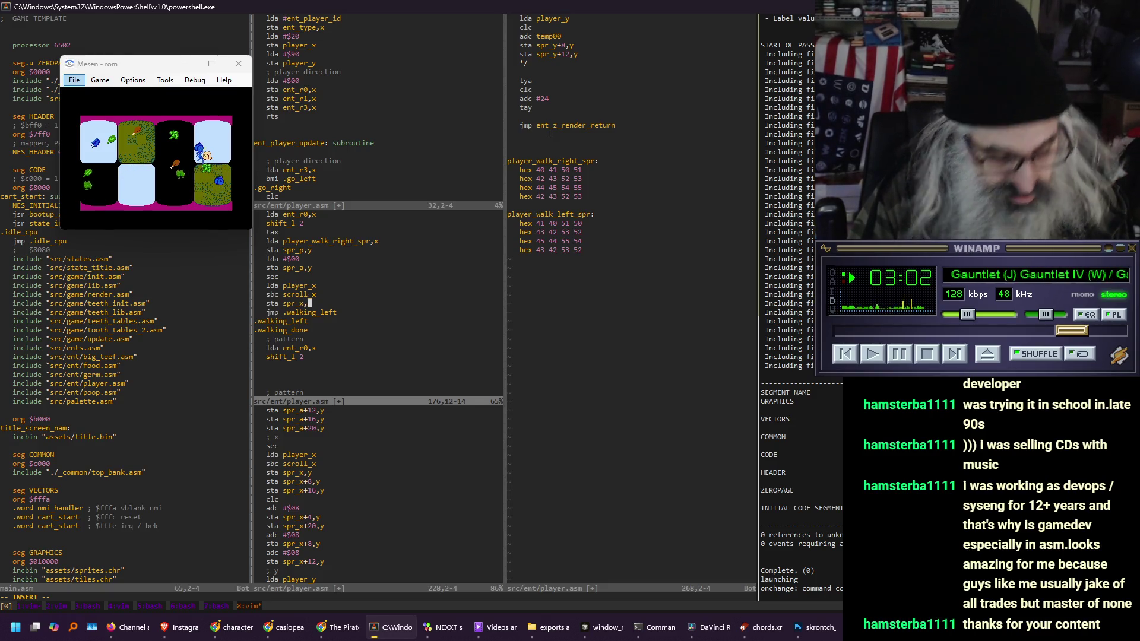
pyautogui.write('y')
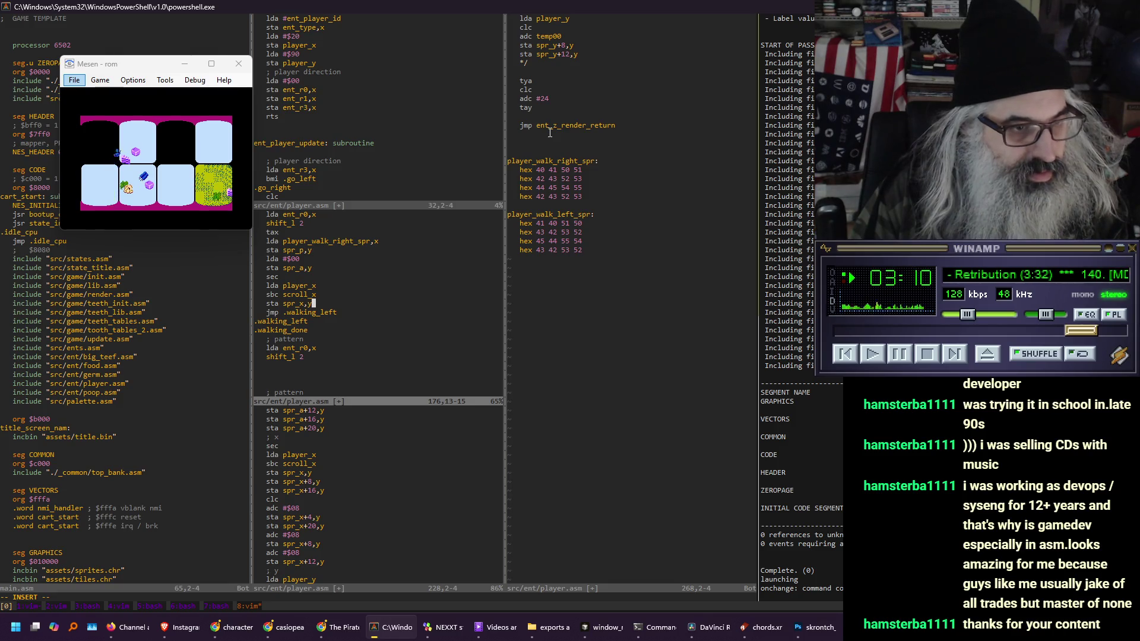
# Add a ; sprite 0 comment line after tax
pyautogui.press('Up')
pyautogui.press('Up')
pyautogui.press('Up')
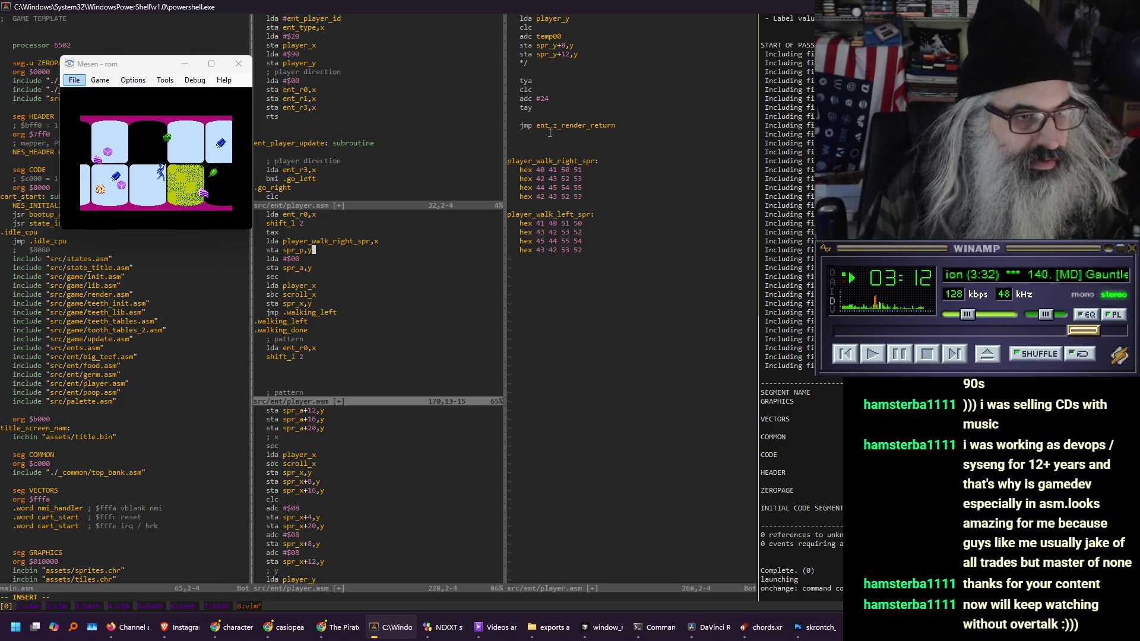
pyautogui.press('Up')
pyautogui.press('Up')
pyautogui.press('Up')
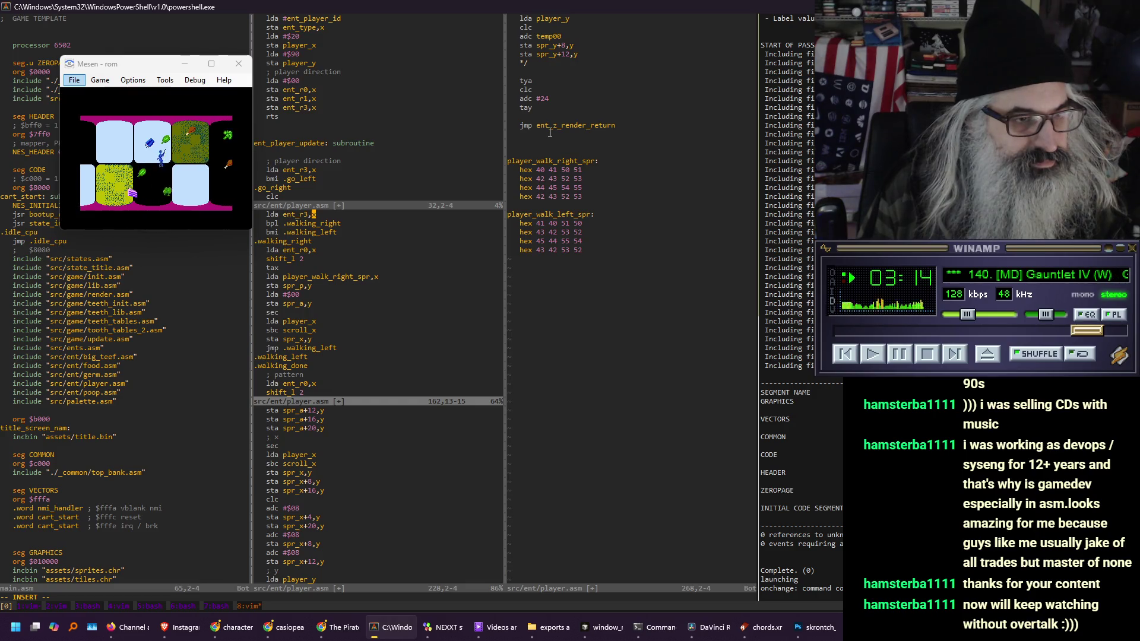
pyautogui.press('Down')
pyautogui.press('Down')
pyautogui.press('Down')
pyautogui.press('Return')
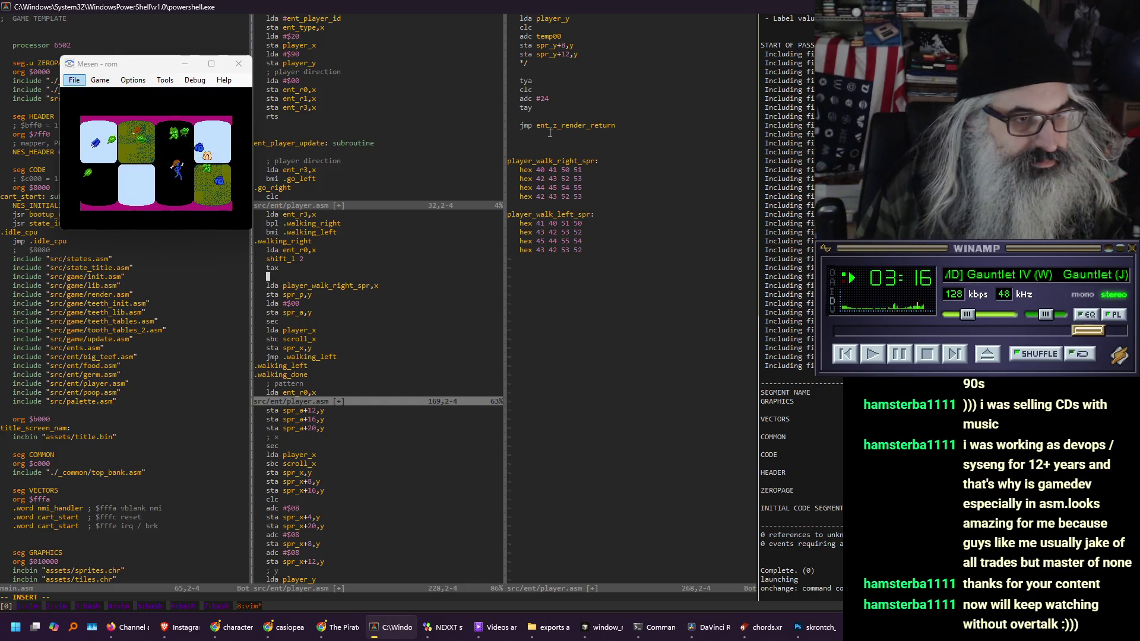
pyautogui.write('; sprite')
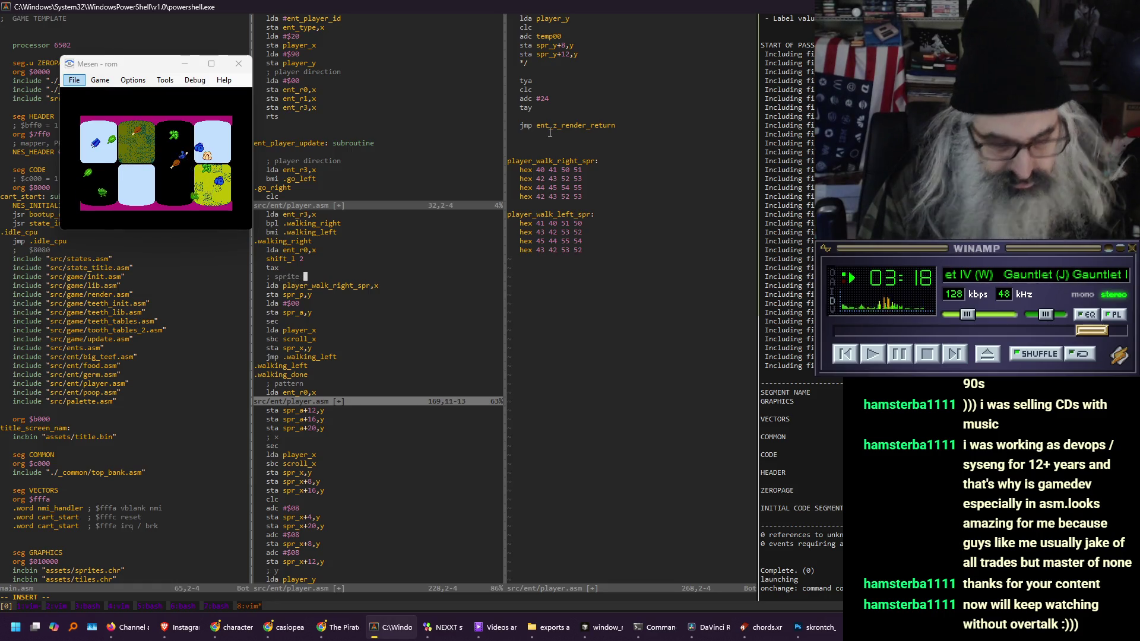
pyautogui.write(' 0')
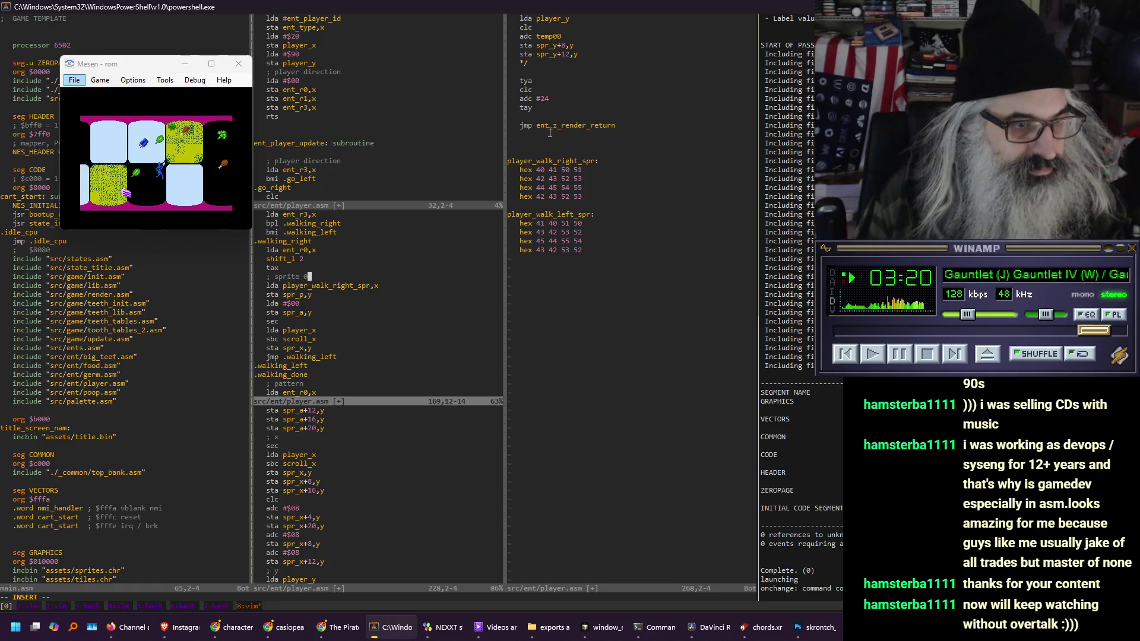
# Add lda player_y and sta spr_y after the X store, then begin an increase_y line
pyautogui.press('Down')
pyautogui.press('Down')
pyautogui.press('Down')
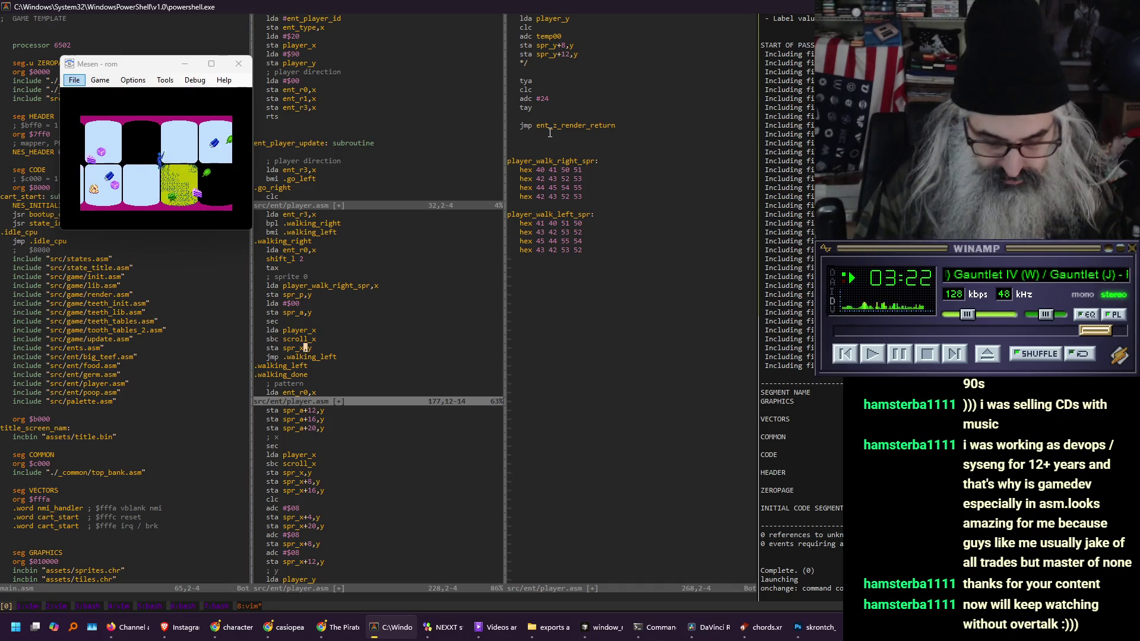
pyautogui.press('End')
pyautogui.press('Return')
pyautogui.write('lda player_y')
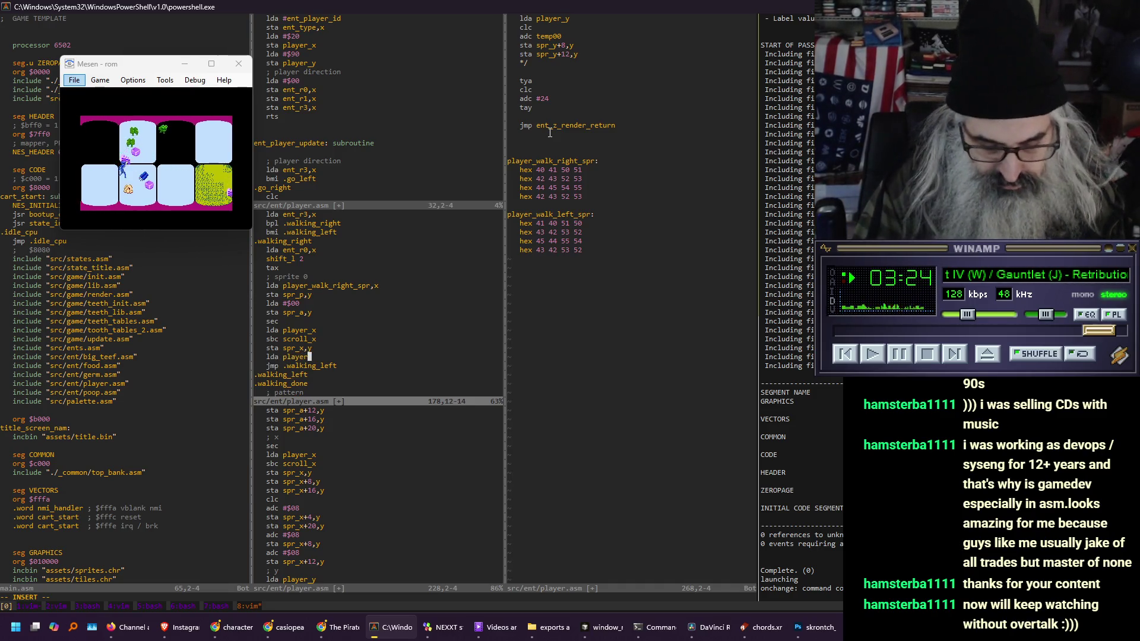
pyautogui.press('Return')
pyautogui.write('sta spr_y,y')
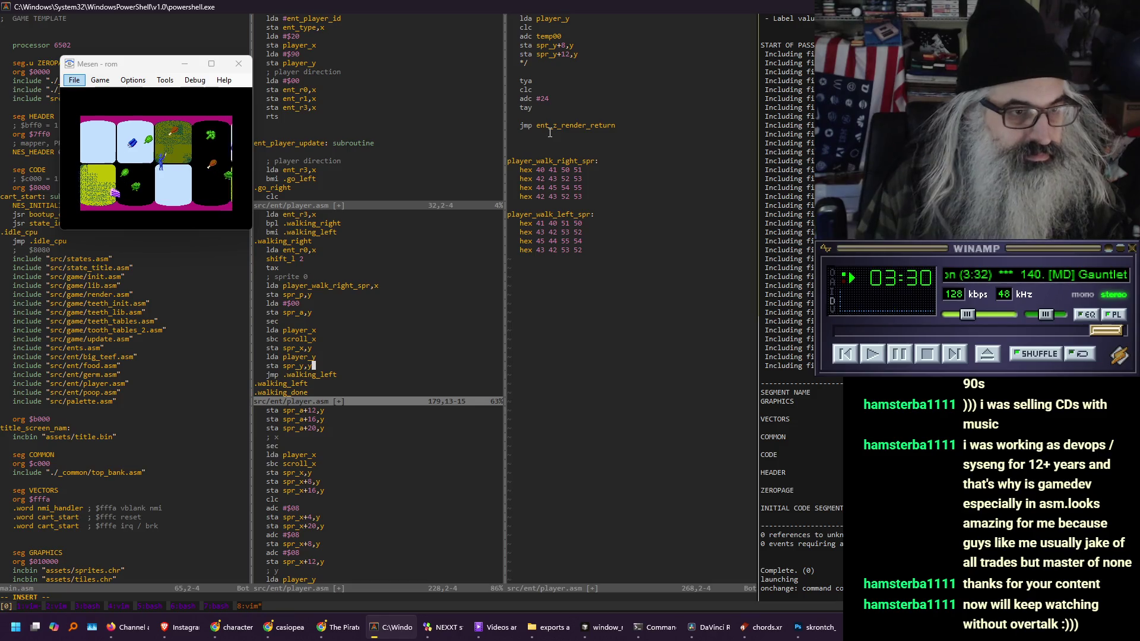
pyautogui.press('Return')
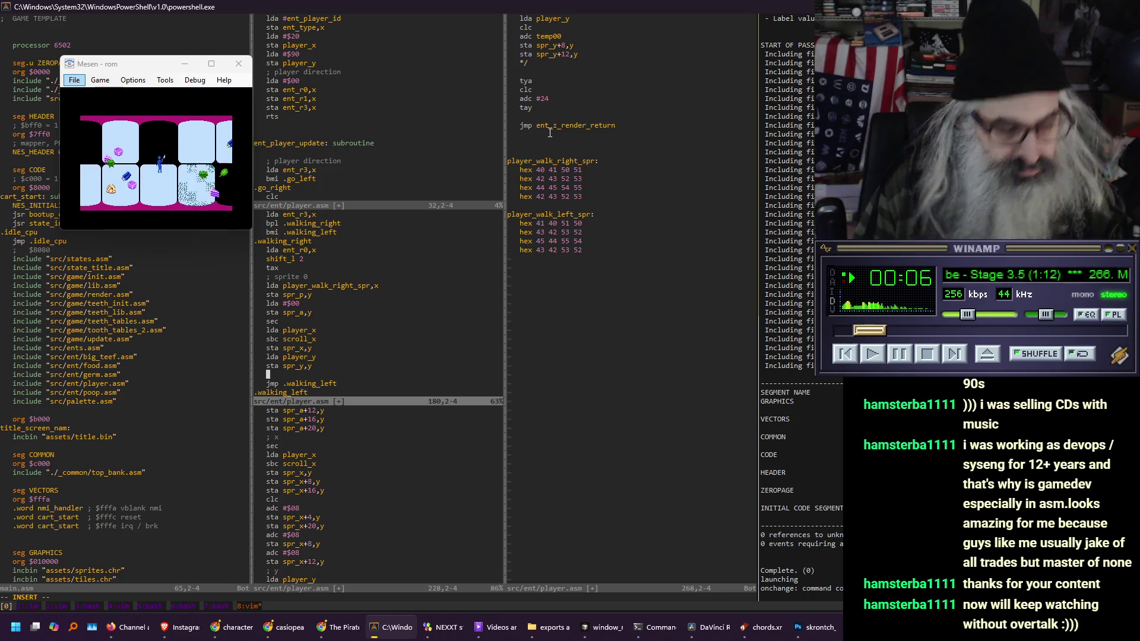
pyautogui.write('in')
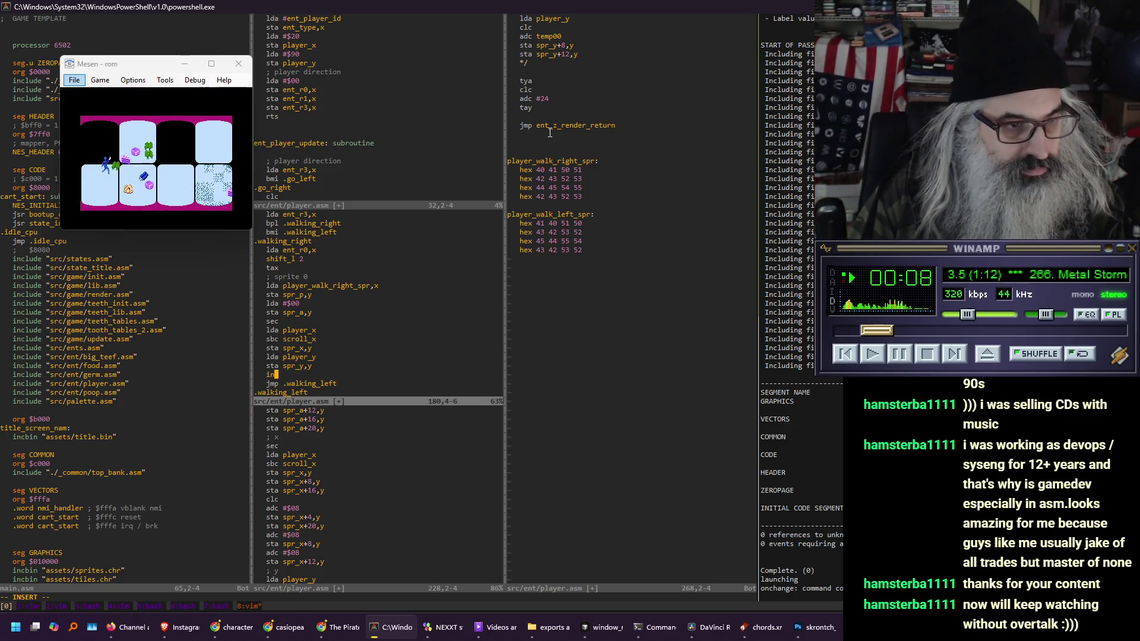
pyautogui.write('creas')
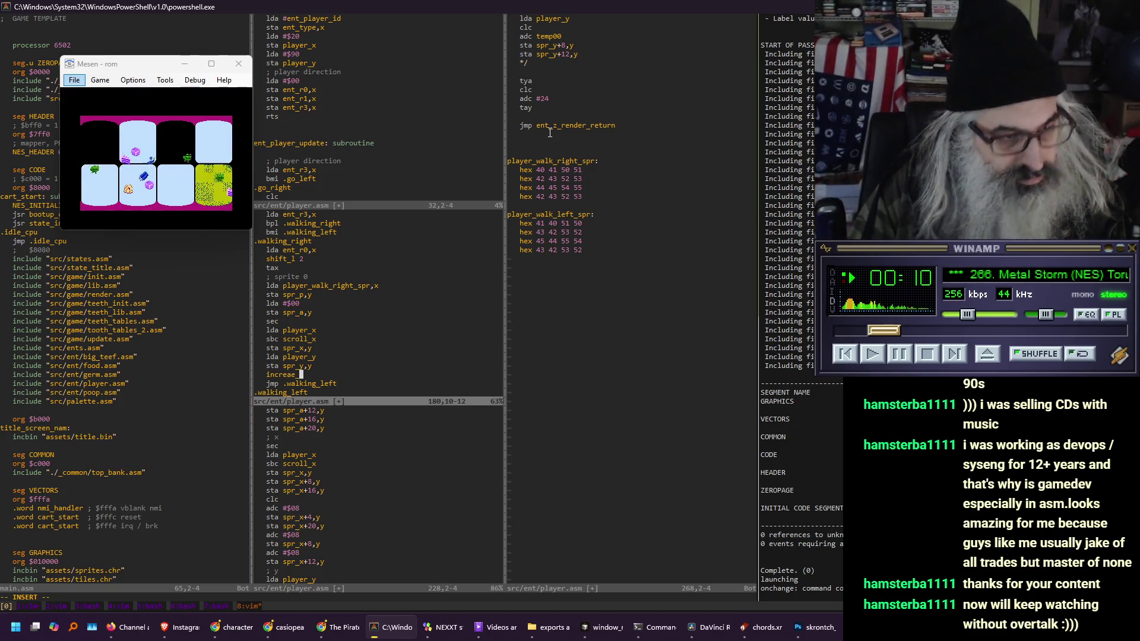
pyautogui.write('e_y 4')
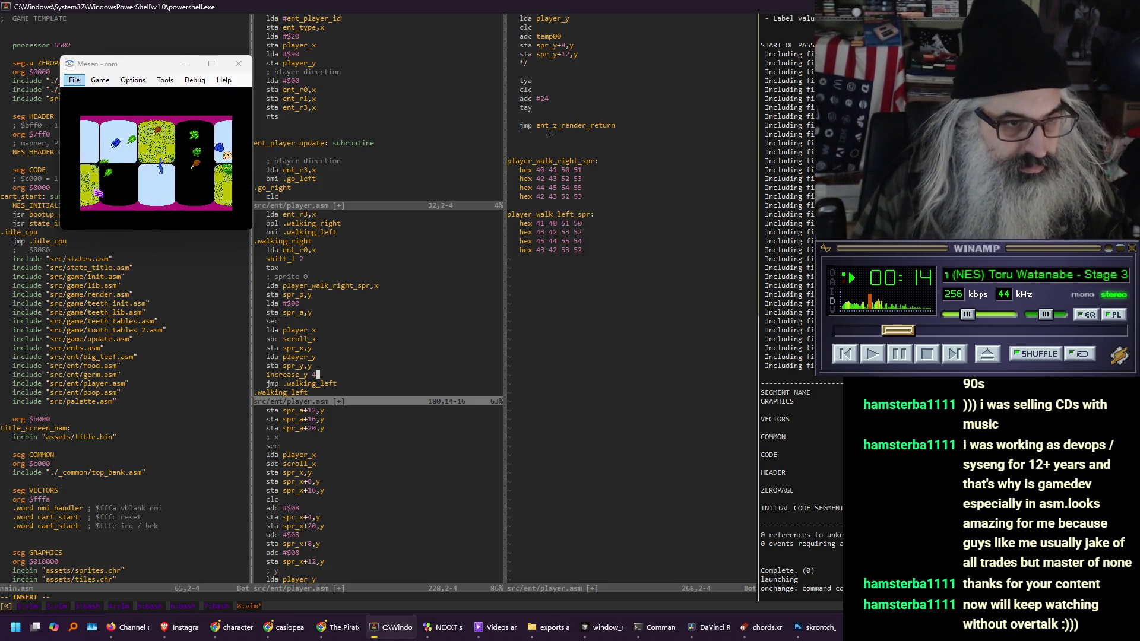
# Yank the ; sprite 0 block through increase_y 4 and paste a copy directly below it
pyautogui.press('Escape')
pyautogui.hotkey('shift', 'v')
pyautogui.press('k')
pyautogui.press('k')
pyautogui.press('k')
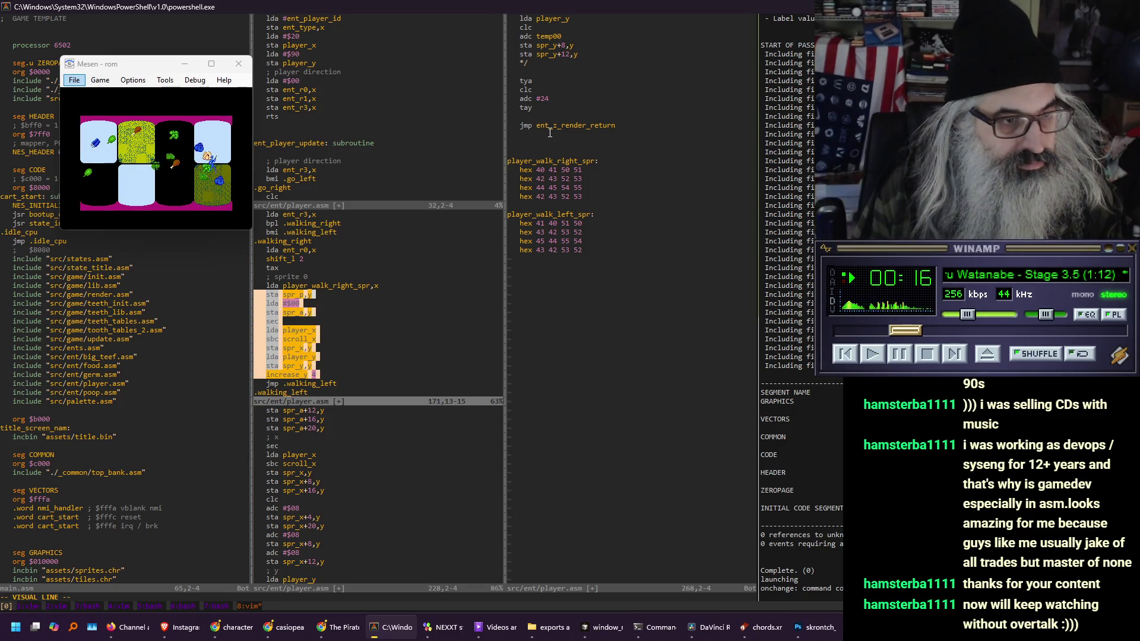
pyautogui.press('k')
pyautogui.press('k')
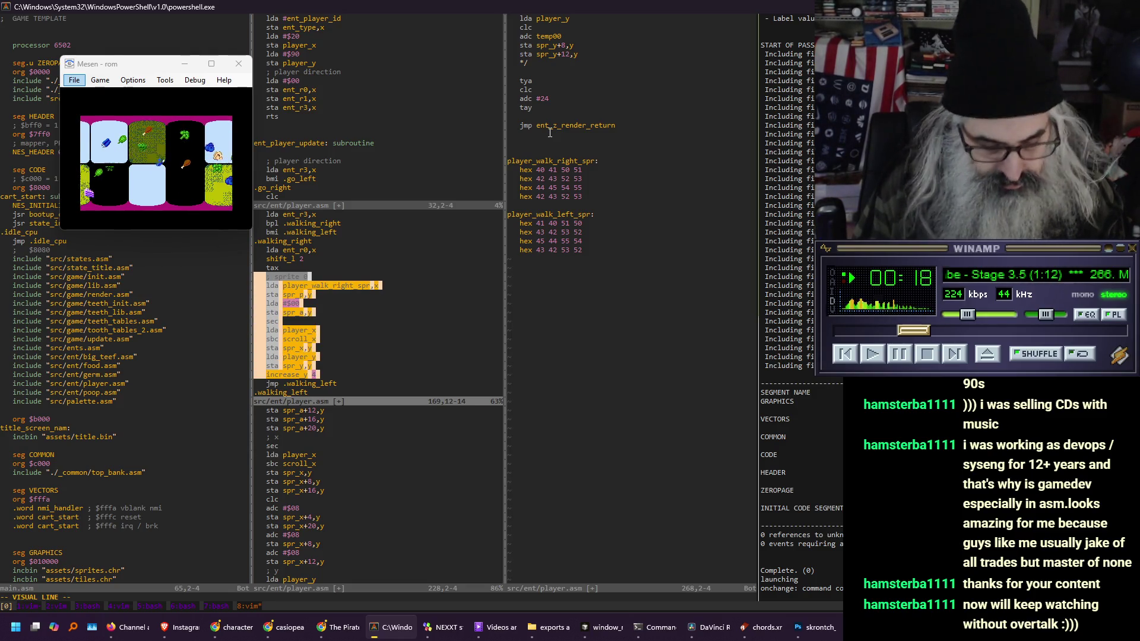
pyautogui.press('y')
pyautogui.press('j')
pyautogui.press('j')
pyautogui.press('j')
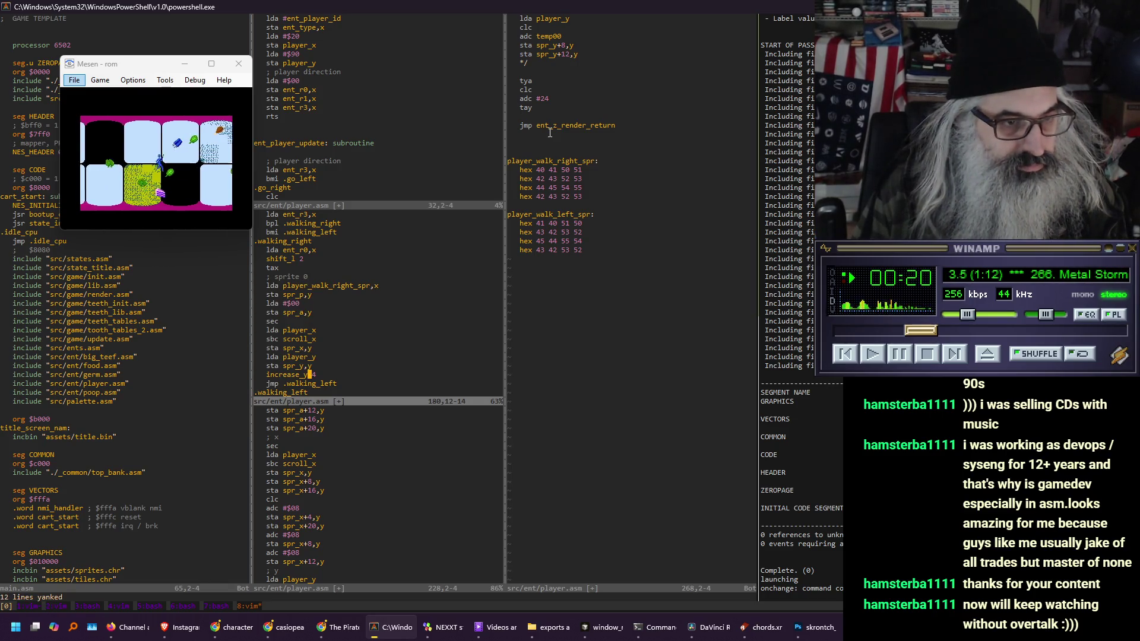
pyautogui.press('p')
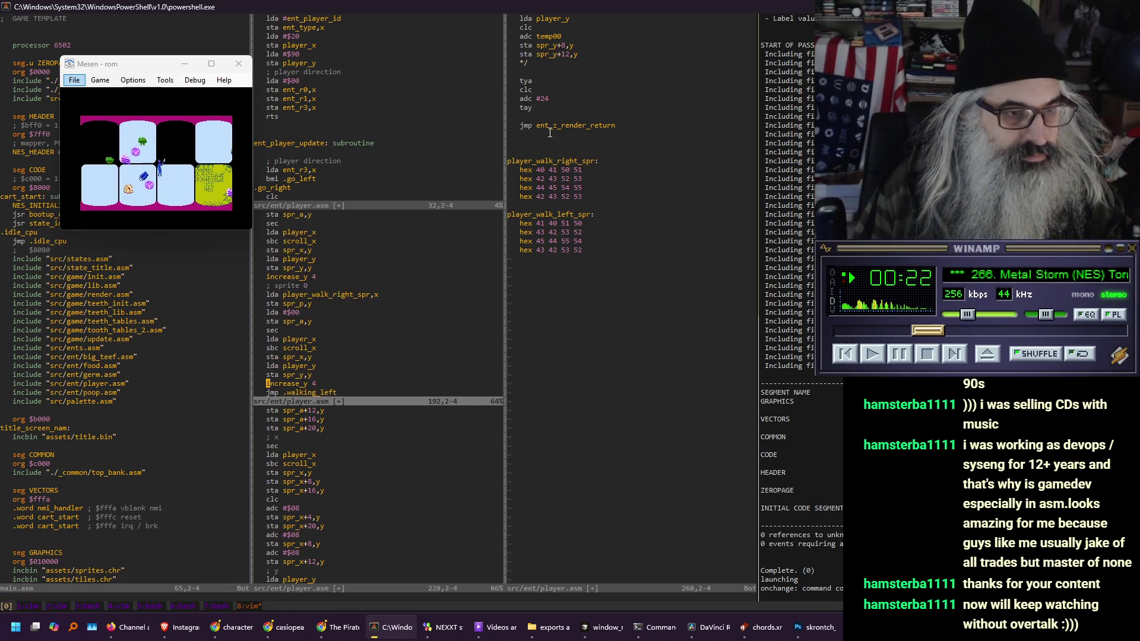
pyautogui.press('k')
pyautogui.press('k')
pyautogui.press('k')
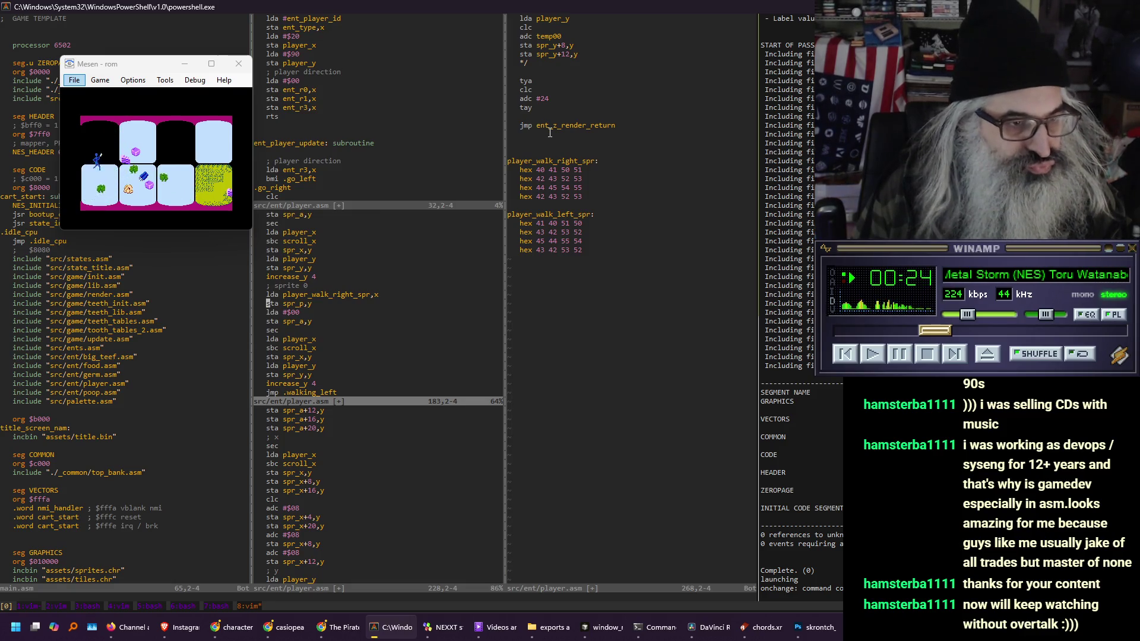
pyautogui.press('A')
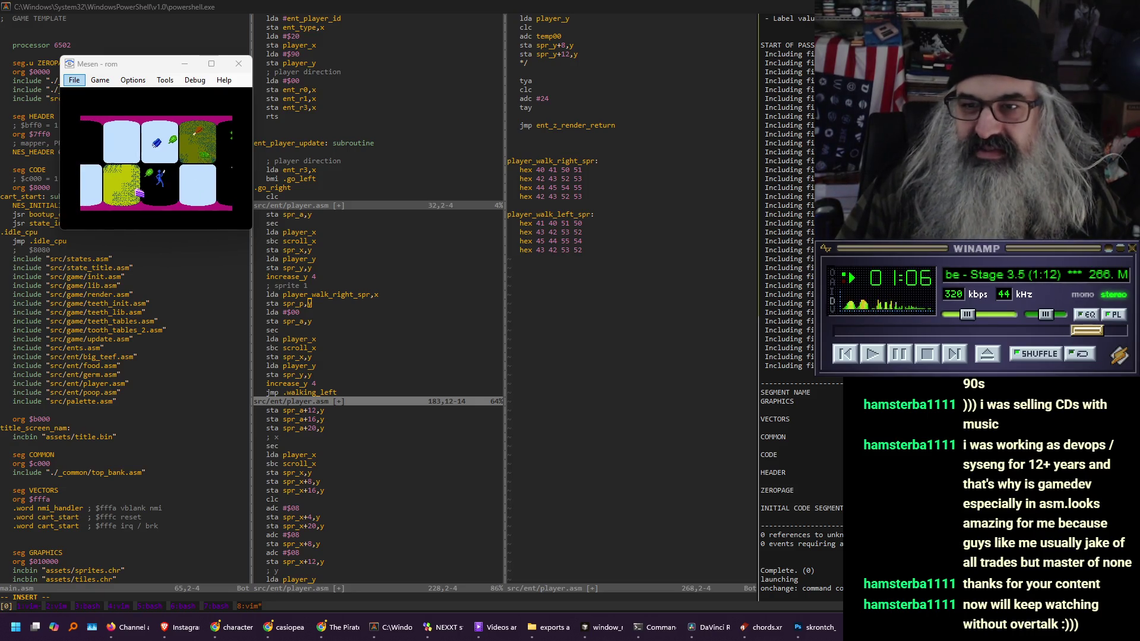
# Refocus the Vim terminal with the copied block's comment relabelled ; sprite 1
pyautogui.click(463, 275)
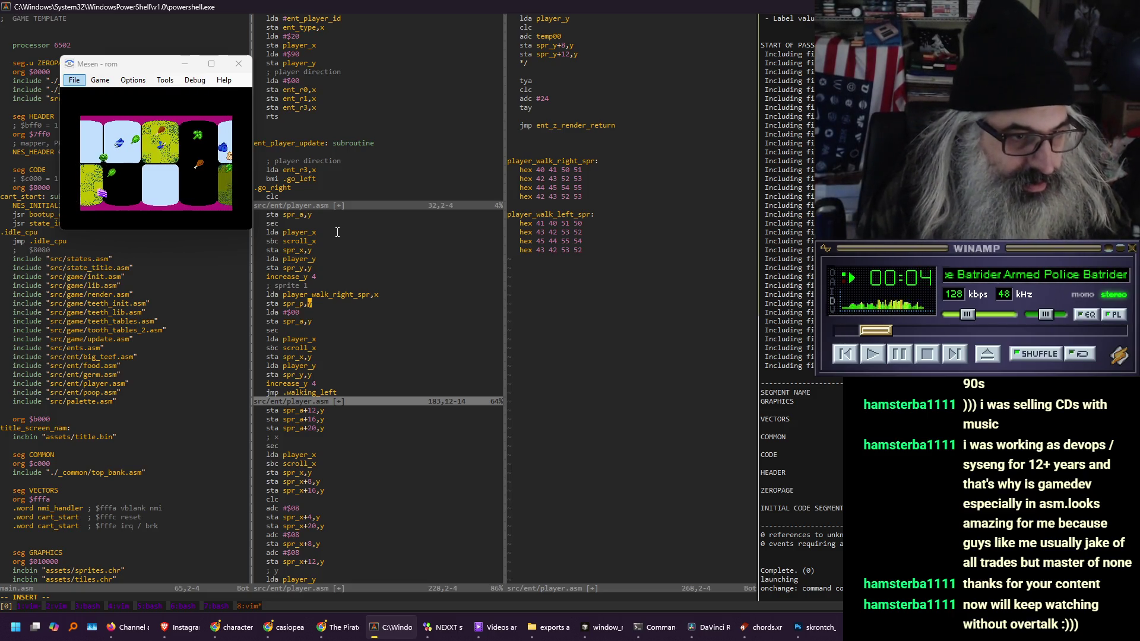
# Fix the scroll_x typo and add clc and adc #$08 after sprite 1's sbc scroll_x
pyautogui.press('Down')
pyautogui.press('Down')
pyautogui.press('Down')
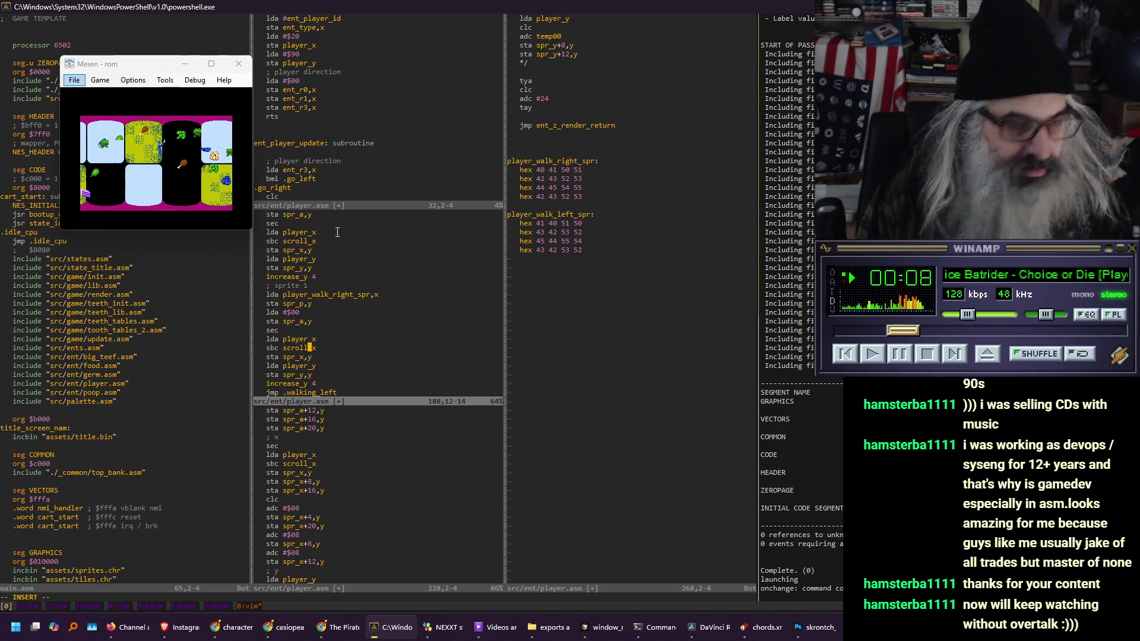
pyautogui.write('o')
pyautogui.press('BackSpace')
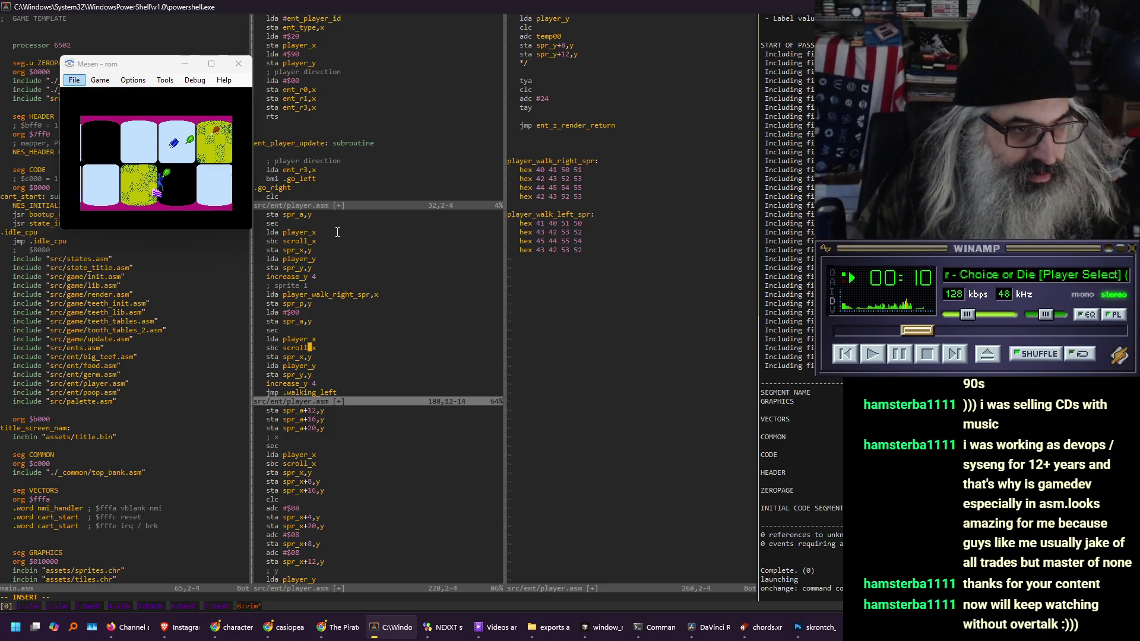
pyautogui.press('Escape')
pyautogui.write('oclc')
pyautogui.press('Return')
pyautogui.write('adc #$08')
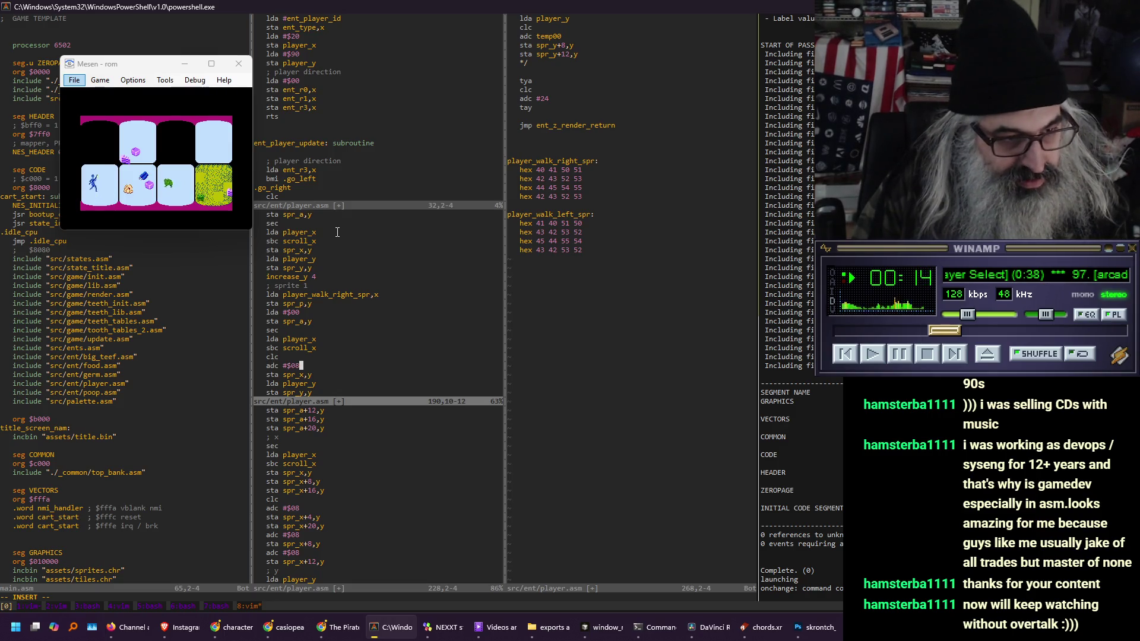
# Move to the increase_y 4 line and start a line selection there
pyautogui.press('Down')
pyautogui.press('Down')
pyautogui.press('Down')
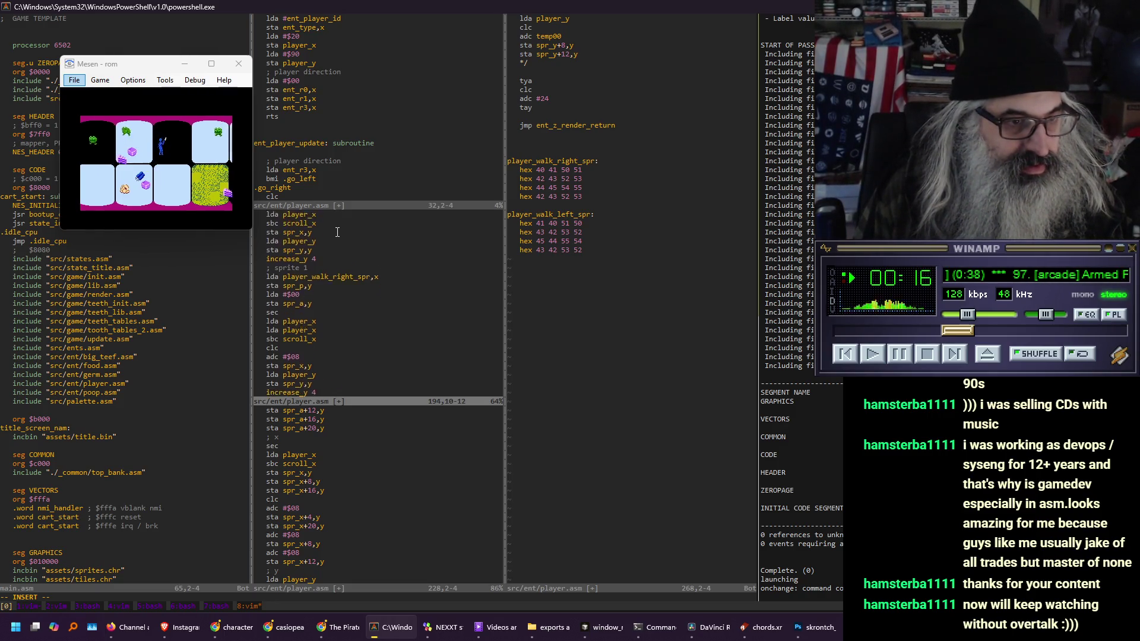
pyautogui.scroll(-2, 338, 232)
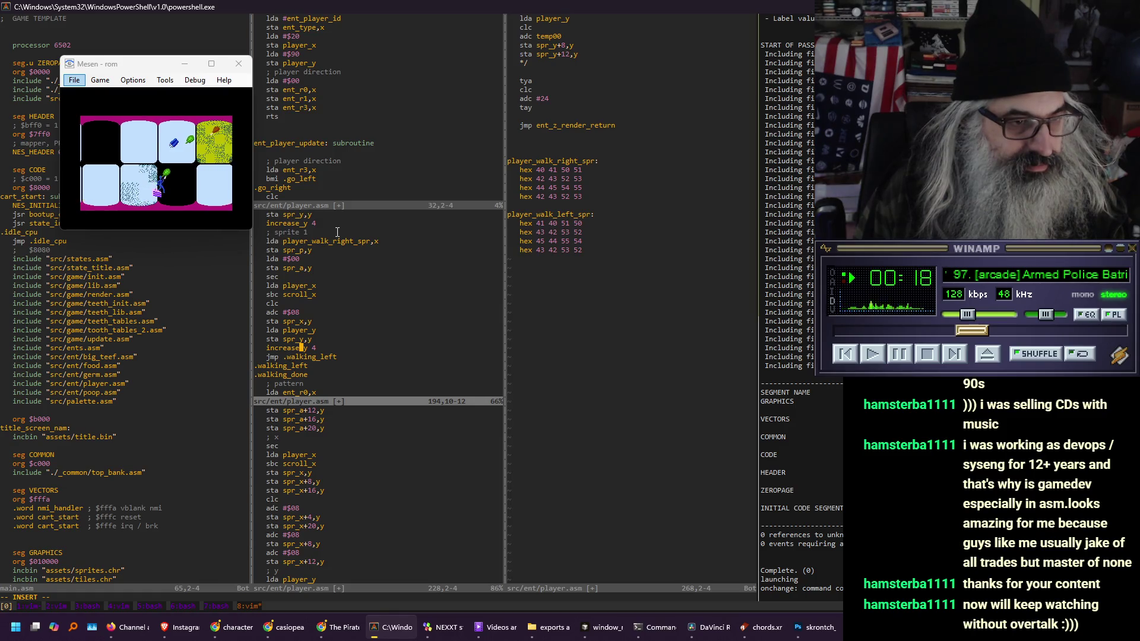
pyautogui.press('Escape')
pyautogui.hotkey('shift', 'v')
# Copy the sprite block and paste it as a new block below sprite 1
pyautogui.press('k')
pyautogui.press('k')
pyautogui.press('k')
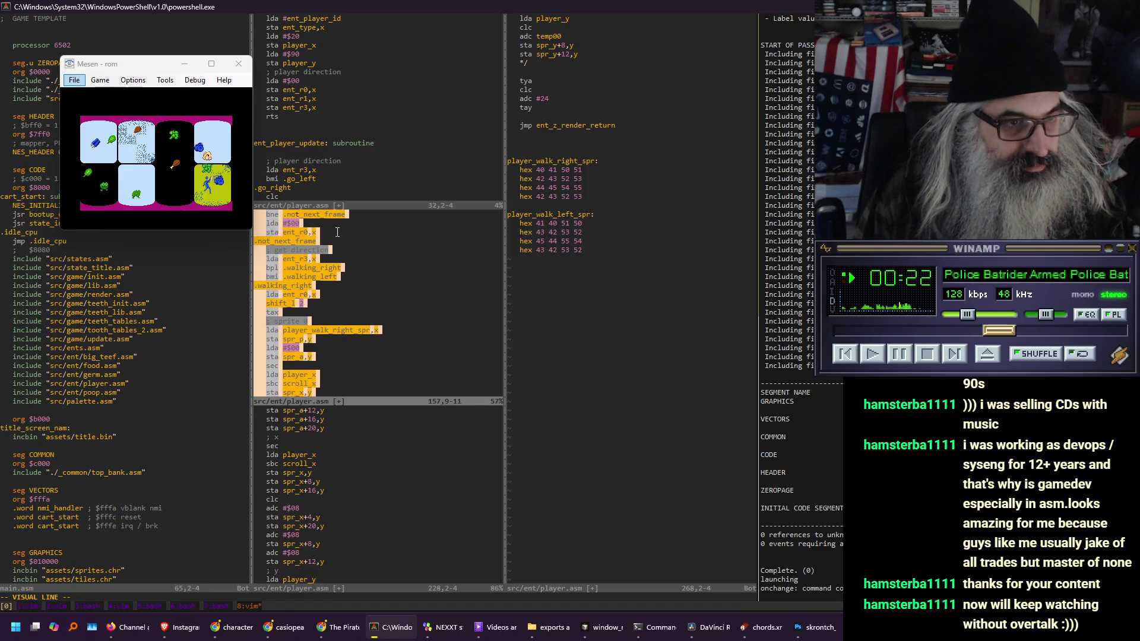
pyautogui.press('j')
pyautogui.press('j')
pyautogui.press('j')
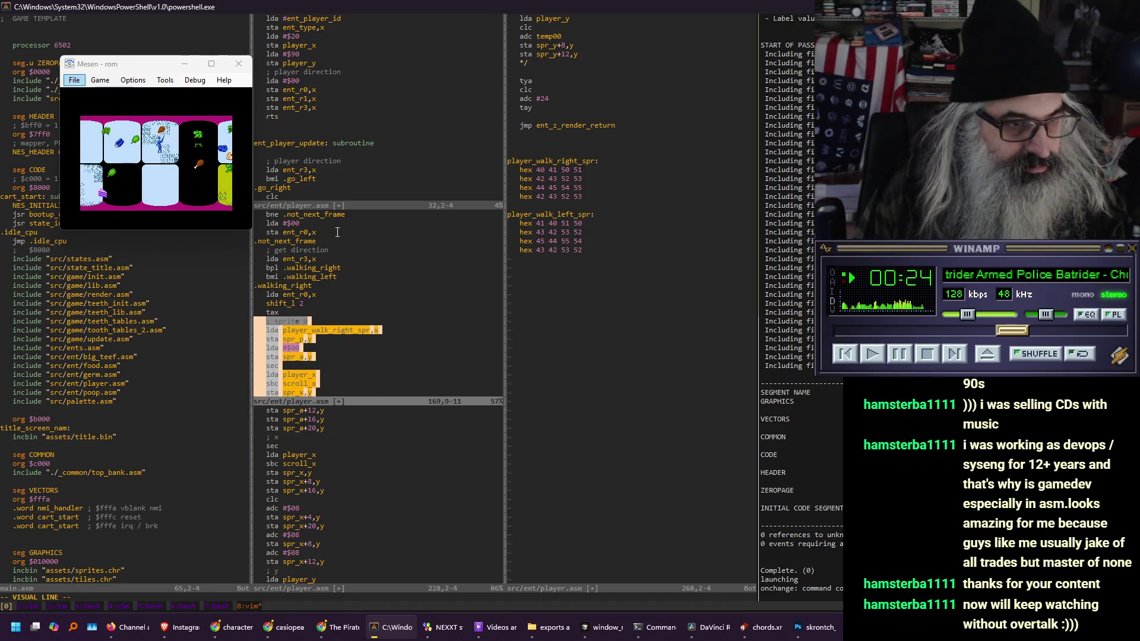
pyautogui.press('Escape')
pyautogui.scroll(-6, 338, 231)
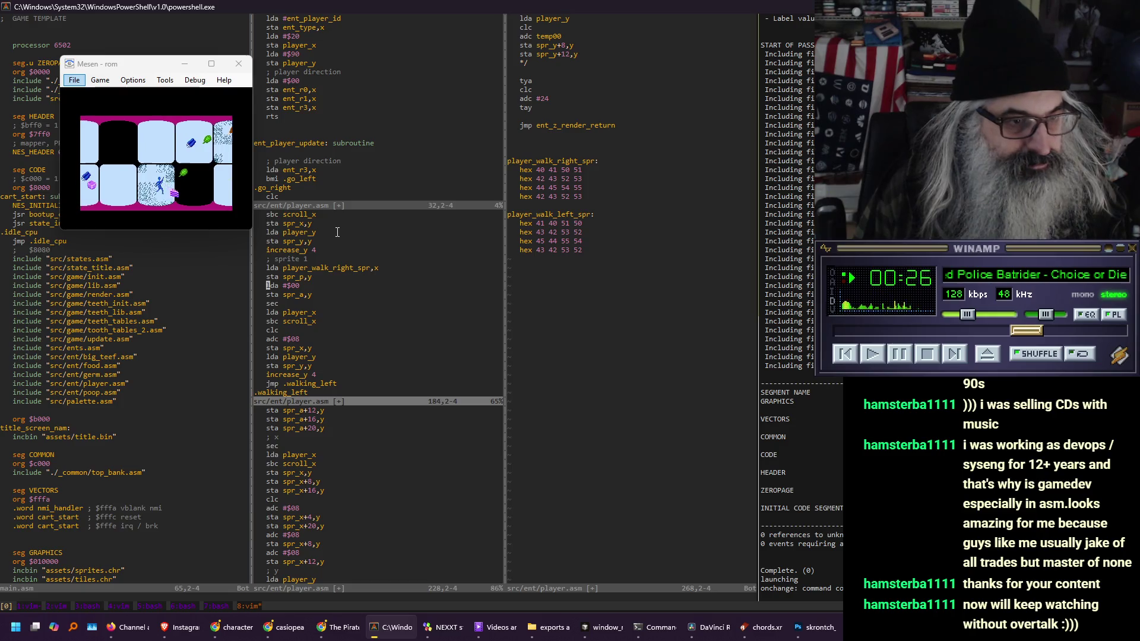
pyautogui.press('p')
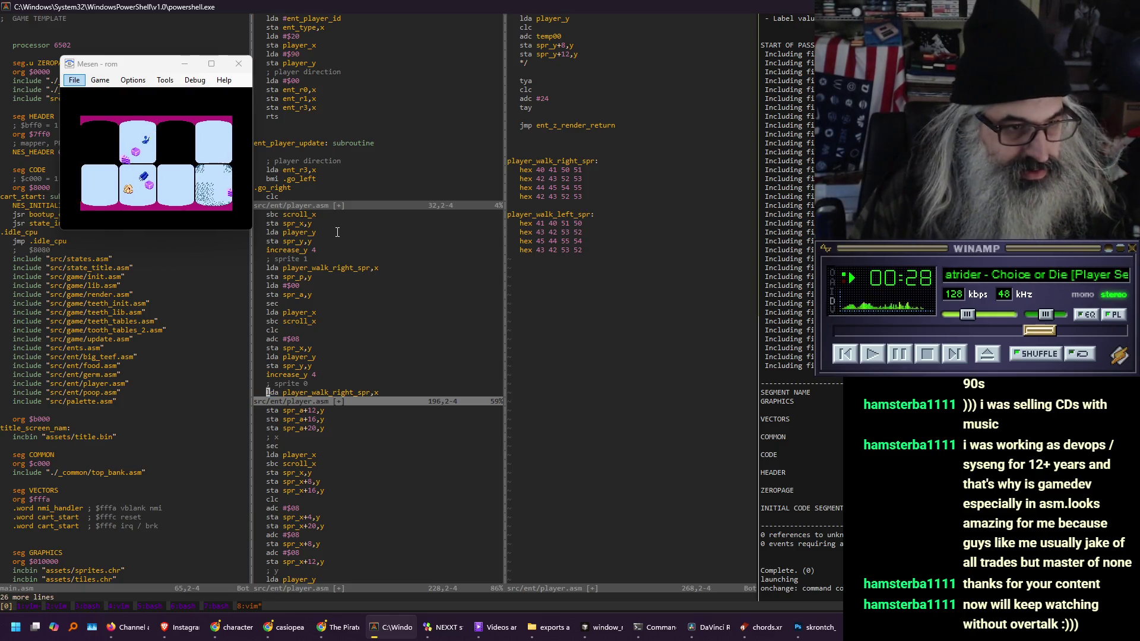
pyautogui.press('j')
pyautogui.press('j')
pyautogui.press('j')
pyautogui.press('j')
pyautogui.press('j')
pyautogui.press('j')
# Renumber the pasted block's comment to ; sprite 2
pyautogui.press('k')
pyautogui.press('k')
pyautogui.press('A')
pyautogui.press('BackSpace')
pyautogui.write('1')
pyautogui.press('BackSpace')
pyautogui.write('2')
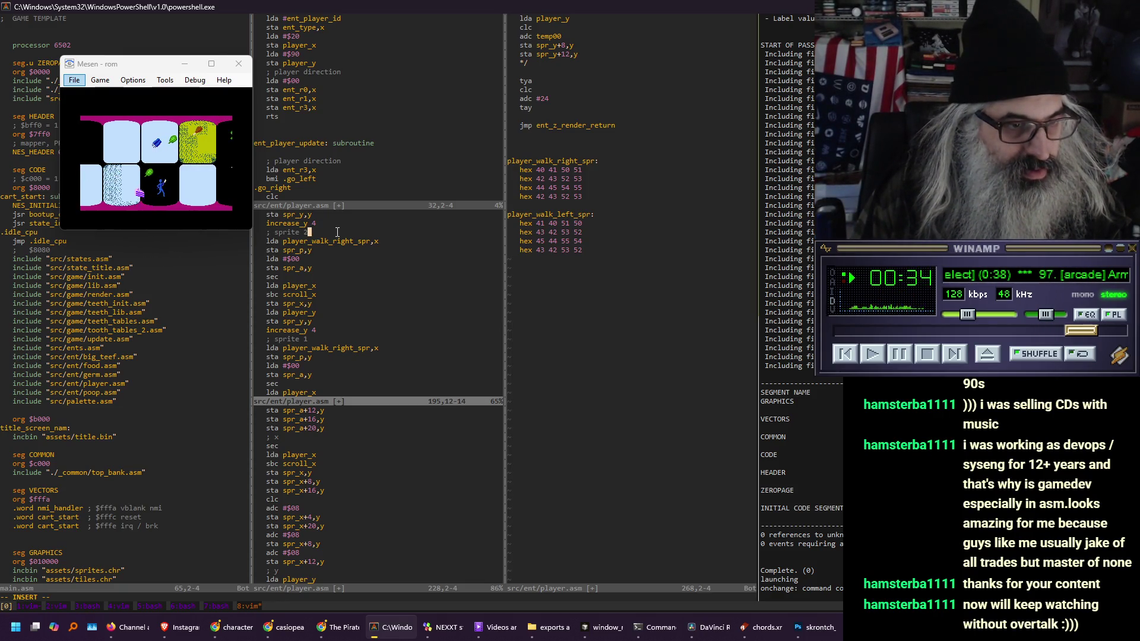
# Copy the clc / adc #$08 lines and paste them before sprite 2's Y store
pyautogui.press('Down')
pyautogui.press('Down')
pyautogui.press('Down')
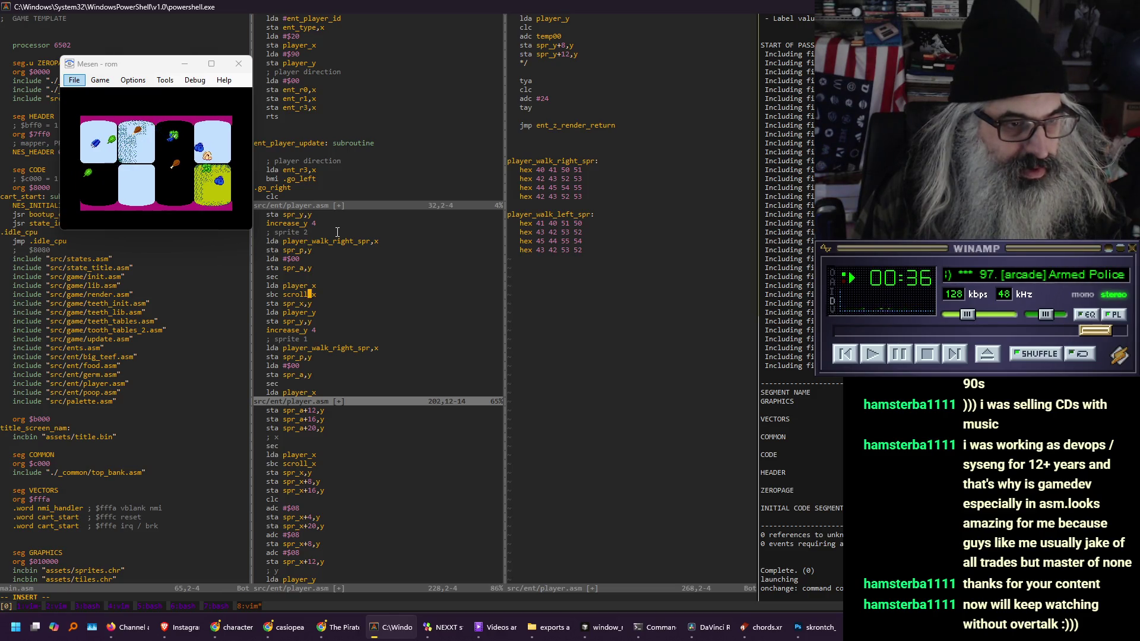
pyautogui.press('Up')
pyautogui.press('Up')
pyautogui.press('Up')
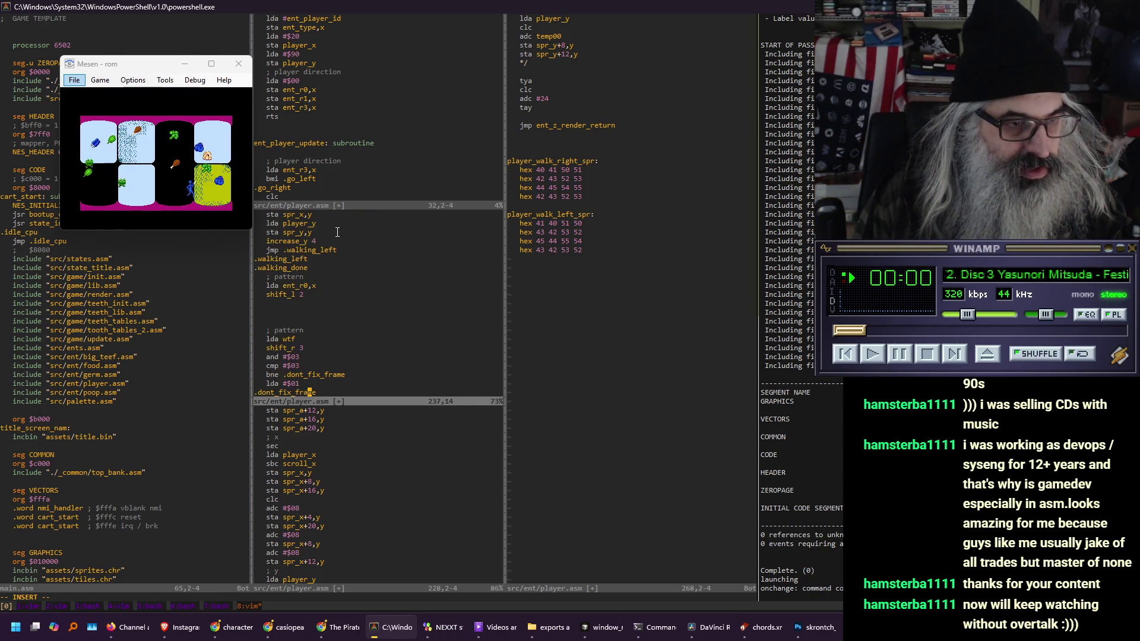
pyautogui.press('Up')
pyautogui.press('Up')
pyautogui.press('Up')
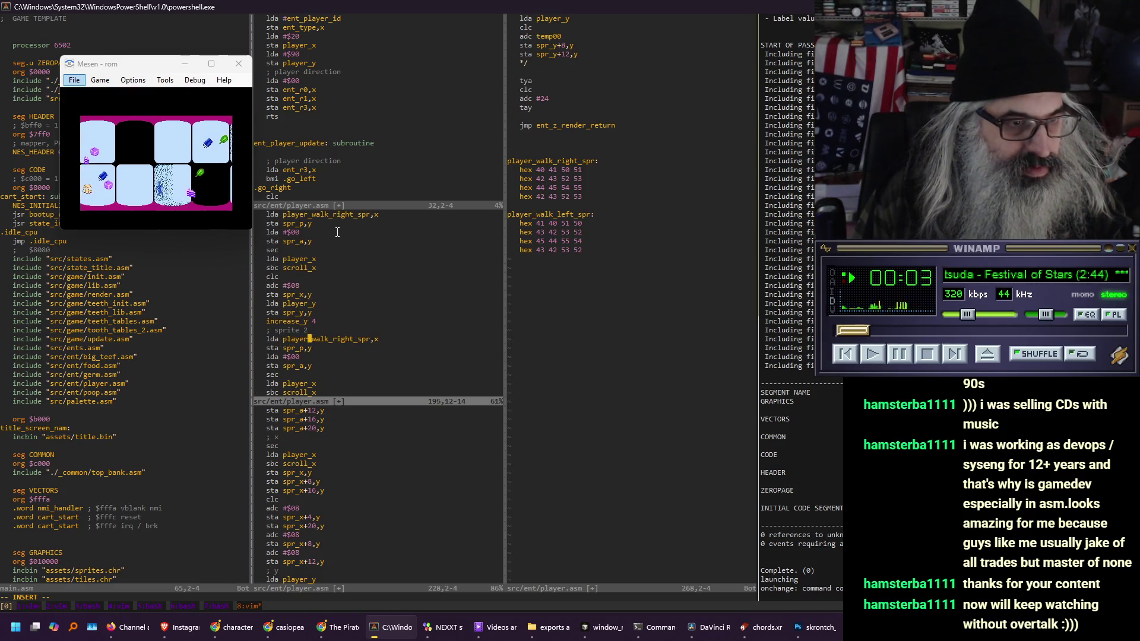
pyautogui.press('Down')
pyautogui.press('Down')
pyautogui.press('Down')
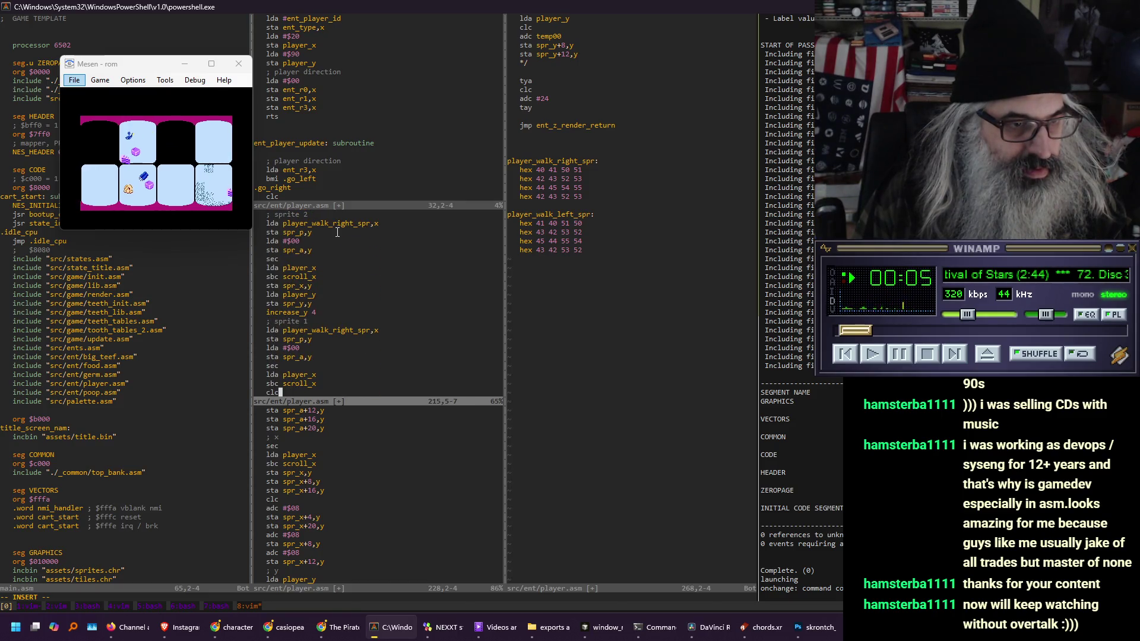
pyautogui.scroll(-1, 337, 232)
pyautogui.press('Escape')
pyautogui.hotkey('shift', 'v')
pyautogui.press('y')
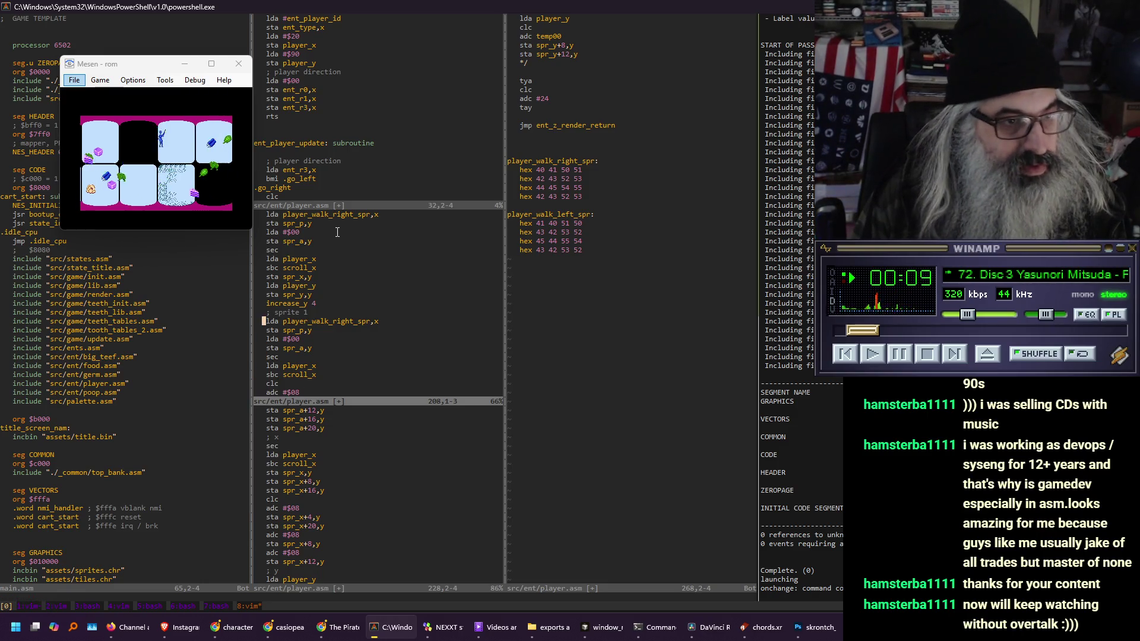
pyautogui.press('Up')
pyautogui.press('Up')
pyautogui.press('Up')
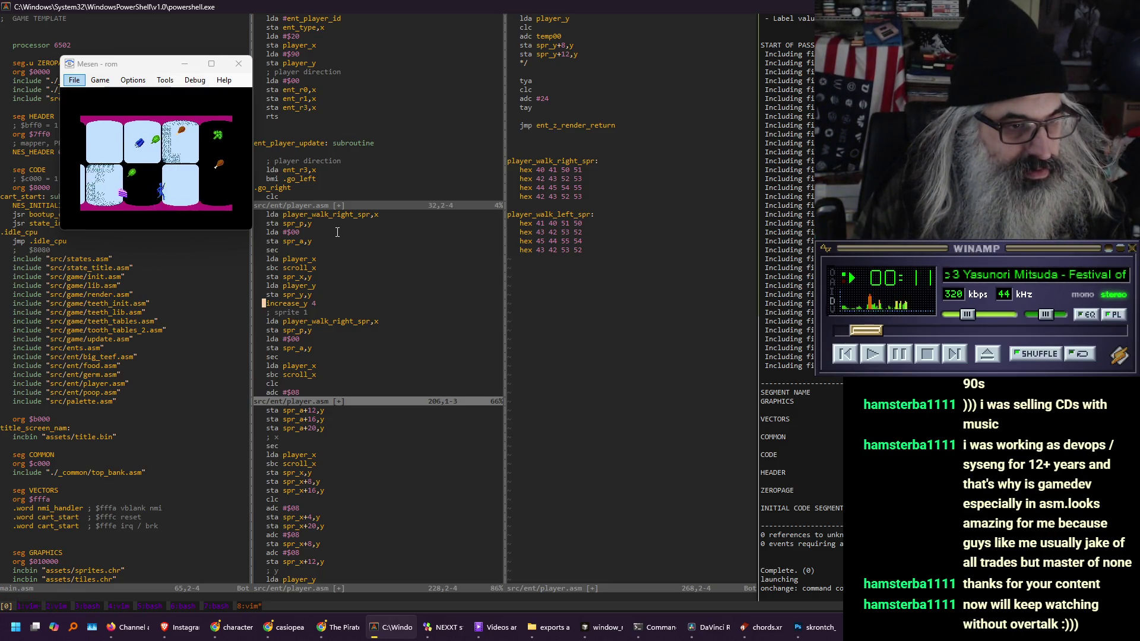
pyautogui.press('Up')
pyautogui.press('Up')
pyautogui.press('p')
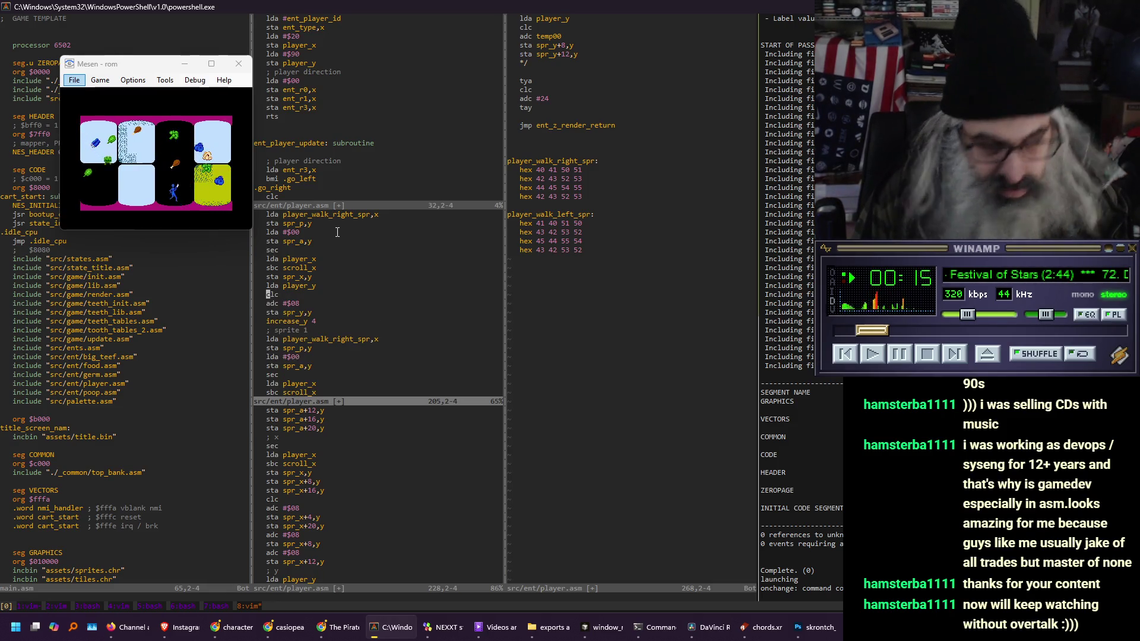
pyautogui.press('Down')
pyautogui.press('Down')
pyautogui.press('Down')
pyautogui.press('Down')
pyautogui.press('Down')
pyautogui.press('Down')
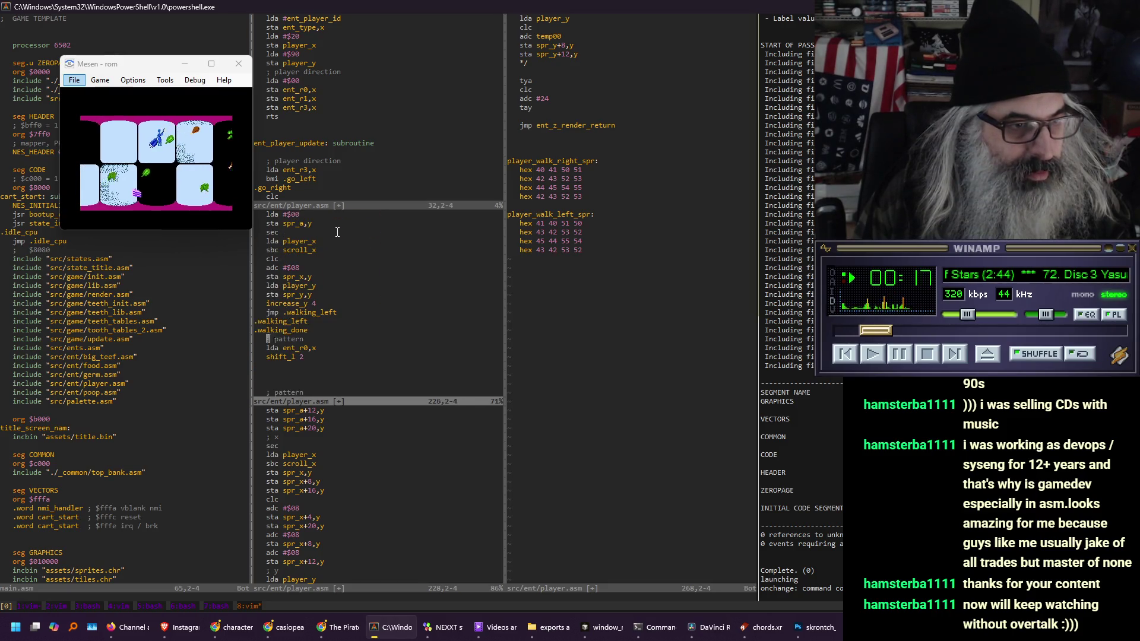
# Review the sprite 0, 1 and 2 blocks in the walk-right code
pyautogui.press('Up')
pyautogui.press('Up')
pyautogui.press('Up')
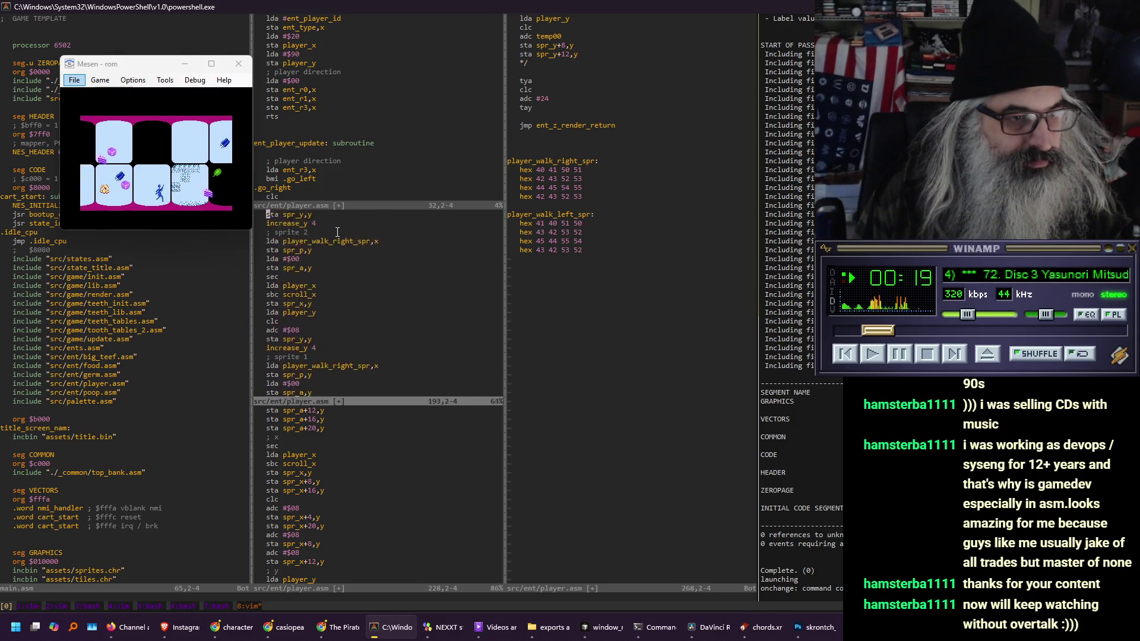
pyautogui.press('Up')
pyautogui.press('Up')
pyautogui.press('Up')
pyautogui.press('Down')
pyautogui.press('Down')
pyautogui.press('Down')
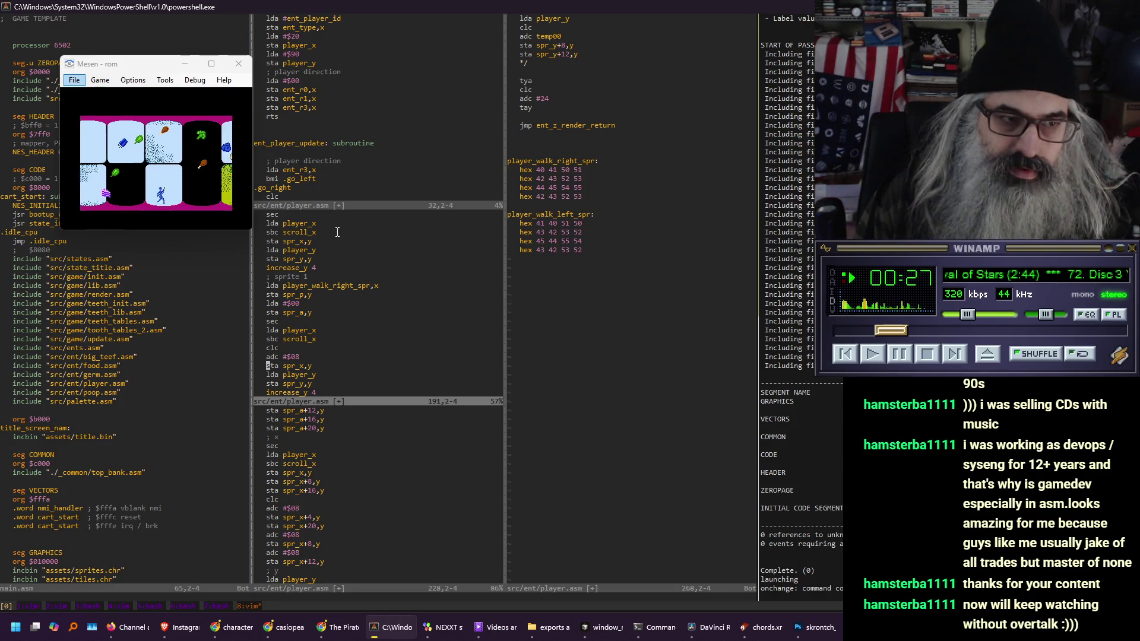
pyautogui.press('Up')
pyautogui.press('Up')
pyautogui.press('Up')
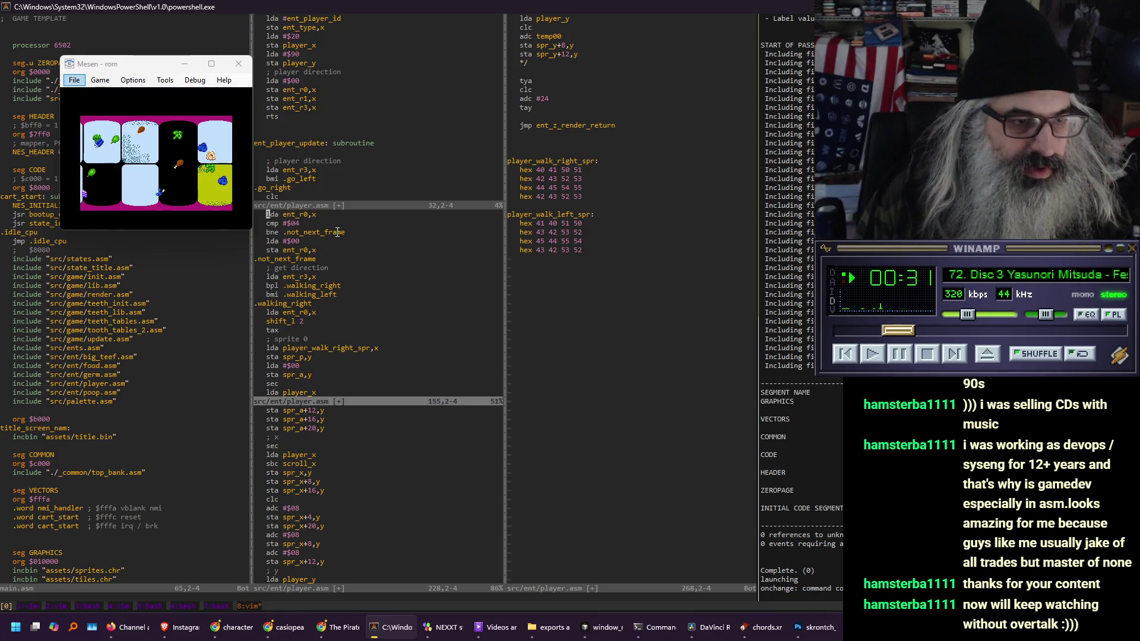
pyautogui.press('Down')
pyautogui.press('Down')
pyautogui.press('Down')
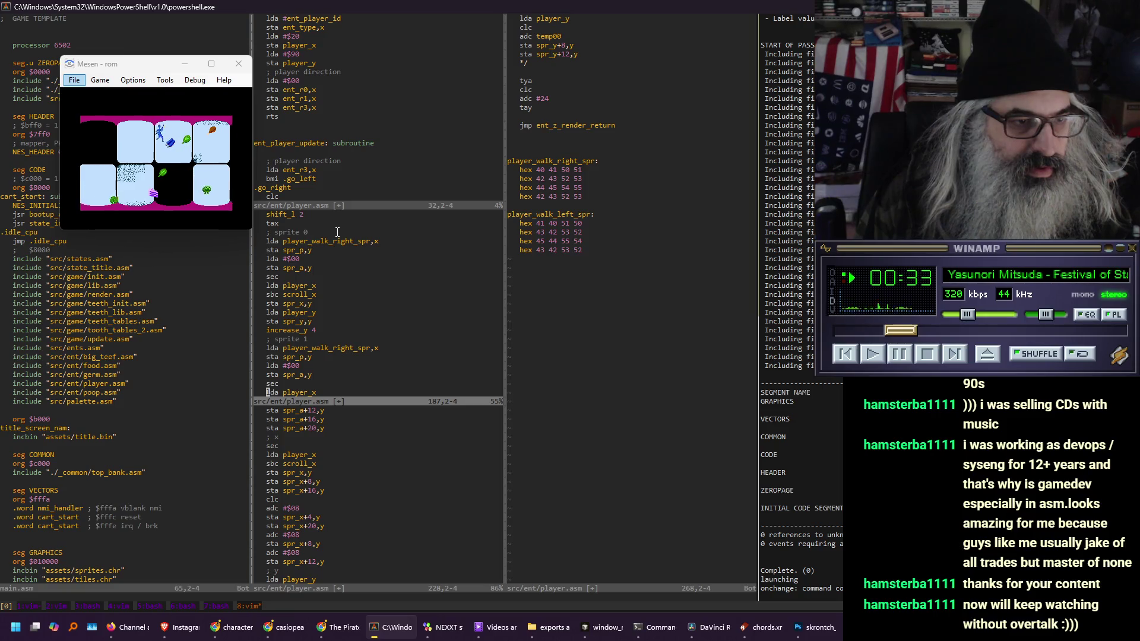
pyautogui.press('Down')
pyautogui.press('Down')
pyautogui.press('Down')
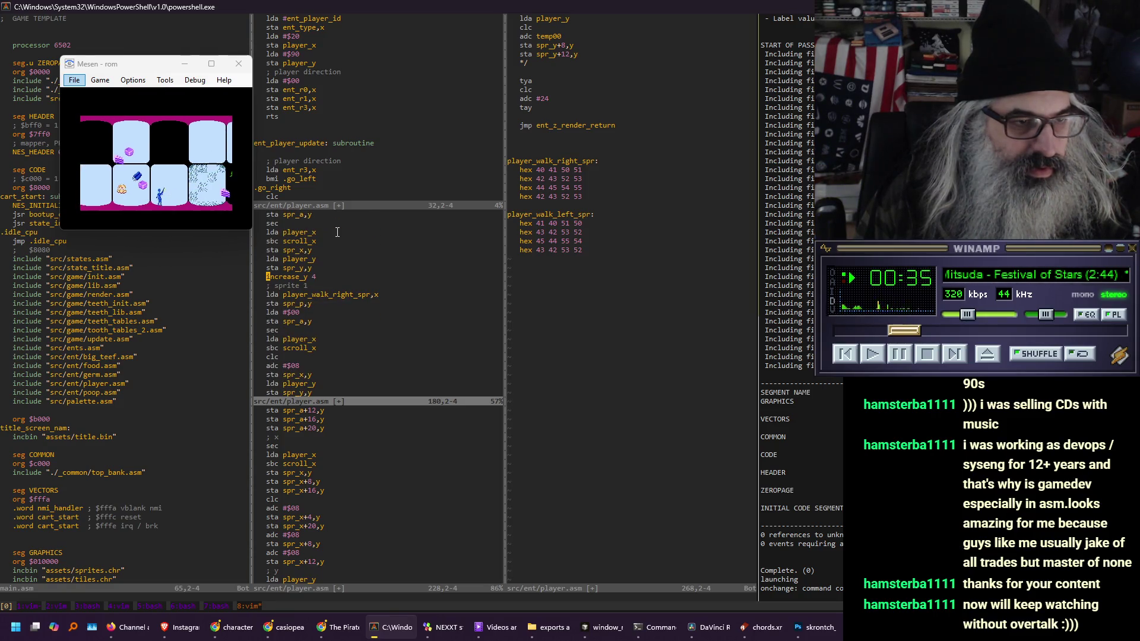
# Add an inx line directly below the sprite 1 comment in the walk-right code
pyautogui.write('oinx')
pyautogui.press('Escape')
pyautogui.hotkey('shift', 'v')
pyautogui.press('j')
pyautogui.press('j')
pyautogui.press('j')
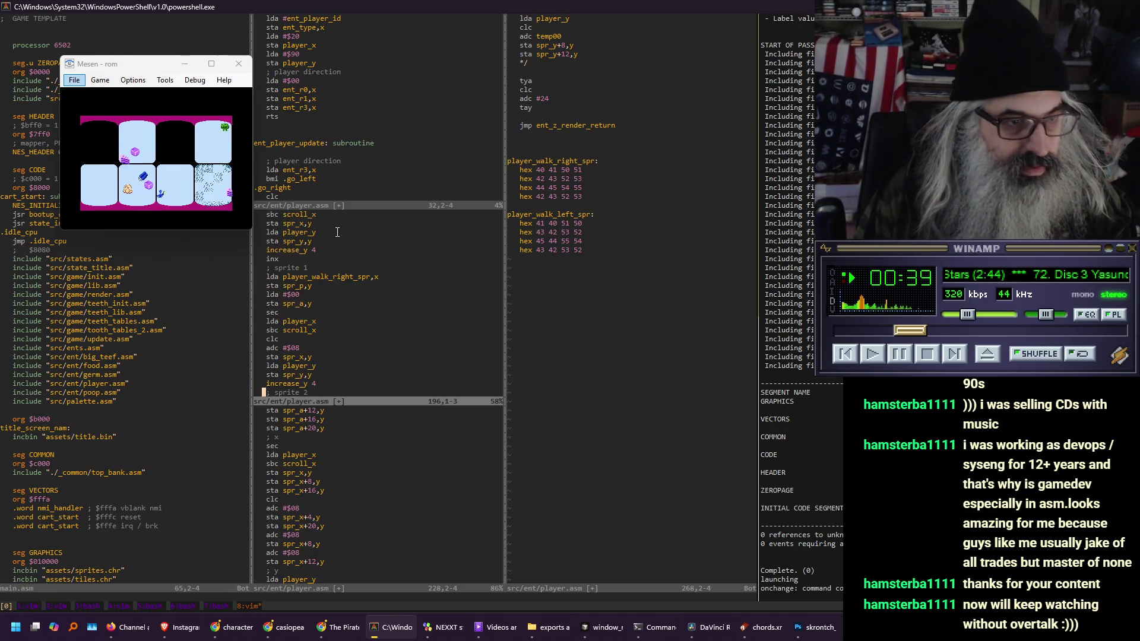
pyautogui.press('k')
pyautogui.press('k')
pyautogui.press('k')
pyautogui.press('d')
pyautogui.press('d')
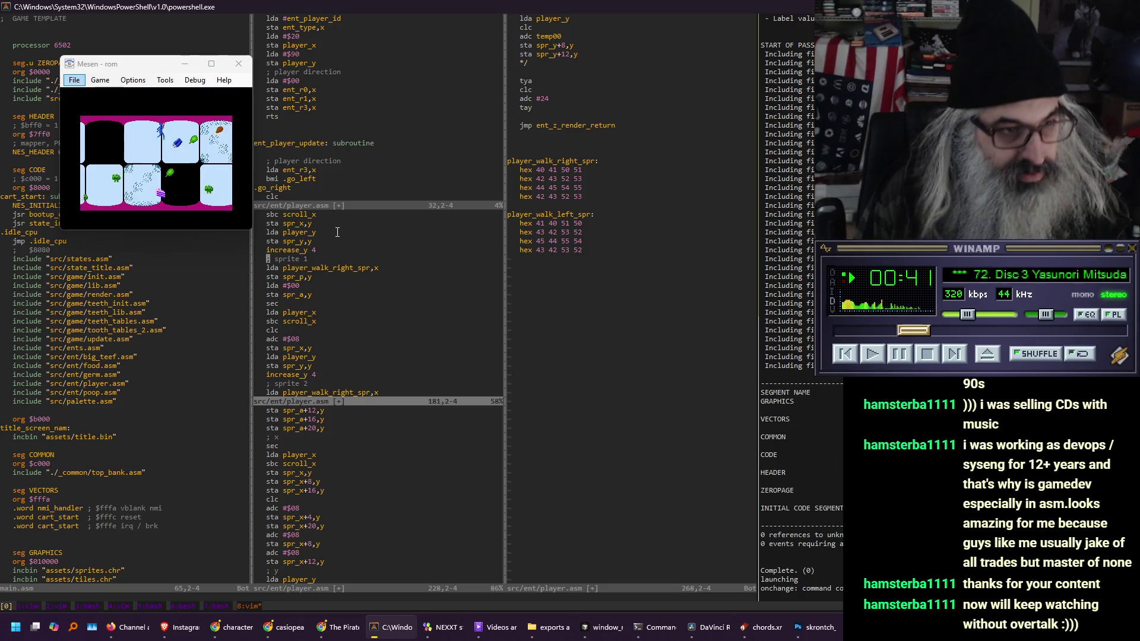
pyautogui.press('p')
# Renumber the last walk-right sprite block's comment to sprite 3
pyautogui.press('j')
pyautogui.press('j')
pyautogui.press('j')
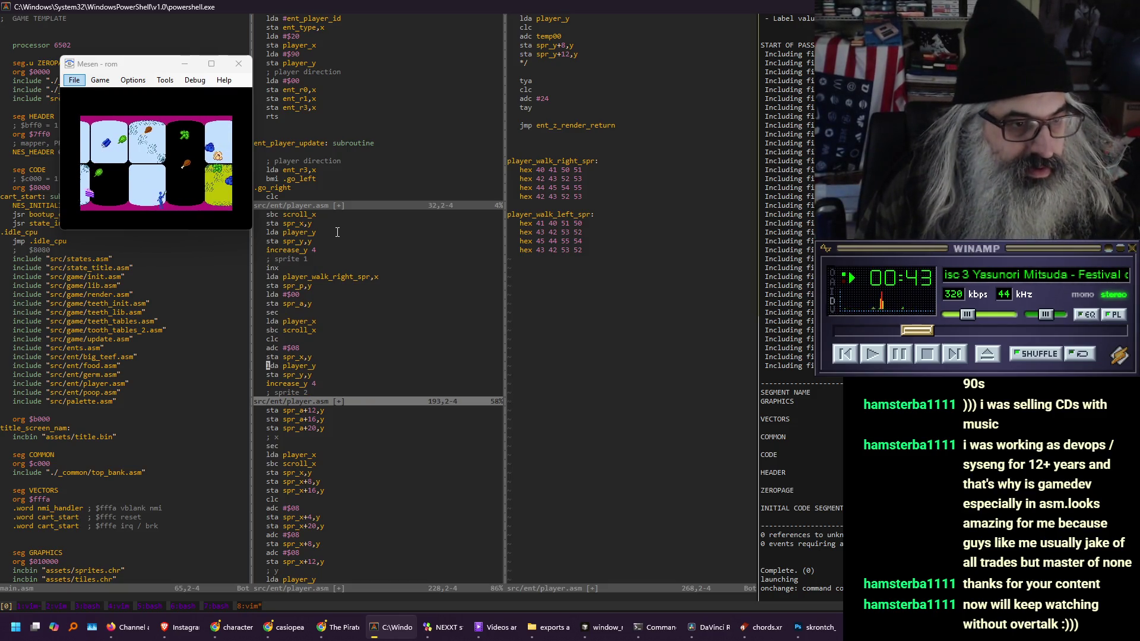
pyautogui.press('j')
pyautogui.press('j')
pyautogui.press('j')
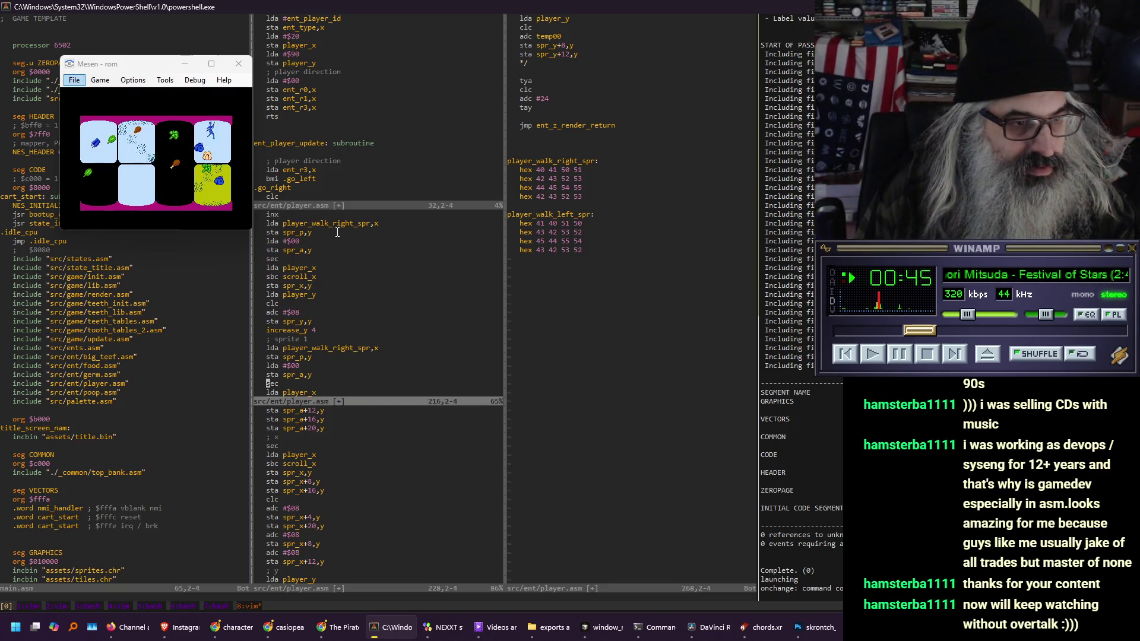
pyautogui.press('j')
pyautogui.press('j')
pyautogui.press('j')
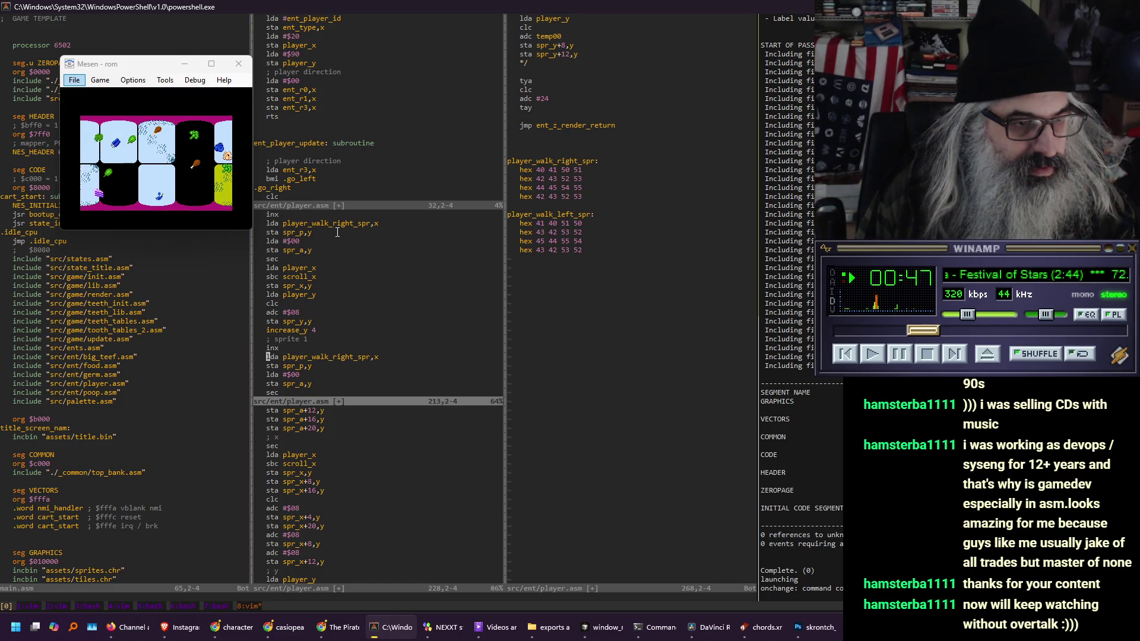
pyautogui.press('k')
pyautogui.press('k')
pyautogui.press('k')
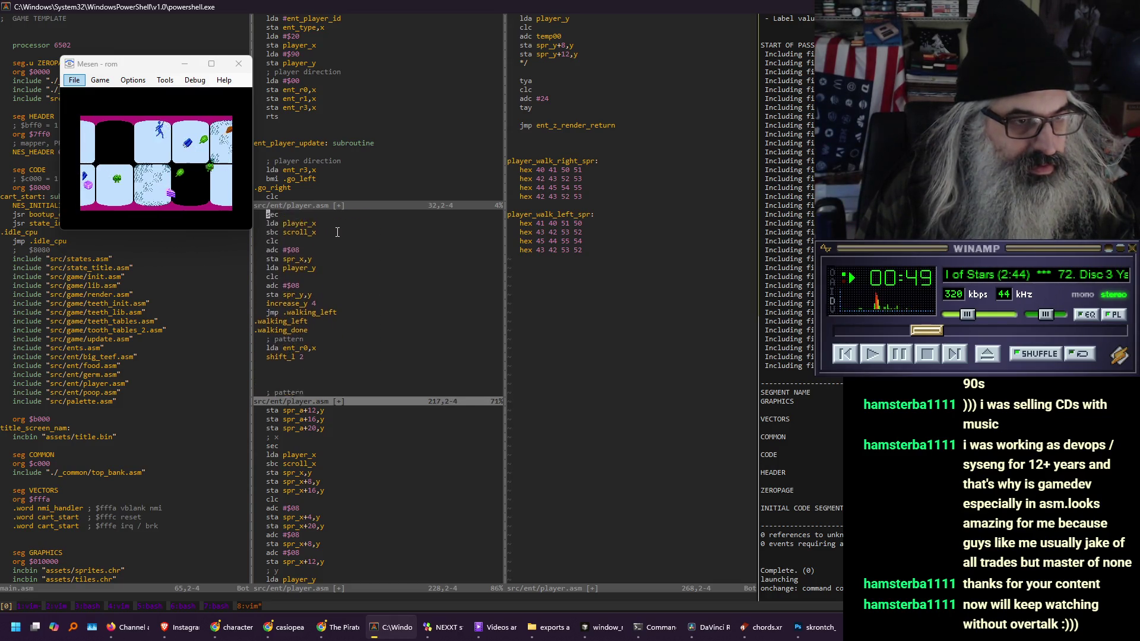
pyautogui.press('$')
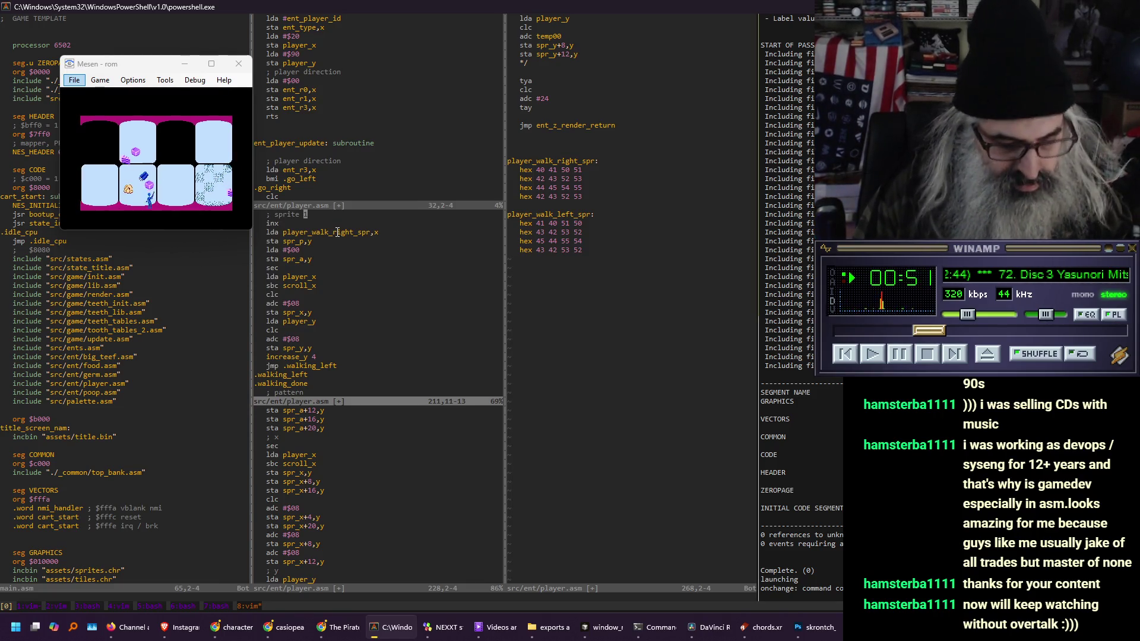
pyautogui.write('3')
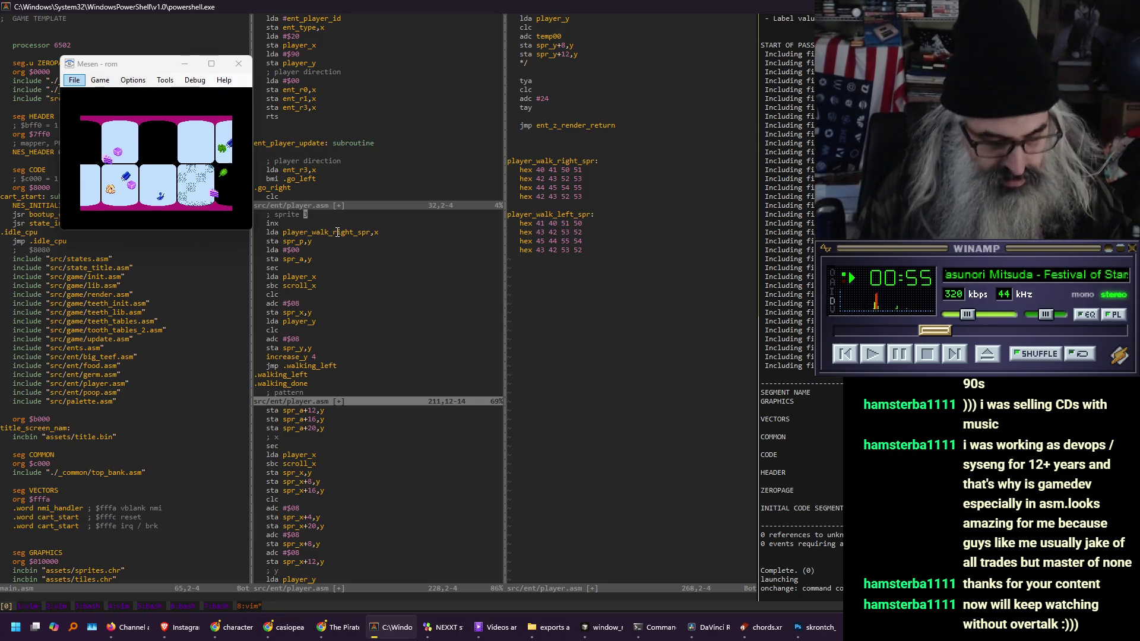
pyautogui.press('Escape')
# Save player.asm, close the extra view, and browse project files from the sprite table pane
pyautogui.hotkey('ctrl', 'w')
pyautogui.write('kq')
pyautogui.press('Return')
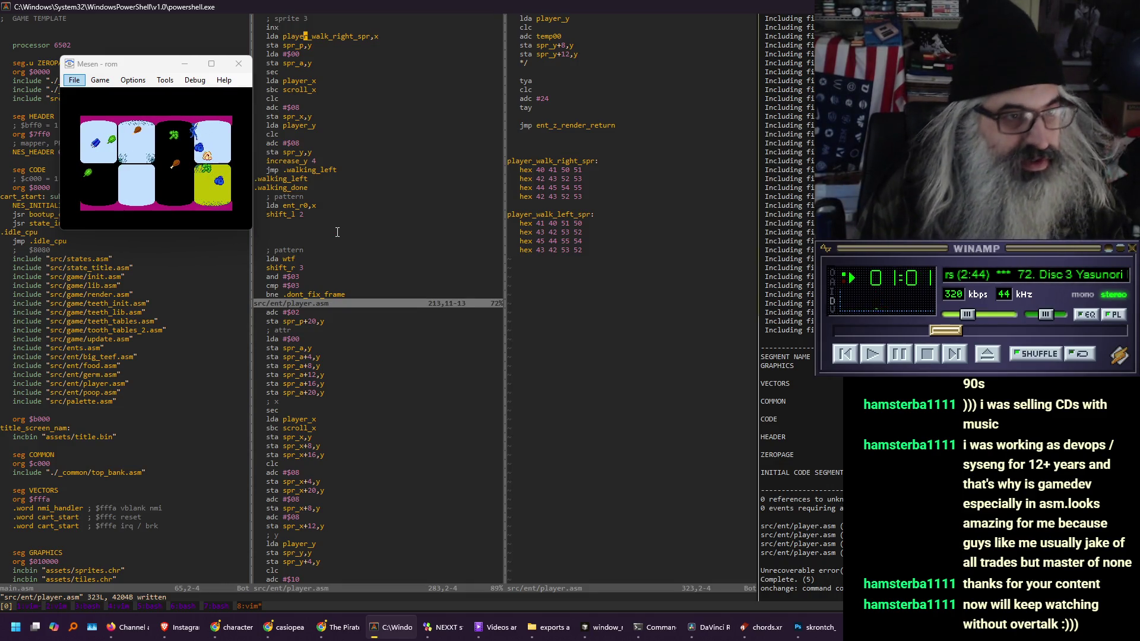
pyautogui.press('k')
pyautogui.press('k')
pyautogui.press('k')
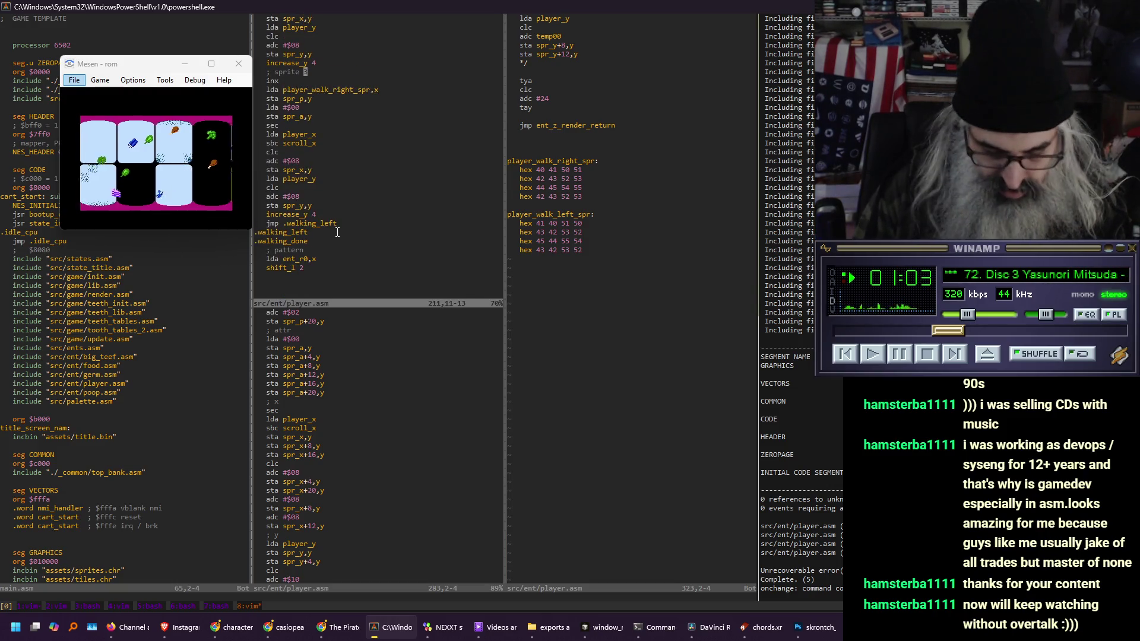
pyautogui.hotkey('ctrl', 'w')
pyautogui.write('lE')
pyautogui.press('Return')
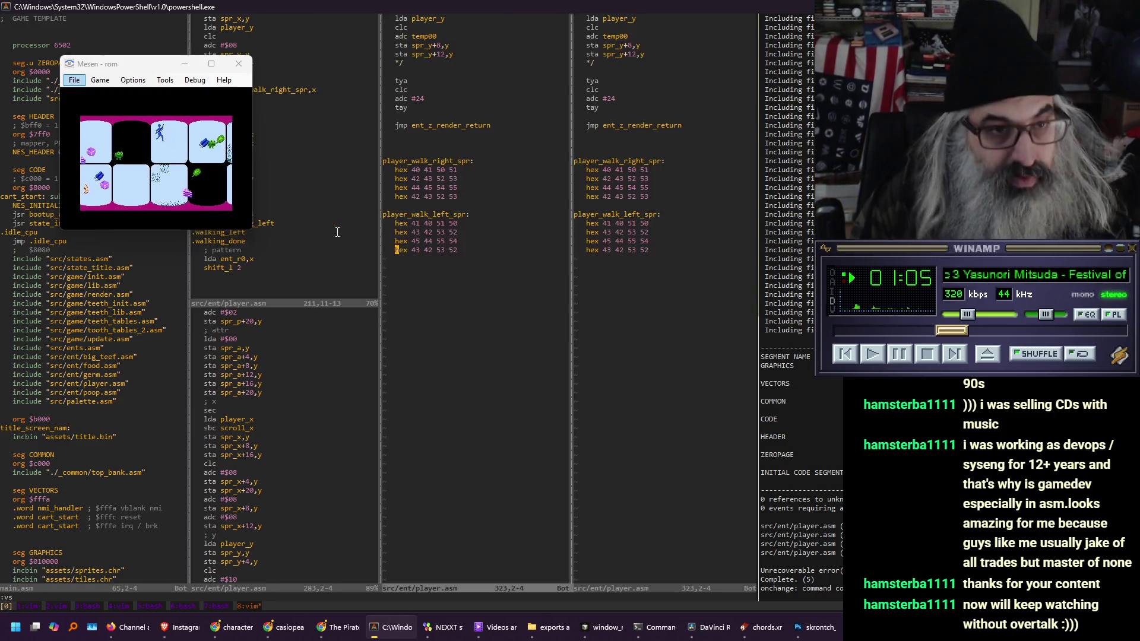
# Open _common/definitions.asm from the multines folder in the file browser
pyautogui.press('j')
pyautogui.press('j')
pyautogui.press('j')
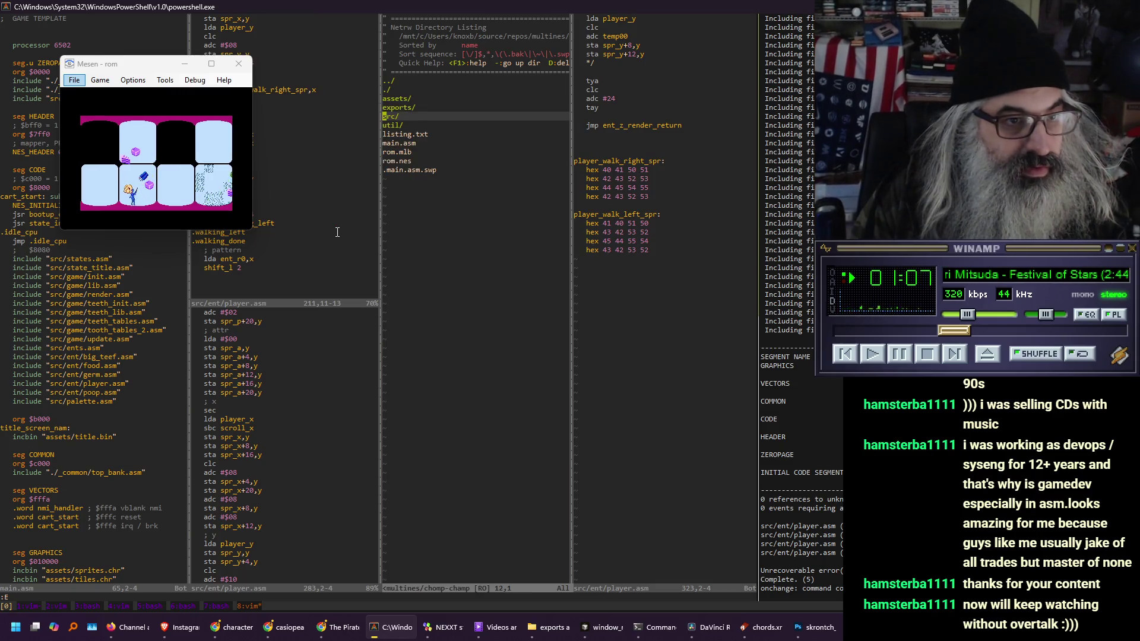
pyautogui.press('-')
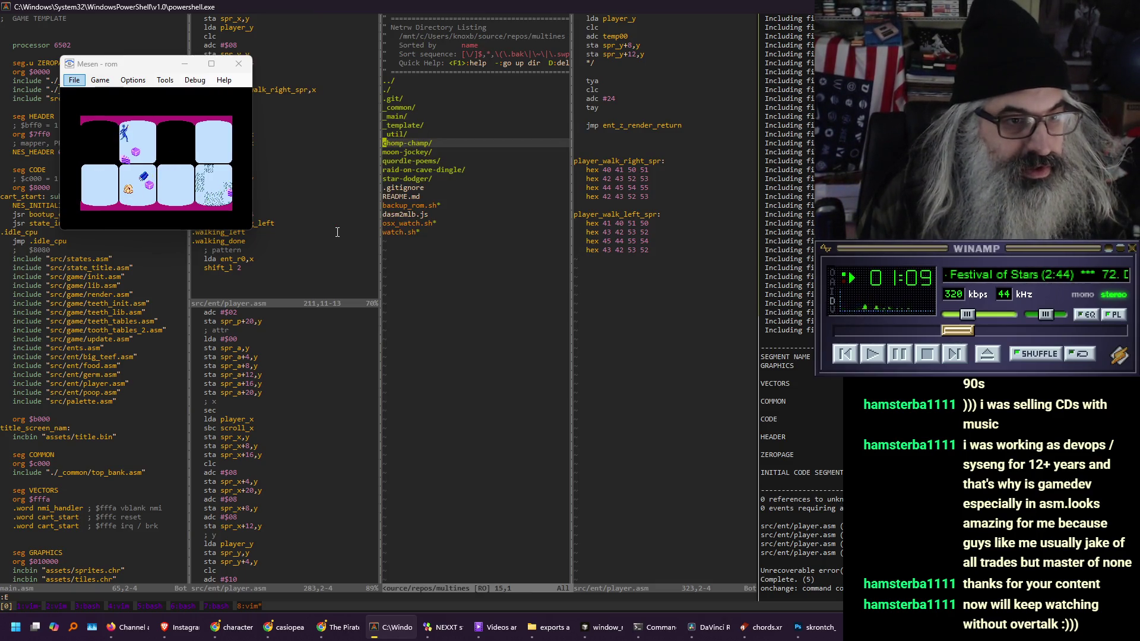
pyautogui.press('k')
pyautogui.press('k')
pyautogui.press('k')
pyautogui.press('Return')
pyautogui.press('j')
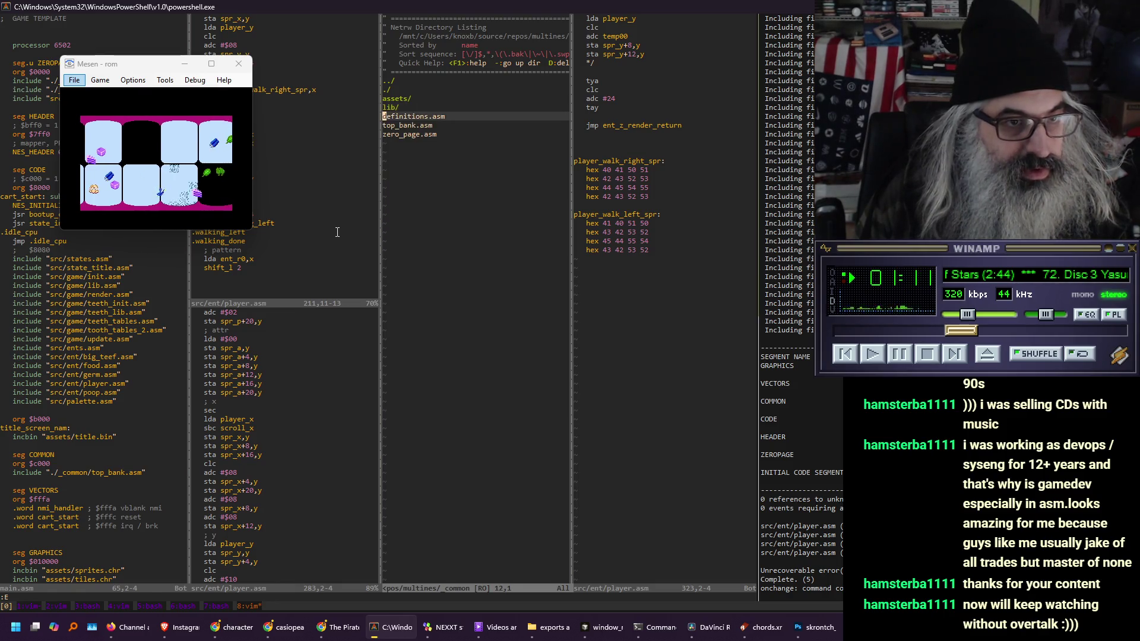
pyautogui.press('Return')
# Search definitions.asm for inc and shift macros, then suspend Vim to the shell
pyautogui.write('/inc')
pyautogui.press('Return')
pyautogui.hotkey('ctrl', 'f')
pyautogui.hotkey('ctrl', 'f')
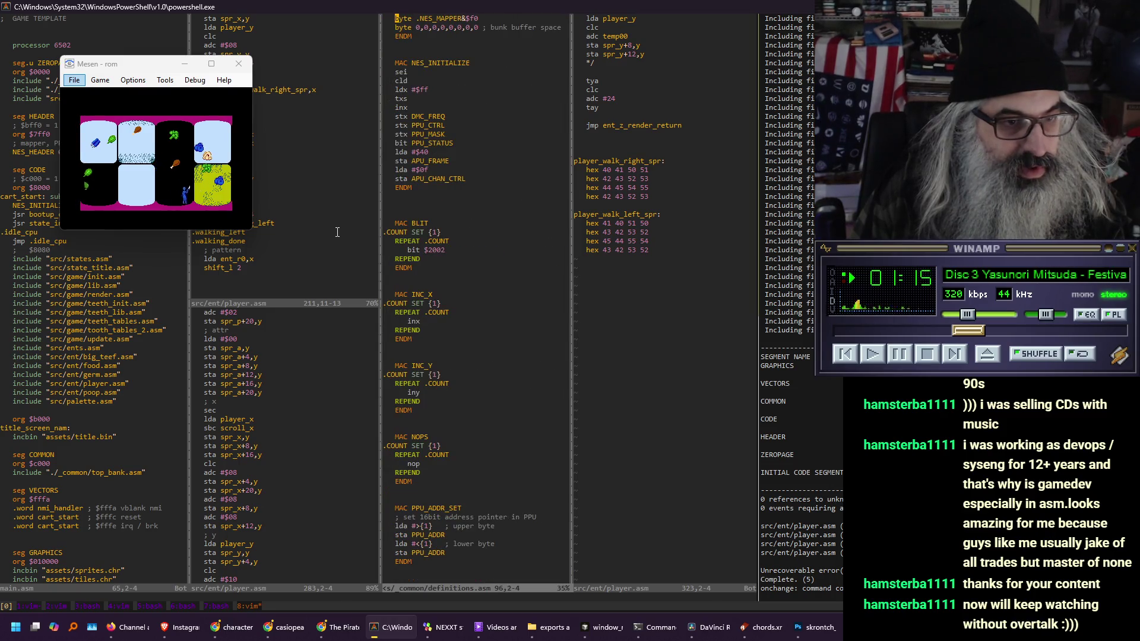
pyautogui.press('}')
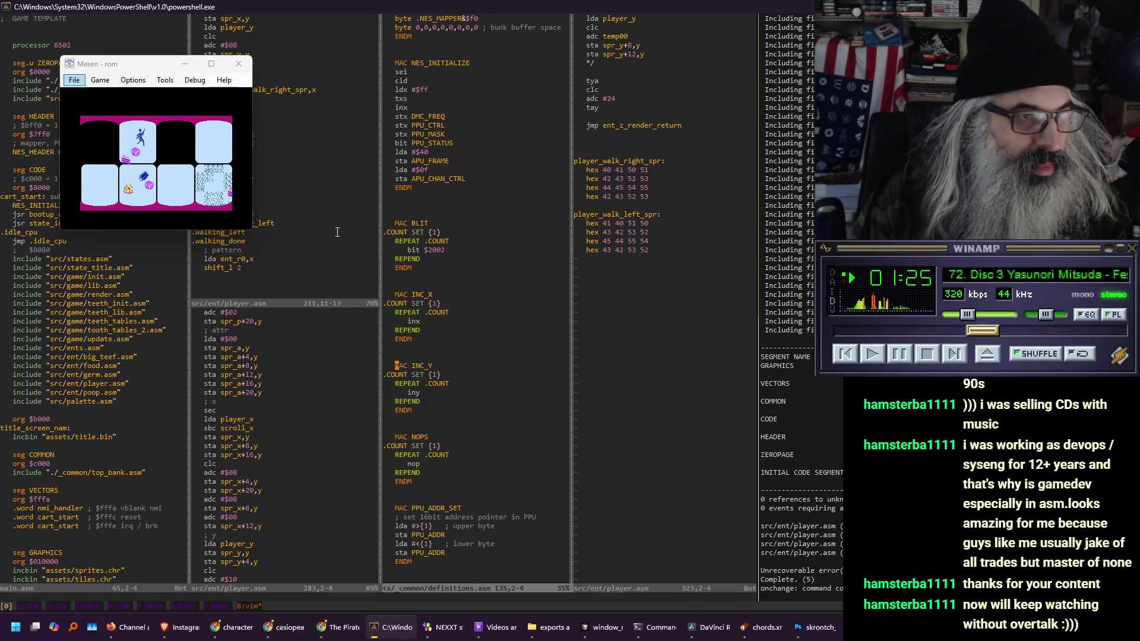
pyautogui.write('hift')
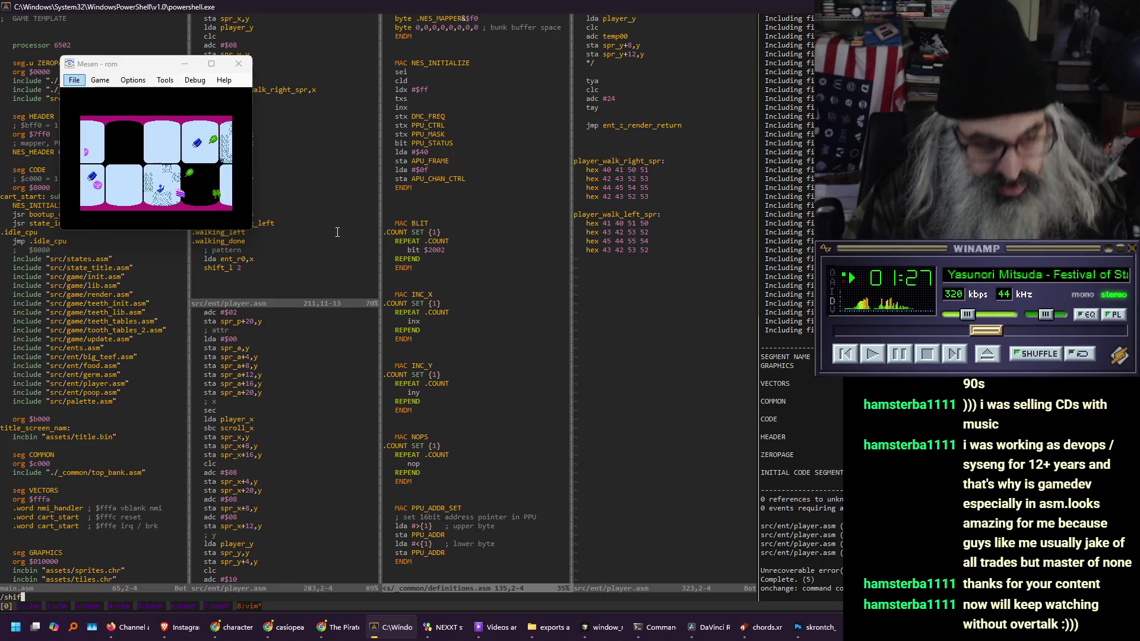
pyautogui.press('Return')
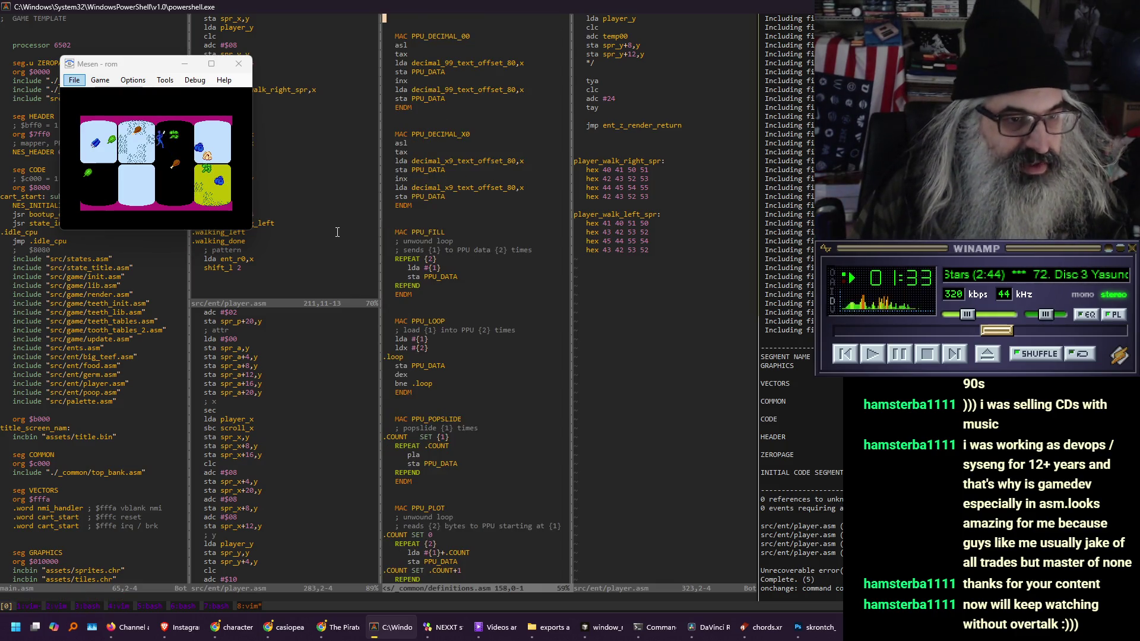
pyautogui.hotkey('ctrl', 'z')
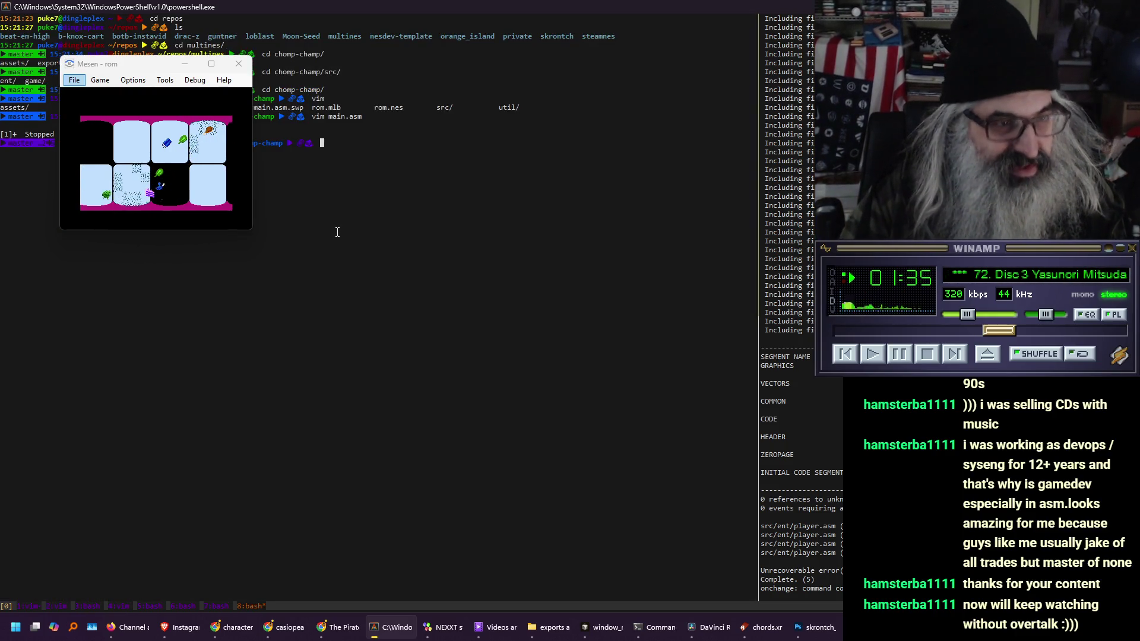
# Search for shift_l with ag in chomp-champ, then across all multines projects
pyautogui.write('agshift_l')
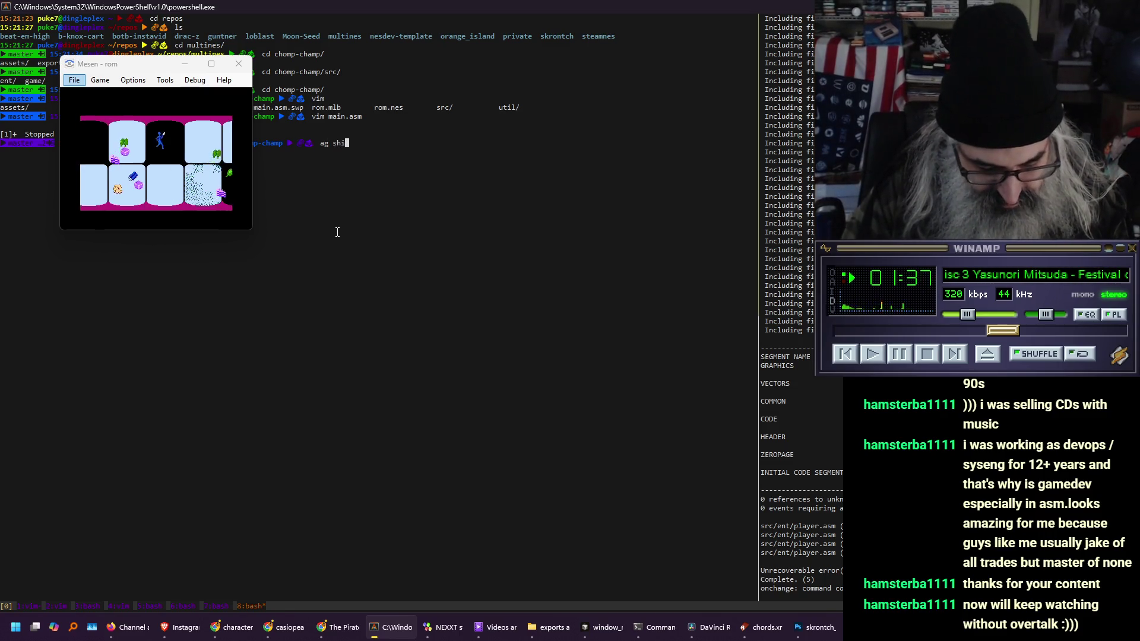
pyautogui.press('Return')
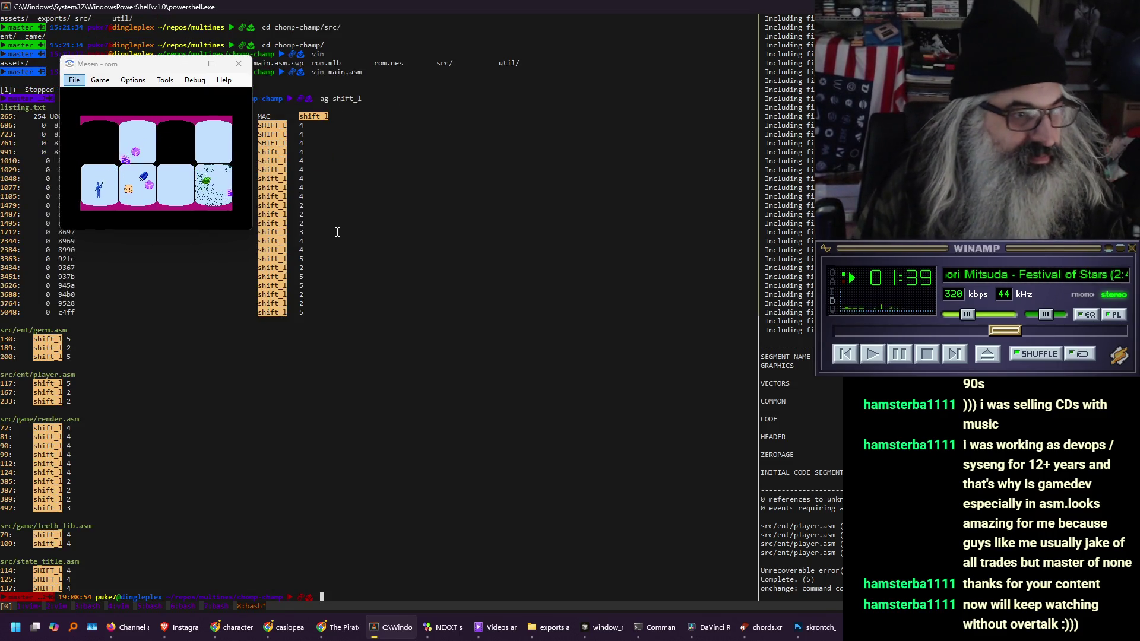
pyautogui.write('cd ..')
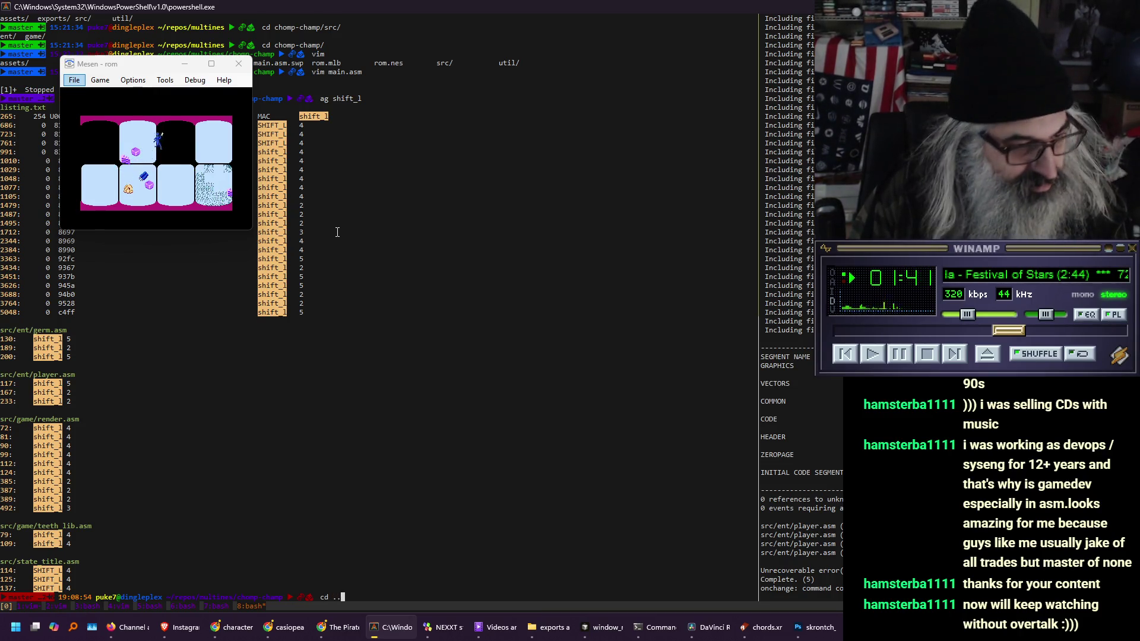
pyautogui.press('Return')
pyautogui.write('ag shift_l')
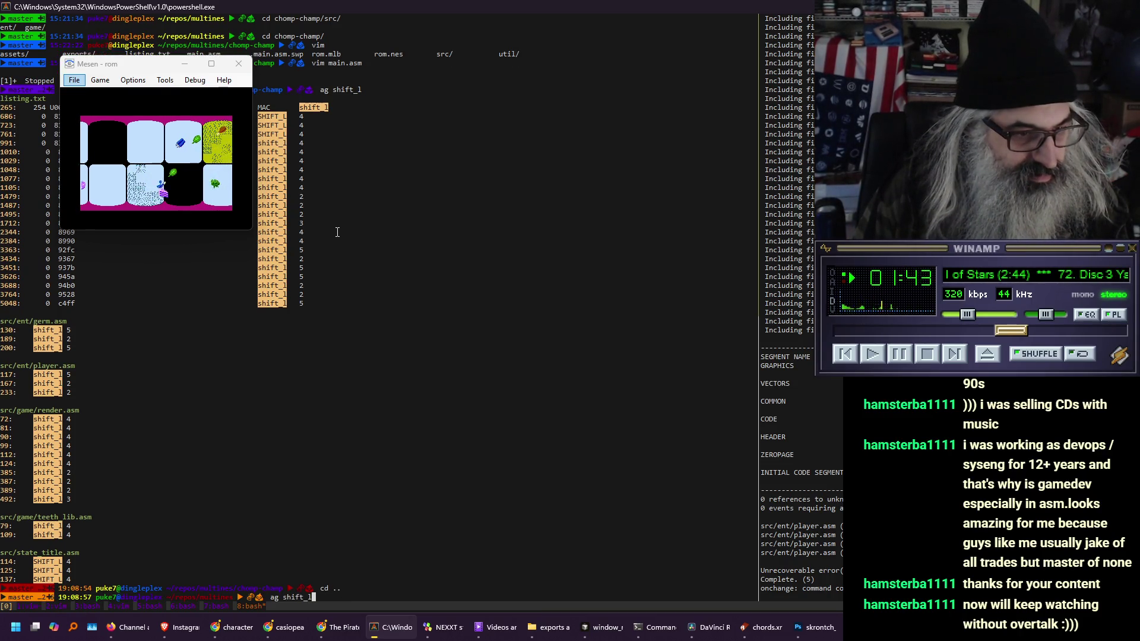
pyautogui.press('Return')
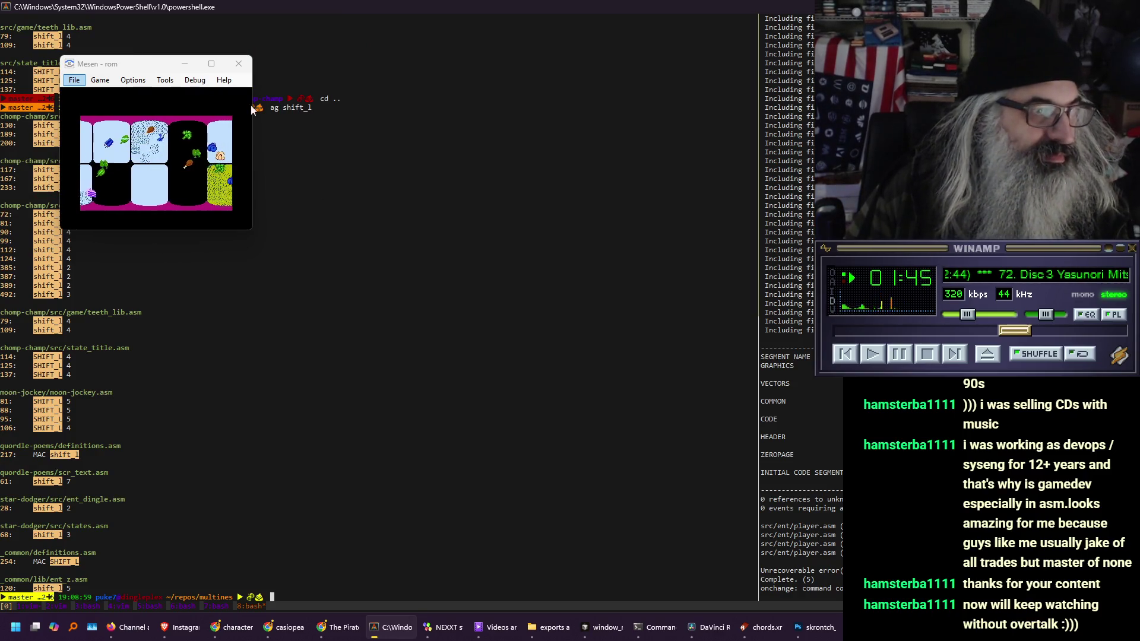
# Move the Mesen window aside and resume the suspended Vim session with fg
pyautogui.moveTo(105, 72); pyautogui.dragTo(489, 79)
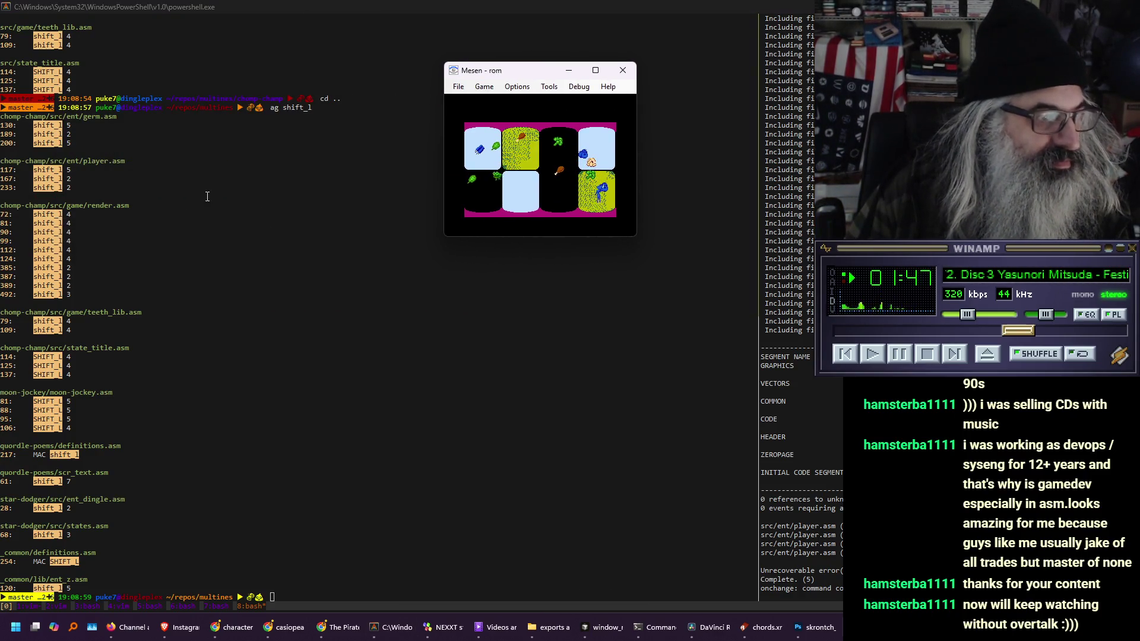
pyautogui.click(117, 562)
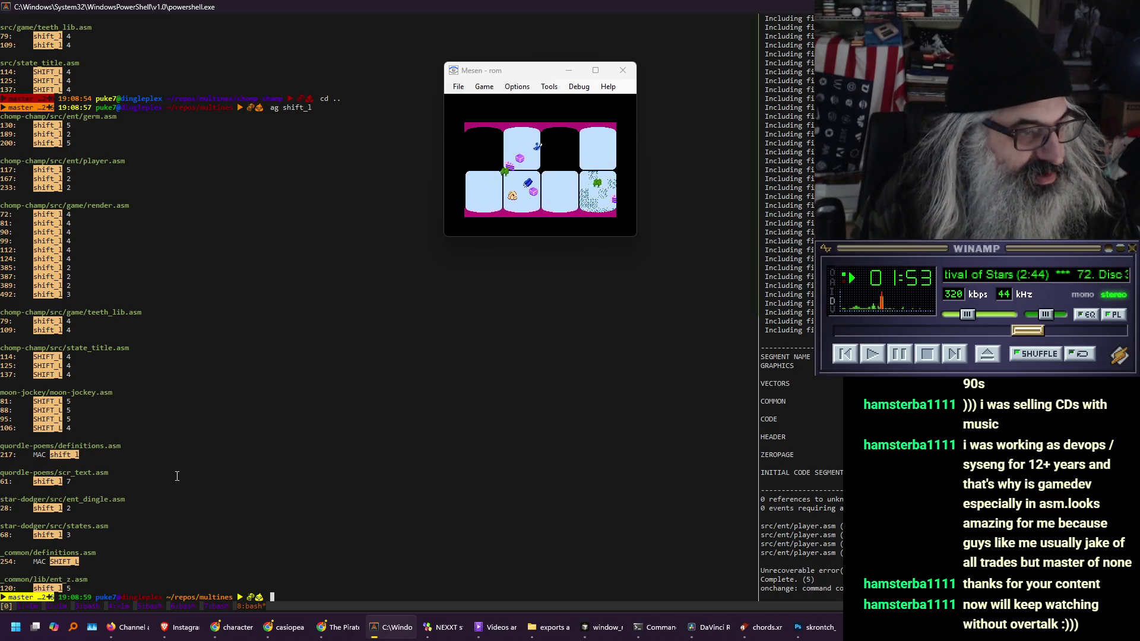
pyautogui.write('fg')
pyautogui.press('Return')
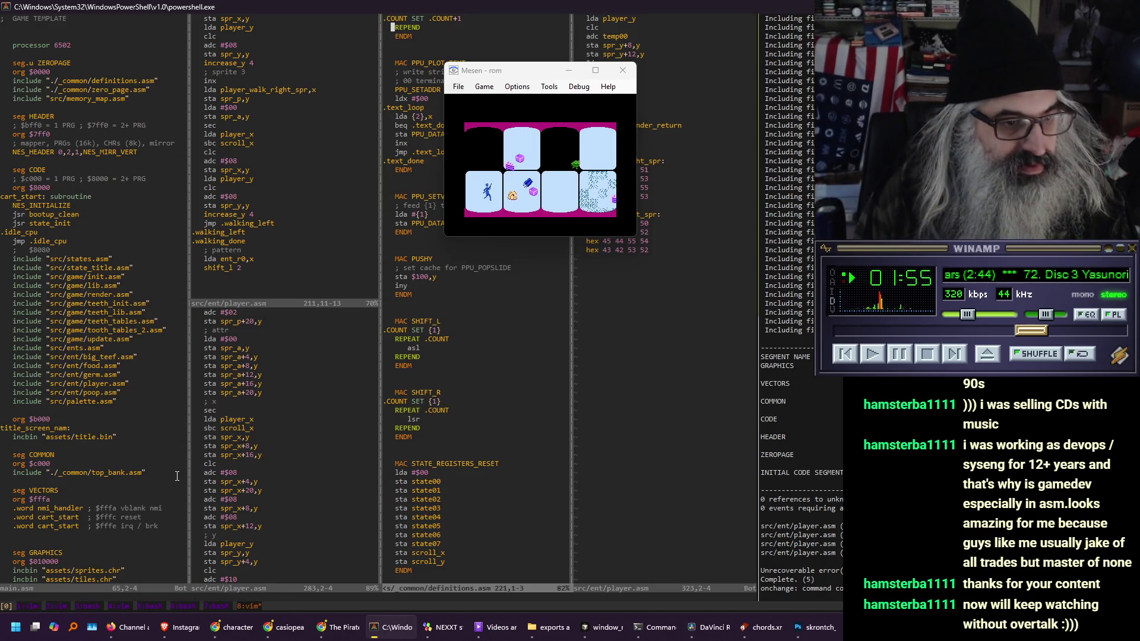
# Close the definitions.asm view and move to the lower player.asm pane
pyautogui.press('j')
pyautogui.press('j')
pyautogui.press('j')
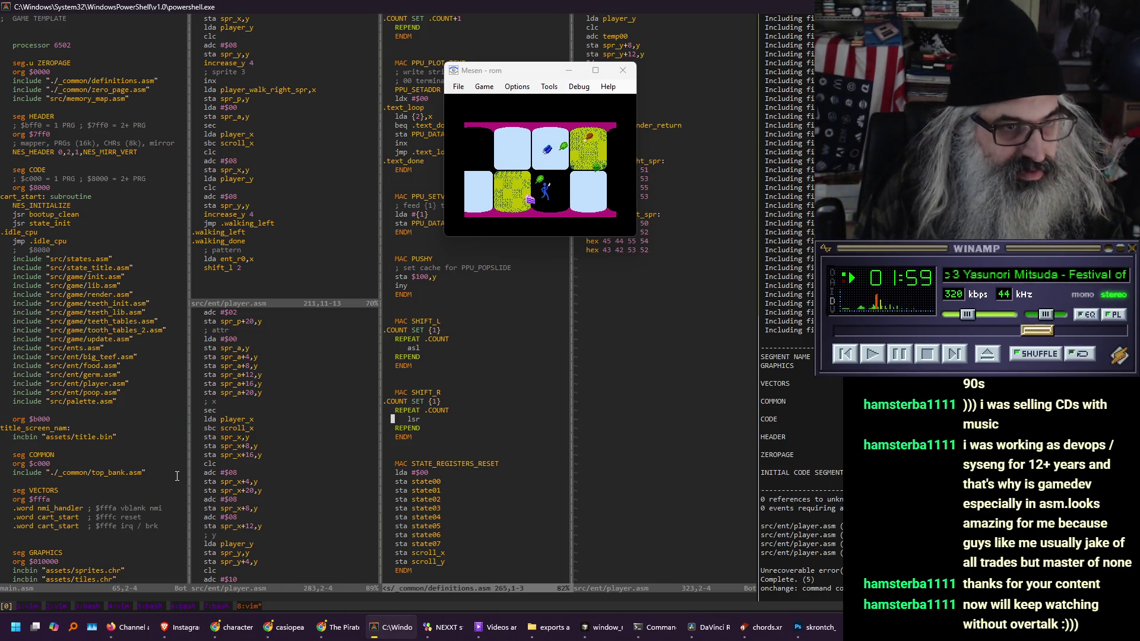
pyautogui.write('q')
pyautogui.press('Return')
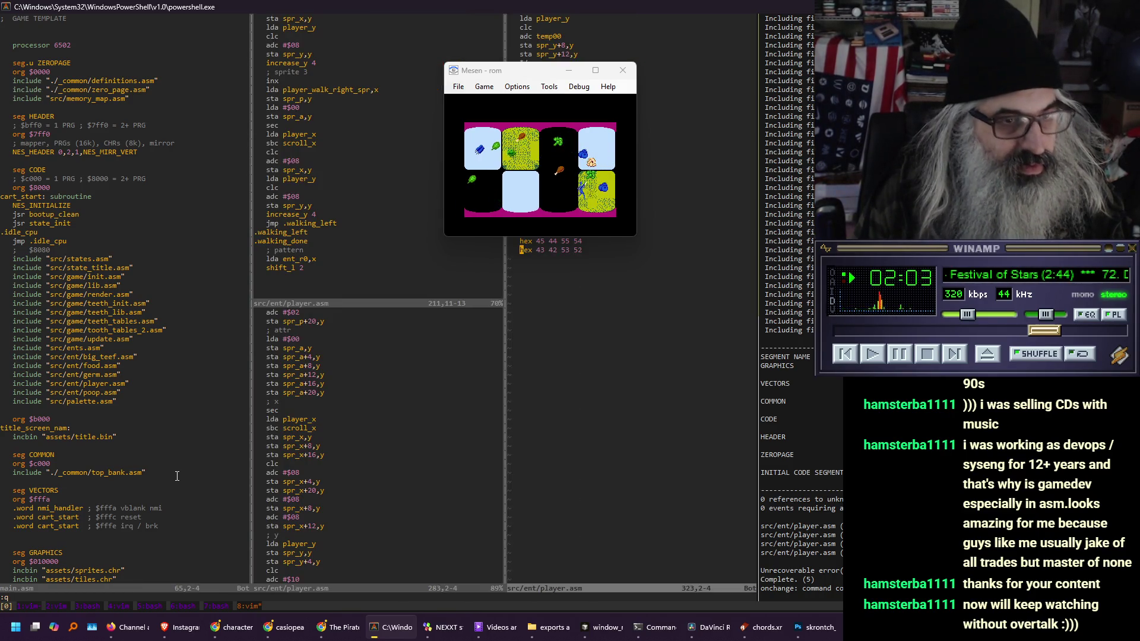
pyautogui.hotkey('ctrl', 'w')
pyautogui.press('h')
pyautogui.press('j')
pyautogui.press('j')
pyautogui.press('j')
pyautogui.hotkey('ctrl', 'w')
pyautogui.press('j')
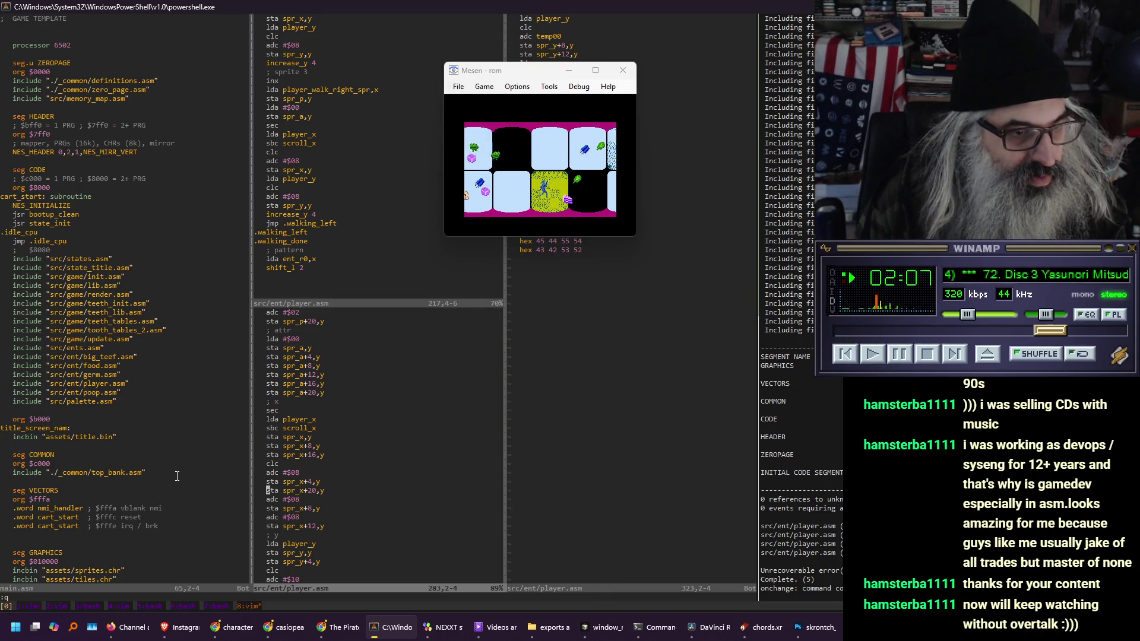
pyautogui.hotkey('ctrl', 'f')
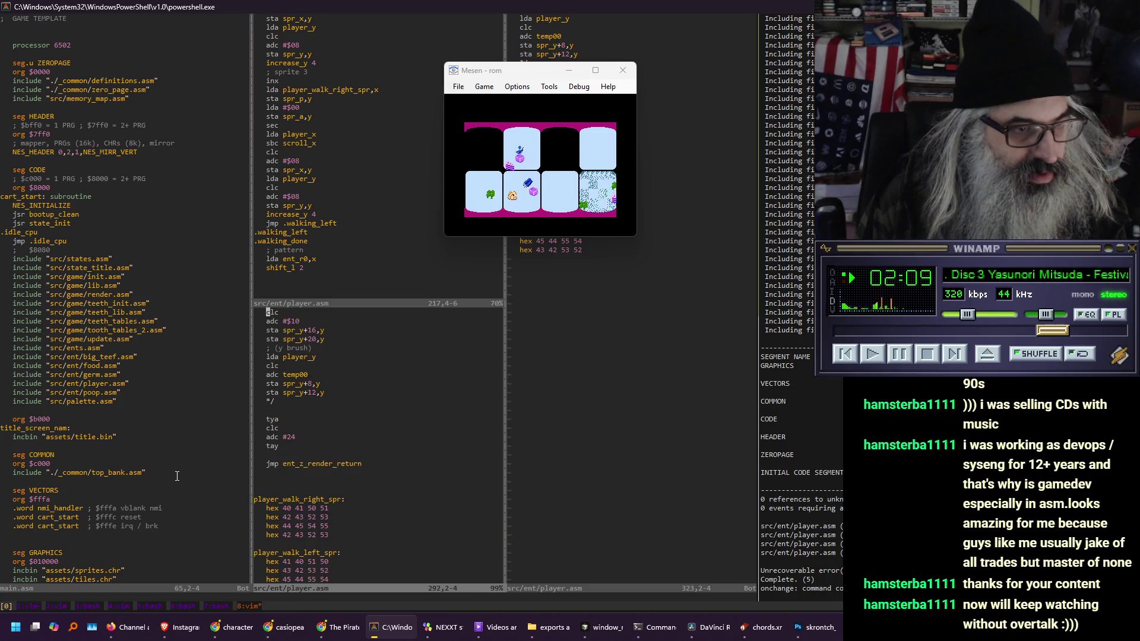
pyautogui.hotkey('ctrl', 'b')
pyautogui.hotkey('ctrl', 'b')
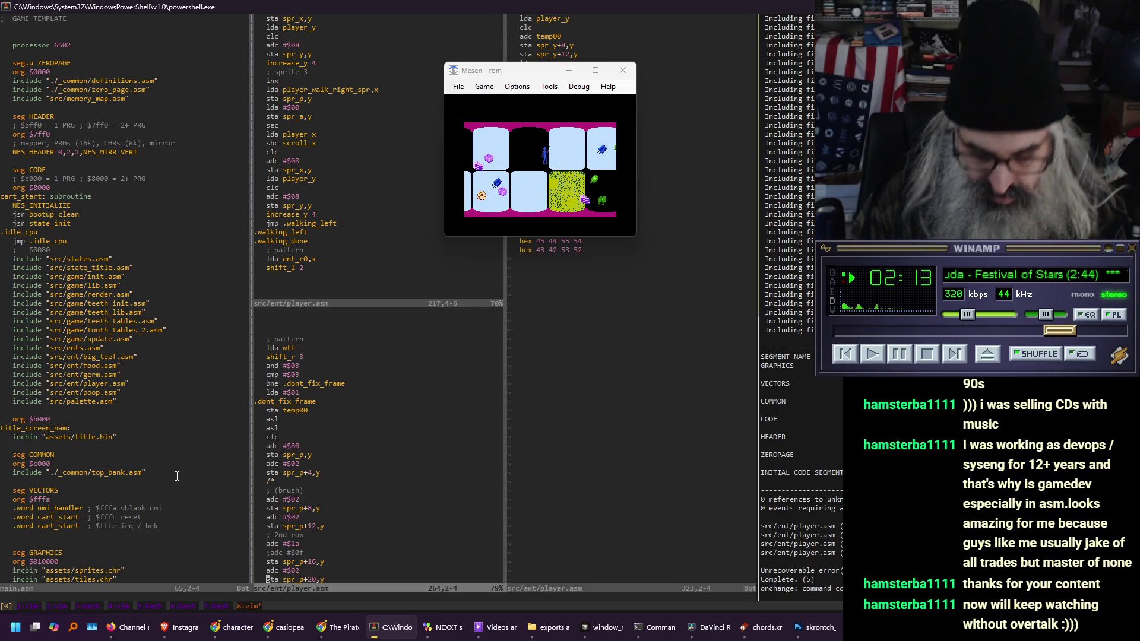
# From line 180, shorten each increase_y call in the walking code to inc_y and save
pyautogui.write('180')
pyautogui.press('Return')
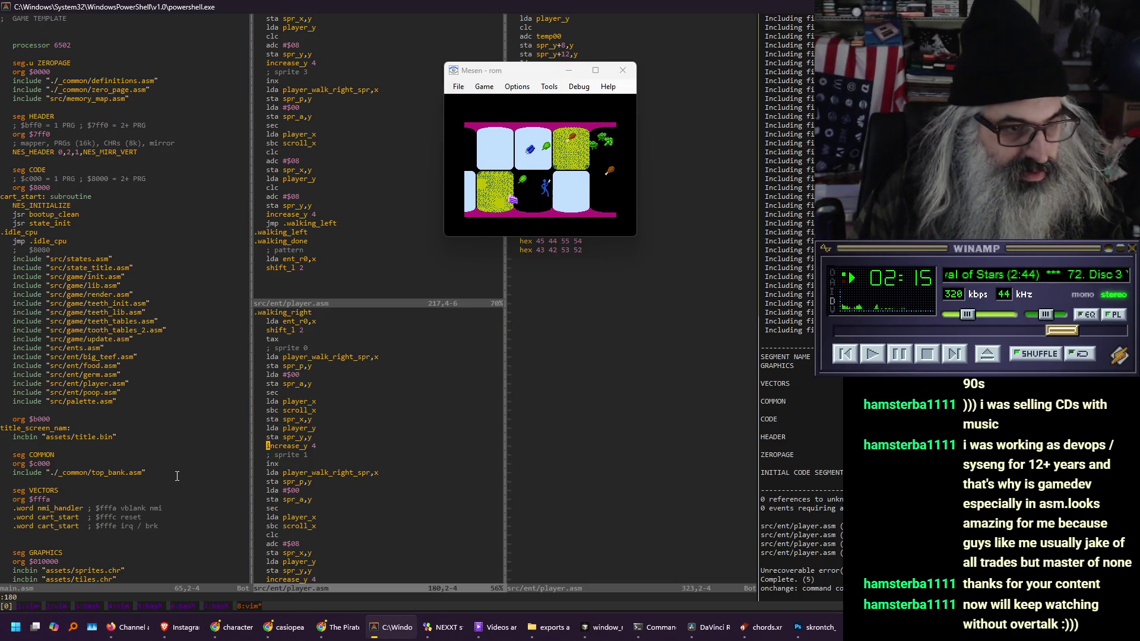
pyautogui.press('l')
pyautogui.press('x')
pyautogui.press('x')
pyautogui.press('x')
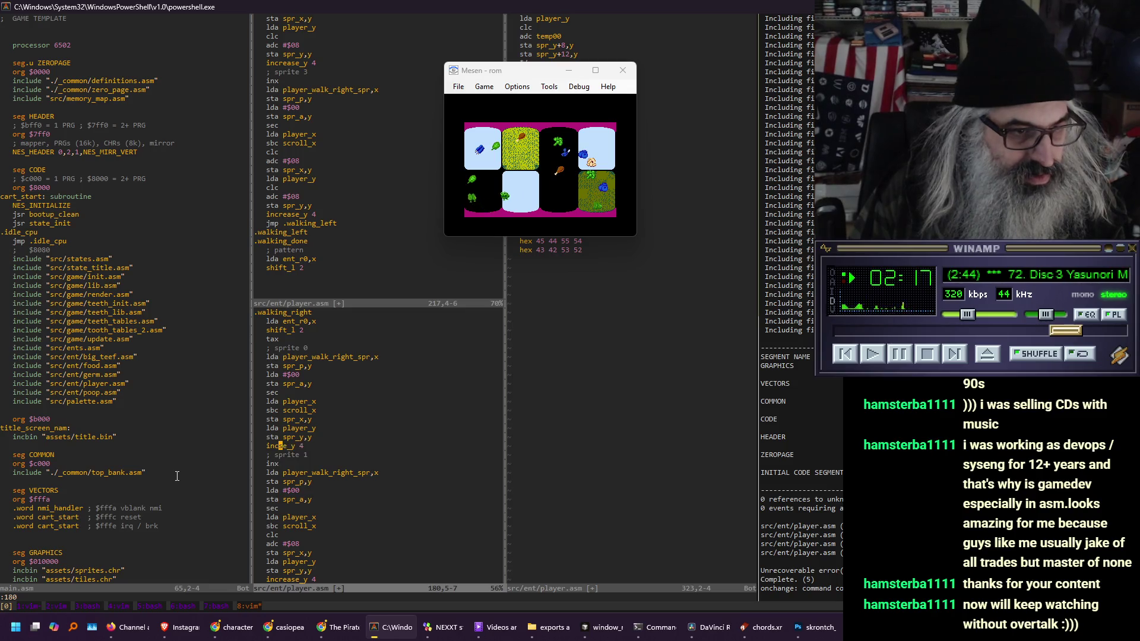
pyautogui.press('j')
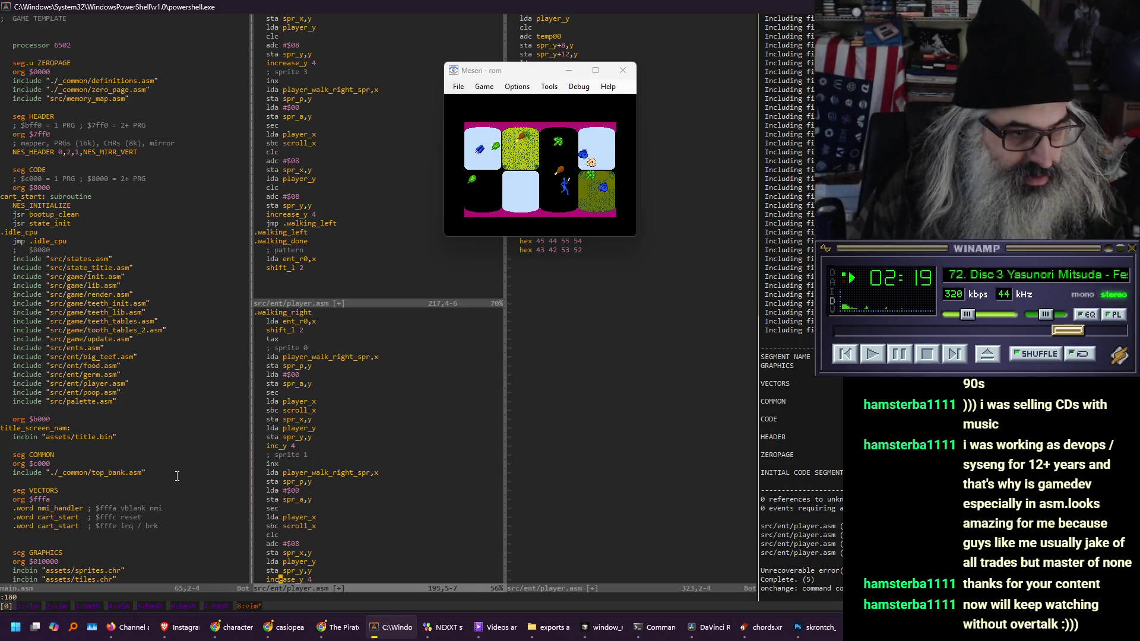
pyautogui.press('j')
pyautogui.press('j')
pyautogui.press('j')
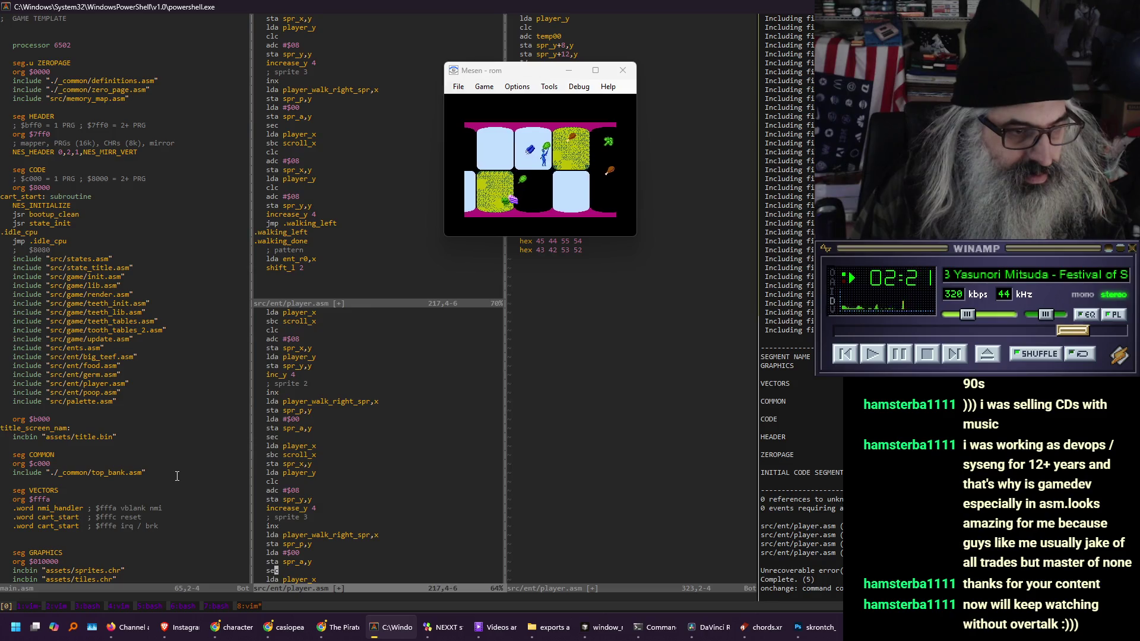
pyautogui.press('x')
pyautogui.press('x')
pyautogui.press('x')
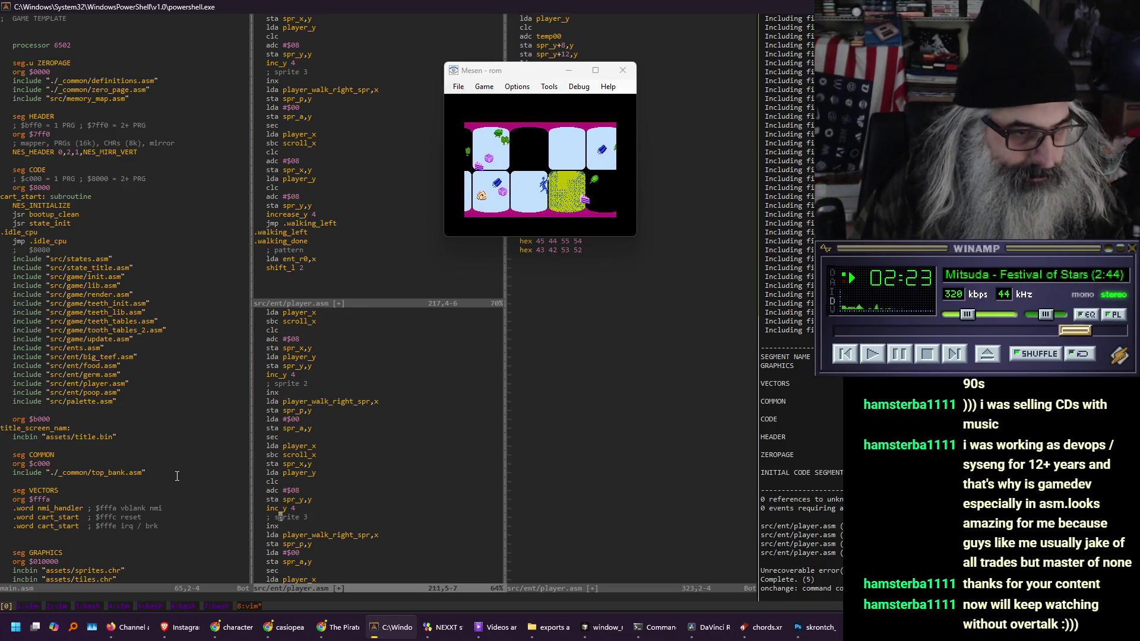
pyautogui.press('j')
pyautogui.press('j')
pyautogui.press('j')
pyautogui.press('k')
pyautogui.press('x')
pyautogui.press('x')
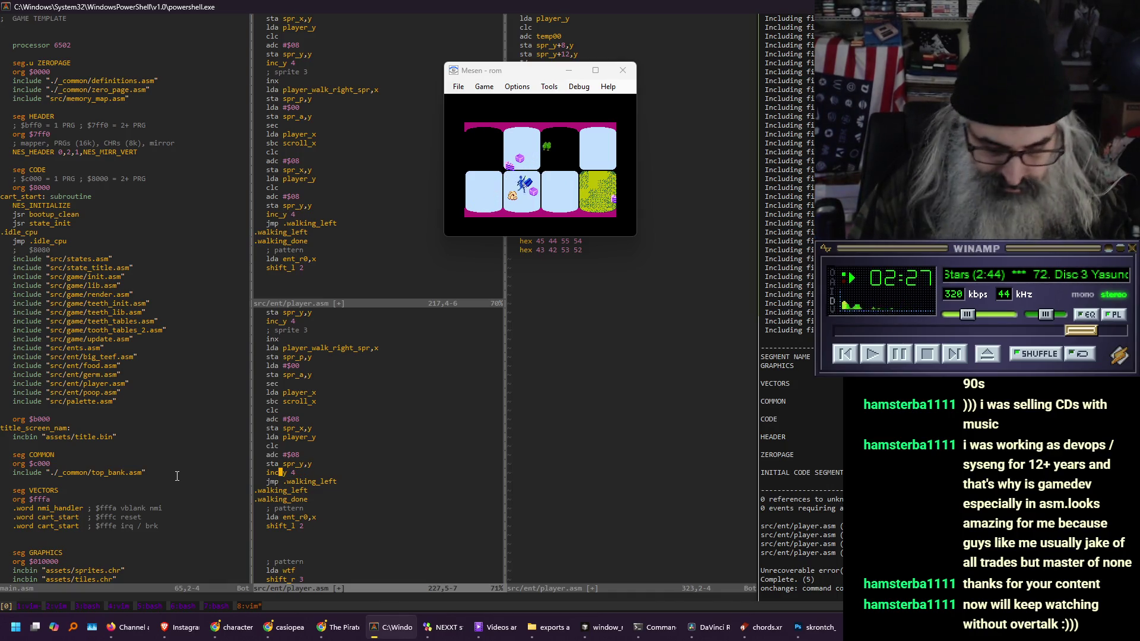
pyautogui.press('Return')
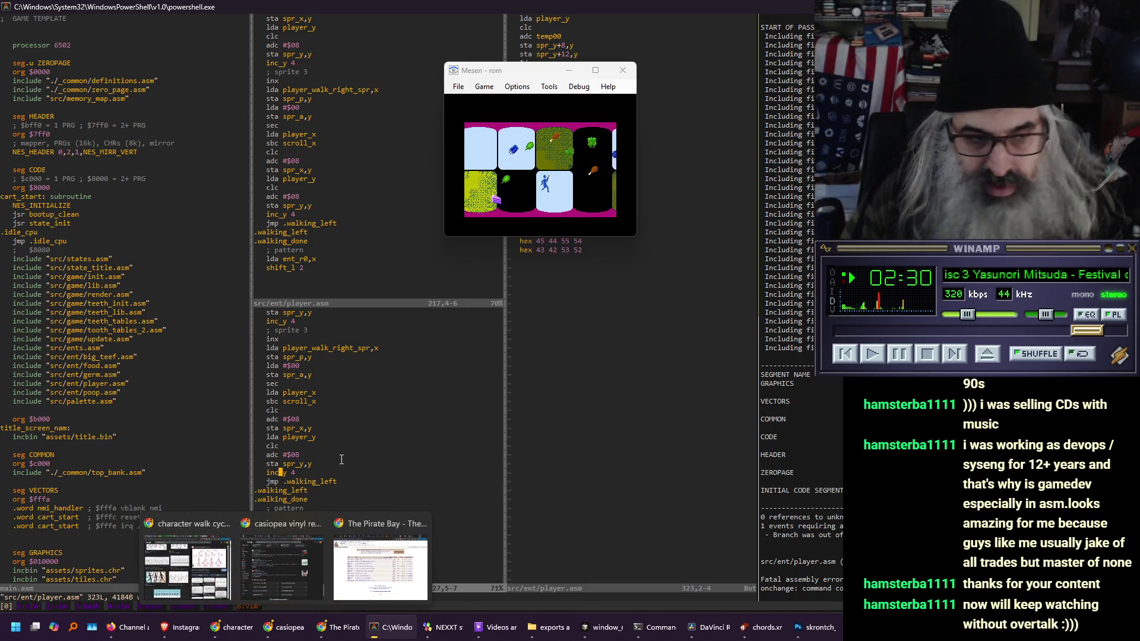
# Change line 164's bmi .walking_left to jmp .walking_left and save to rebuild the game
pyautogui.write(':164')
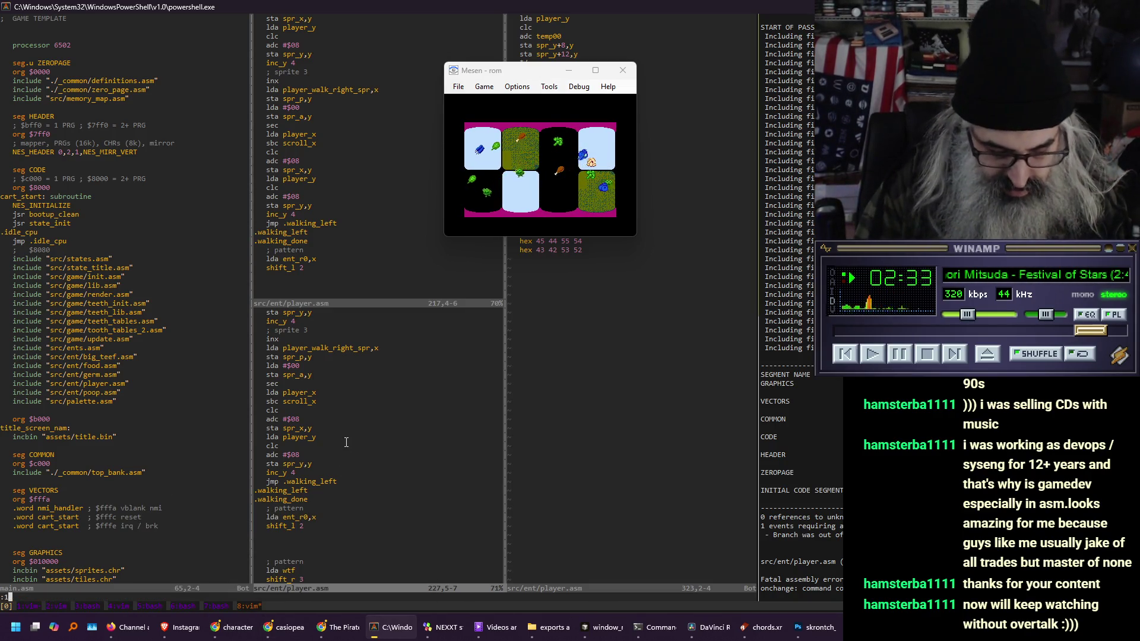
pyautogui.press('Return')
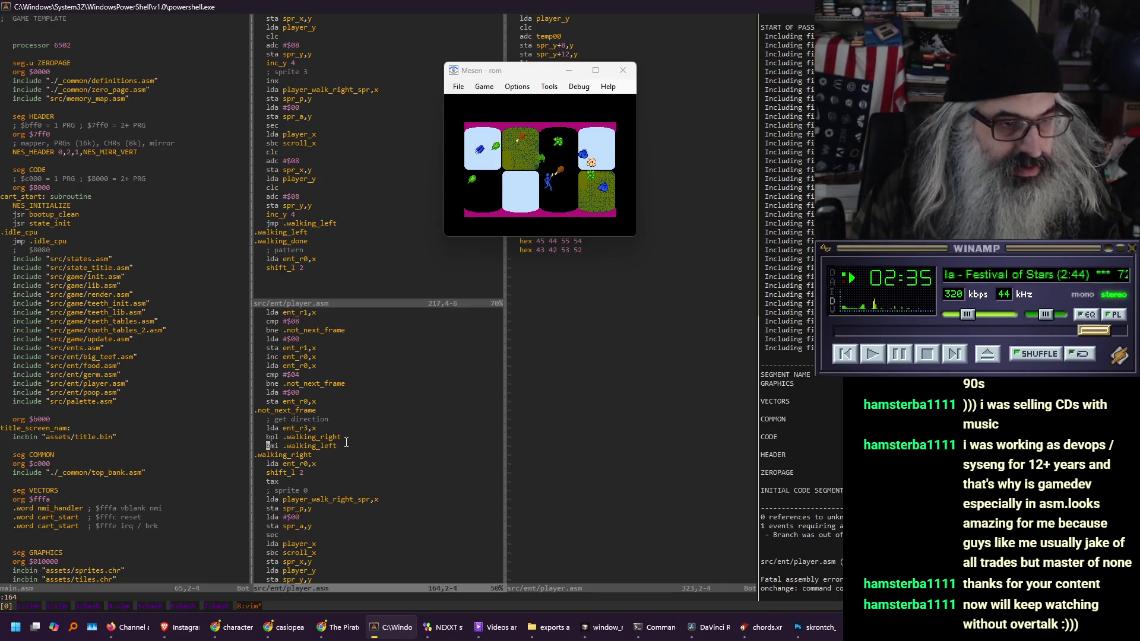
pyautogui.write('ciwjm')
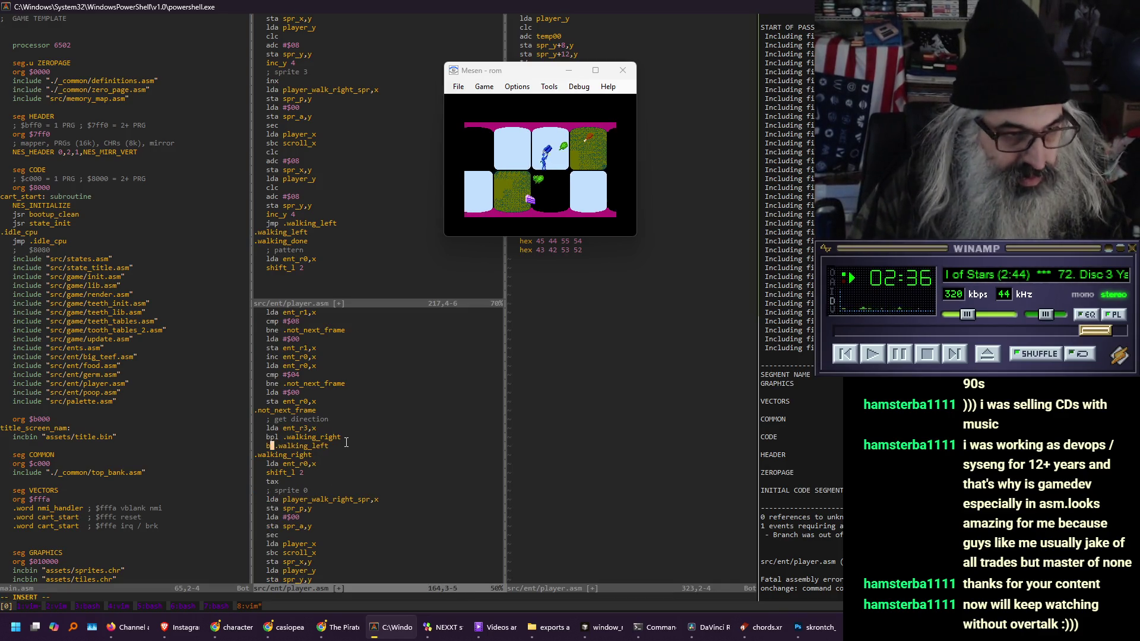
pyautogui.write('p')
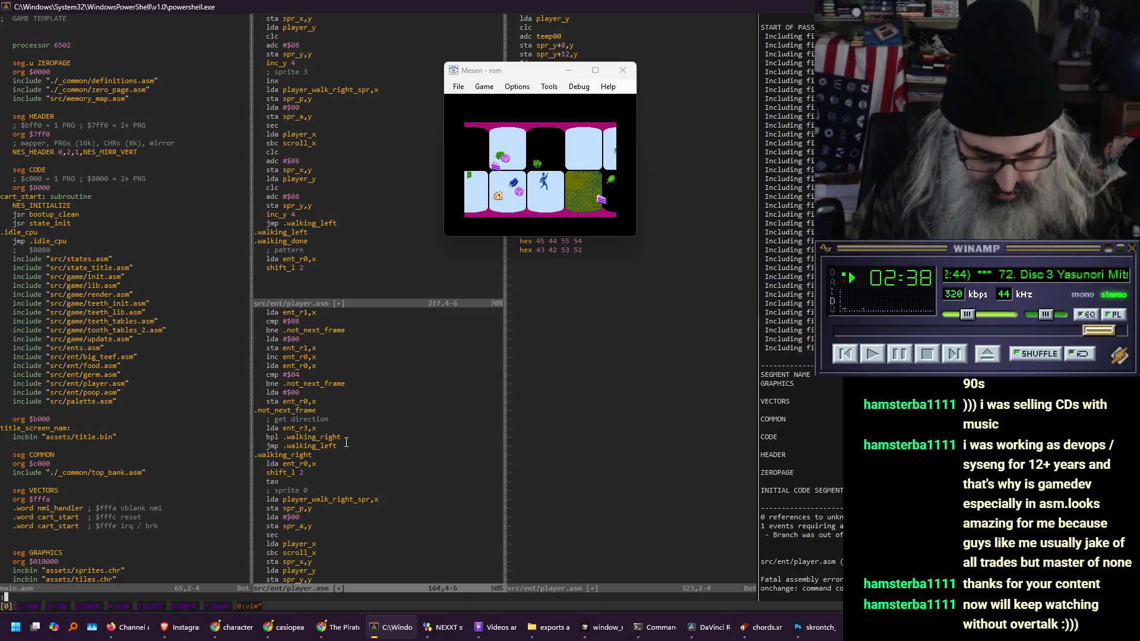
pyautogui.write('w')
pyautogui.press('Return')
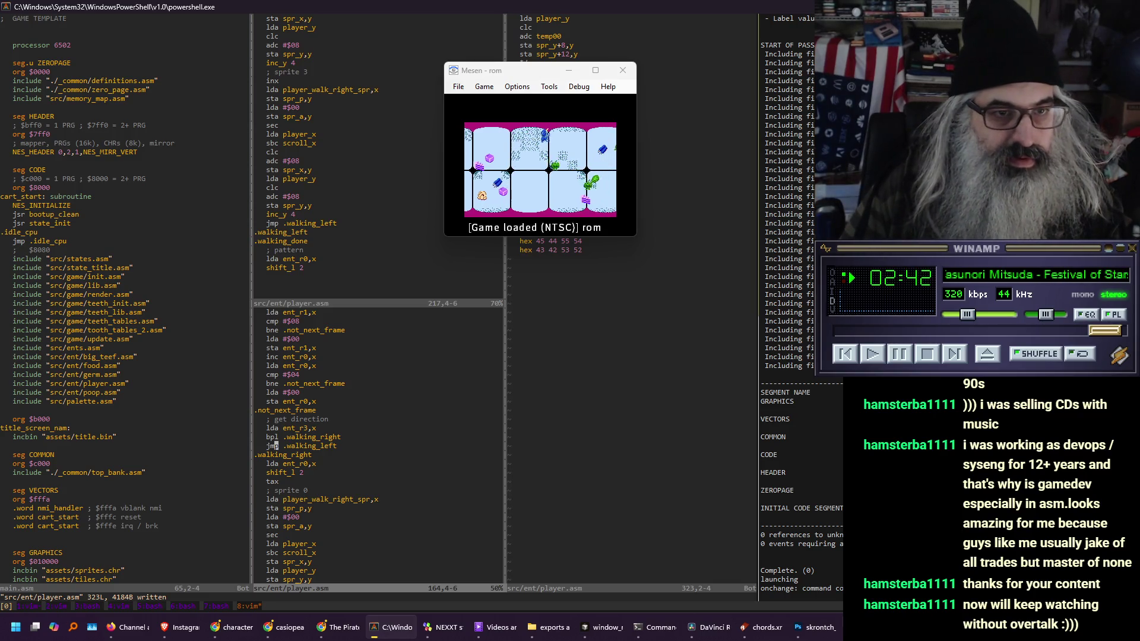
pyautogui.moveTo(524, 75)
pyautogui.mouseDown()
pyautogui.moveTo(436, 98)
pyautogui.moveTo(150, 102)
pyautogui.mouseUp()
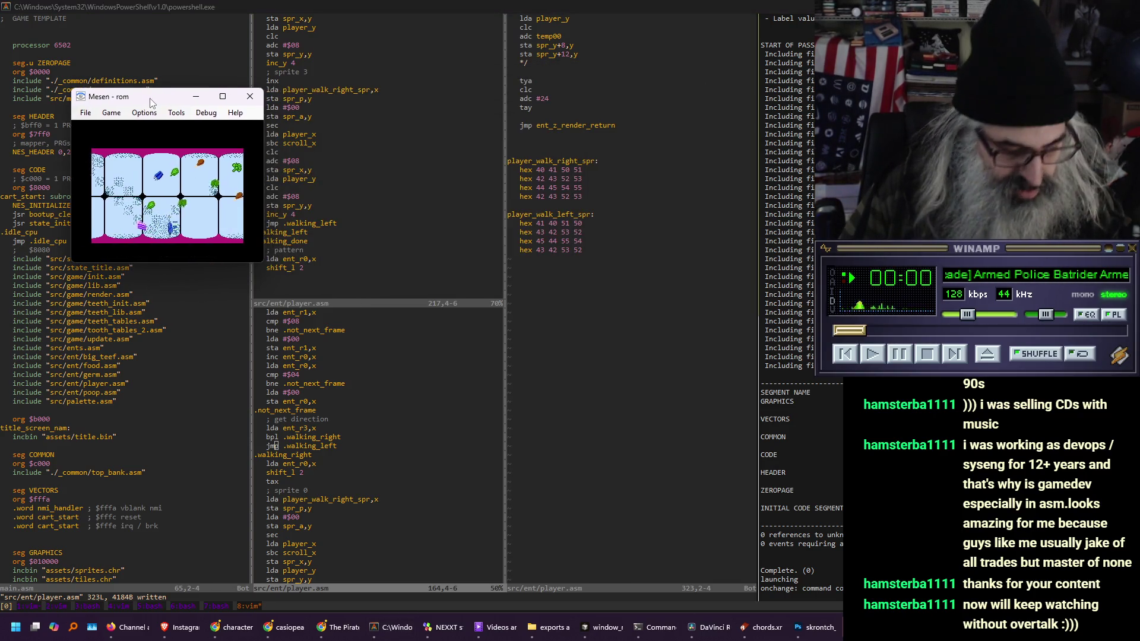
# Set Mesen's game display to 2x scale to watch the rebuilt game running
pyautogui.hotkey('alt', '2')
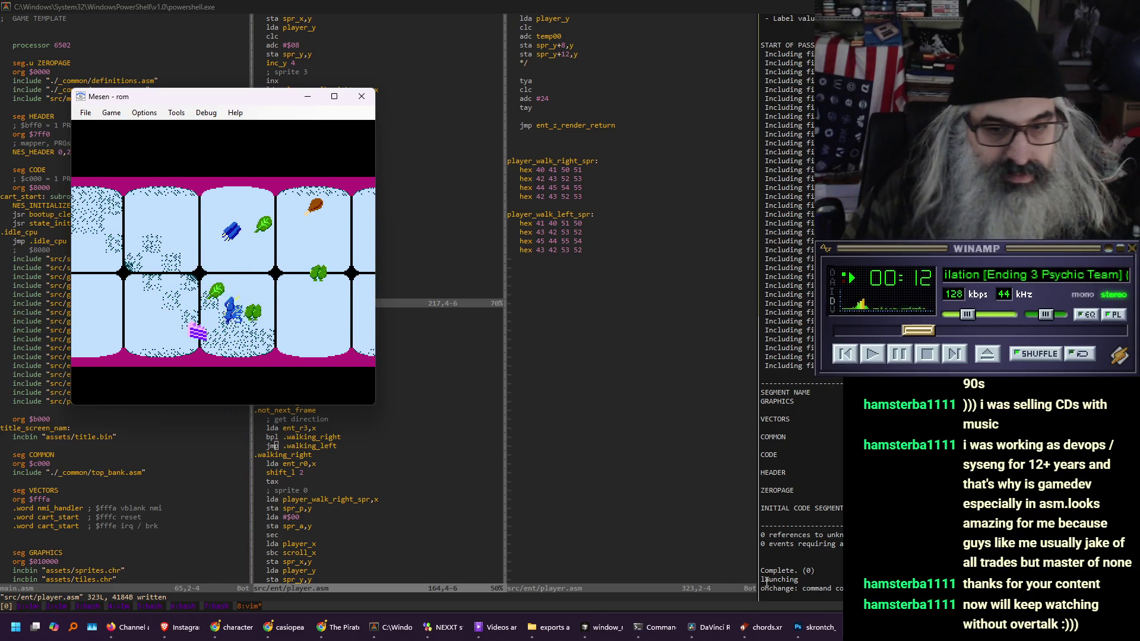
pyautogui.hotkey('alt', 'Tab')
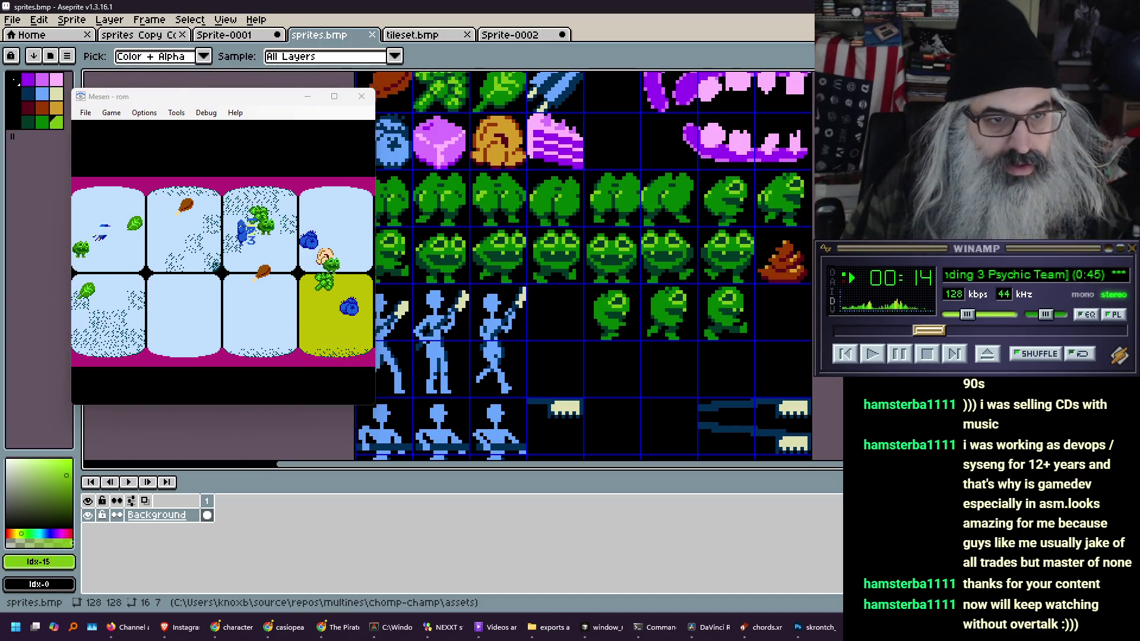
pyautogui.hotkey('alt', 'Tab')
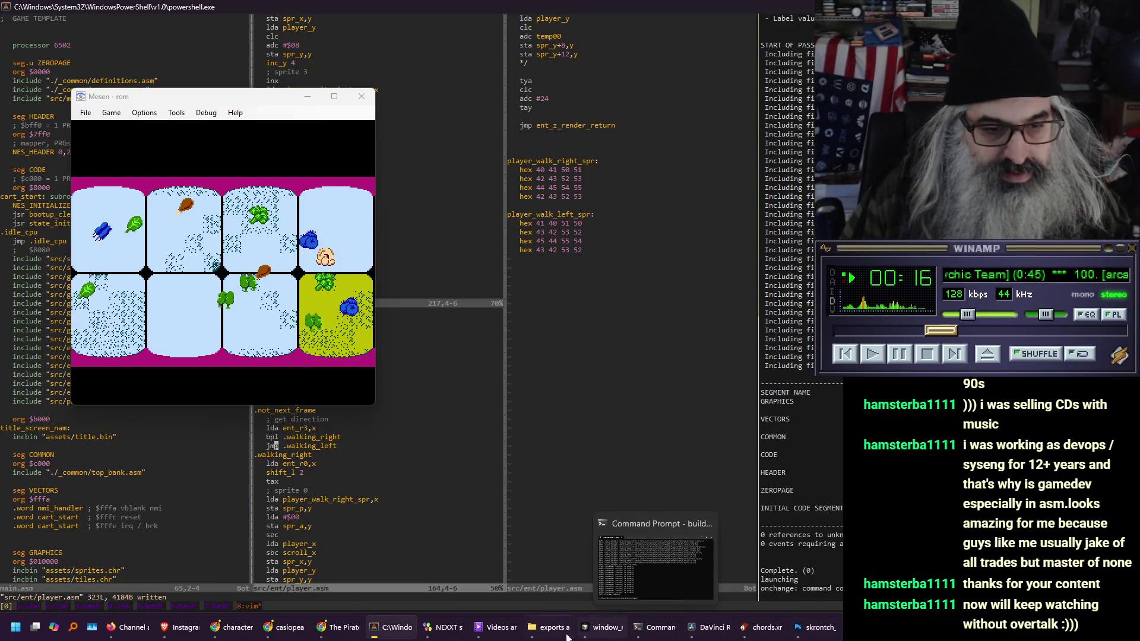
pyautogui.click(445, 628)
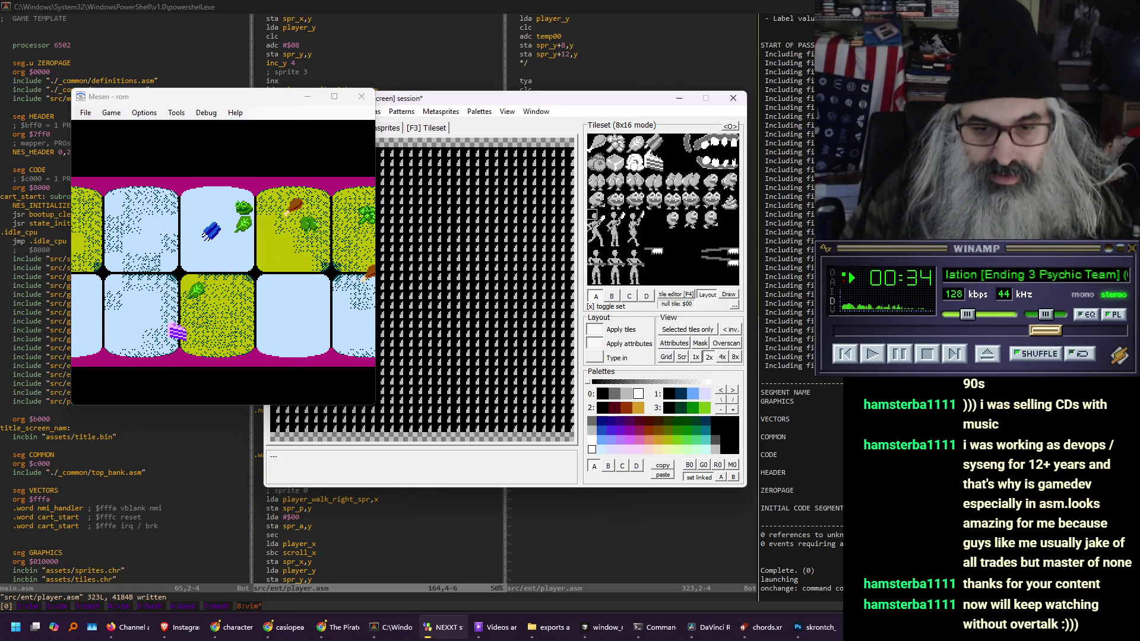
# Open Mesen's PPU Viewer showing the game's loaded CHR tile graphics
pyautogui.hotkey('ctrl', 'p')
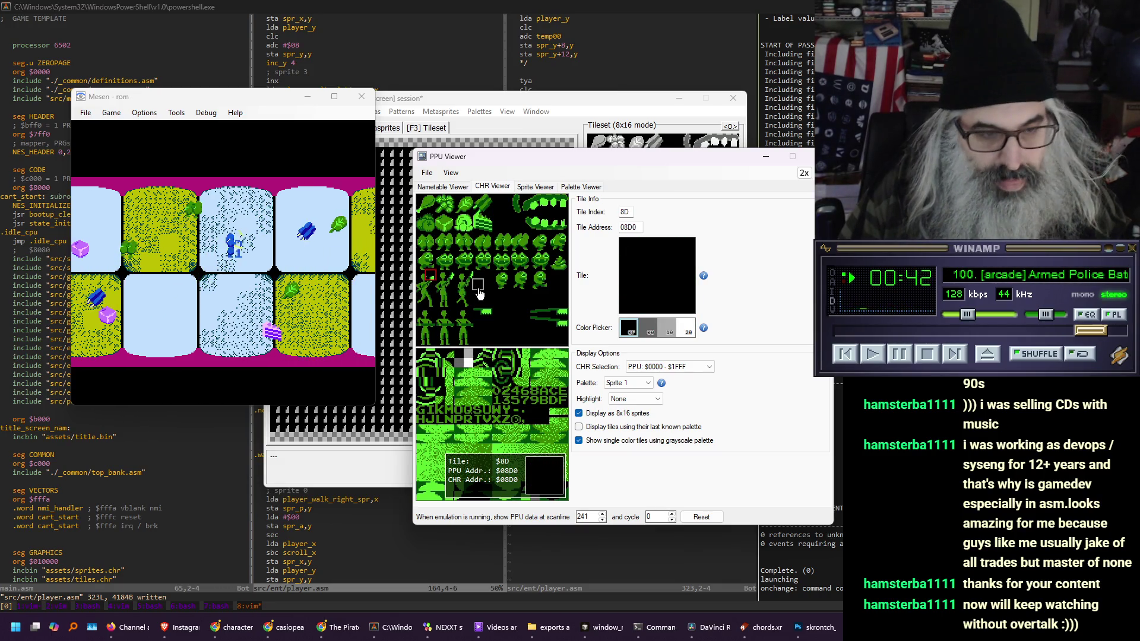
# Pause the game in the Sprite Viewer and select the blue player sprite's details
pyautogui.click(535, 188)
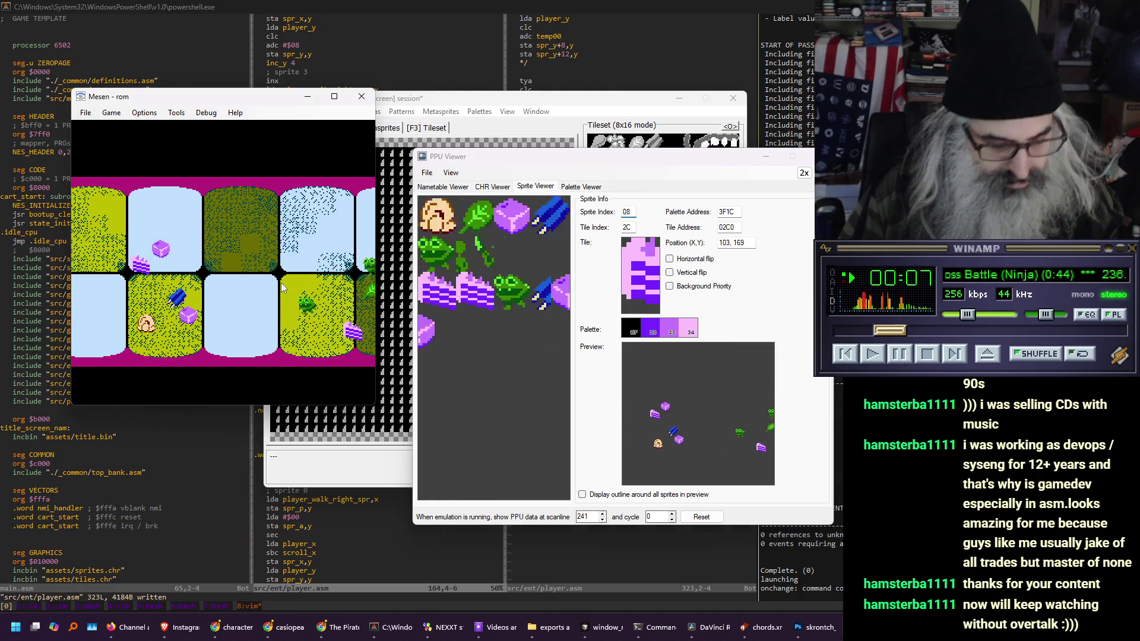
pyautogui.press('Escape')
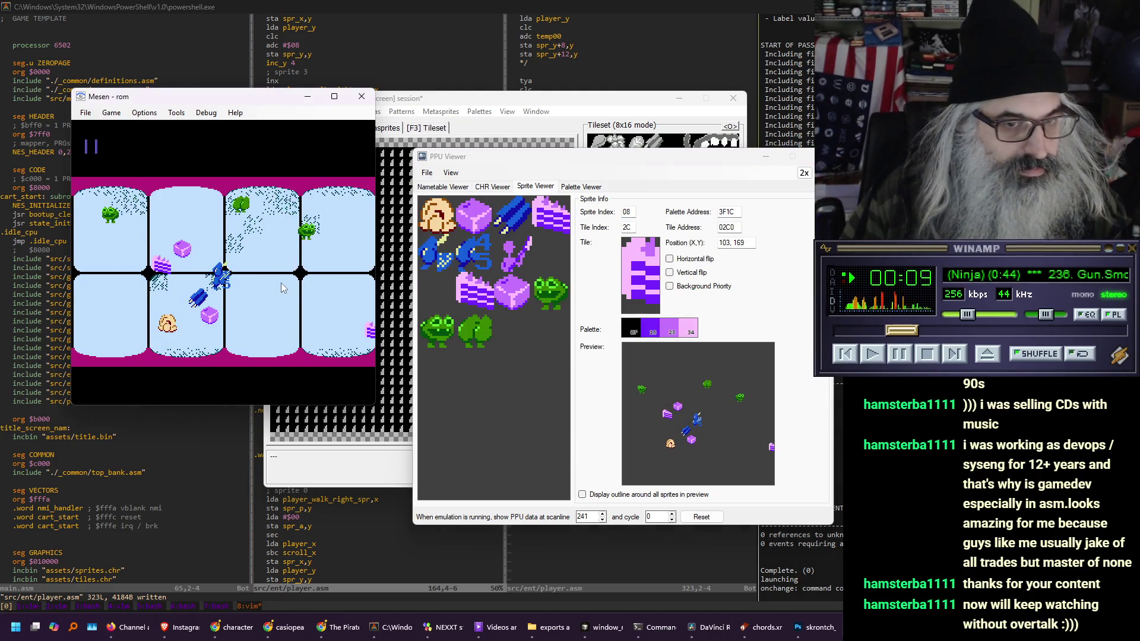
pyautogui.moveTo(696, 419)
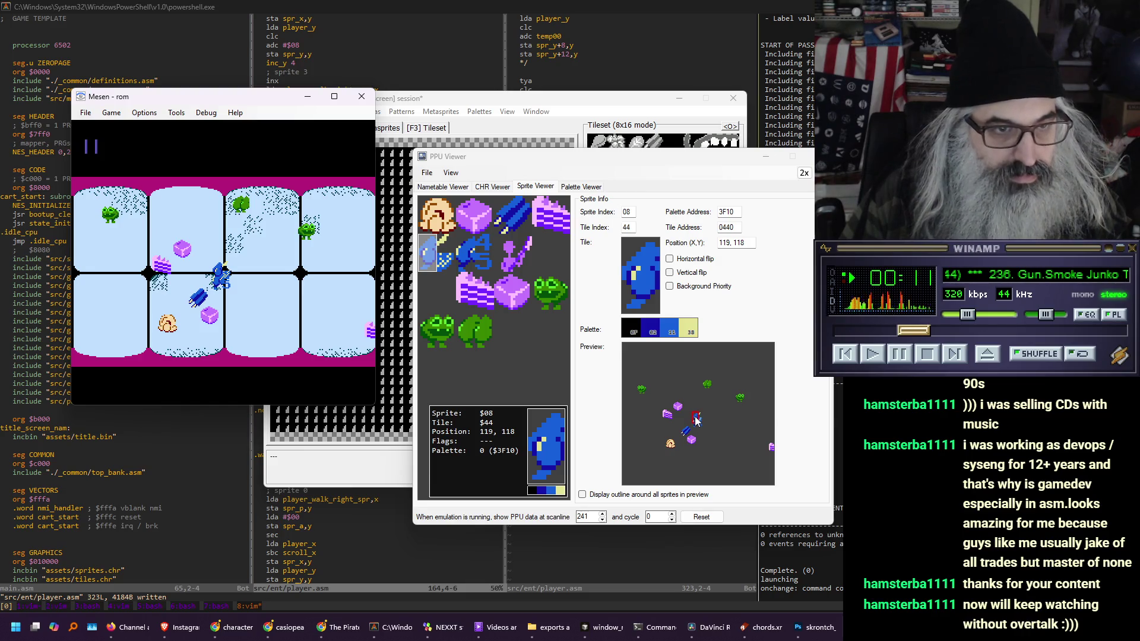
pyautogui.click(696, 419)
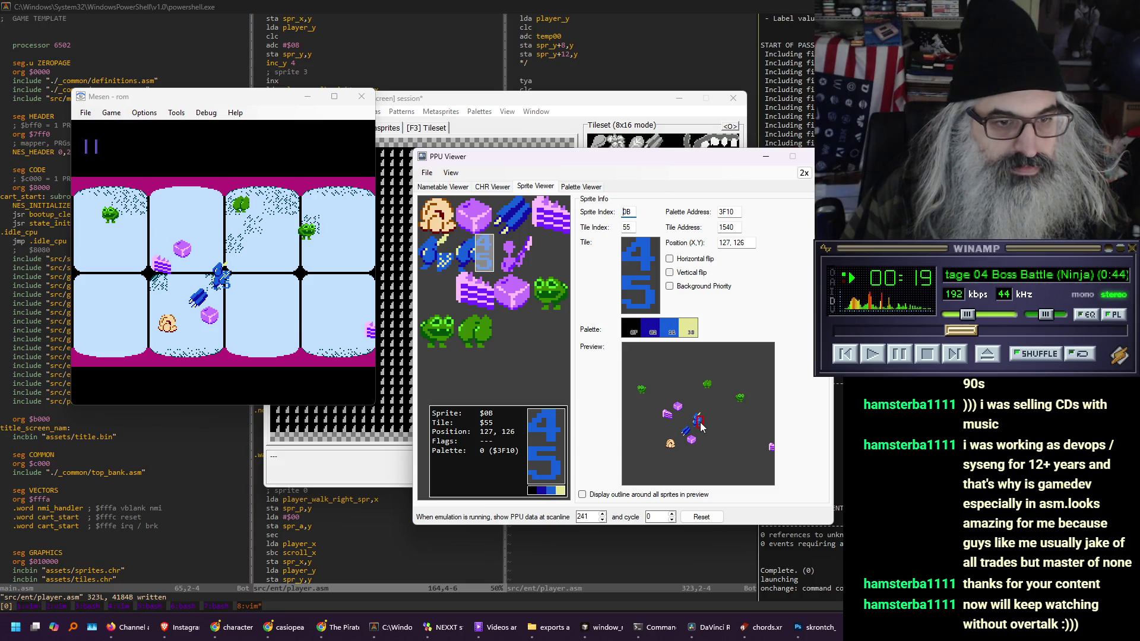
# Look up the player tile numbers in the CHR Viewer, then return to the Vim terminal
pyautogui.click(481, 187)
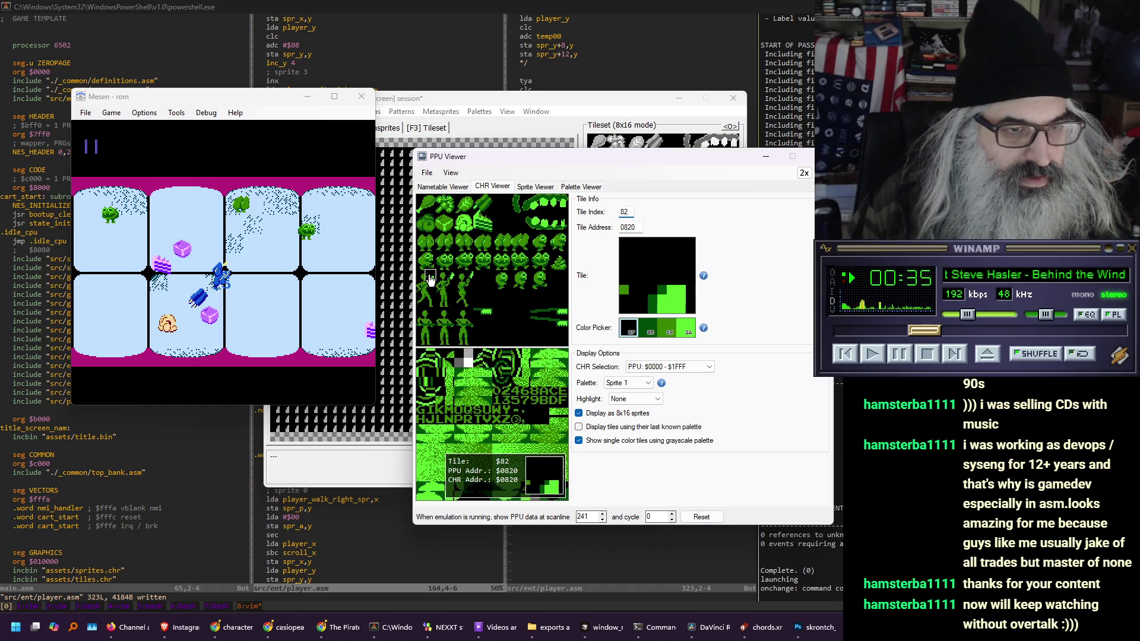
pyautogui.click(651, 4)
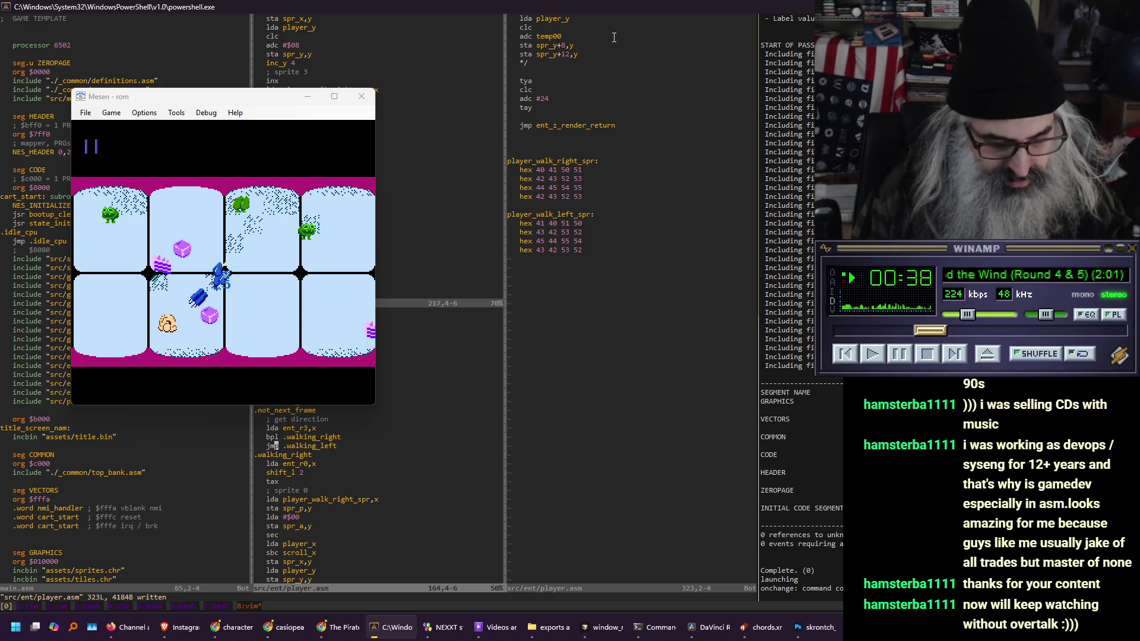
# In the sprite tables pane, start replacing player_walk_right_spr's first row with tile 80
pyautogui.hotkey('ctrl', 'w')
pyautogui.press('l')
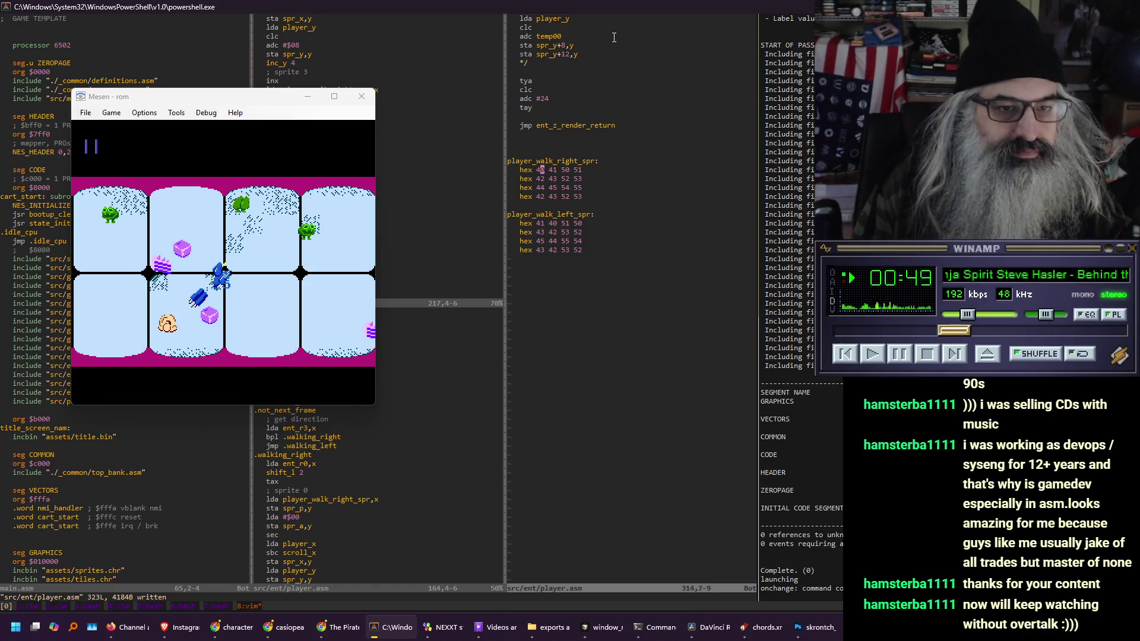
pyautogui.press('c')
pyautogui.press('i')
pyautogui.press('w')
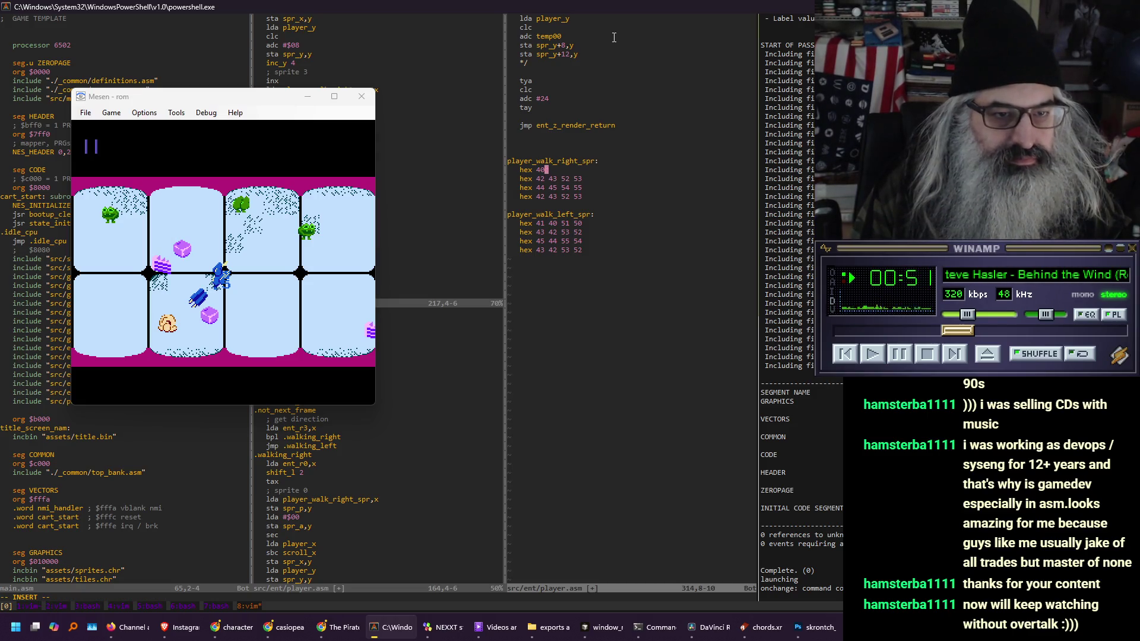
pyautogui.press('BackSpace')
pyautogui.press('BackSpace')
pyautogui.write('80 82 90')
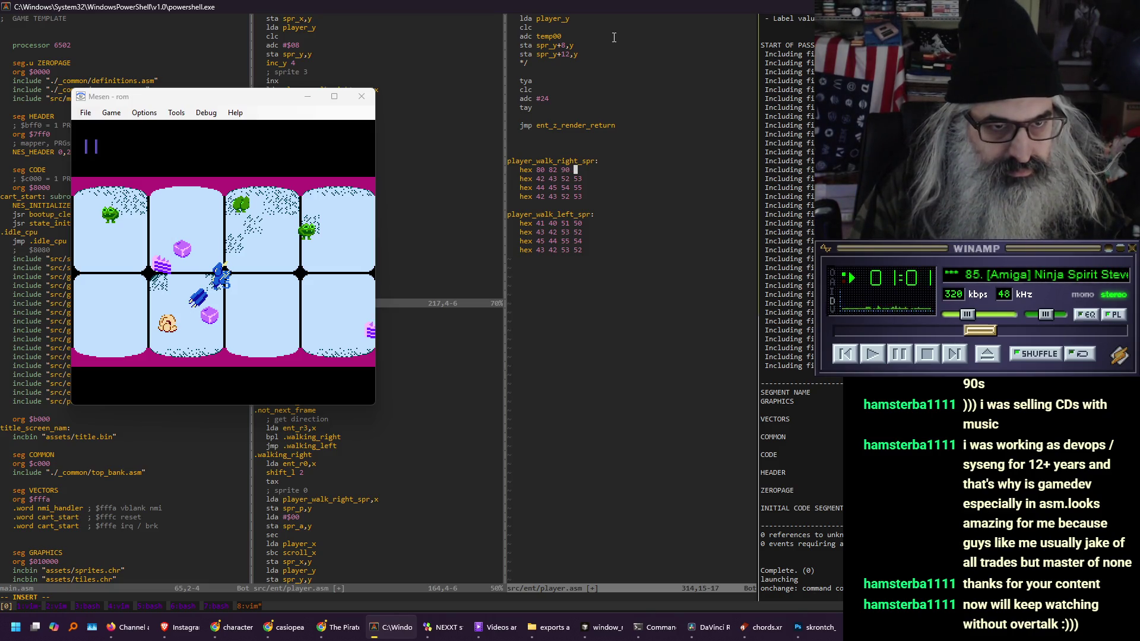
# Check tile numbers in the PPU Viewer, finish the row as 80 82 a0 a2, and save
pyautogui.hotkey('alt', 'Tab')
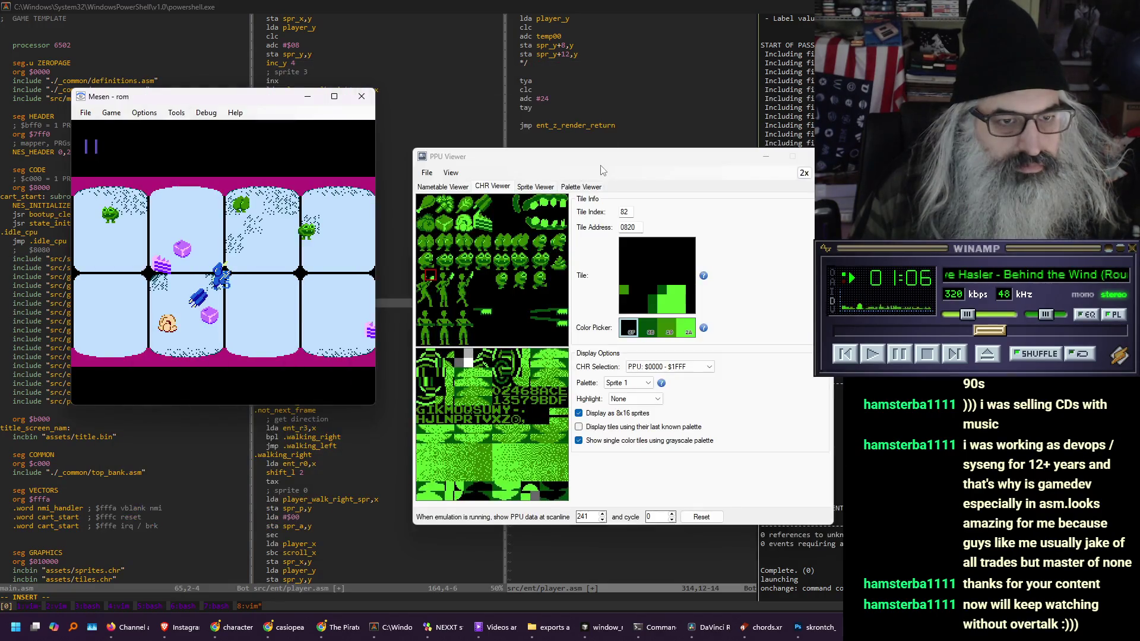
pyautogui.click(630, 112)
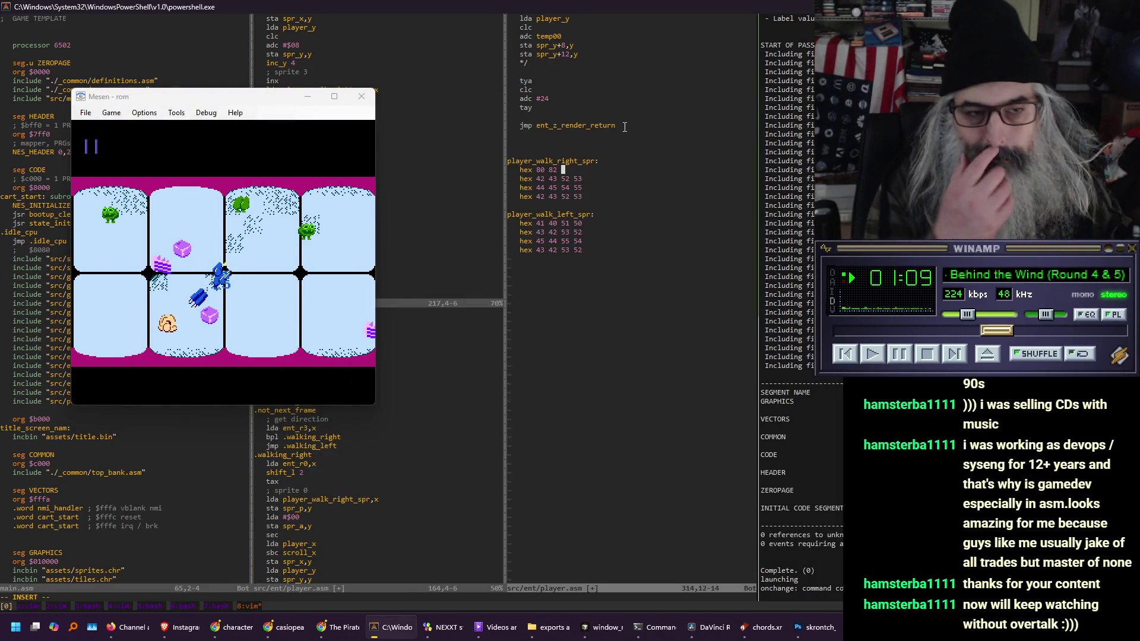
pyautogui.hotkey('alt', 'Tab')
pyautogui.hotkey('alt', 'Tab')
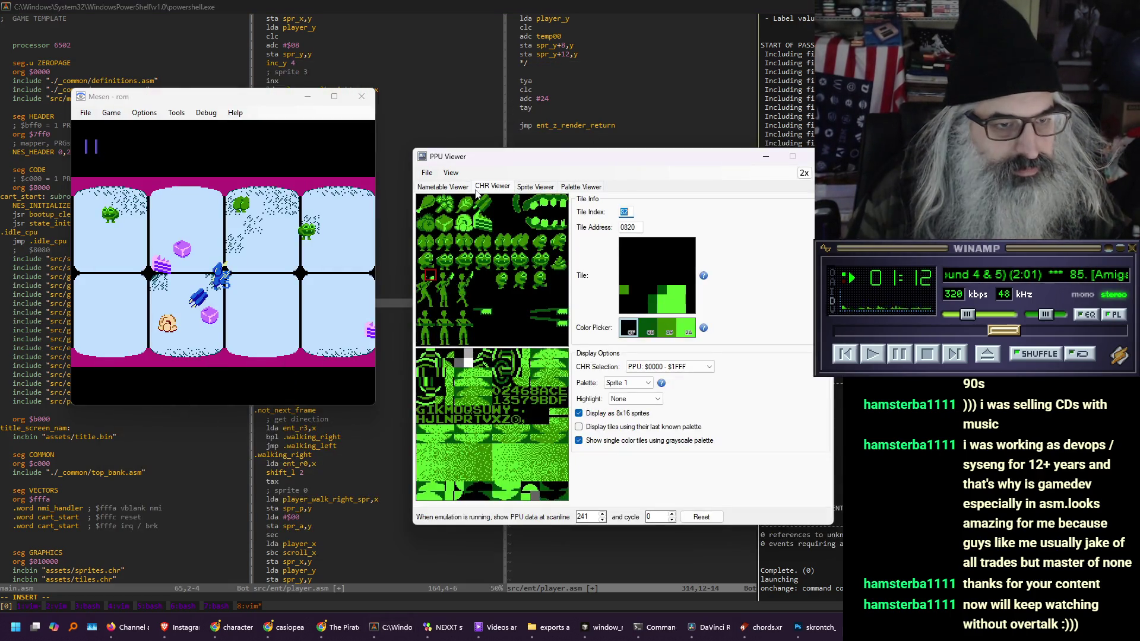
pyautogui.hotkey('alt', 'Tab')
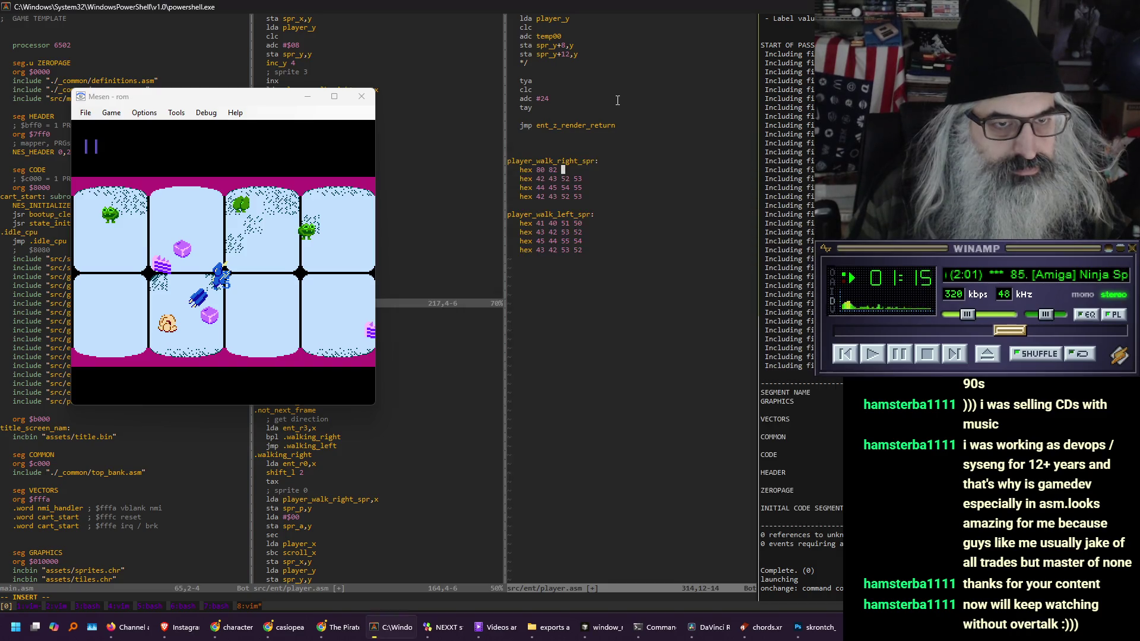
pyautogui.write('a0 a2')
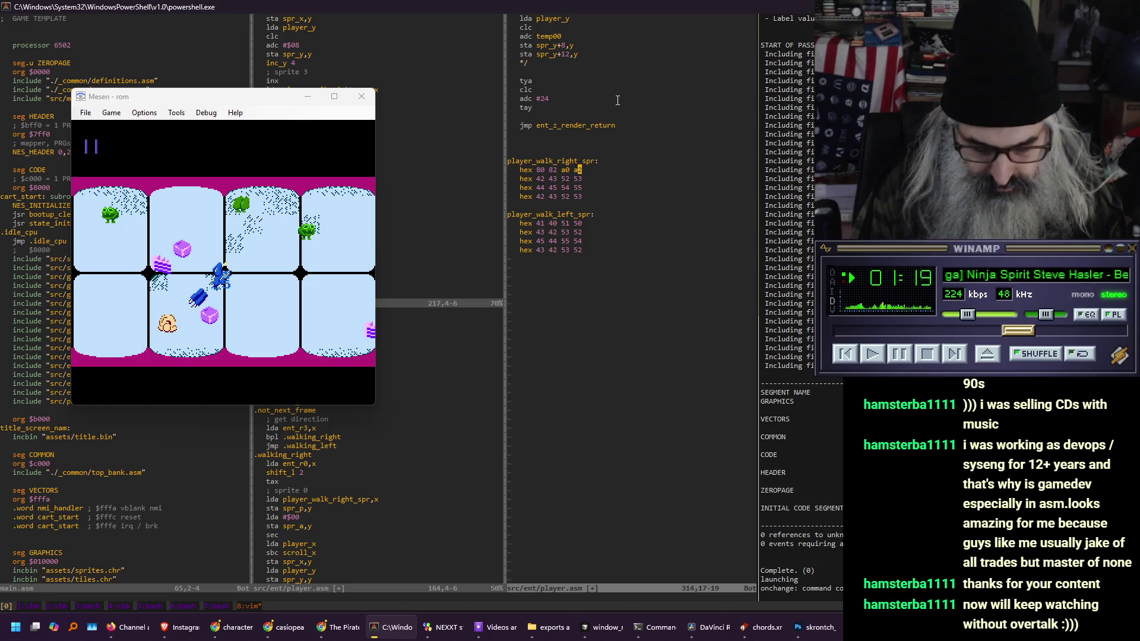
pyautogui.press('Escape')
pyautogui.write(':w')
pyautogui.press('Return')
pyautogui.click(148, 212)
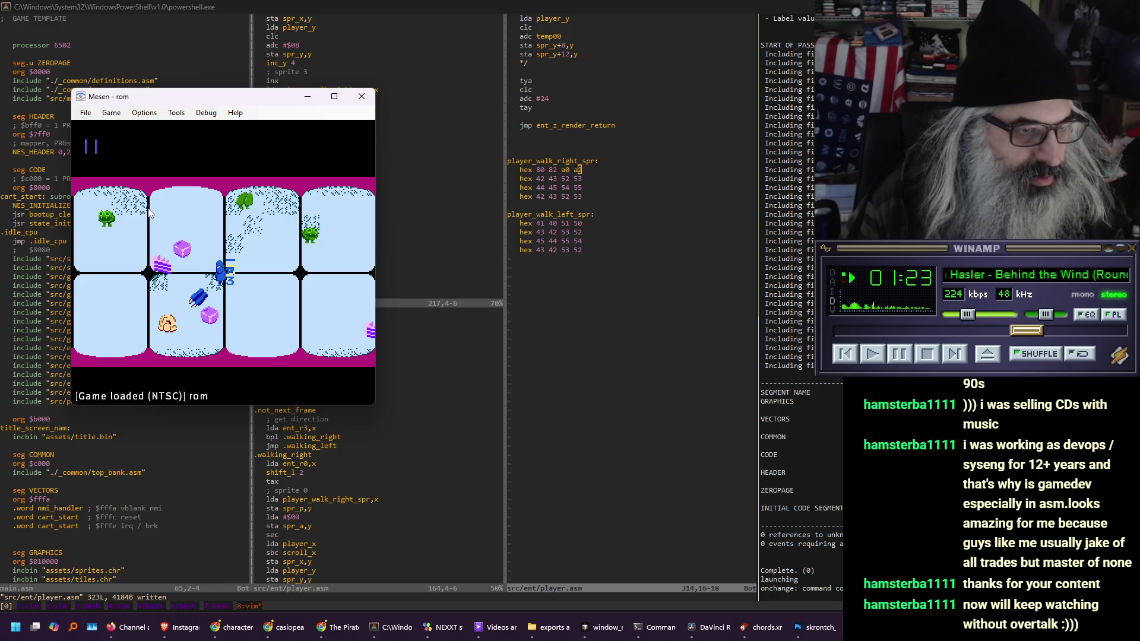
# Slow Mesen down and walk the player right to check the walk-right sprite, then shrink Mesen
pyautogui.press('-')
pyautogui.press('-')
pyautogui.press('-')
pyautogui.press('Right')
pyautogui.press('Right')
pyautogui.press('Right')
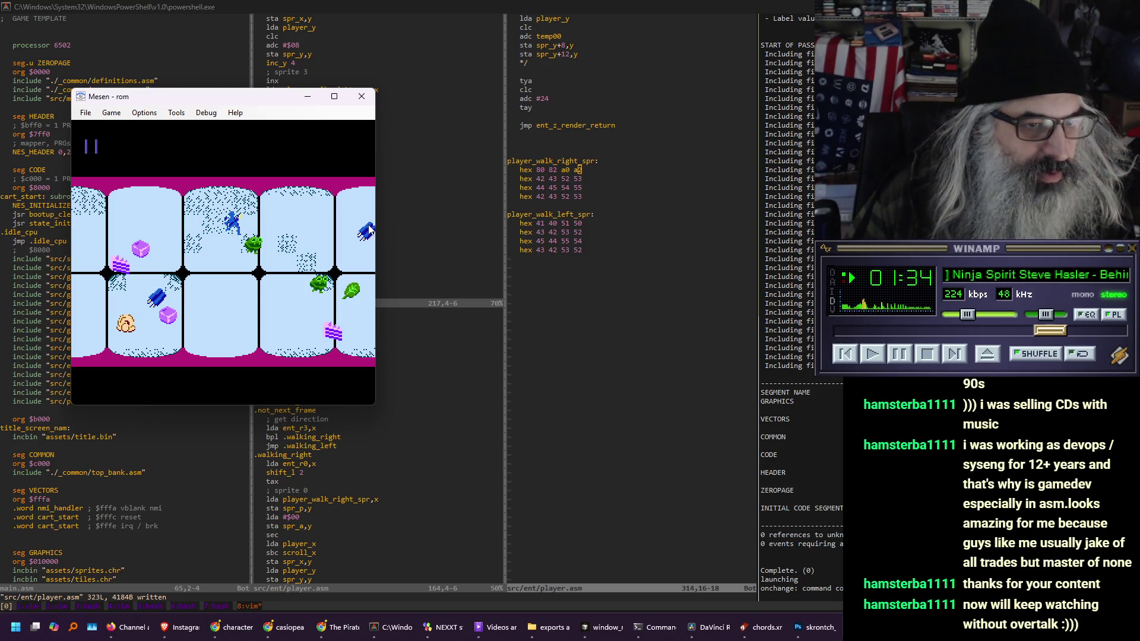
pyautogui.moveTo(270, 101); pyautogui.dragTo(241, 99)
pyautogui.moveTo(345, 403); pyautogui.dragTo(233, 260)
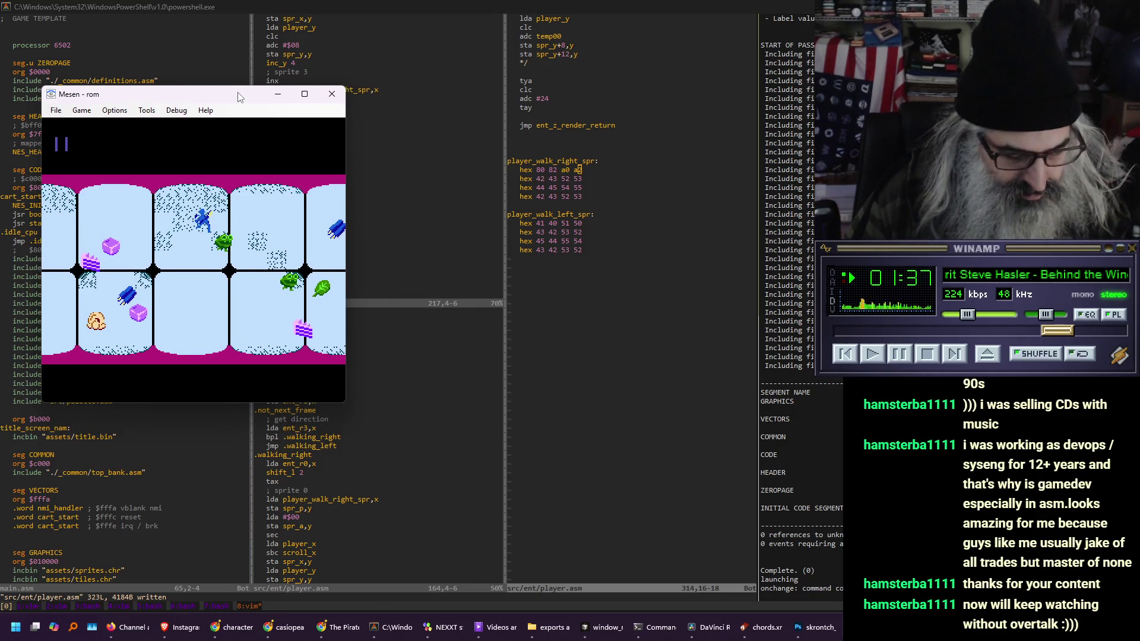
pyautogui.click(396, 208)
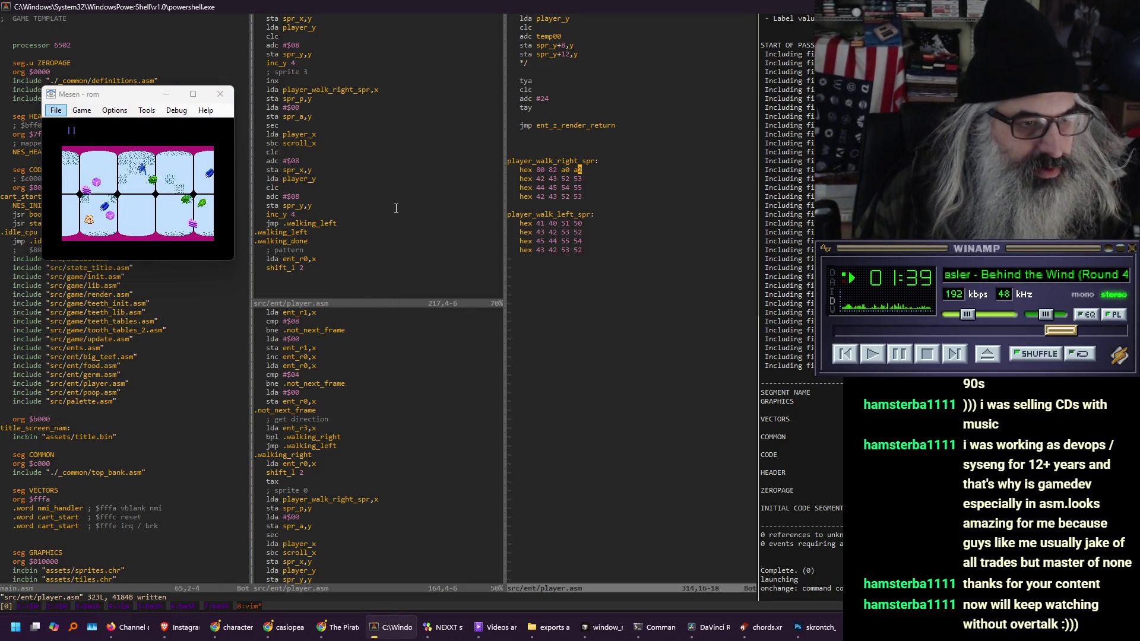
pyautogui.hotkey('ctrl', 'w')
# In the upper middle code pane, change the word on the next line to 1
pyautogui.press('h')
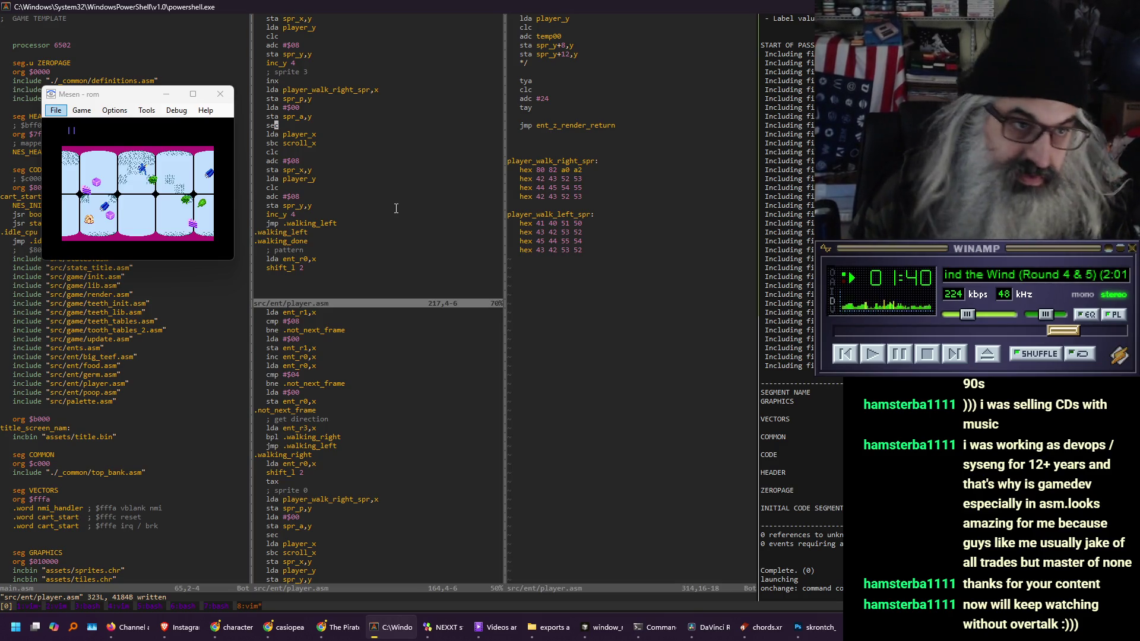
pyautogui.press('H')
pyautogui.write('jciw1')
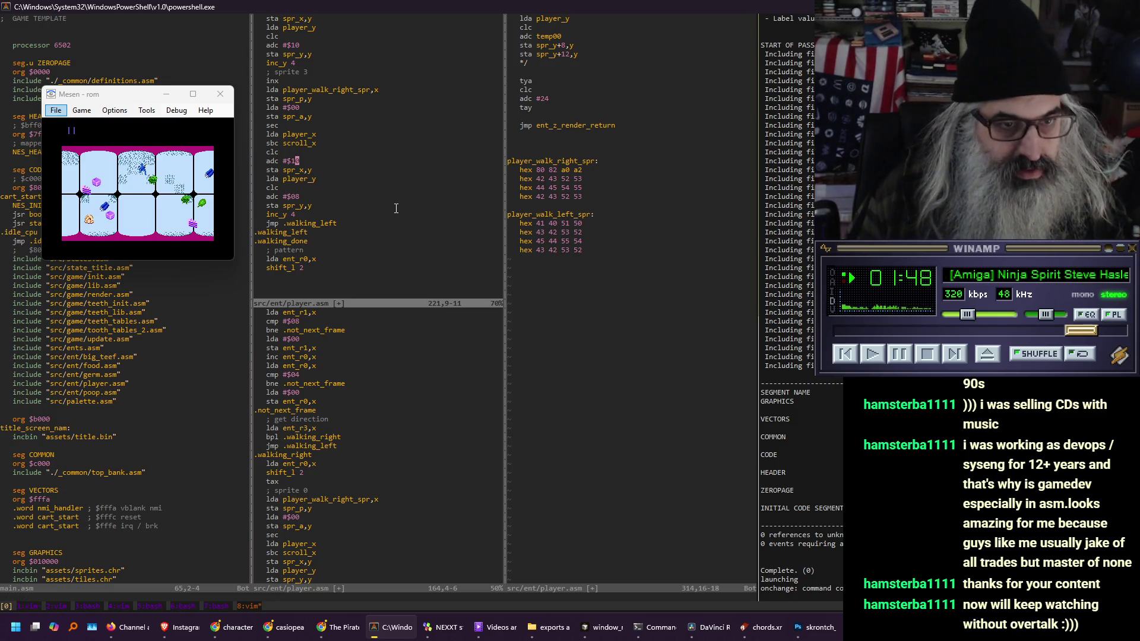
pyautogui.hotkey('ctrl', 'w')
pyautogui.press('l')
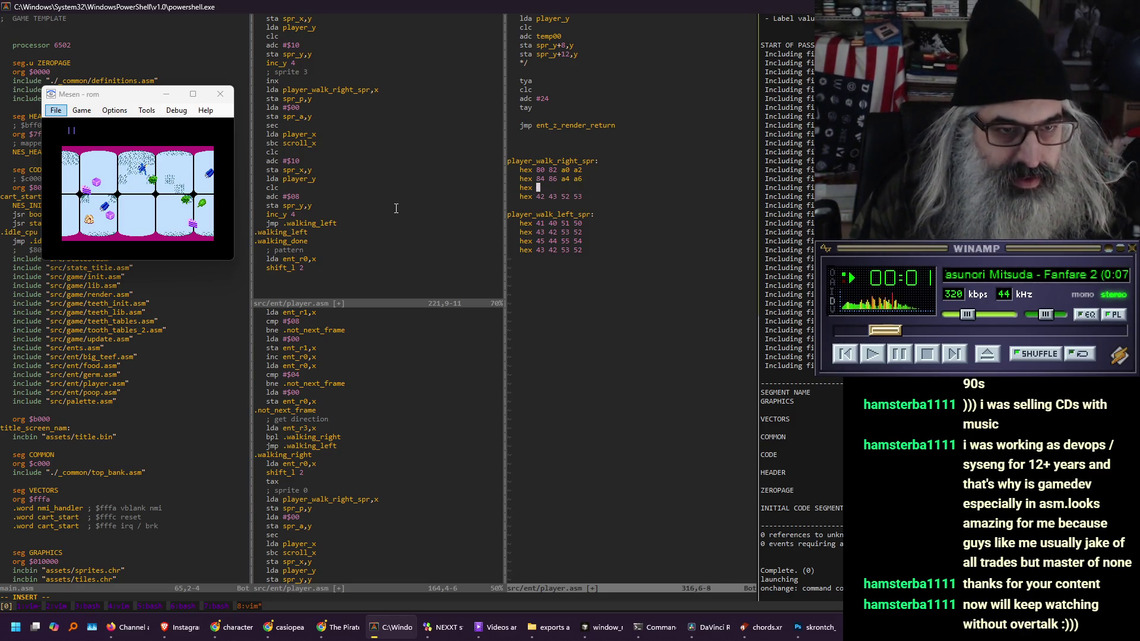
# Make the third walk-right row read hex 88 8a a8 aa
pyautogui.write('88 ')
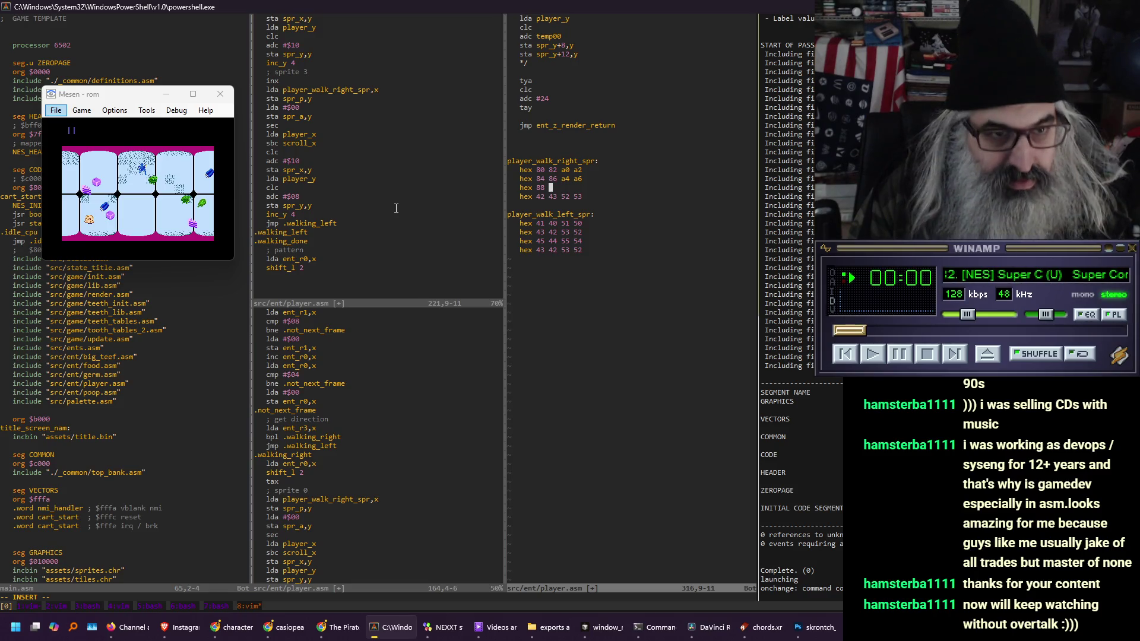
pyautogui.write('8a')
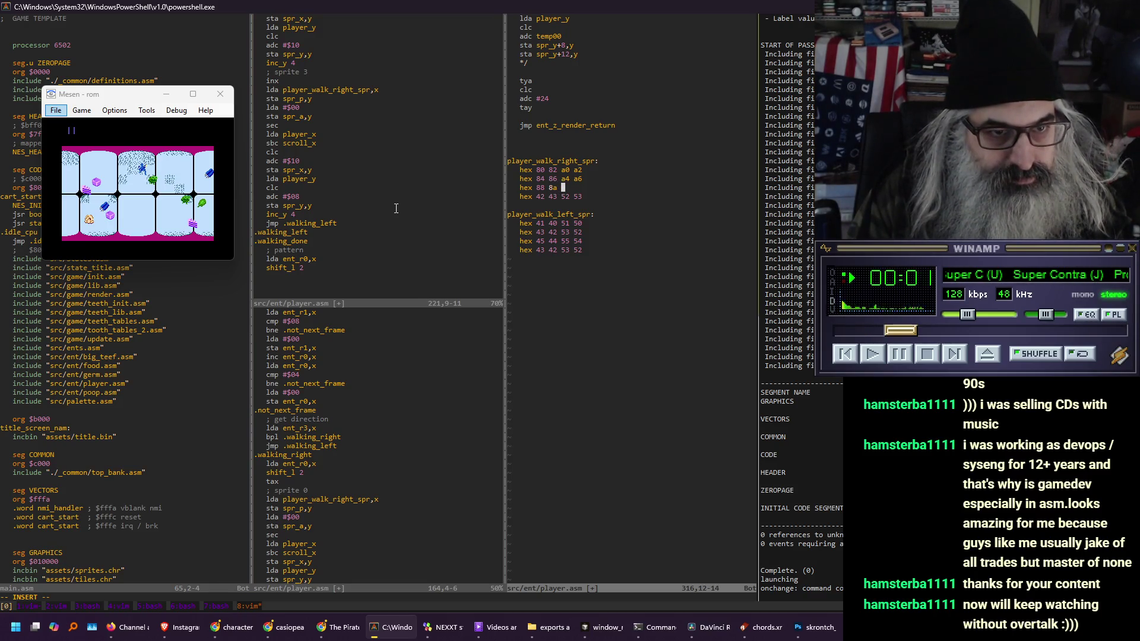
pyautogui.write('8 aa')
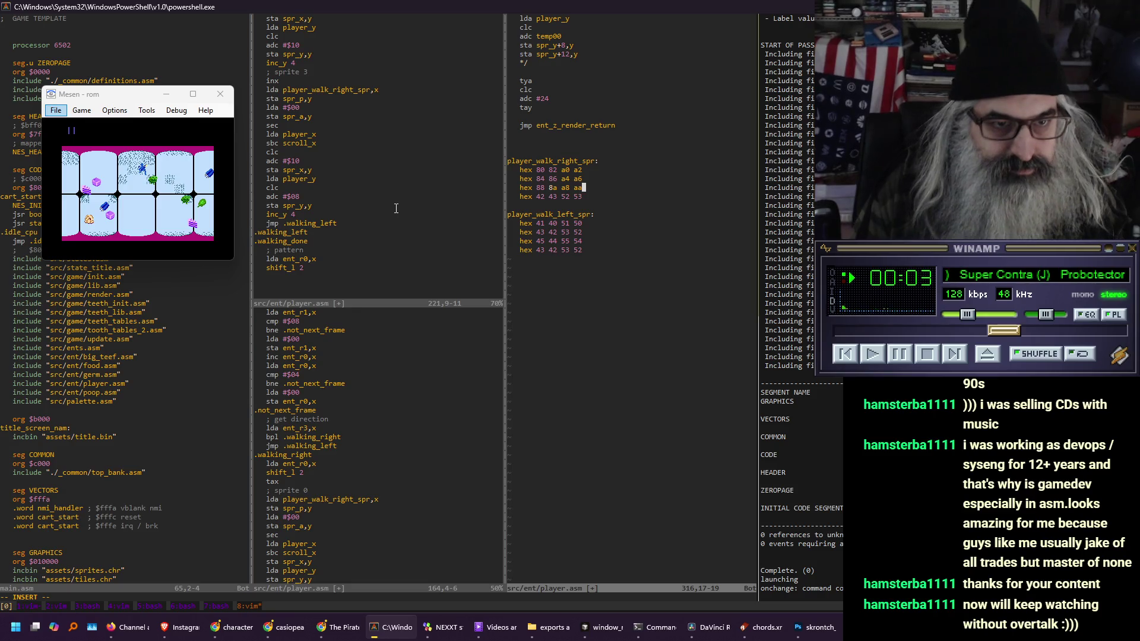
pyautogui.press('Escape')
# Duplicate the hex 84 86 a4 a6 row as the fourth row, delete the old 42 43 52 53 row, and save
pyautogui.press('k')
pyautogui.hotkey('shift', 'v')
pyautogui.press('y')
pyautogui.press('j')
pyautogui.press('p')
pyautogui.press('j')
pyautogui.press('d')
pyautogui.press('d')
pyautogui.write(':w')
pyautogui.press('Return')
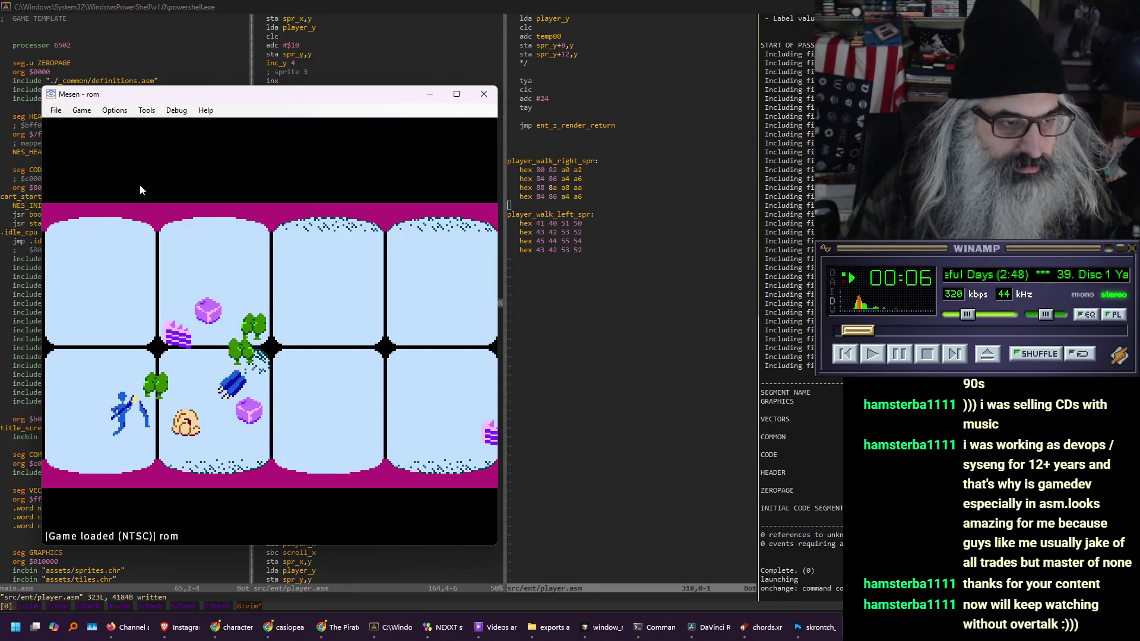
# Walk the player right and up until the playfield scrolls, then shrink Mesen to 1x
pyautogui.press('Right')
pyautogui.press('Down')
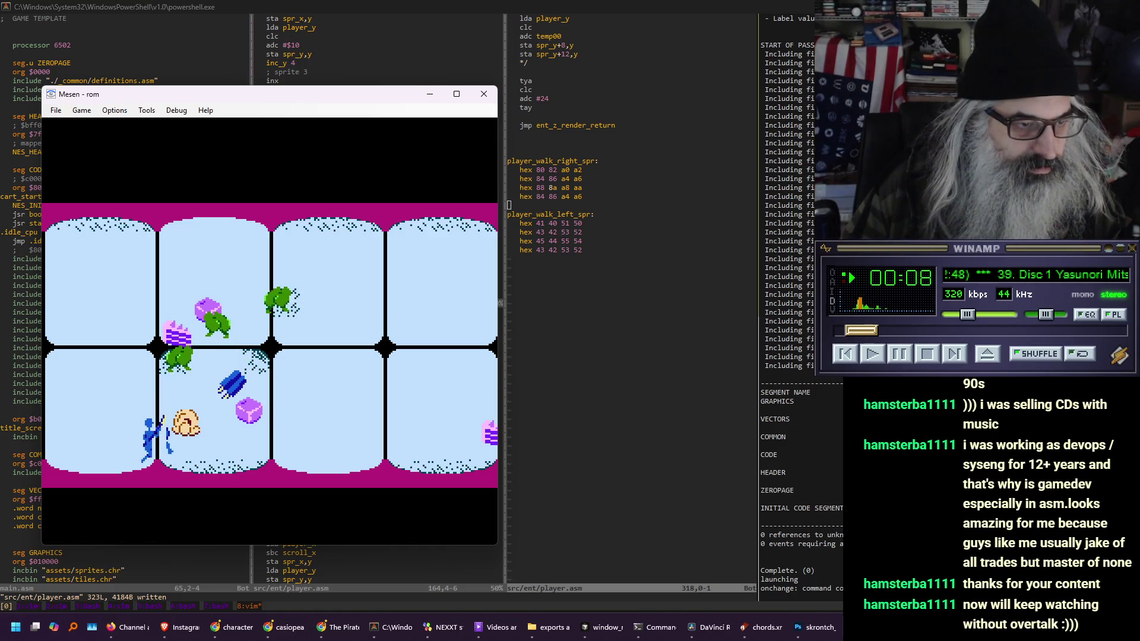
pyautogui.press('Right')
pyautogui.press('Up')
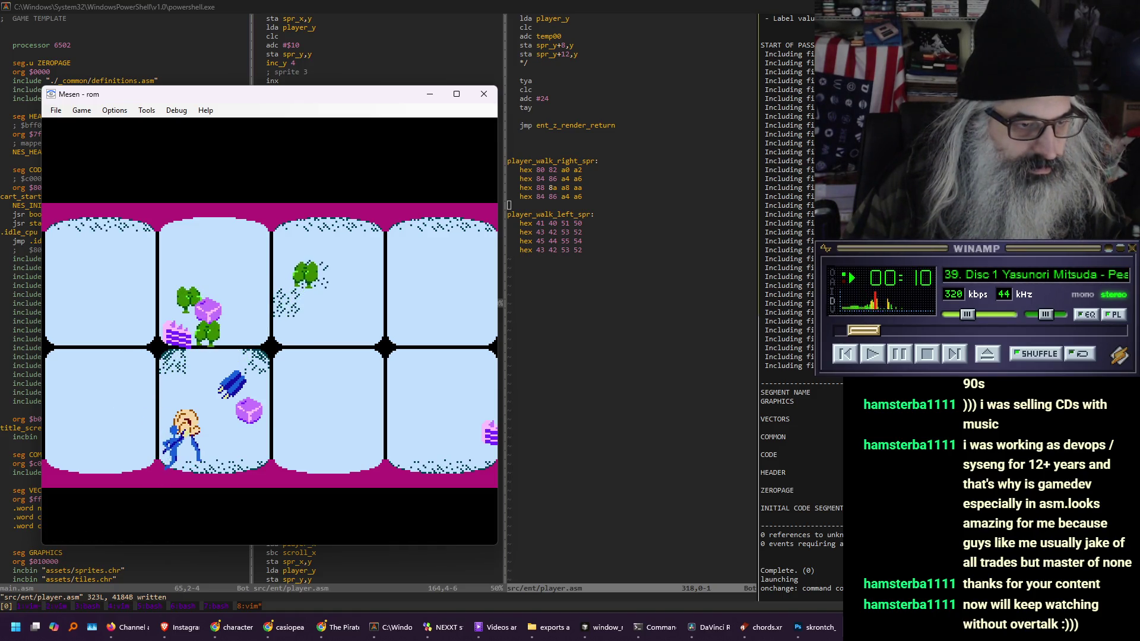
pyautogui.press('Right')
pyautogui.press('Up')
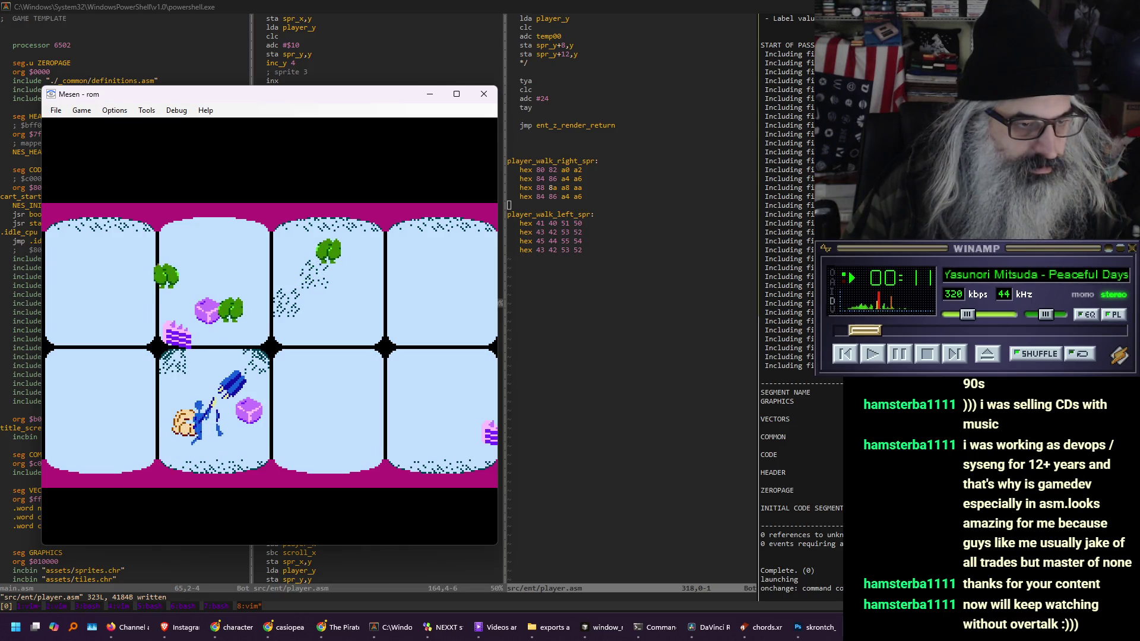
pyautogui.press('Right')
pyautogui.press('Up')
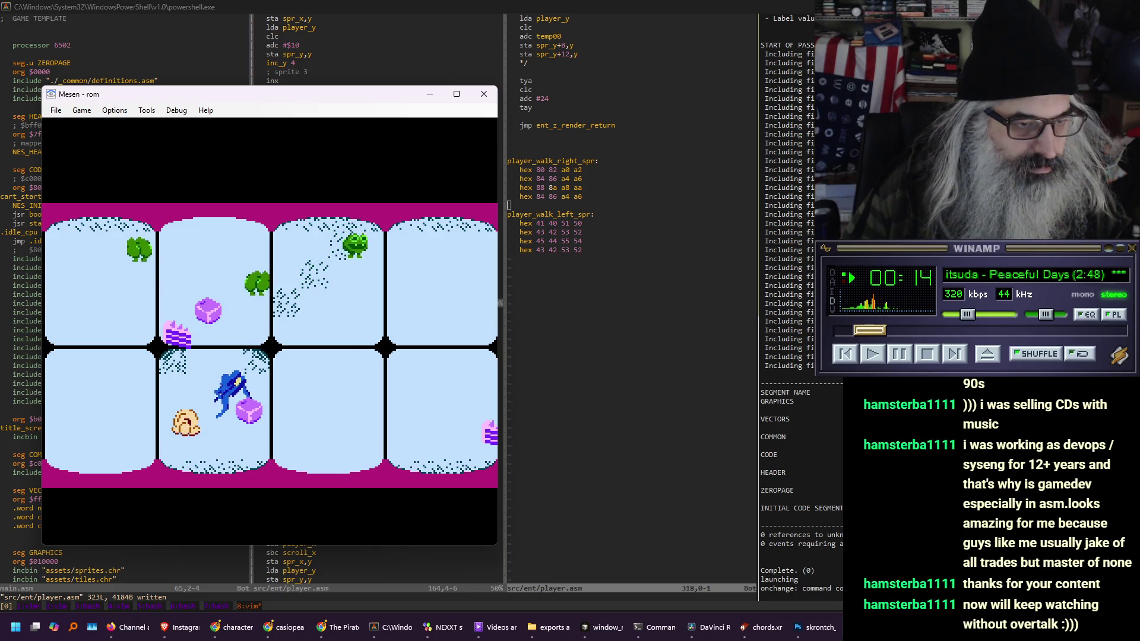
pyautogui.press('Right')
pyautogui.press('Up')
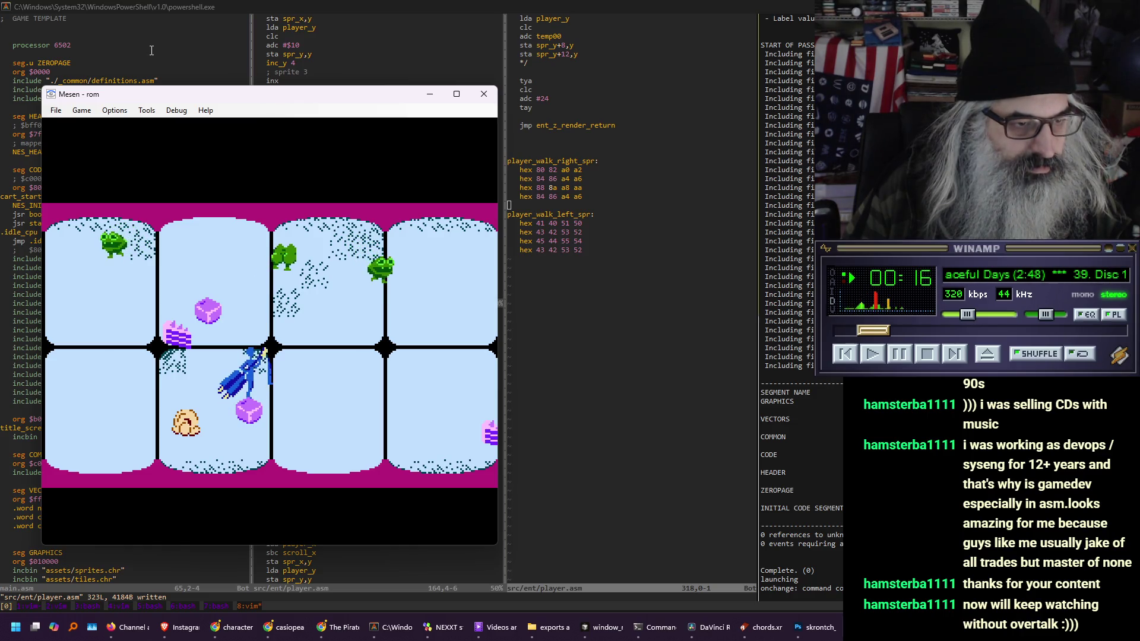
pyautogui.press('Right')
pyautogui.press('Up')
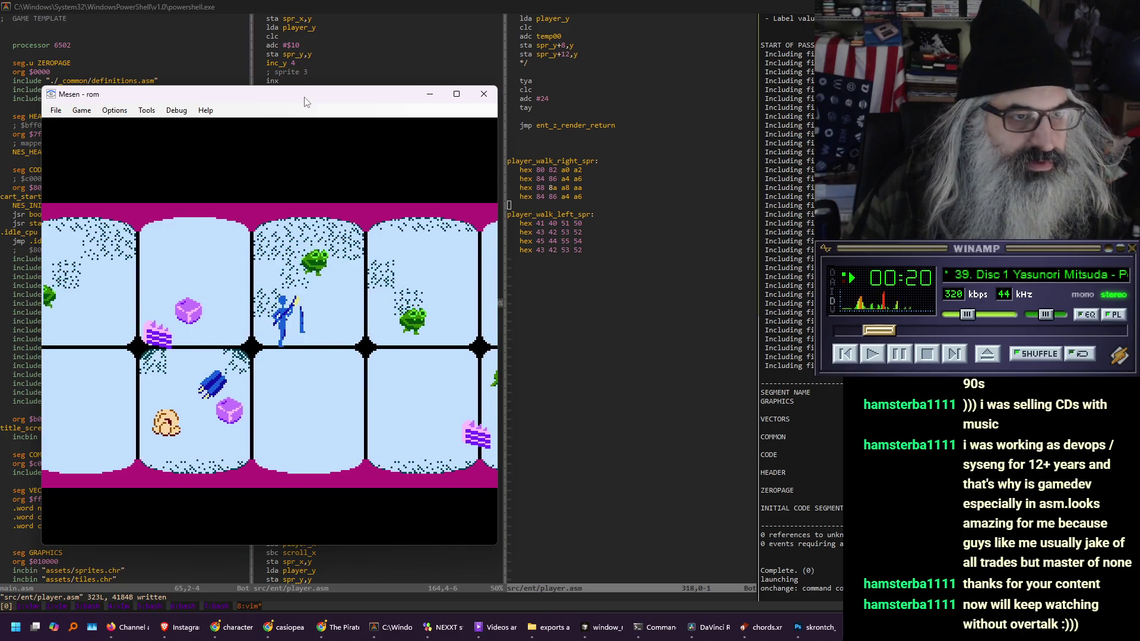
pyautogui.hotkey('alt', '1')
pyautogui.click(320, 115)
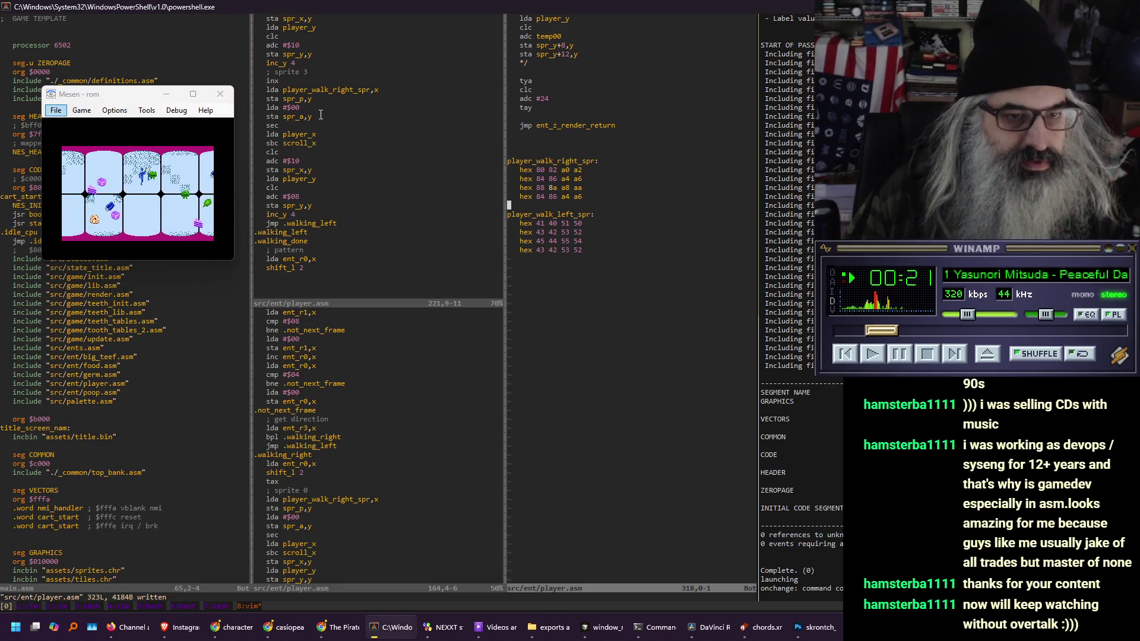
# Change sprite 3's x offset to $08 and y offset to $10, then save player.asm
pyautogui.hotkey('ctrl', 'w')
pyautogui.press('h')
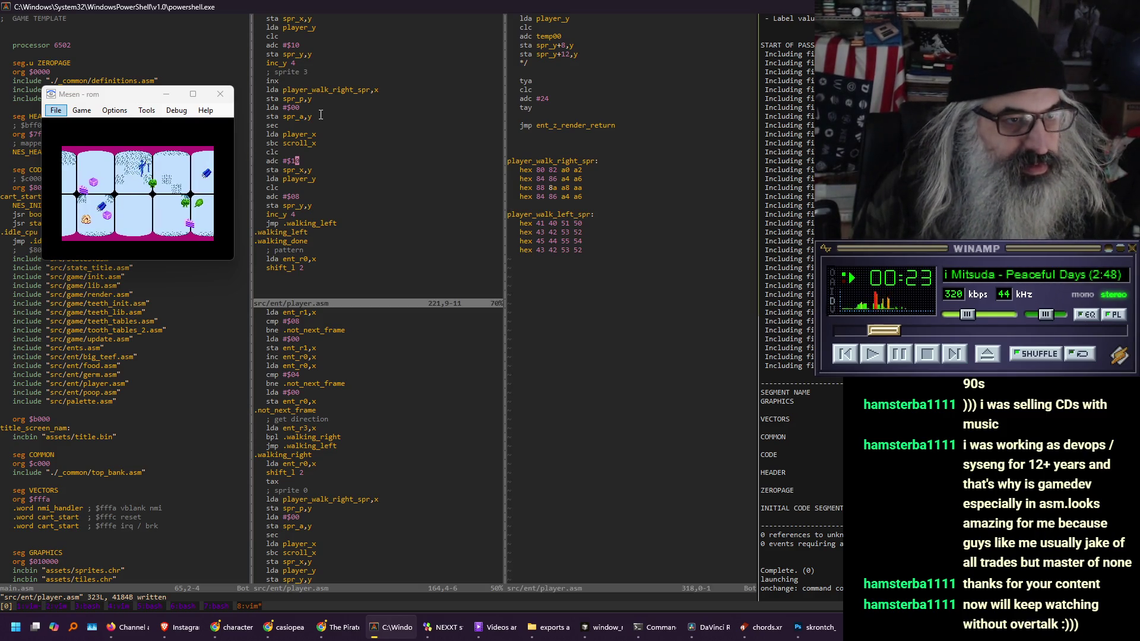
pyautogui.write('ciw08')
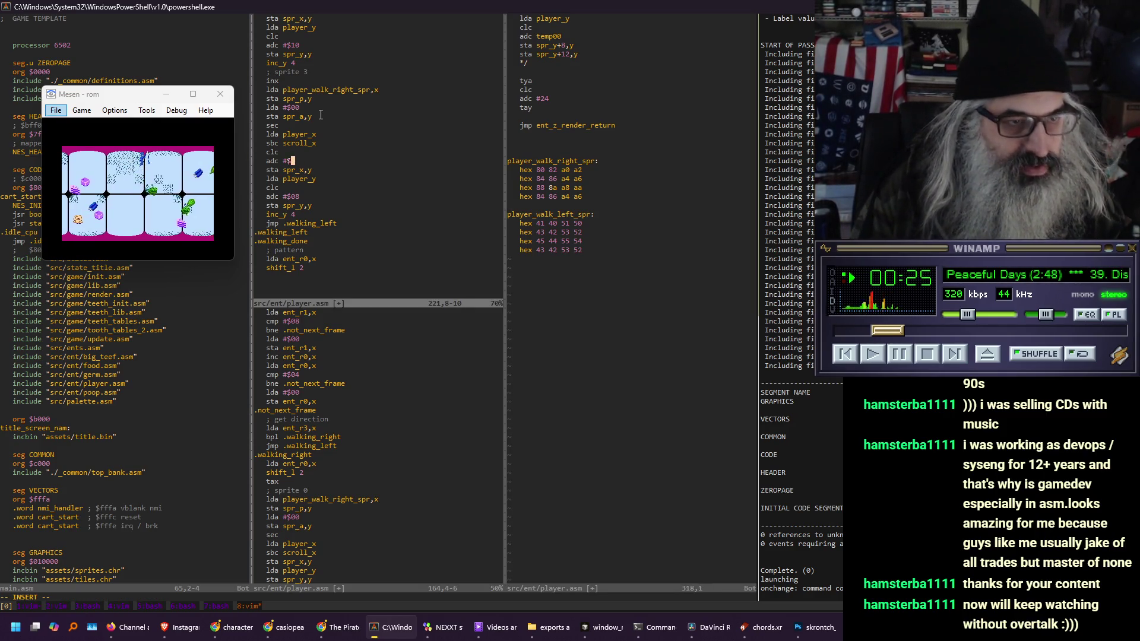
pyautogui.press('Escape')
pyautogui.press('j')
pyautogui.press('j')
pyautogui.press('j')
pyautogui.write('ciw')
pyautogui.write('10')
pyautogui.press('Escape')
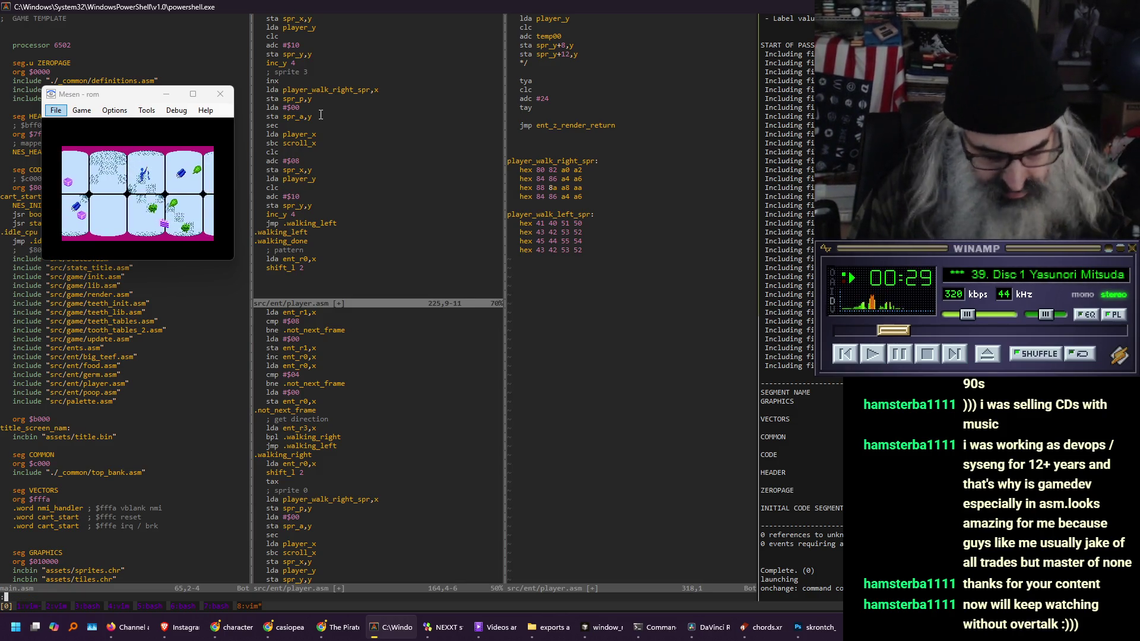
pyautogui.write(':w')
pyautogui.press('Return')
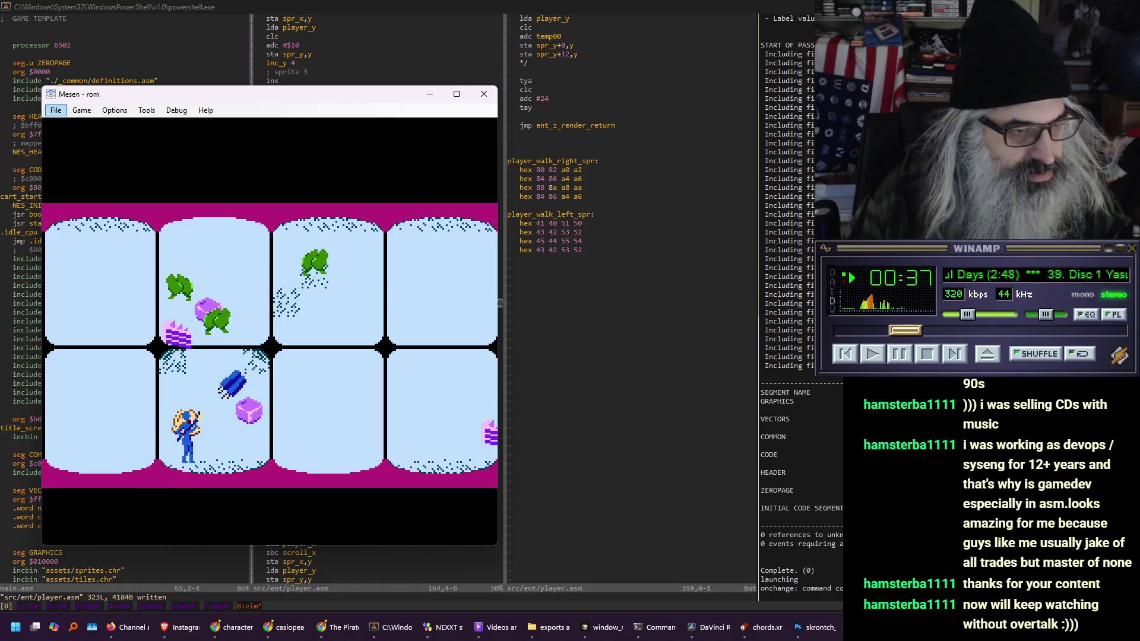
# Test the rebuild in Mesen at 25% then 100% speed, and park the 1x window top-left
pyautogui.press('-')
pyautogui.press('=')
pyautogui.press('=')
pyautogui.press('=')
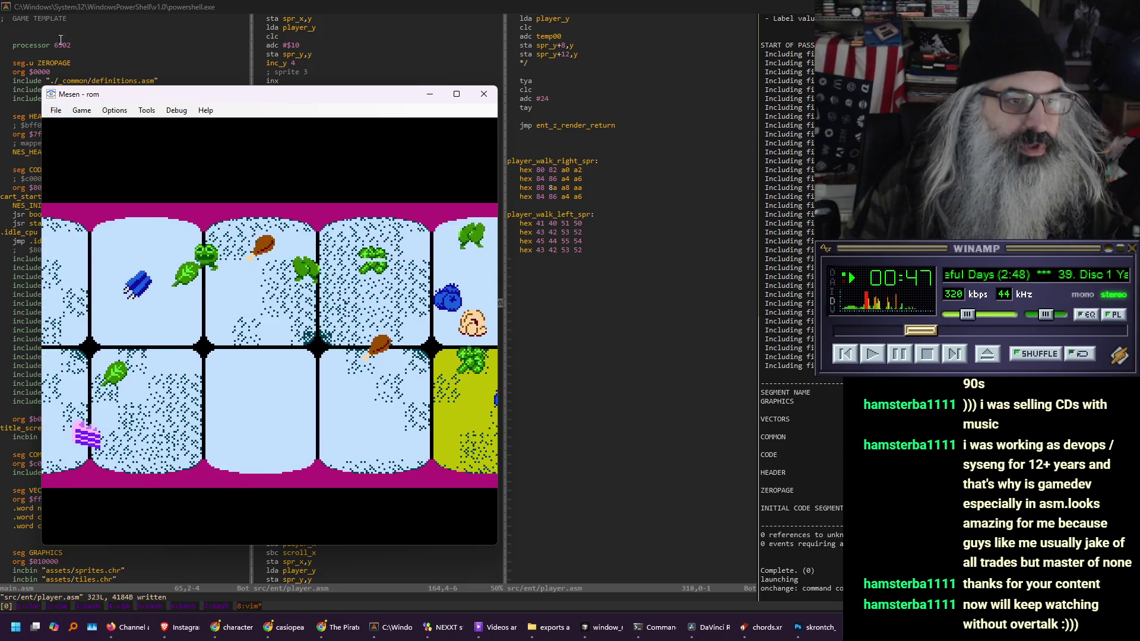
pyautogui.hotkey('alt', '1')
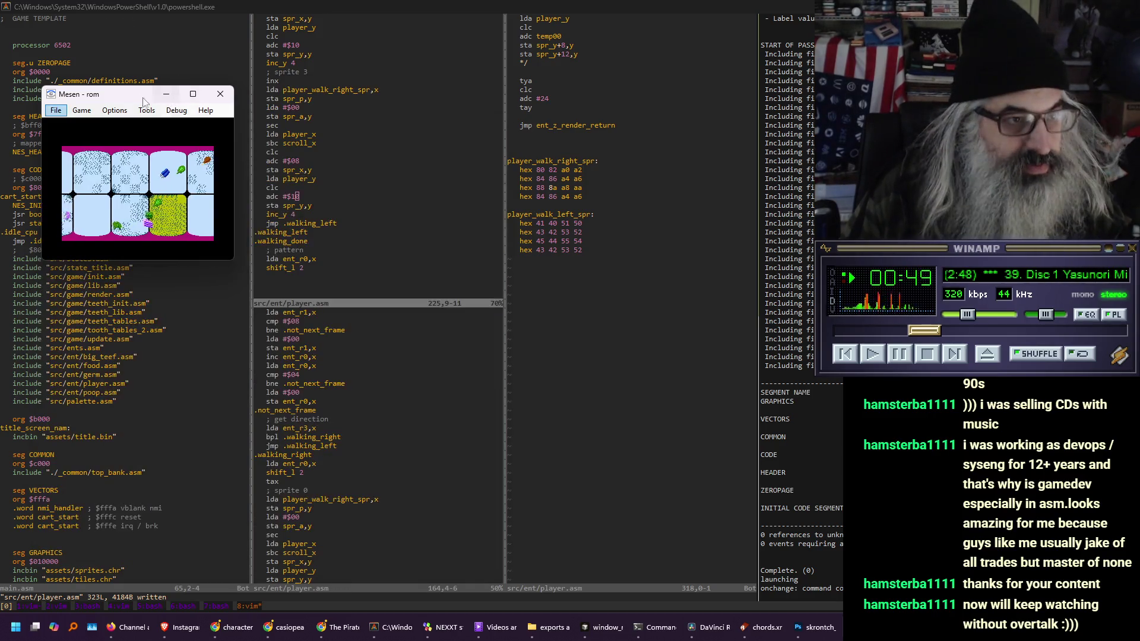
pyautogui.moveTo(135, 98); pyautogui.dragTo(111, 73)
pyautogui.click(396, 202)
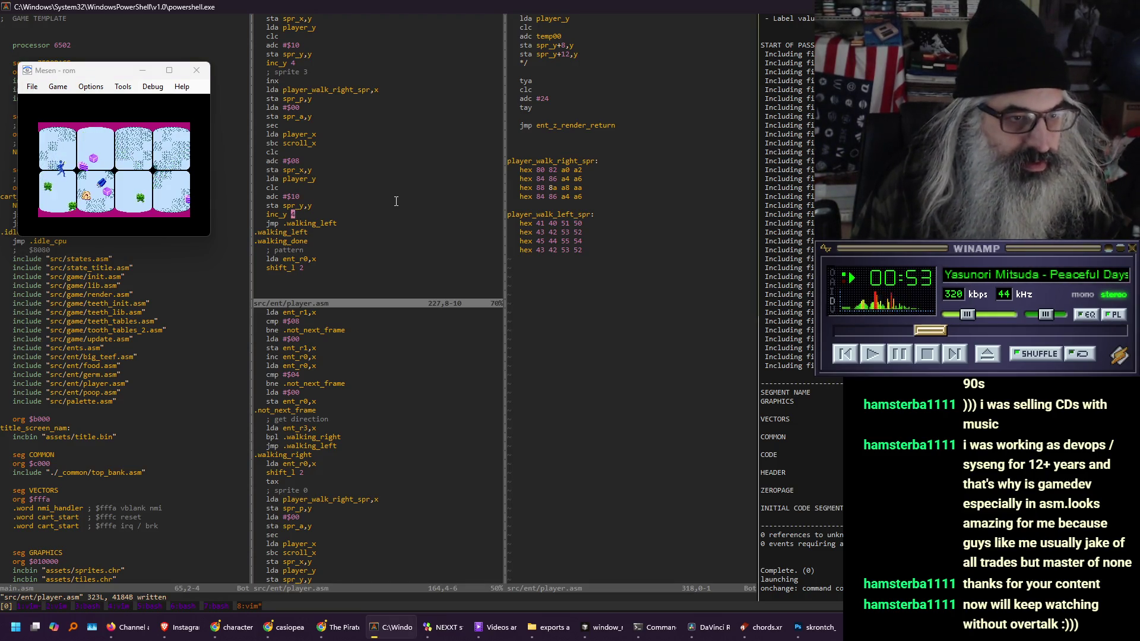
pyautogui.hotkey('ctrl', 'b')
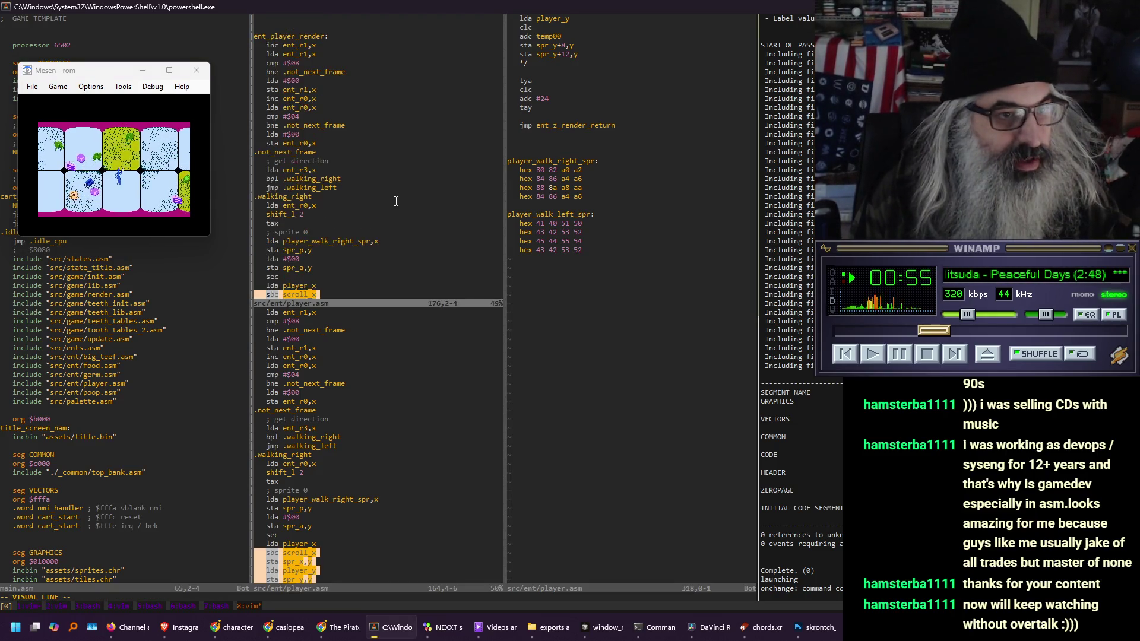
# Copy the walking-right sprite-drawing code, from the sprite 0 comment, for the walking-left section
pyautogui.press('k')
pyautogui.press('k')
pyautogui.press('k')
pyautogui.press('k')
pyautogui.press('k')
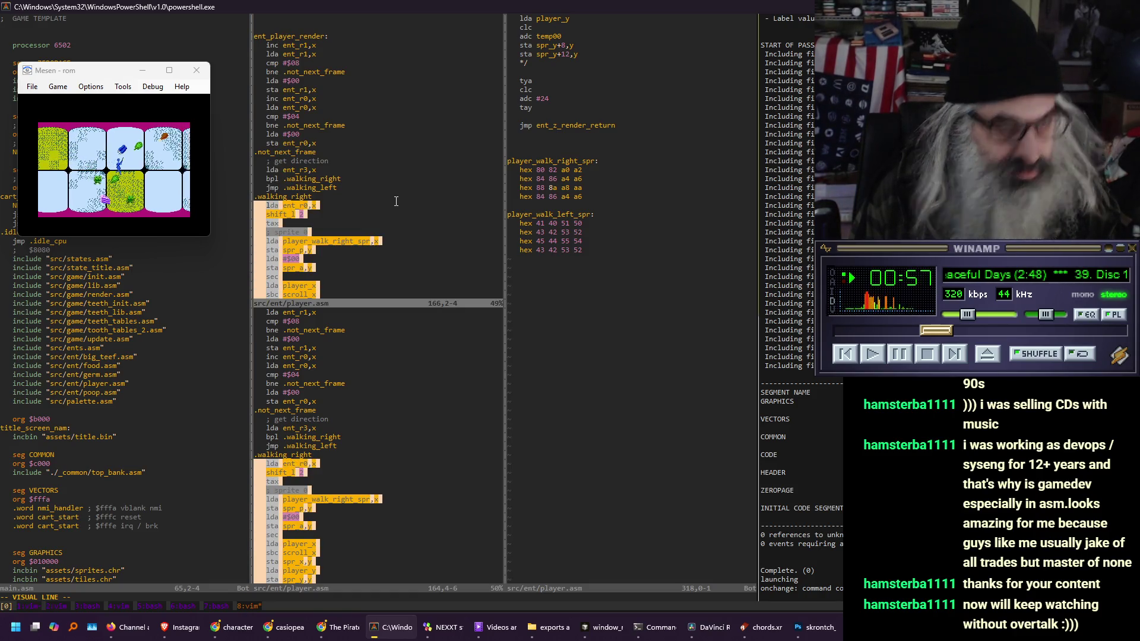
pyautogui.press('y')
pyautogui.hotkey('ctrl', 'f')
pyautogui.hotkey('ctrl', 'f')
pyautogui.write('jmp .walking_done')
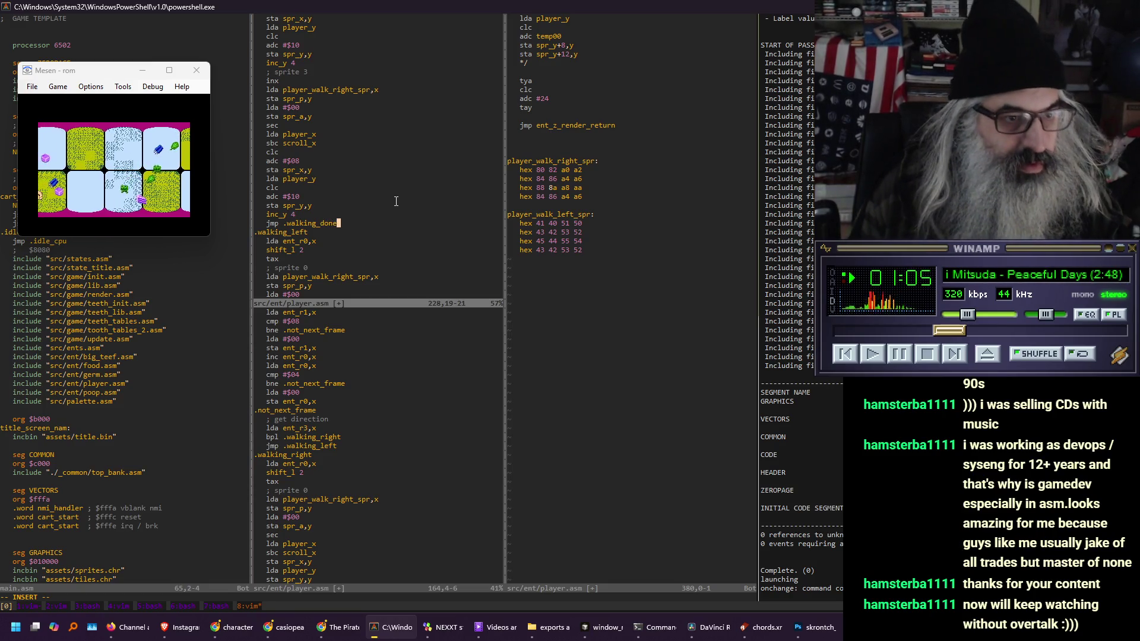
# Set the walking-left attribute values for sprites 0 and 1 to $80
pyautogui.press('Down')
pyautogui.press('Down')
pyautogui.press('Down')
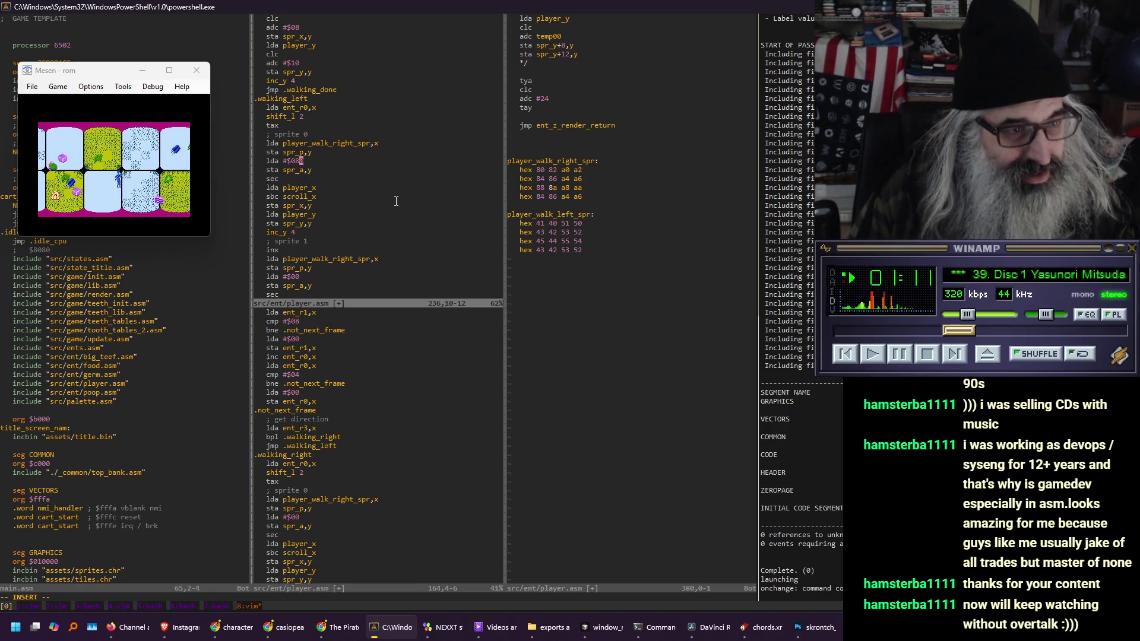
pyautogui.press('BackSpace')
pyautogui.press('BackSpace')
pyautogui.write('8')
pyautogui.press('BackSpace')
pyautogui.press('Down')
pyautogui.press('Down')
pyautogui.press('Down')
pyautogui.write('8')
pyautogui.press('Delete')
# Set sprite 3's walking-left attribute to $80 and save player.asm
pyautogui.press('Down')
pyautogui.press('Down')
pyautogui.press('Down')
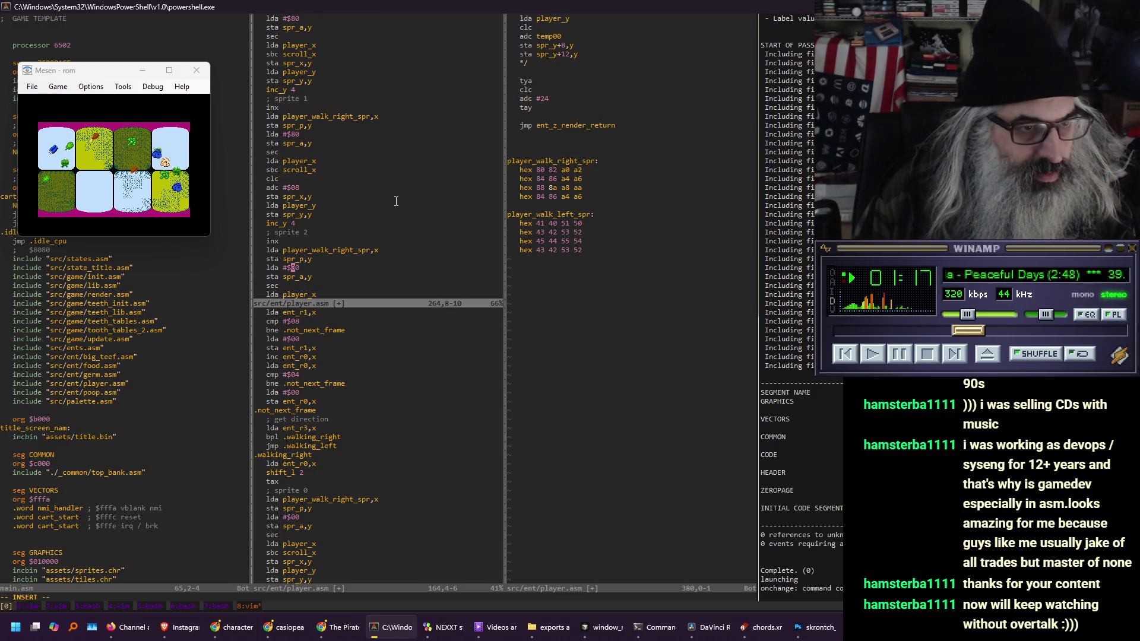
pyautogui.press('Down')
pyautogui.press('Down')
pyautogui.press('Down')
pyautogui.write('8')
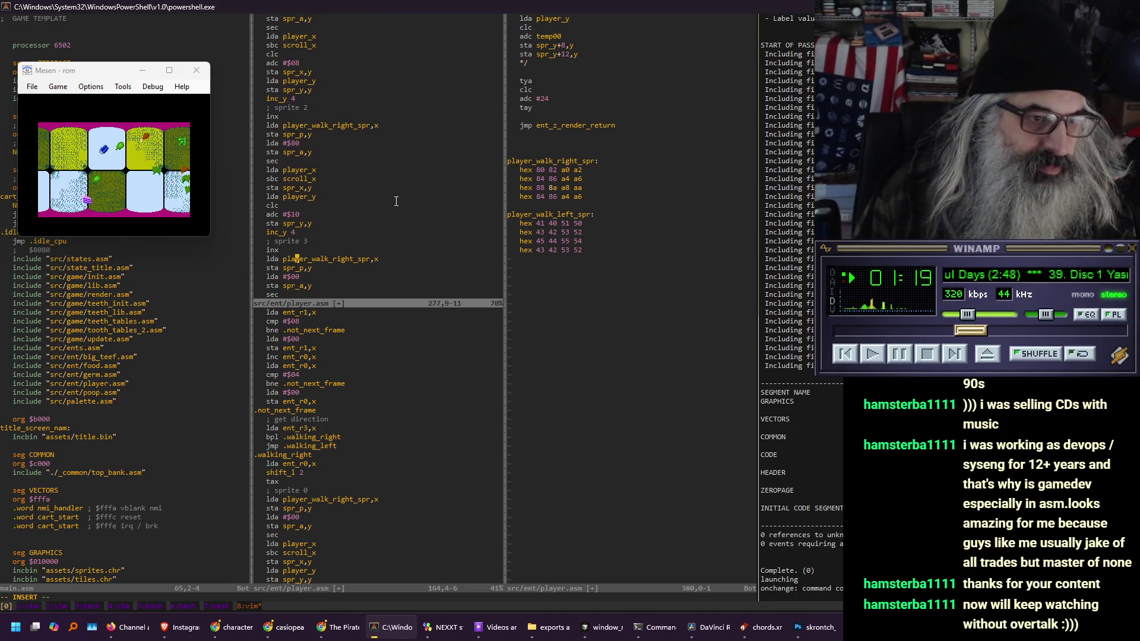
pyautogui.press('Delete')
pyautogui.press('Escape')
pyautogui.write(':w')
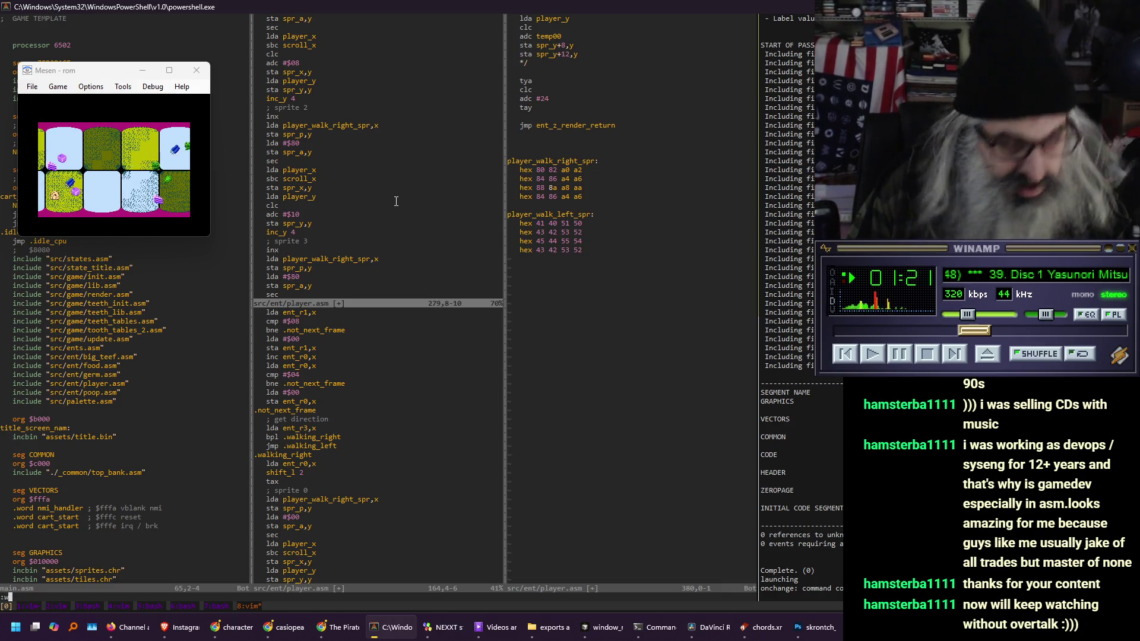
pyautogui.press('Return')
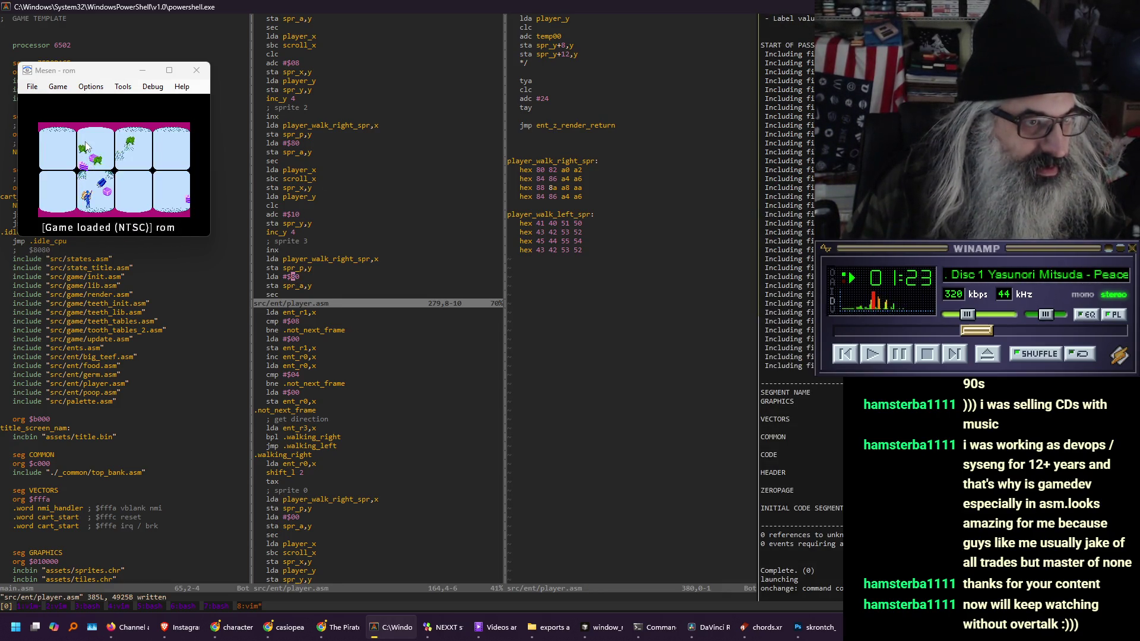
# Resize the Mesen game video to 3x, then 2x, then back to 1x
pyautogui.hotkey('alt', '3')
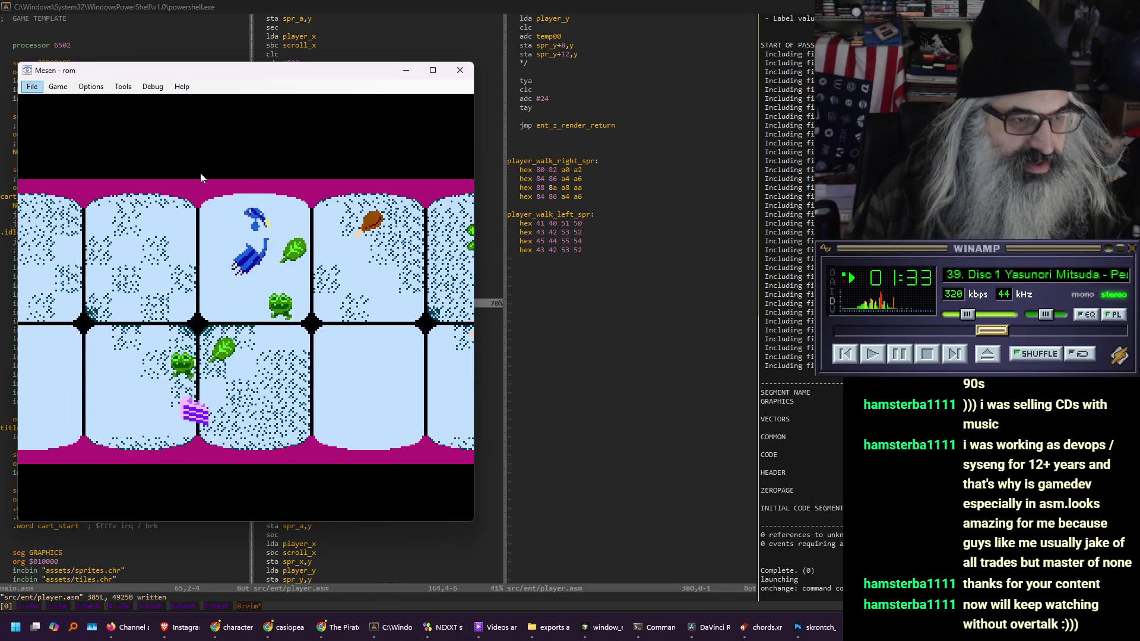
pyautogui.hotkey('alt', '2')
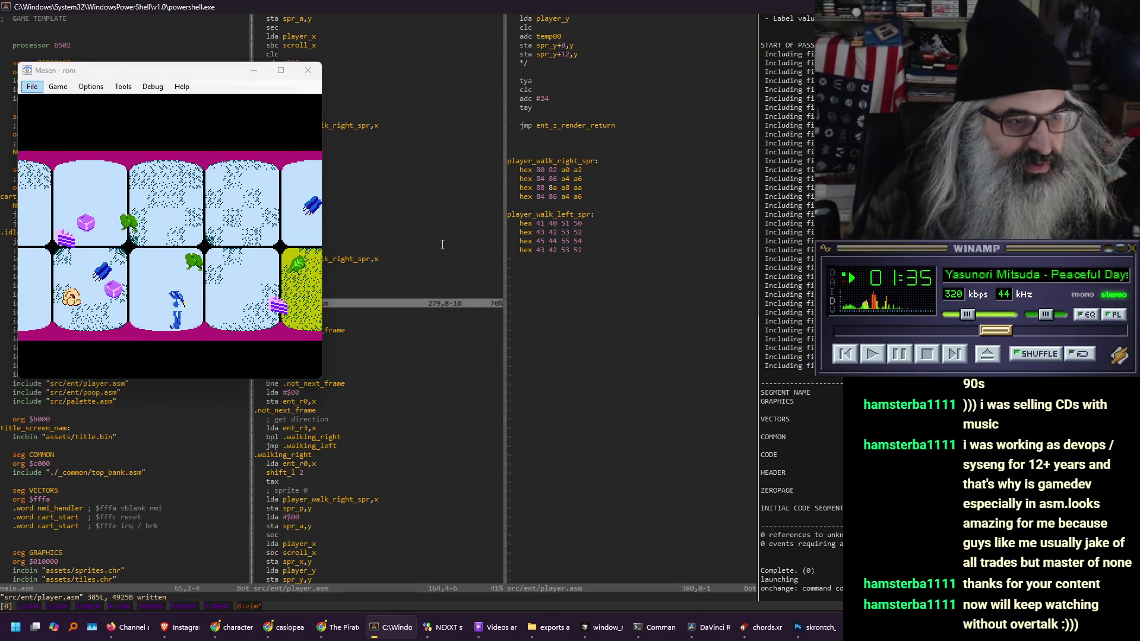
pyautogui.hotkey('alt', '1')
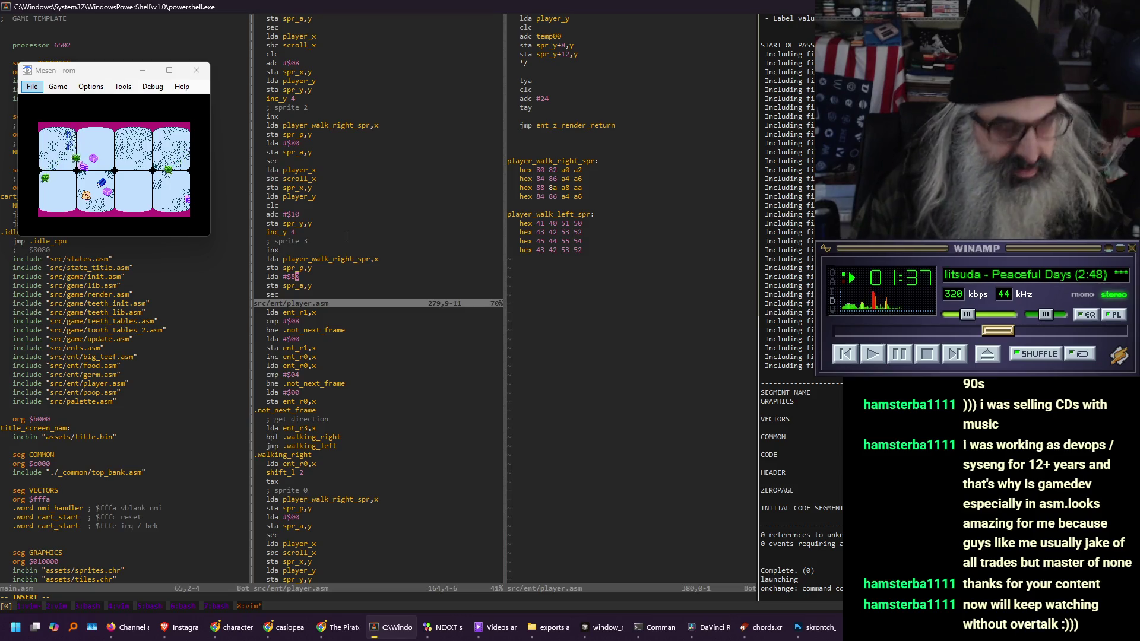
# Change sprite 0's walking-left attribute from $80 to $40
pyautogui.press('Up')
pyautogui.press('Up')
pyautogui.press('Up')
pyautogui.press('Down')
pyautogui.press('Down')
pyautogui.press('Down')
pyautogui.press('BackSpace')
pyautogui.write('40')
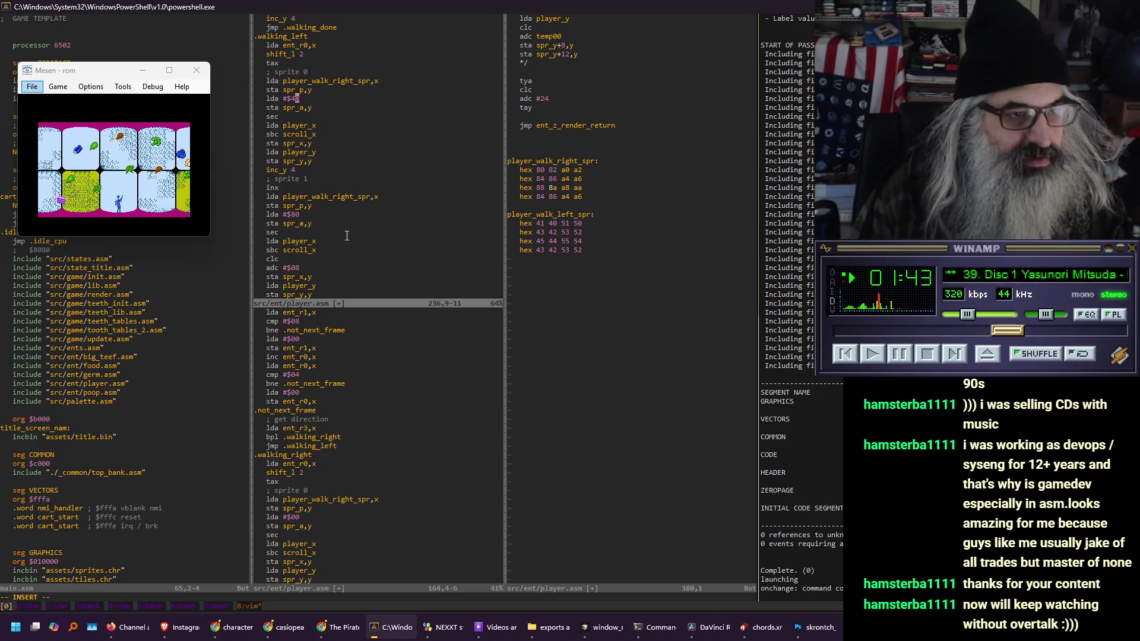
pyautogui.press('Down')
pyautogui.press('Down')
pyautogui.press('Down')
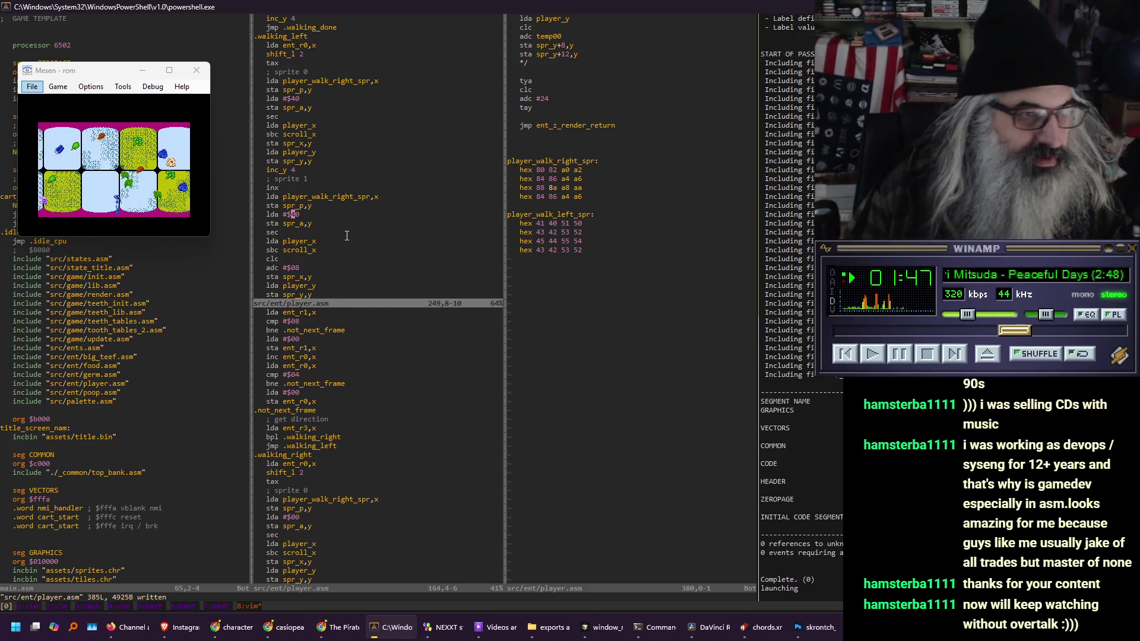
# Enlarge Mesen to 4x and walk the player right, then left, up and down
pyautogui.hotkey('alt', '4')
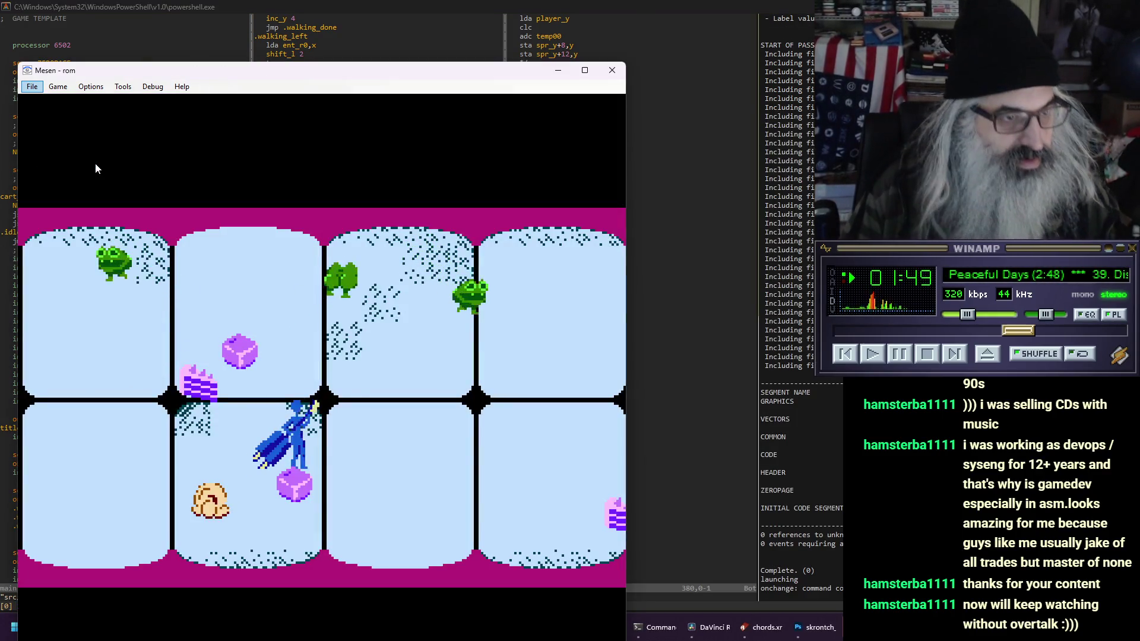
pyautogui.press('Down')
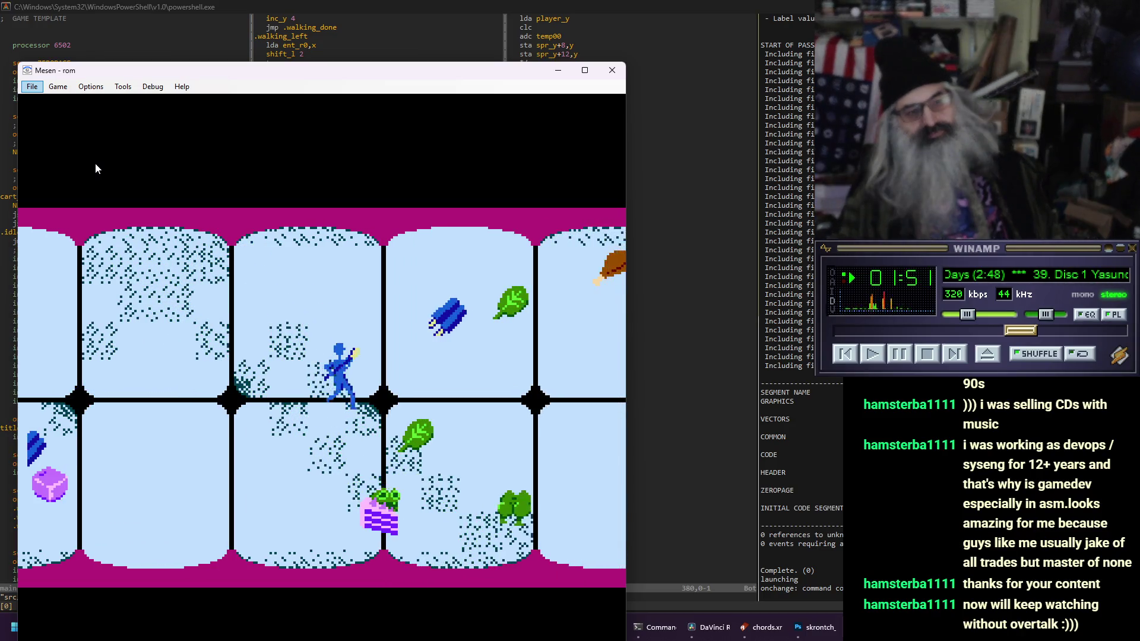
pyautogui.press('Up')
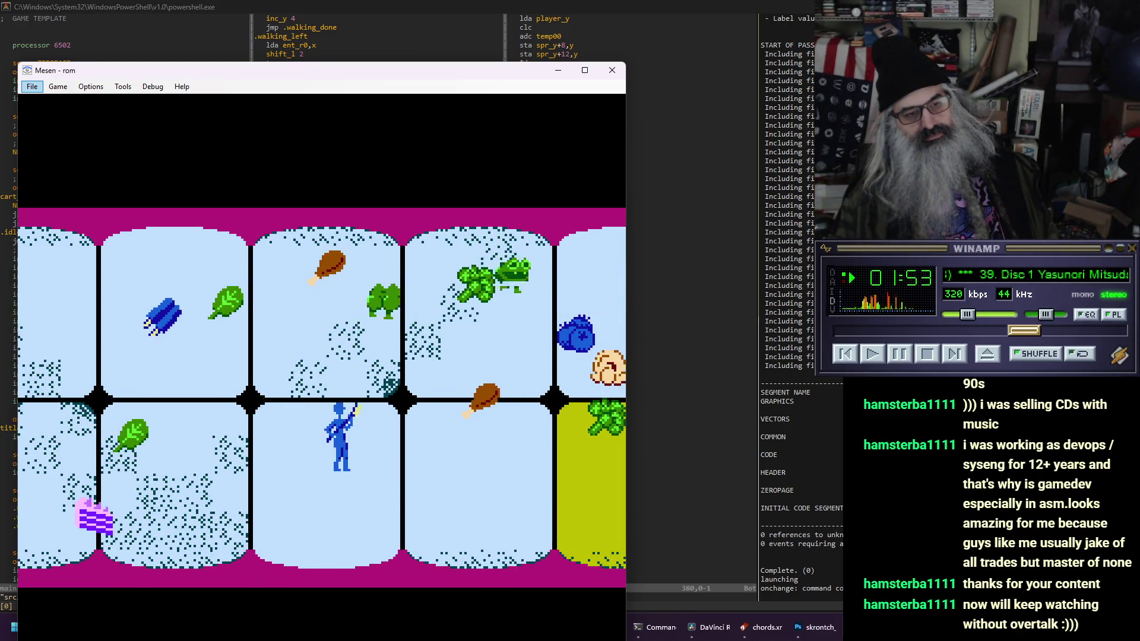
pyautogui.press('Right')
pyautogui.press('Down')
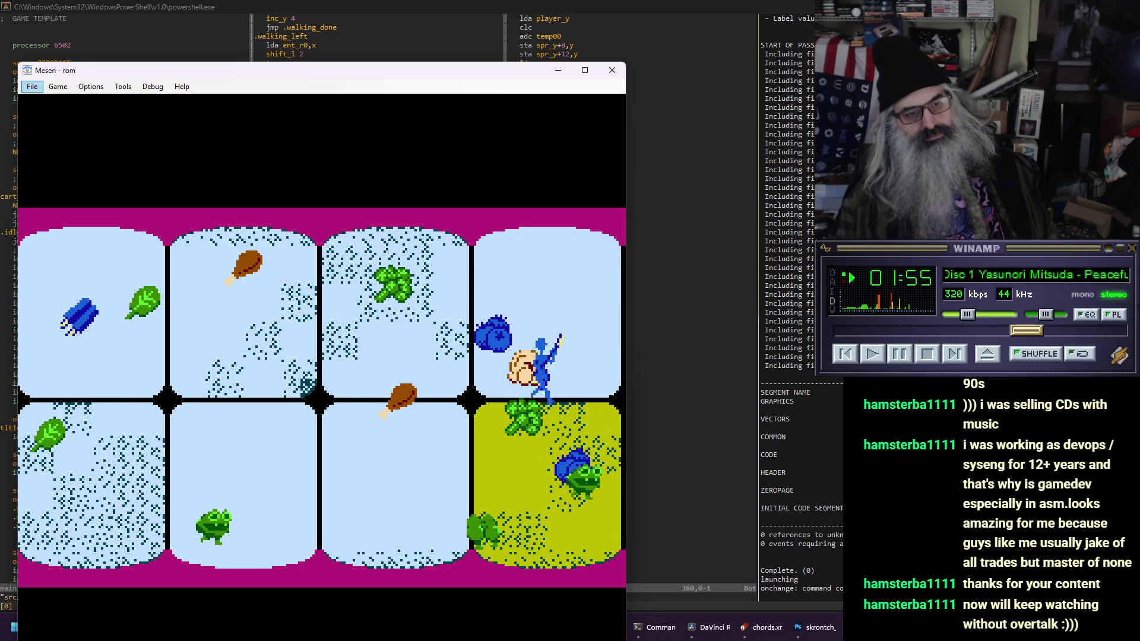
pyautogui.press('Left')
pyautogui.press('Up')
pyautogui.press('Down')
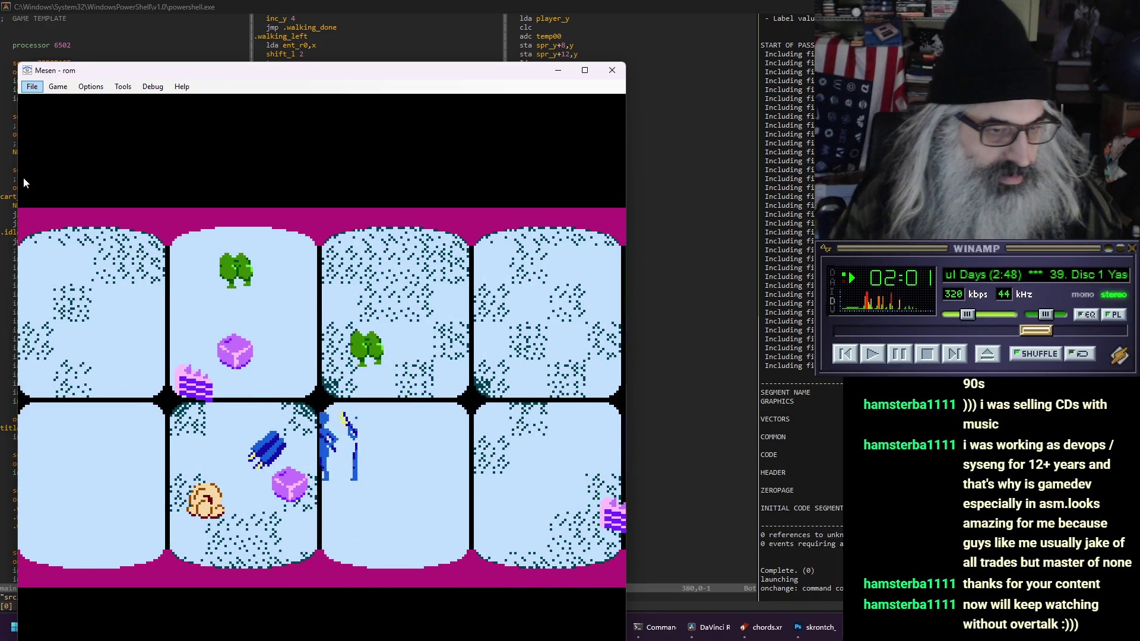
pyautogui.press('Up')
pyautogui.press('Down')
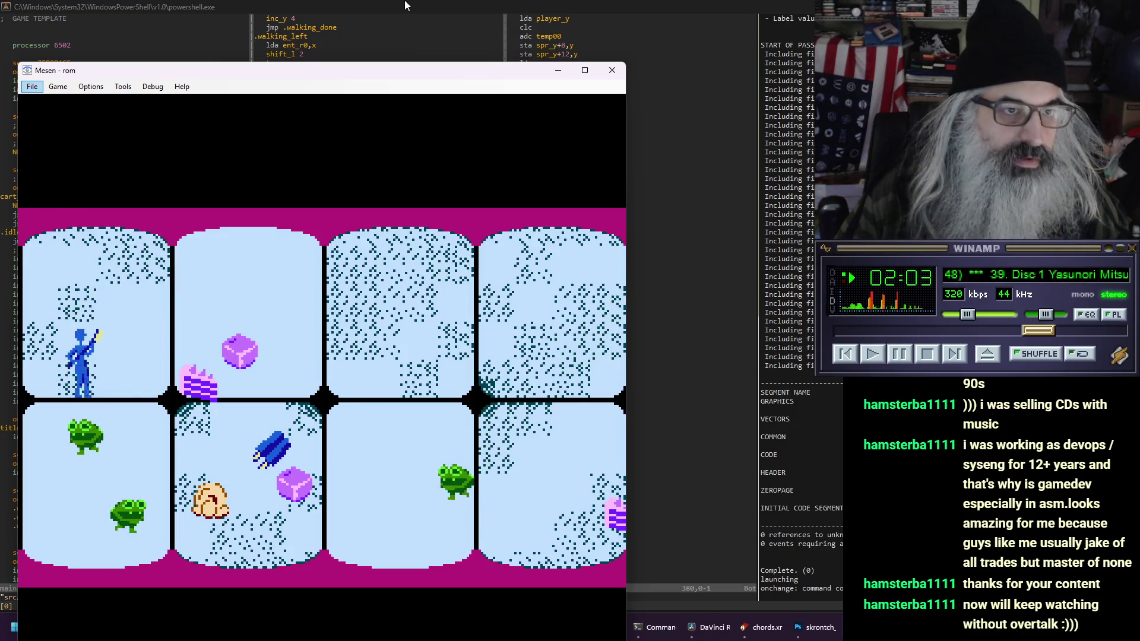
pyautogui.press('Right')
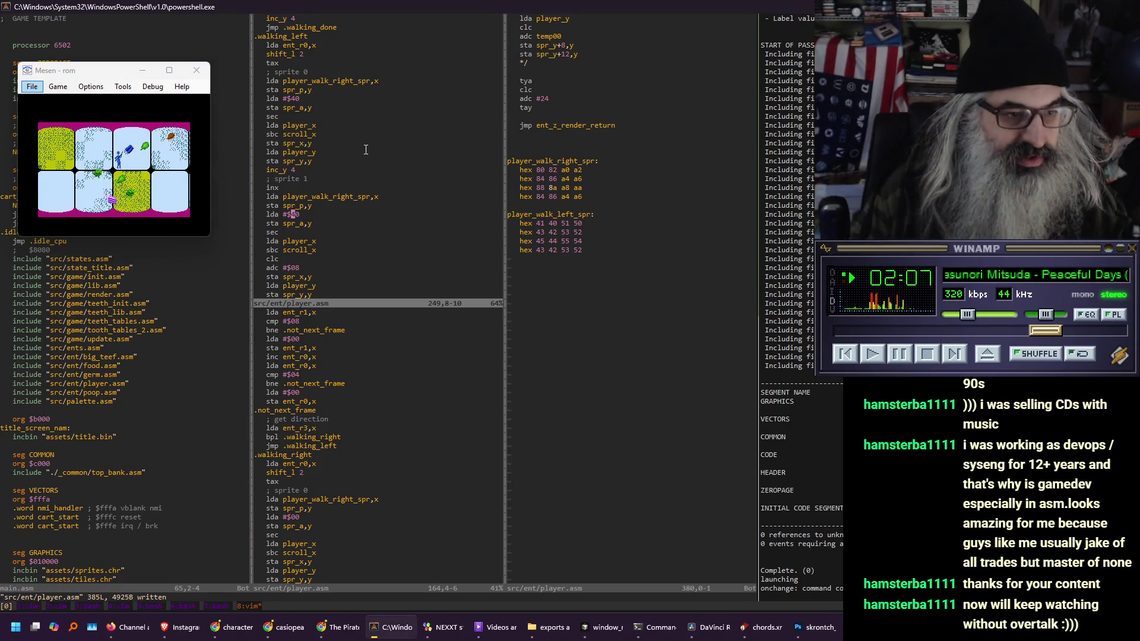
# Replace 'right' with 'left' across the selected walking-left block so it uses player_walk_left_spr
pyautogui.hotkey('ctrl', 'w')
pyautogui.press('j')
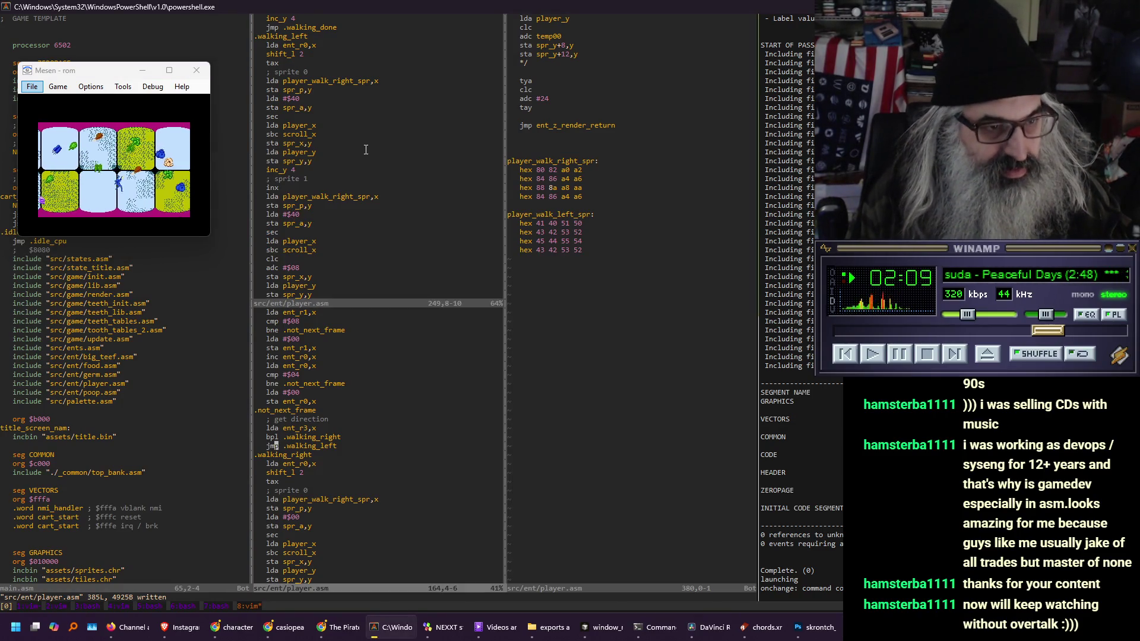
pyautogui.press('k')
pyautogui.press('k')
pyautogui.press('k')
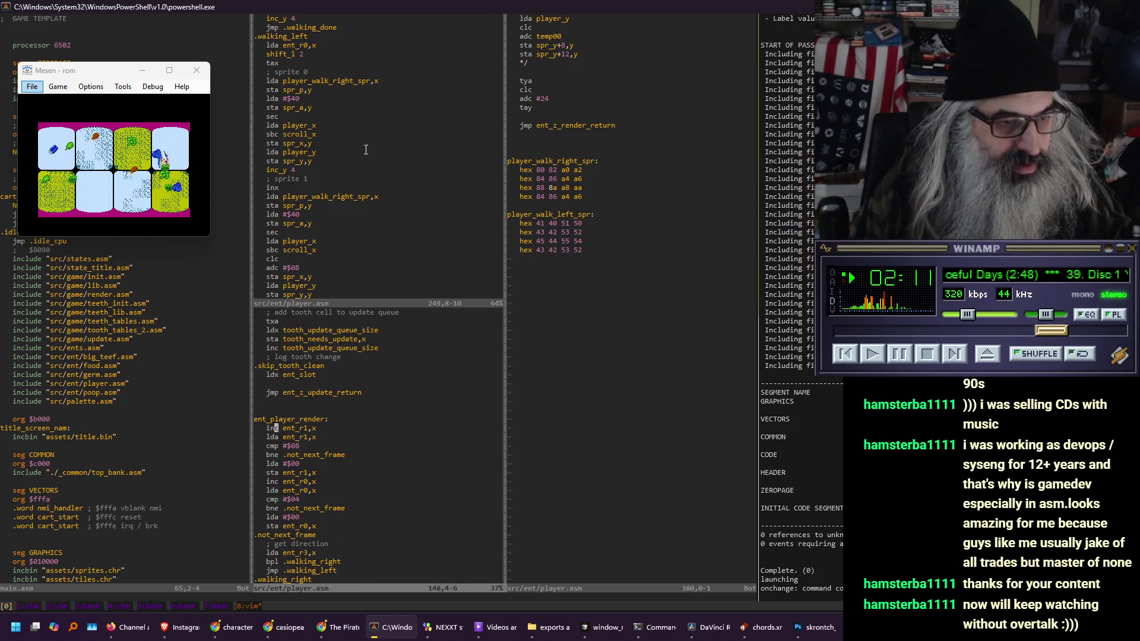
pyautogui.hotkey('ctrl', 'f')
pyautogui.hotkey('ctrl', 'f')
pyautogui.hotkey('ctrl', 'f')
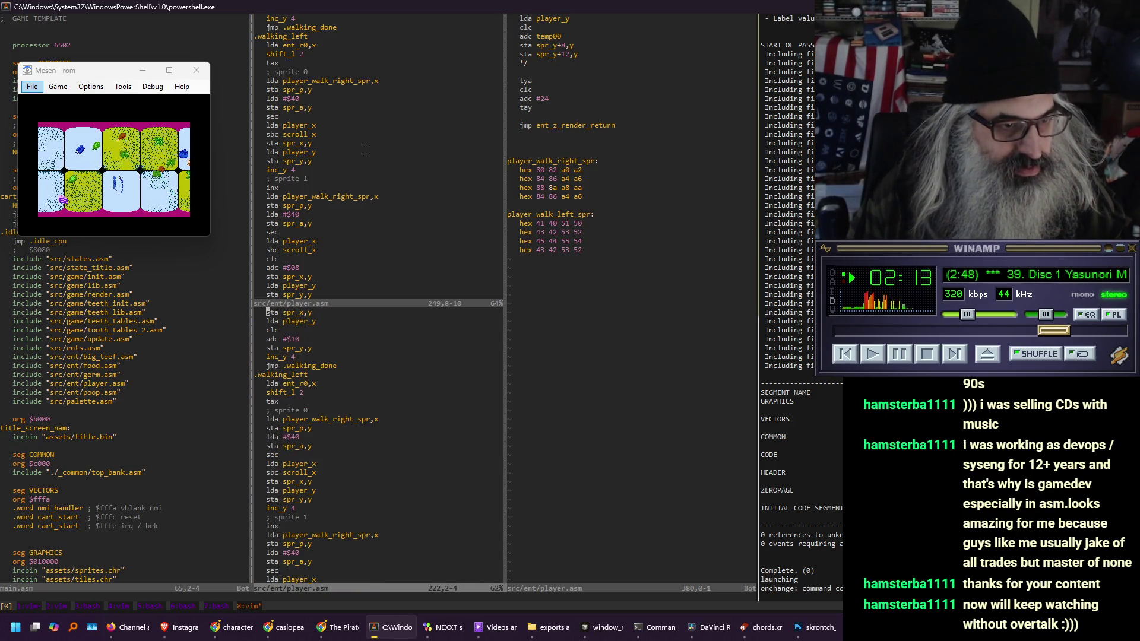
pyautogui.press('j')
pyautogui.press('j')
pyautogui.press('j')
pyautogui.hotkey('shift', 'v')
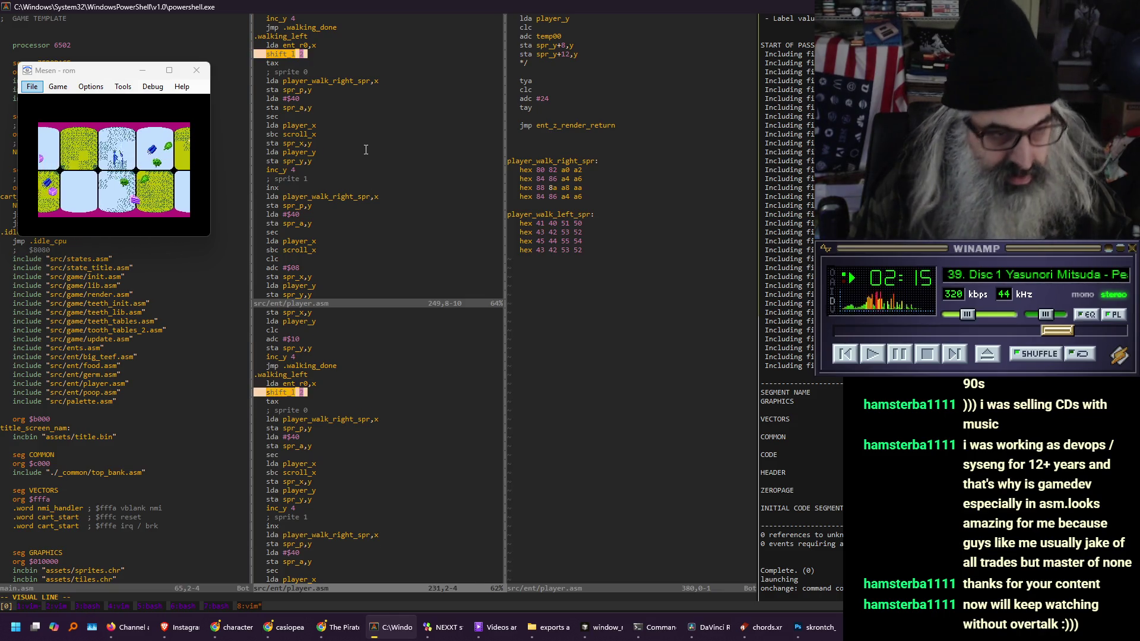
pyautogui.press('2')
pyautogui.press('0')
pyautogui.press('j')
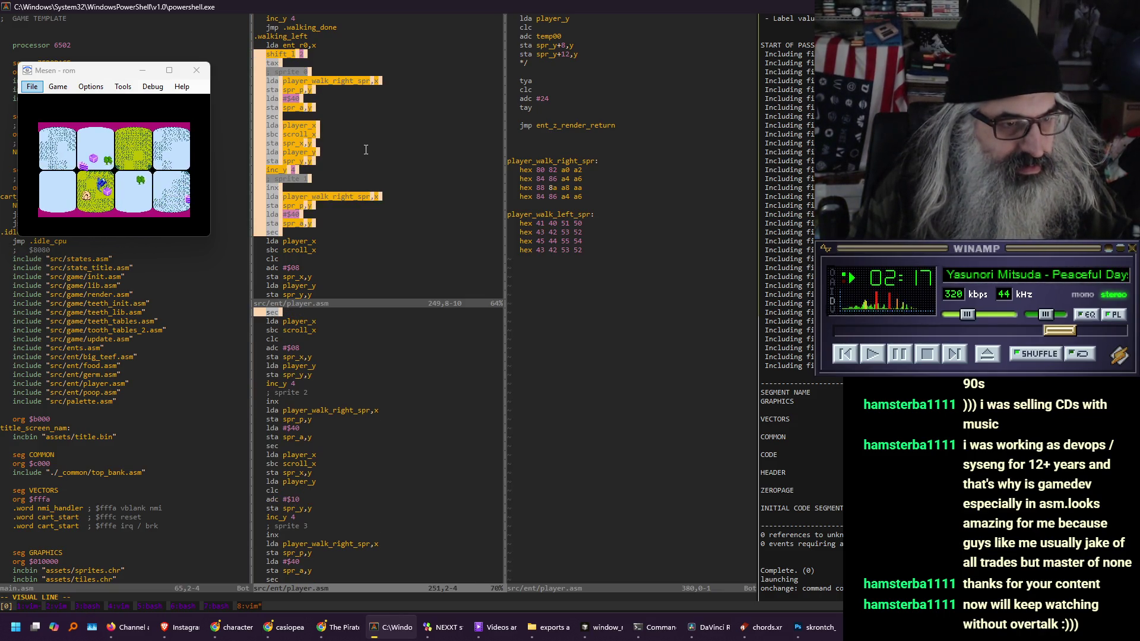
pyautogui.press('2')
pyautogui.press('9')
pyautogui.press('j')
pyautogui.write(":'<,'>s/right/left/")
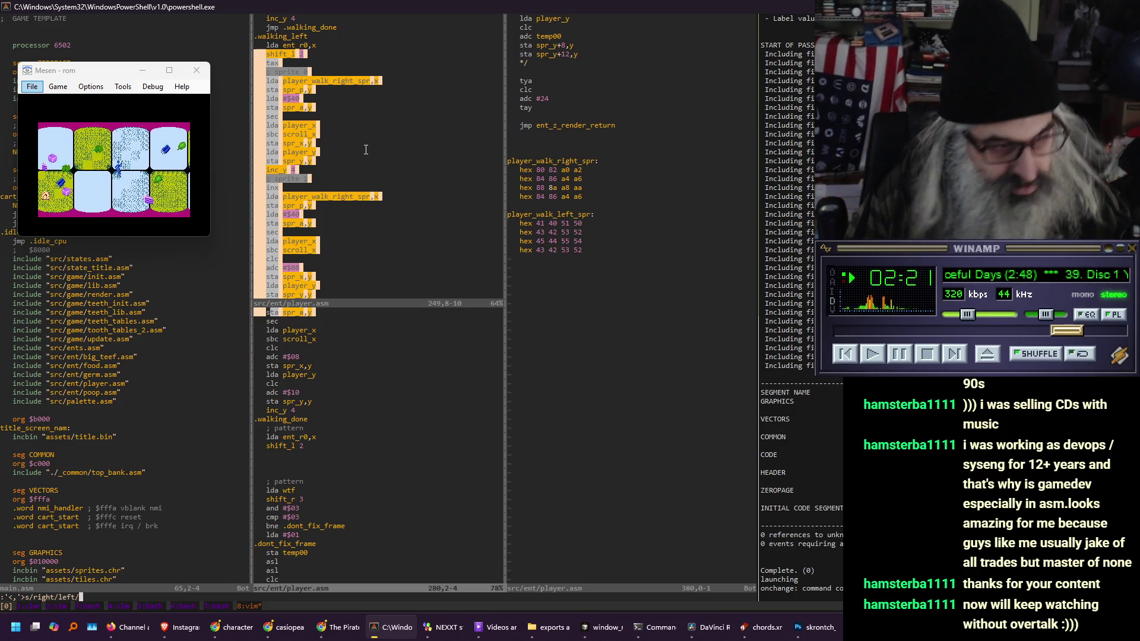
pyautogui.press('Return')
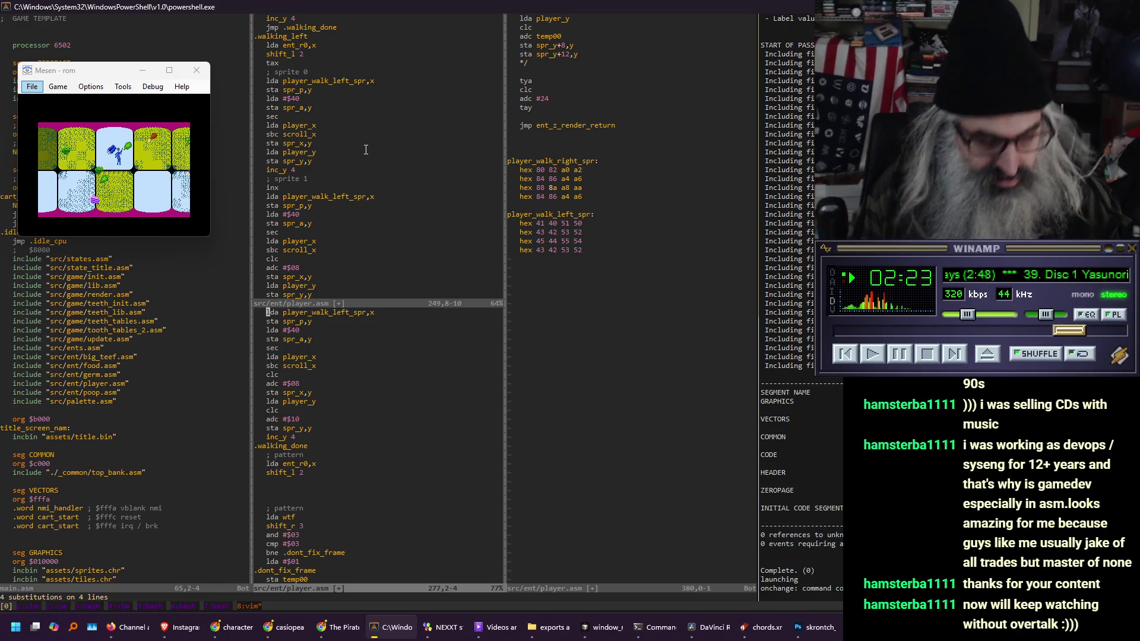
# Complete the walk-left row ending a6 a4 and add a hex 8a 88 aa a8 row
pyautogui.hotkey('ctrl', 'w')
pyautogui.press('l')
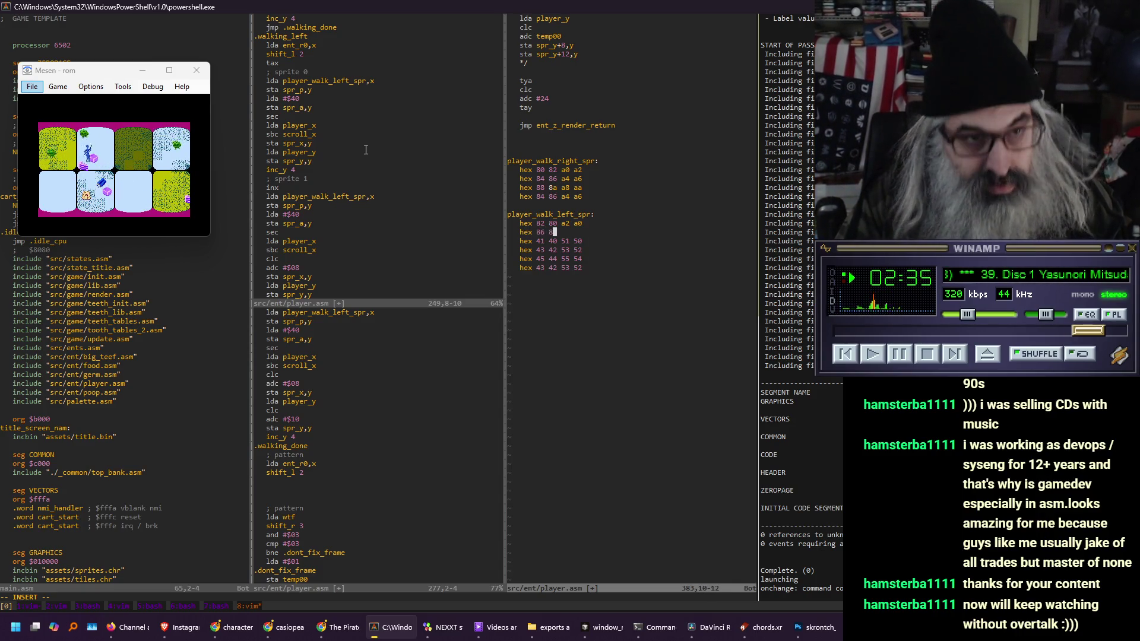
pyautogui.write('a6 a4')
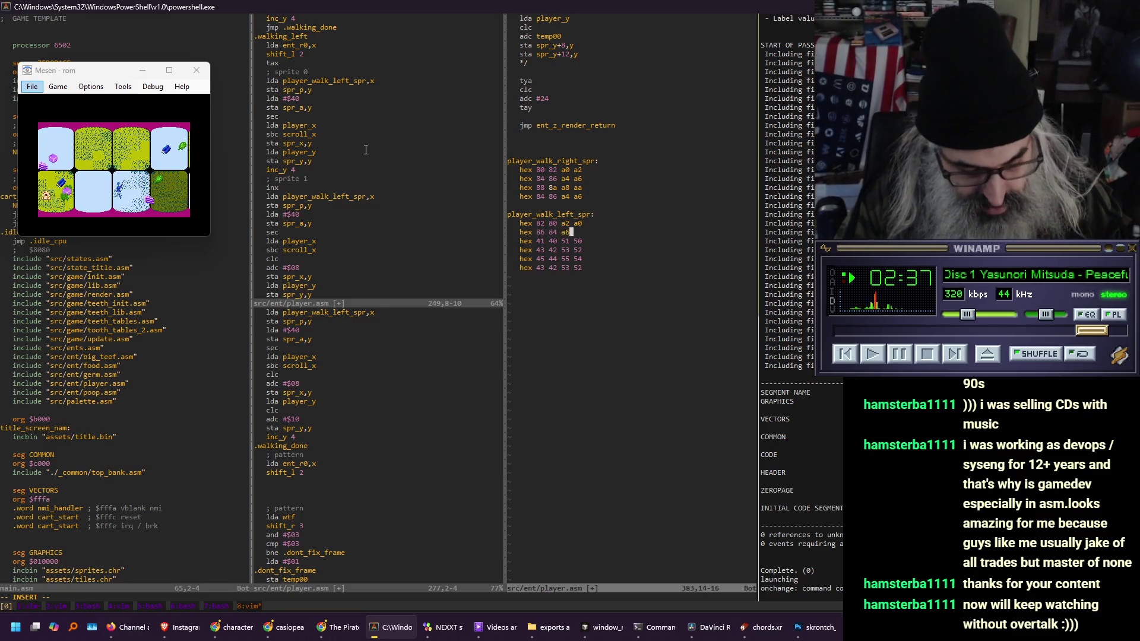
pyautogui.press('Return')
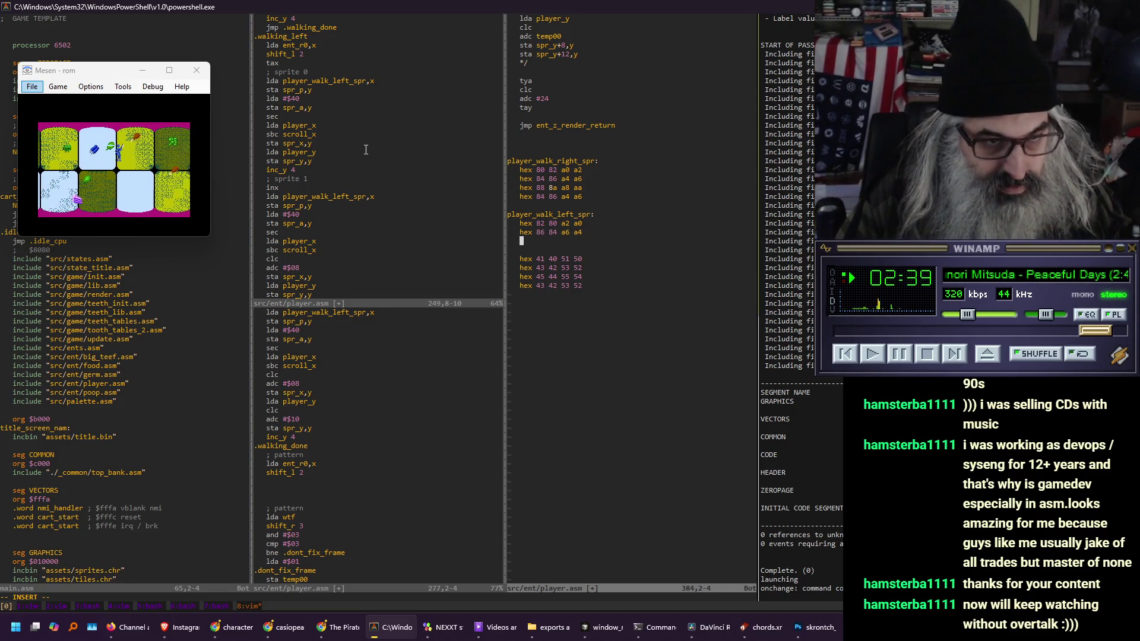
pyautogui.write('hex 8a 88')
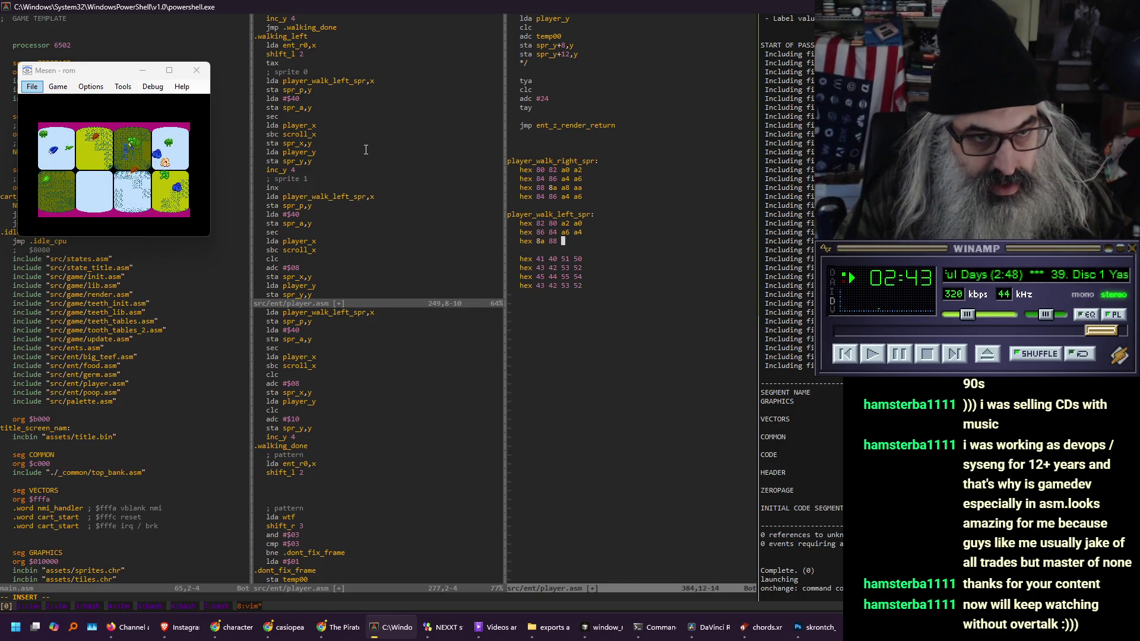
pyautogui.write(' aa a8')
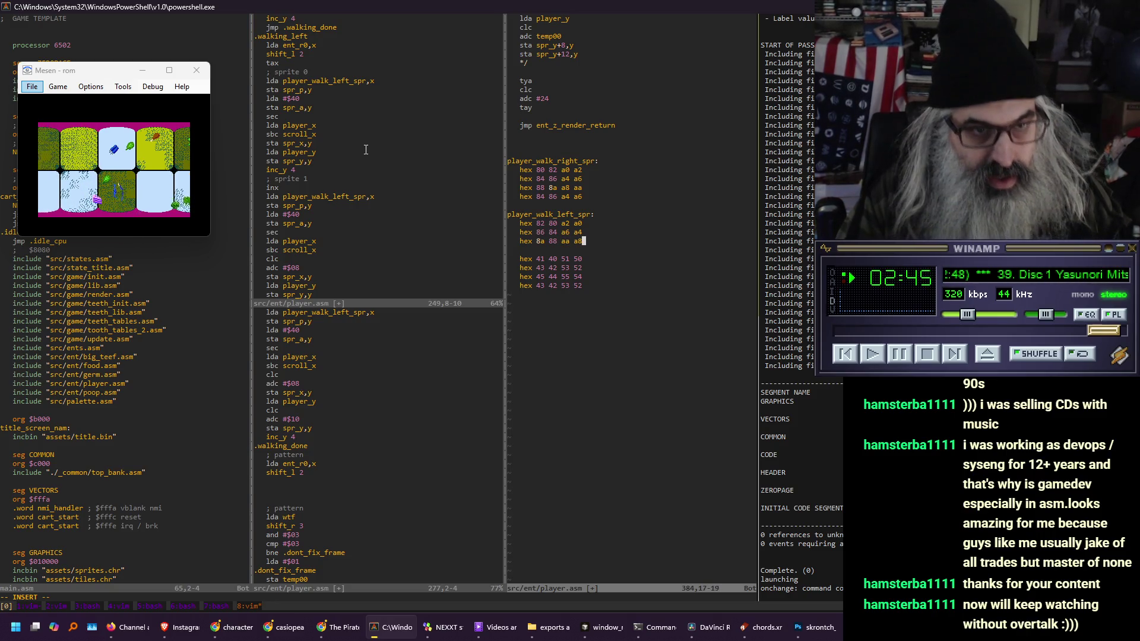
pyautogui.press('Escape')
# Copy the hex 86 84 a6 a4 row as the fourth row, remove the old rows, and save
pyautogui.press('0')
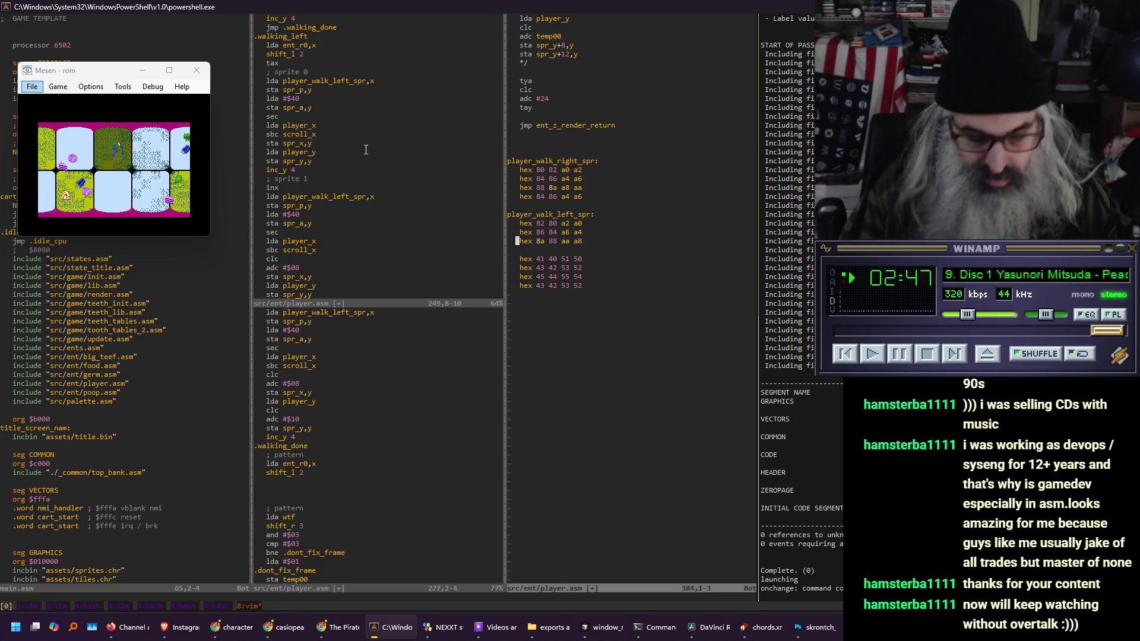
pyautogui.press('k')
pyautogui.press('y')
pyautogui.press('y')
pyautogui.press('j')
pyautogui.press('p')
pyautogui.press('j')
pyautogui.press('j')
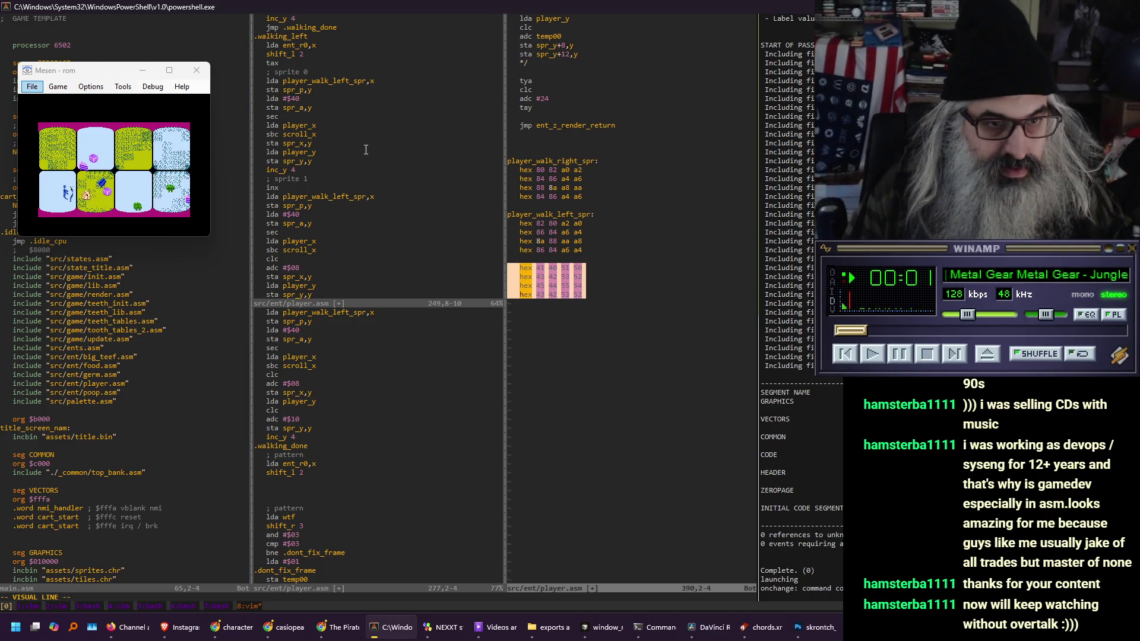
pyautogui.write('w')
pyautogui.press('Return')
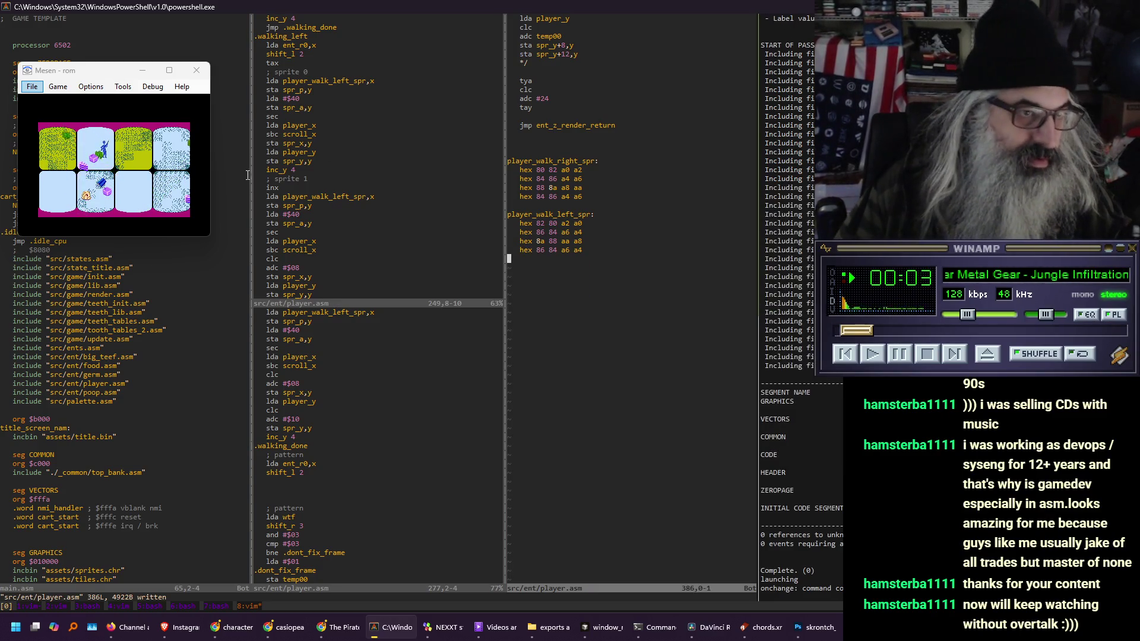
# Walk the player up, down and right, then up, down and left, watching which way it faces
pyautogui.press('Up')
pyautogui.press('Right')
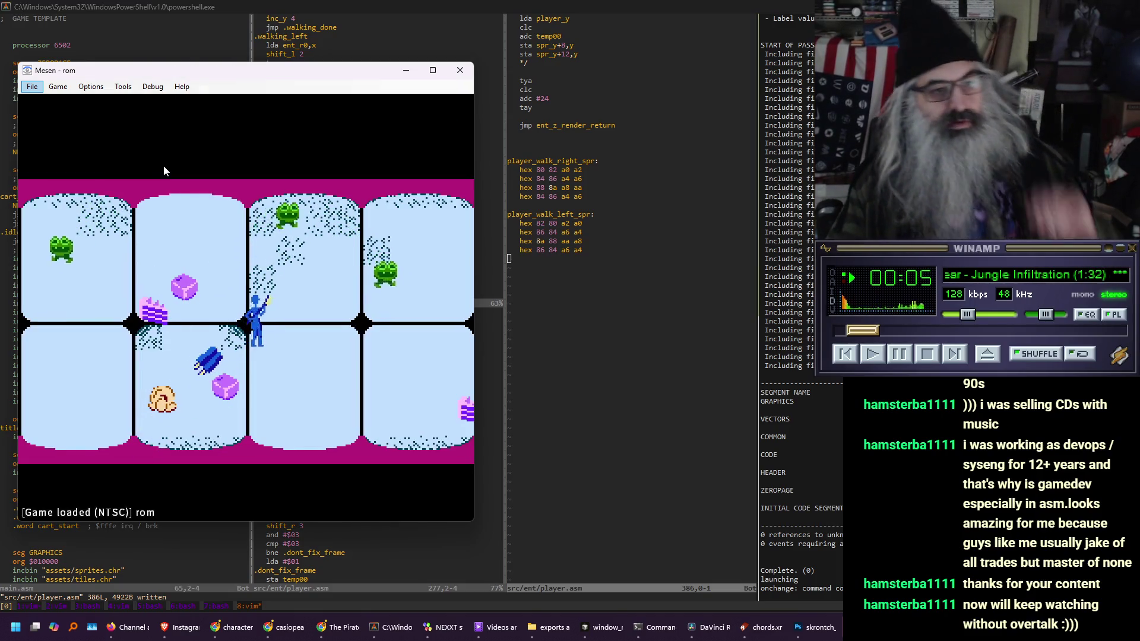
pyautogui.press('Down')
pyautogui.press('Right')
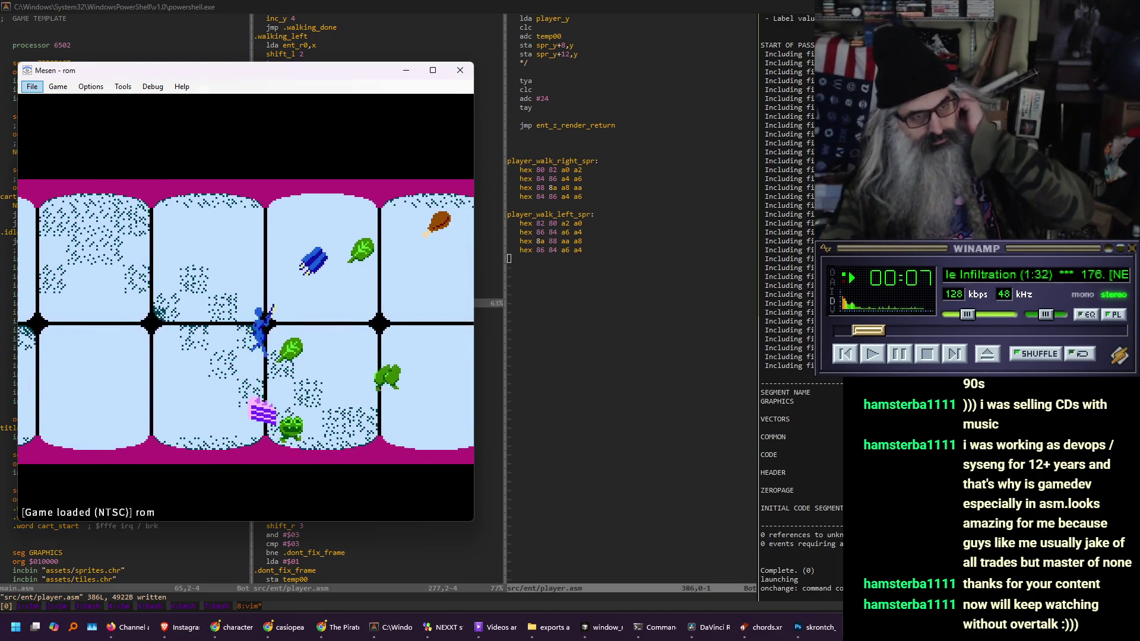
pyautogui.press('Up')
pyautogui.press('Right')
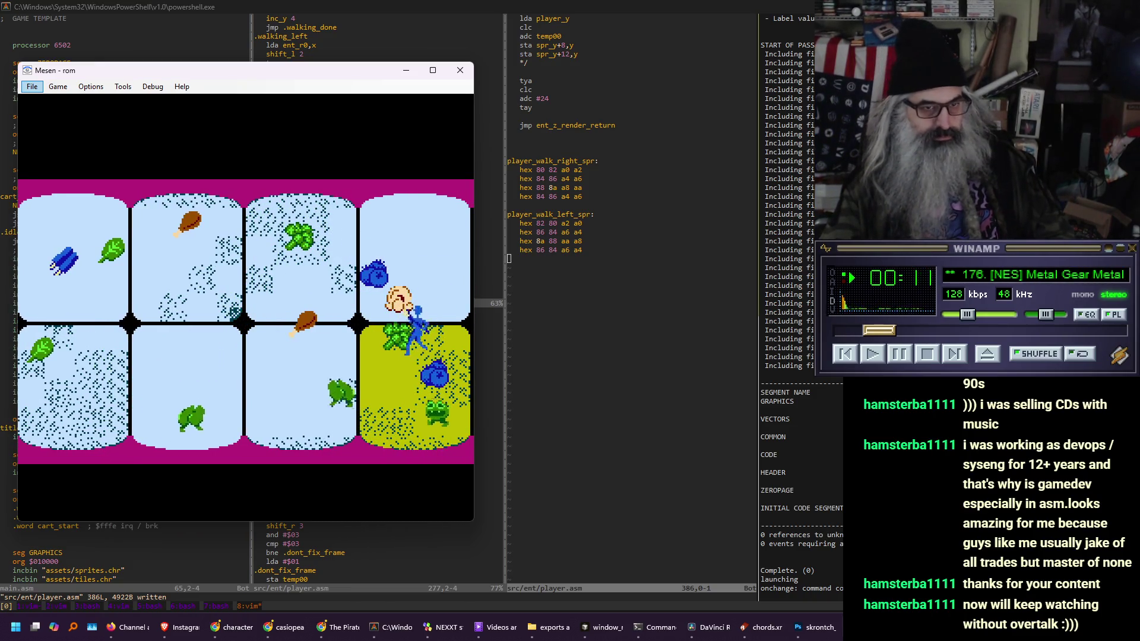
pyautogui.press('Up')
pyautogui.press('Left')
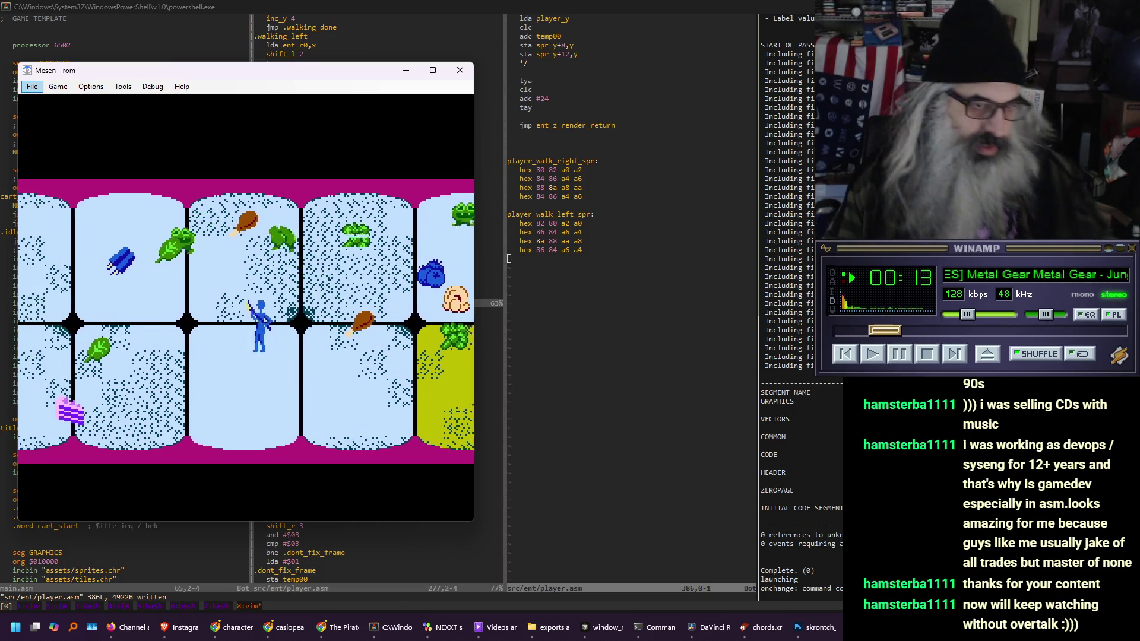
pyautogui.press('Down')
pyautogui.press('Left')
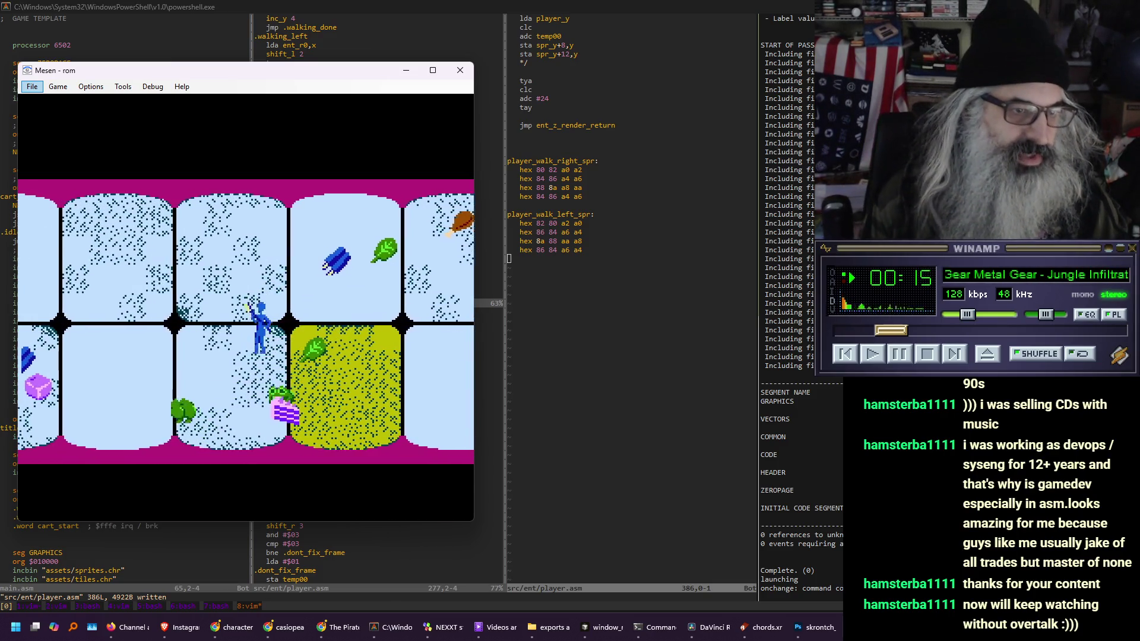
pyautogui.press('Up')
pyautogui.press('Left')
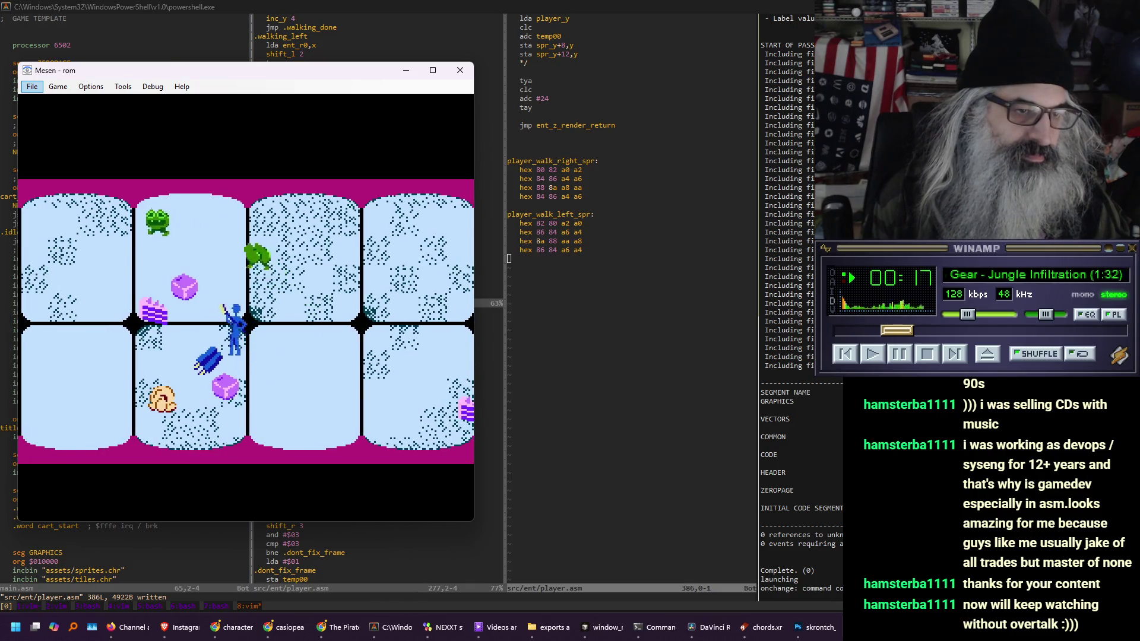